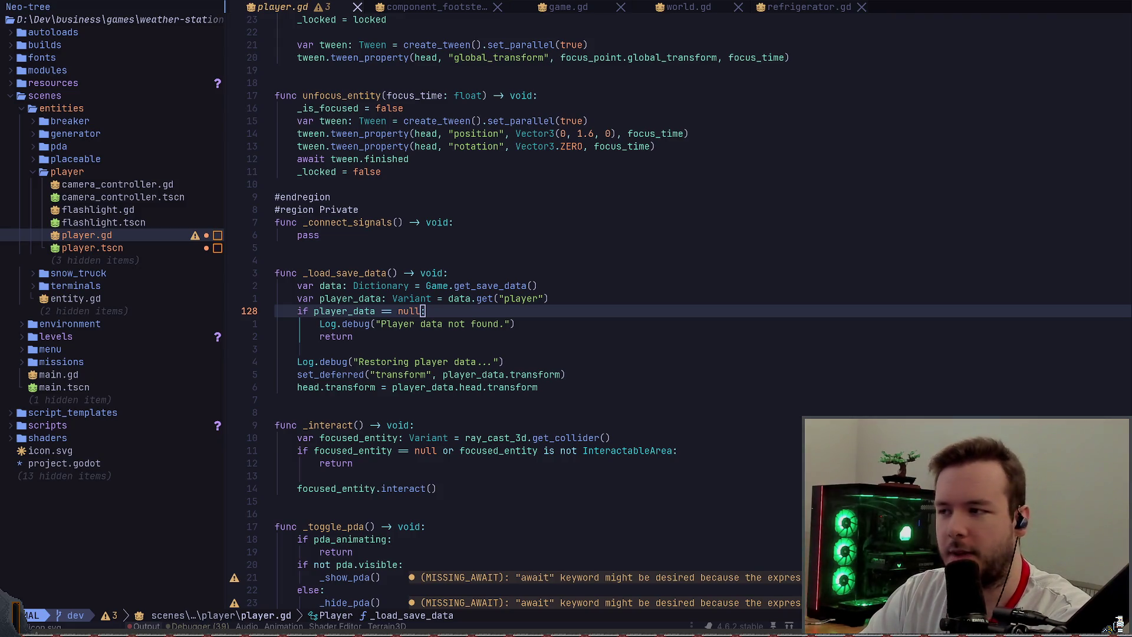
Step: Select the footstep noise, AudioStreamRandomizer, Steam Audio and Prototype weather system TO-DO items in turn
{"action": "key", "text": "k"}
{"action": "key", "text": "k"}
{"action": "key", "text": "k"}
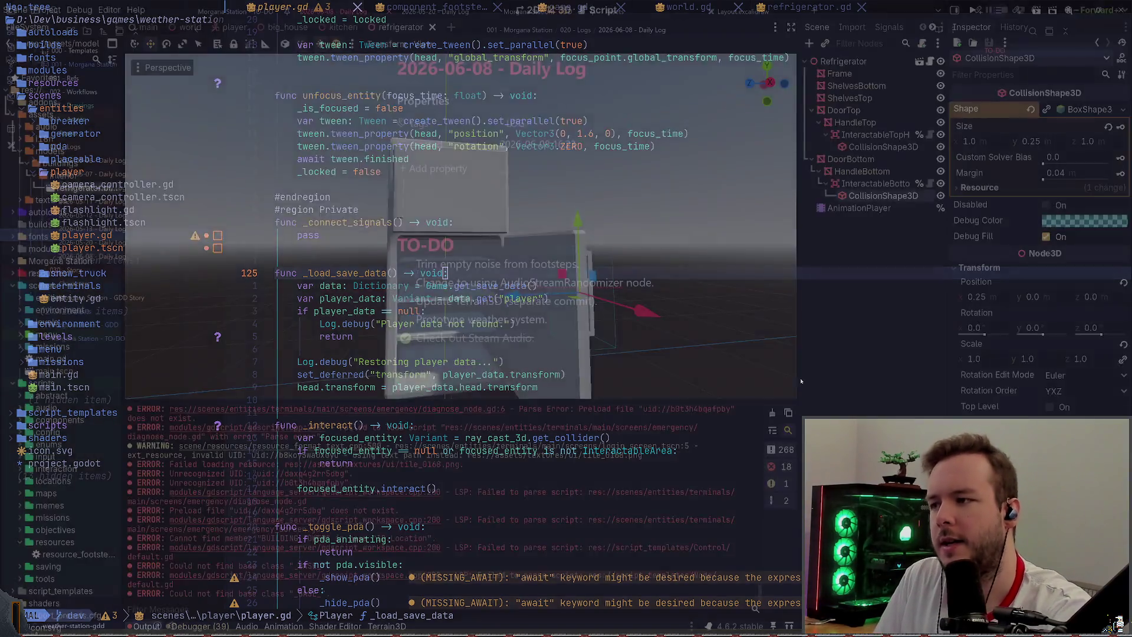
{"action": "left_click_drag", "start_coordinate": [417, 263], "coordinate": [580, 266]}
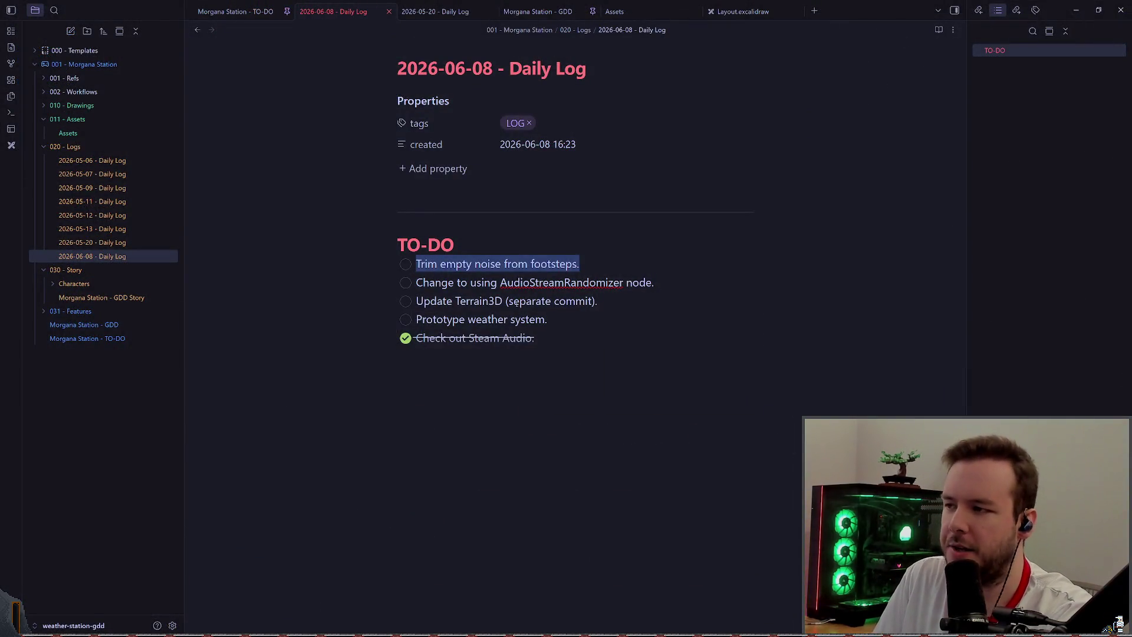
{"action": "left_click_drag", "start_coordinate": [416, 283], "coordinate": [656, 283]}
{"action": "left_click_drag", "start_coordinate": [534, 338], "coordinate": [419, 338]}
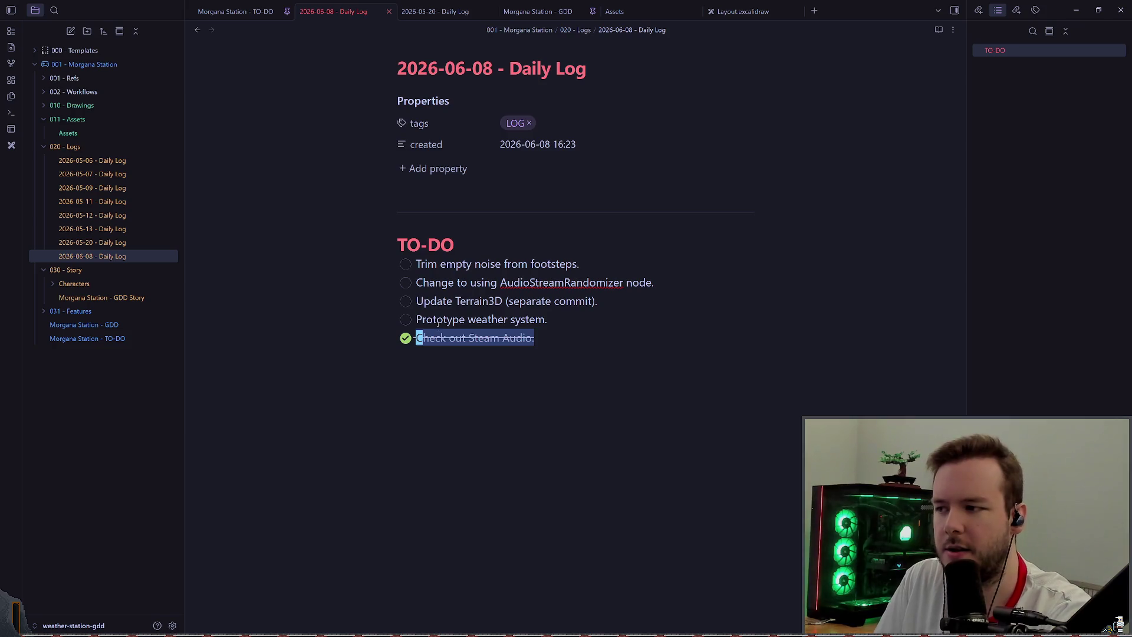
{"action": "left_click", "coordinate": [423, 319]}
{"action": "left_click_drag", "start_coordinate": [416, 319], "coordinate": [548, 319]}
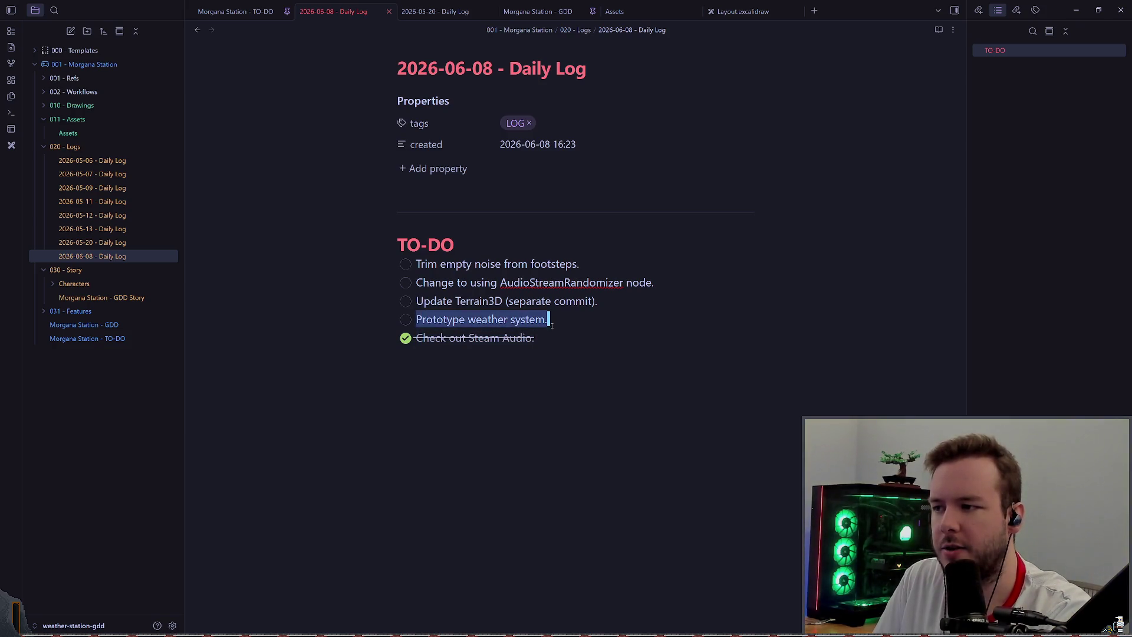
{"action": "left_click", "coordinate": [549, 319]}
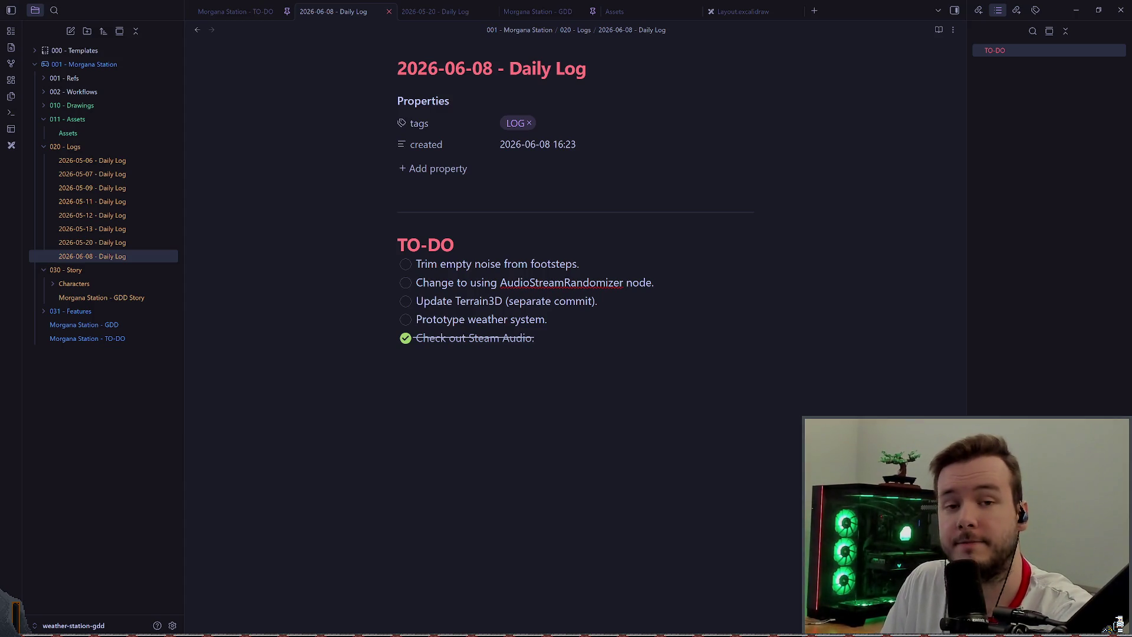
Step: Select the Update Terrain3D and Prototype weather system lines, then switch over to Godot
{"action": "left_click", "coordinate": [632, 306]}
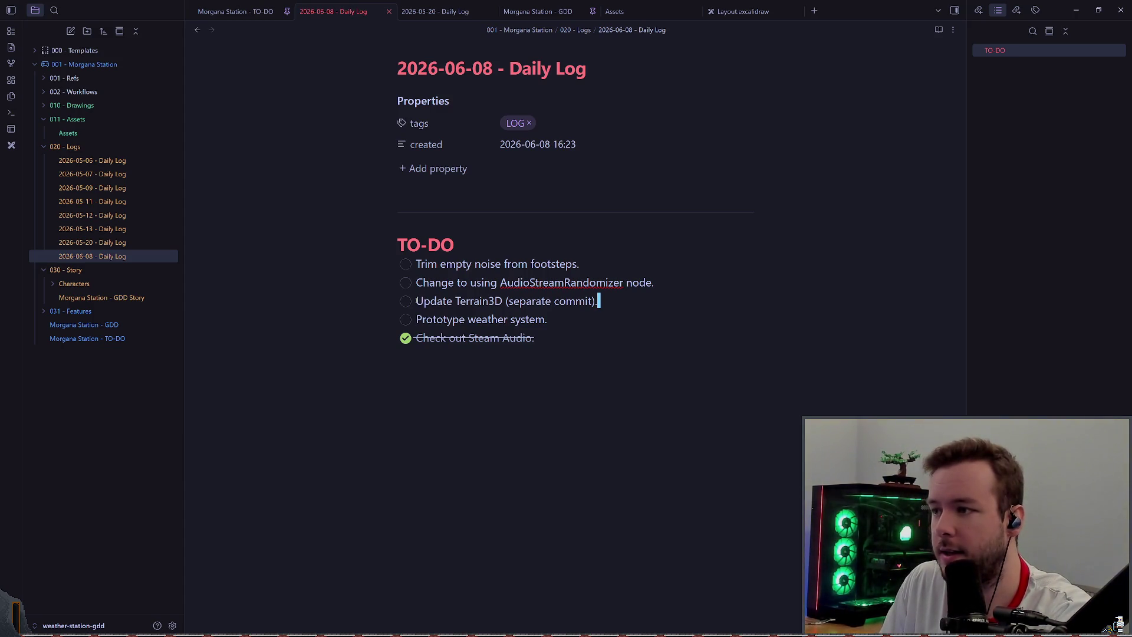
{"action": "triple_click", "coordinate": [633, 306]}
{"action": "left_click", "coordinate": [463, 320]}
{"action": "triple_click", "coordinate": [463, 320]}
{"action": "left_click", "coordinate": [575, 319]}
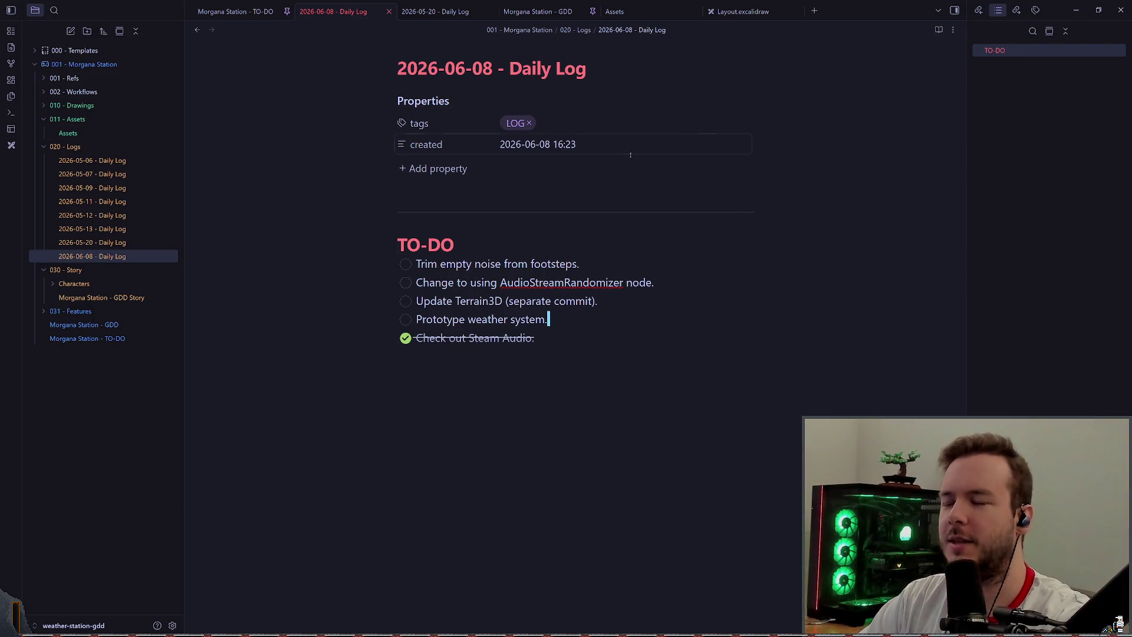
{"action": "key", "text": "alt+Tab"}
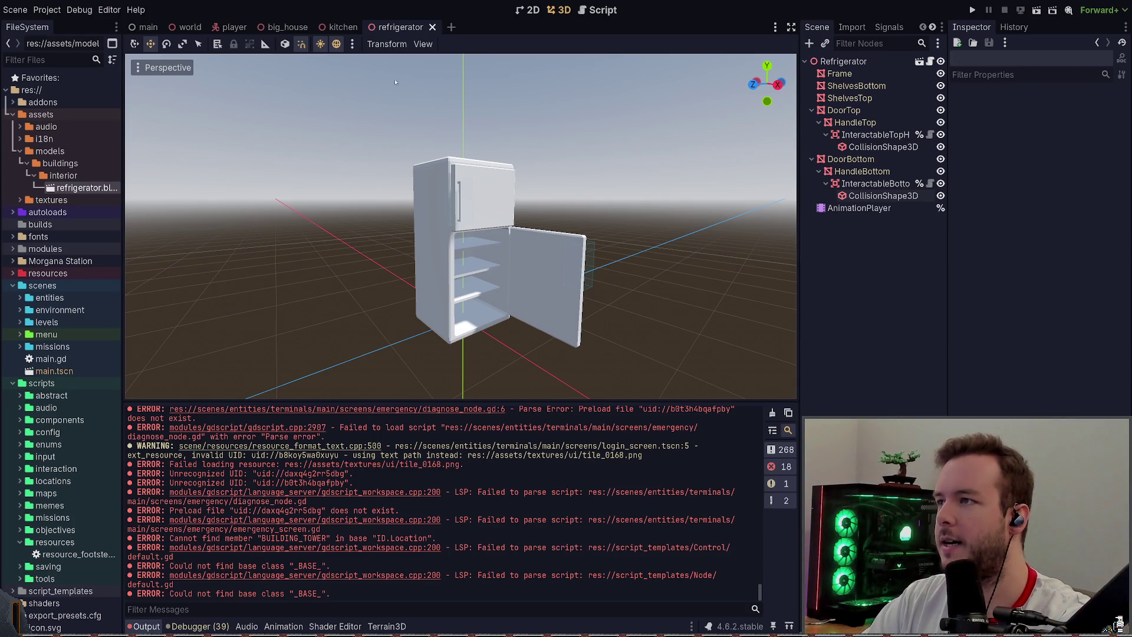
{"action": "left_click", "coordinate": [341, 27]}
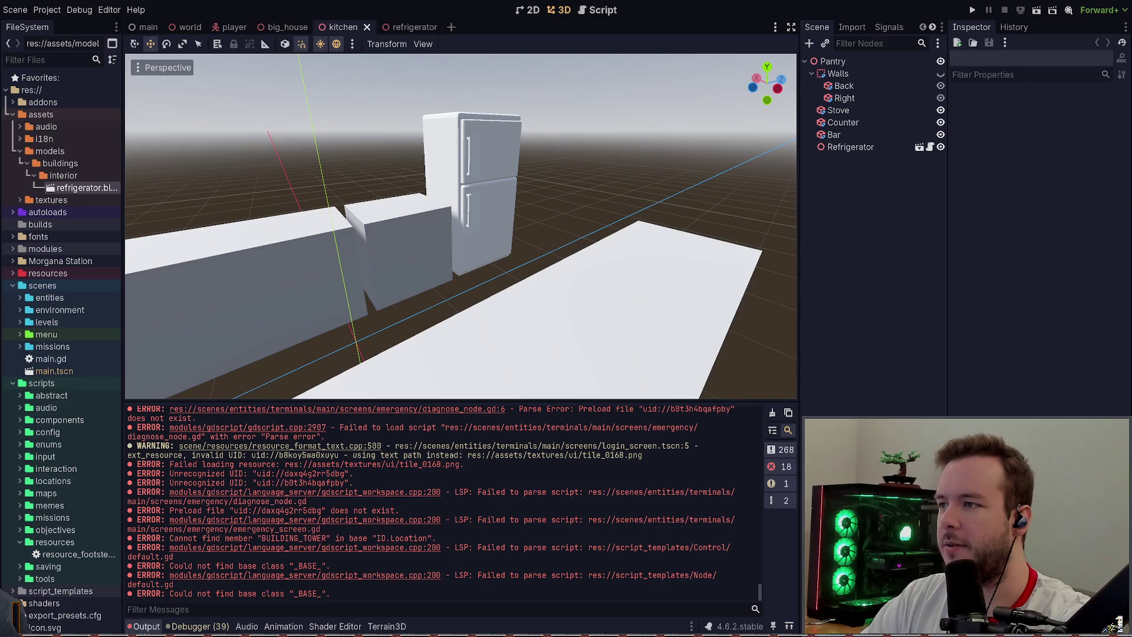
{"action": "left_click", "coordinate": [288, 27]}
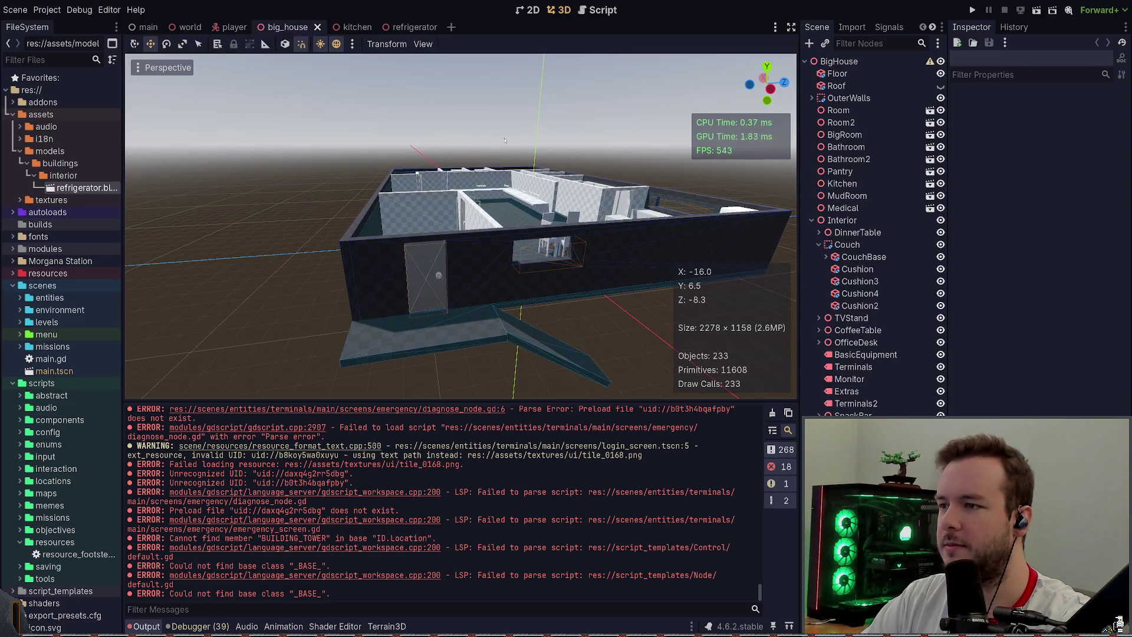
{"action": "key", "text": "w"}
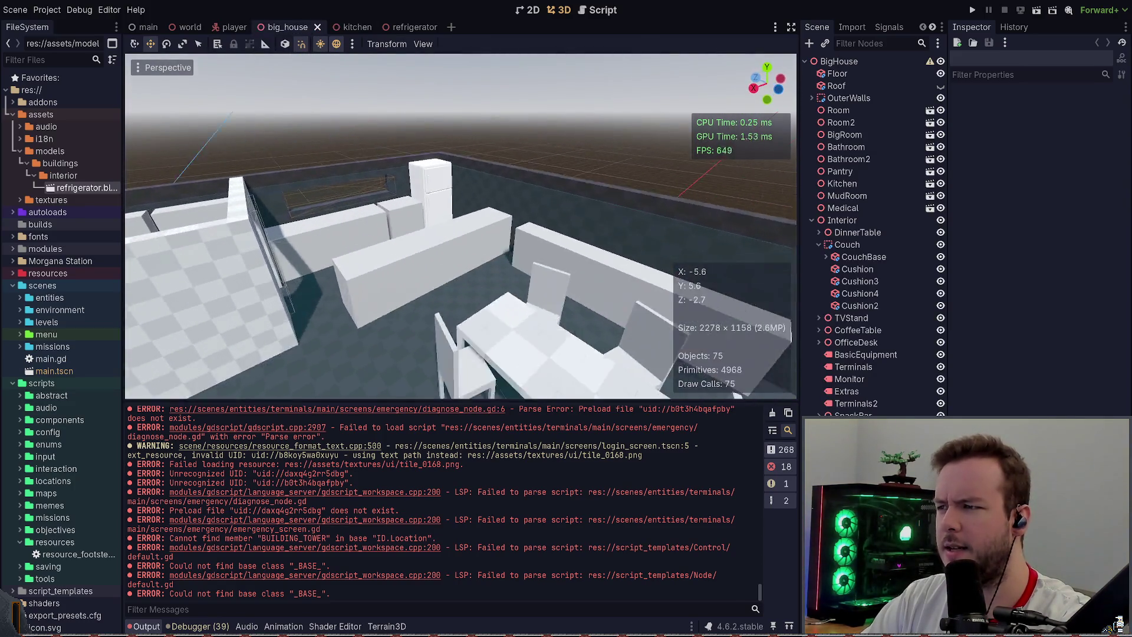
{"action": "key", "text": "w"}
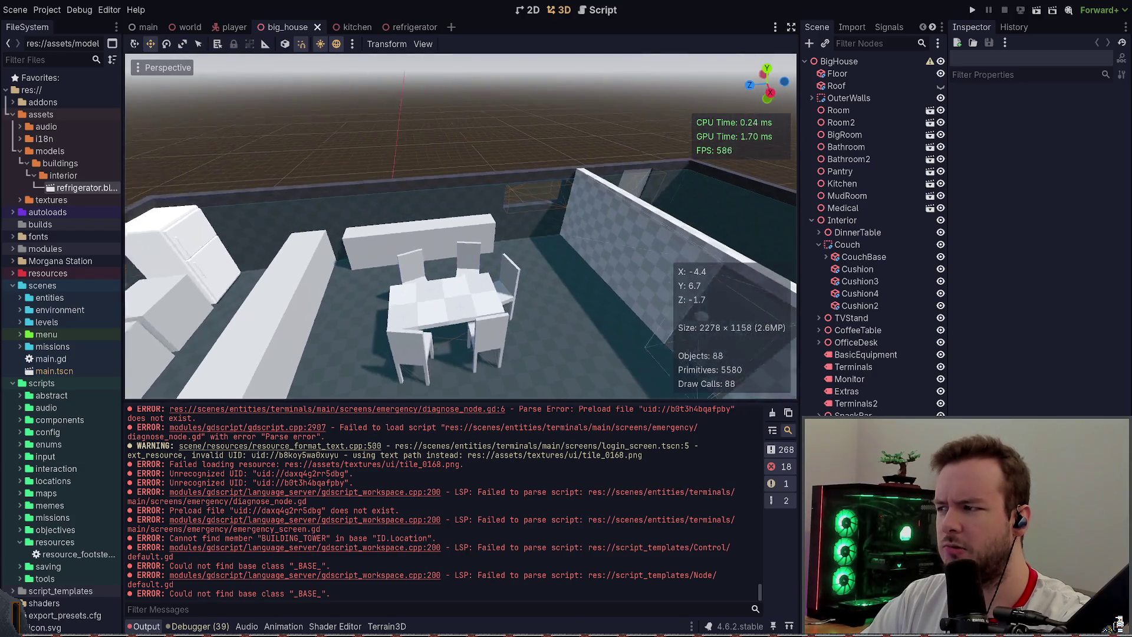
{"action": "key", "text": "s"}
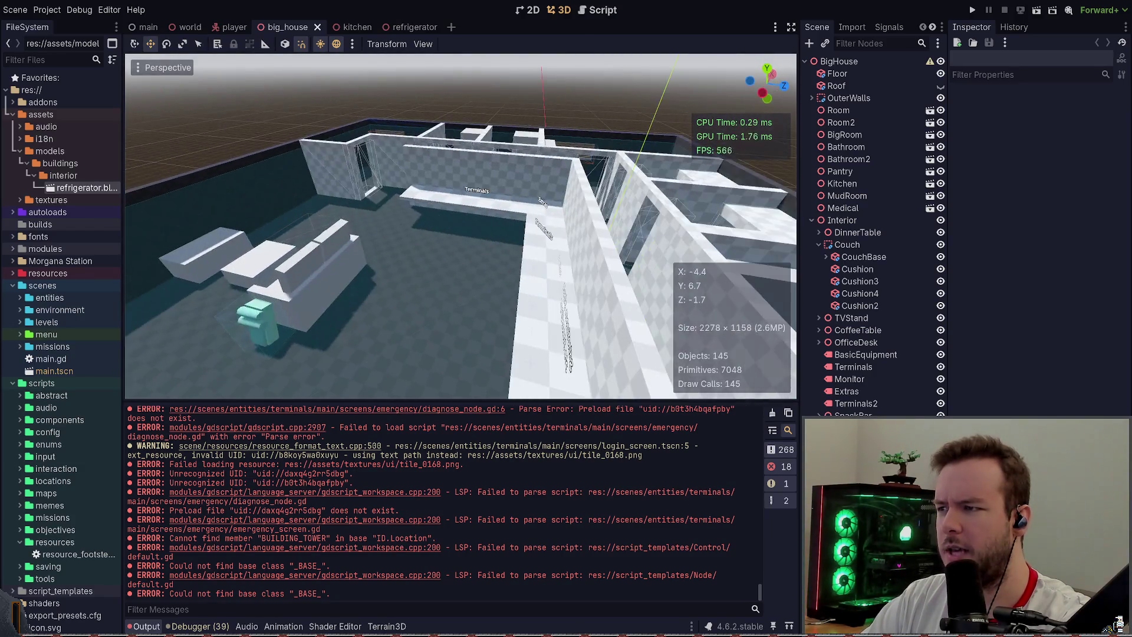
{"action": "key", "text": "s"}
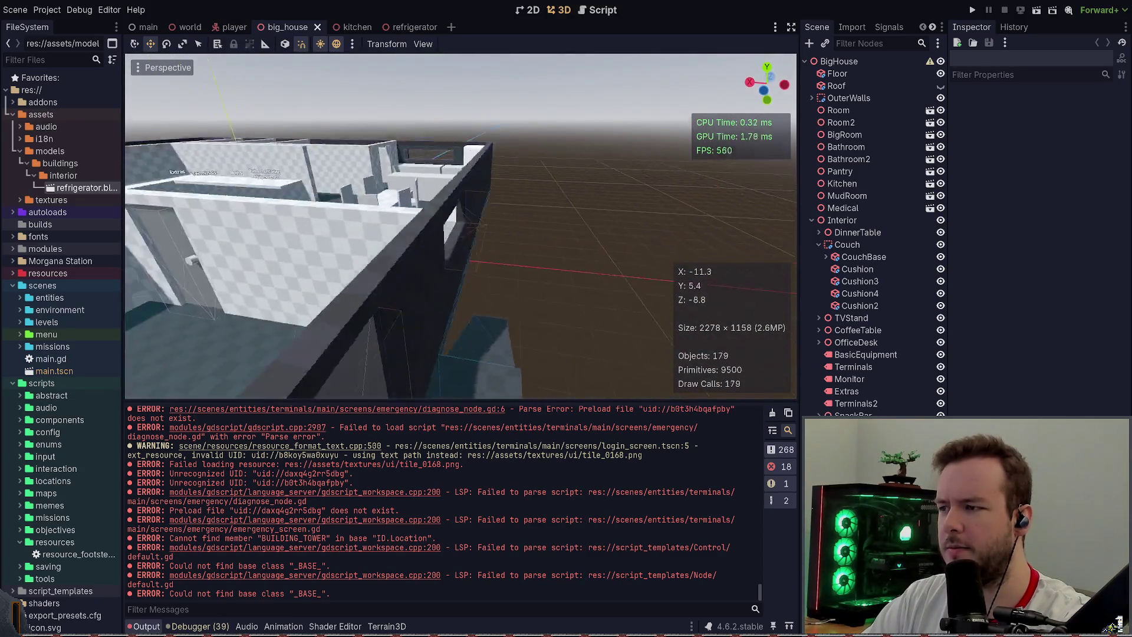
{"action": "key", "text": "s"}
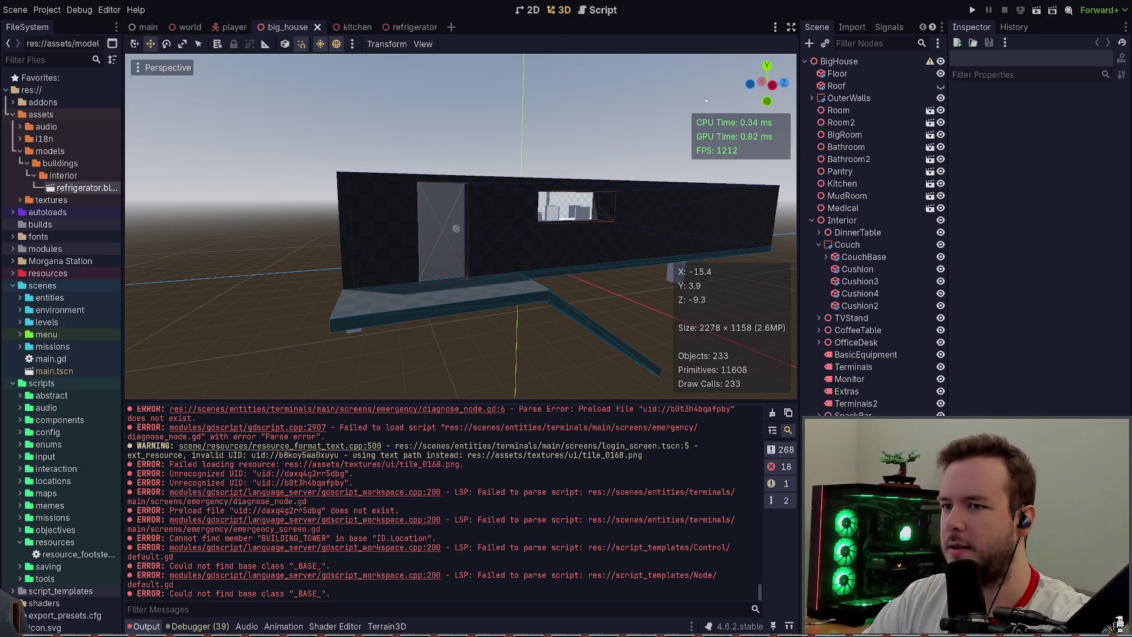
{"action": "left_click", "coordinate": [413, 28]}
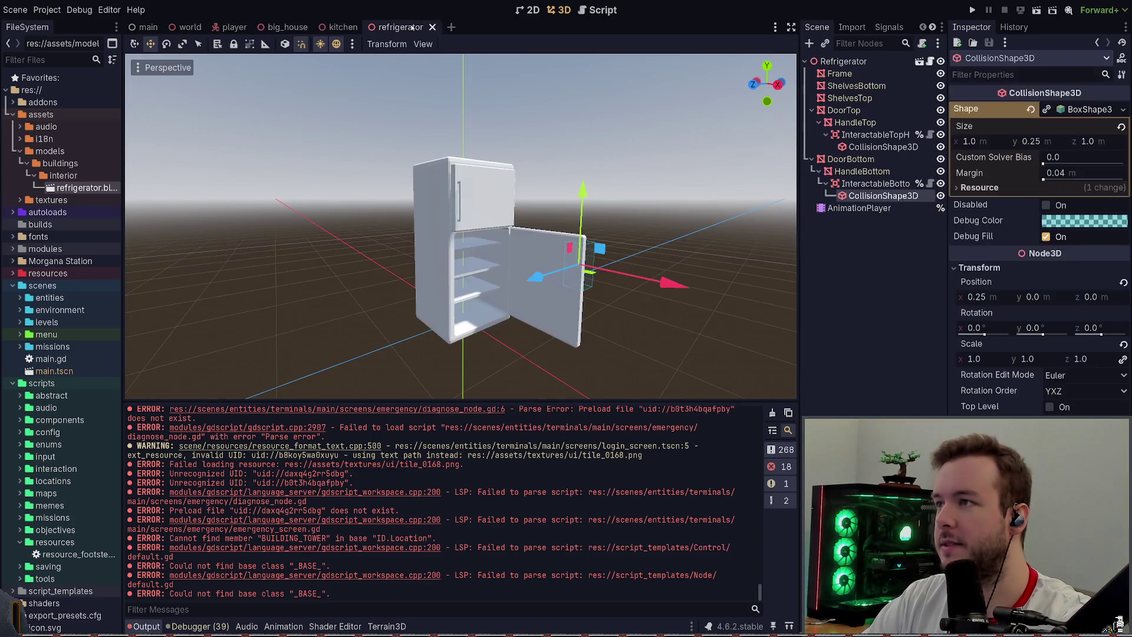
Step: Orbit around the refrigerator and inspect DoorBottom, its handle and the handle's interactable area
{"action": "left_click", "coordinate": [585, 160]}
{"action": "mouse_move", "coordinate": [585, 160]}
{"action": "left_mouse_down"}
{"action": "mouse_move", "coordinate": [548, 159]}
{"action": "mouse_move", "coordinate": [676, 166]}
{"action": "left_mouse_up"}
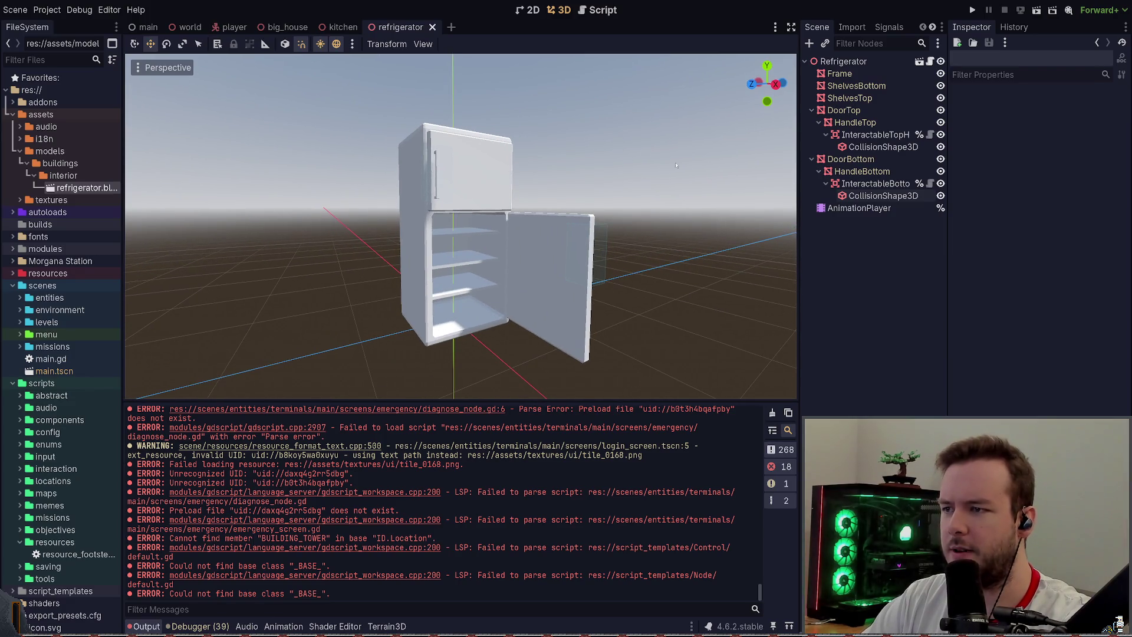
{"action": "left_click", "coordinate": [851, 160]}
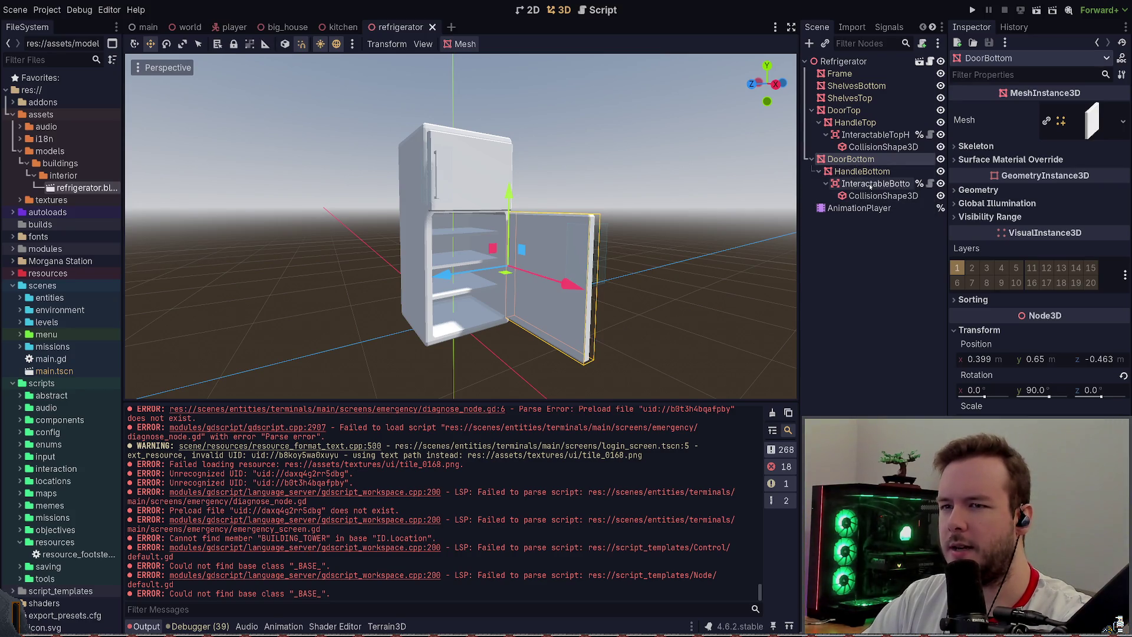
{"action": "left_click", "coordinate": [870, 184]}
{"action": "left_click", "coordinate": [862, 171]}
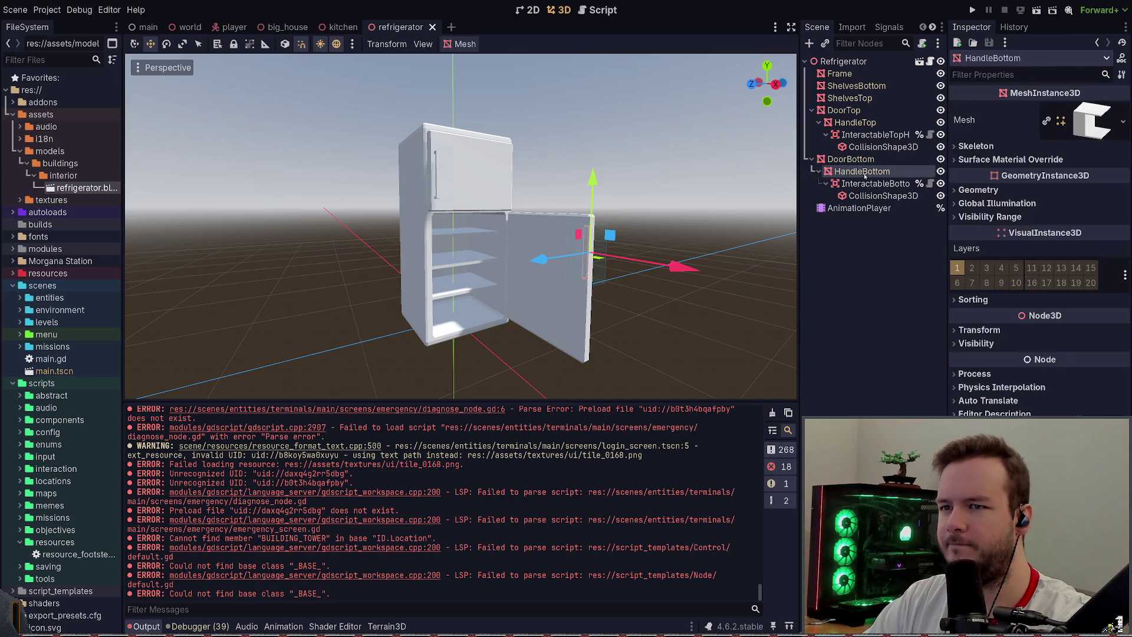
{"action": "left_click", "coordinate": [976, 331]}
{"action": "left_click", "coordinate": [979, 331]}
{"action": "left_click", "coordinate": [870, 184]}
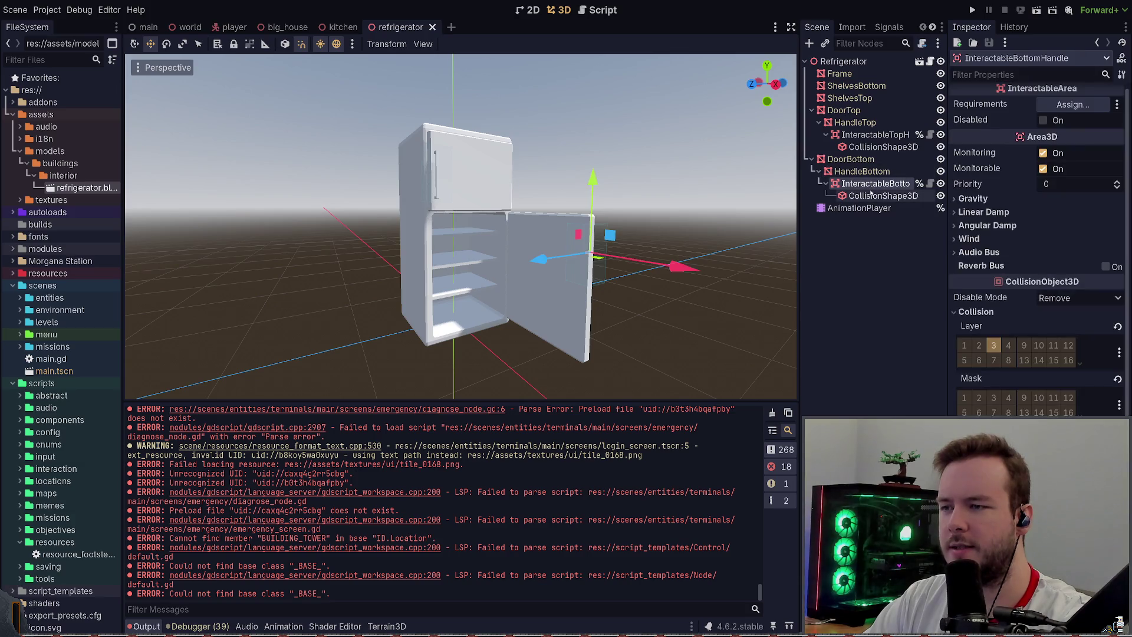
Step: Fold the interactable area's collision settings and check the handle mesh's position and rotation
{"action": "scroll", "coordinate": [461, 227], "scroll_direction": "up", "scroll_amount": 4}
{"action": "scroll", "coordinate": [461, 226], "scroll_direction": "down", "scroll_amount": 5}
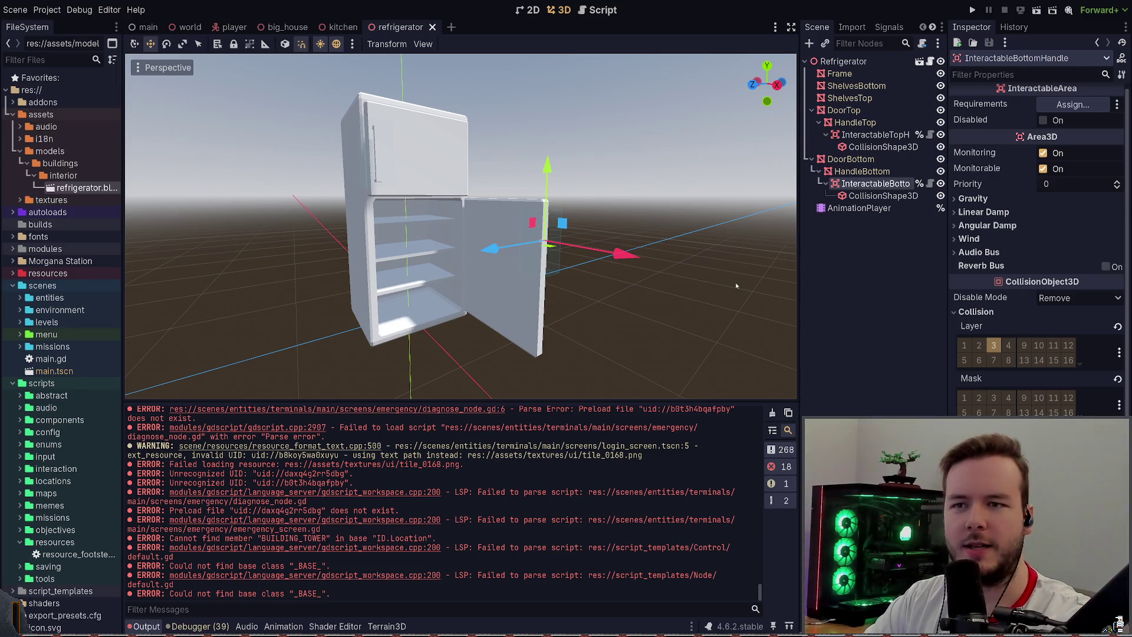
{"action": "left_click", "coordinate": [976, 312]}
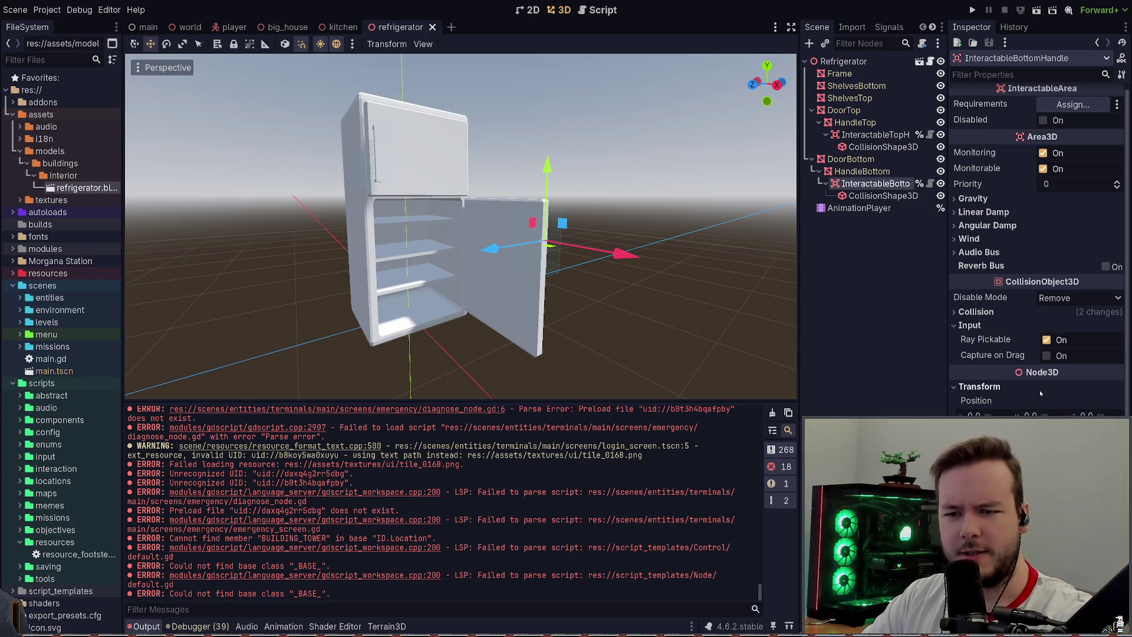
{"action": "scroll", "coordinate": [985, 384], "scroll_direction": "down", "scroll_amount": 1}
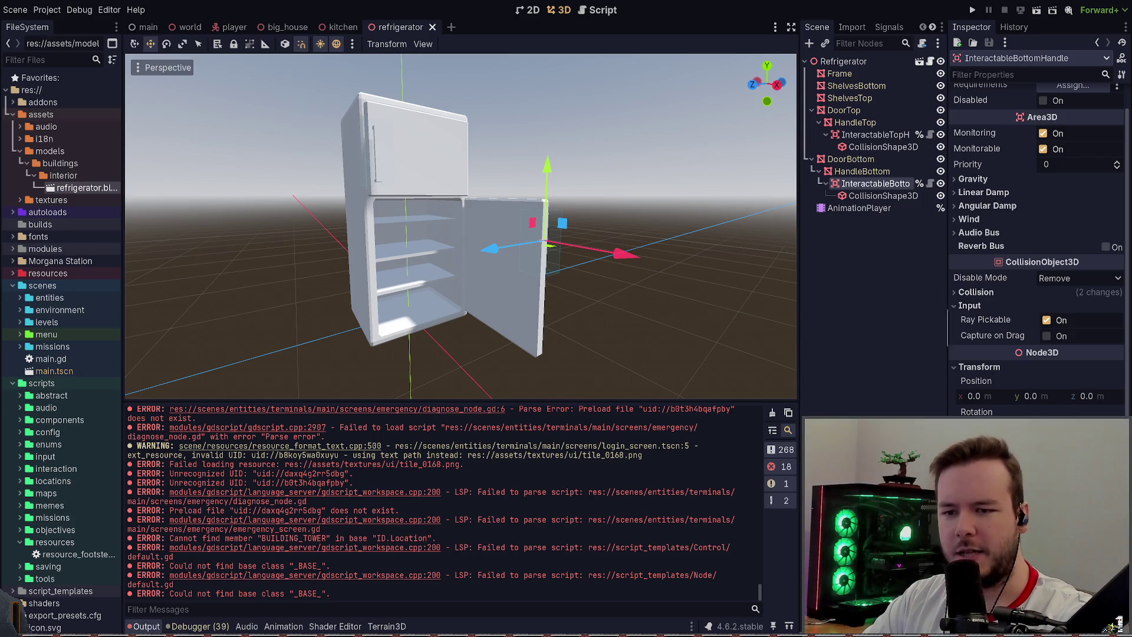
{"action": "left_click", "coordinate": [866, 172]}
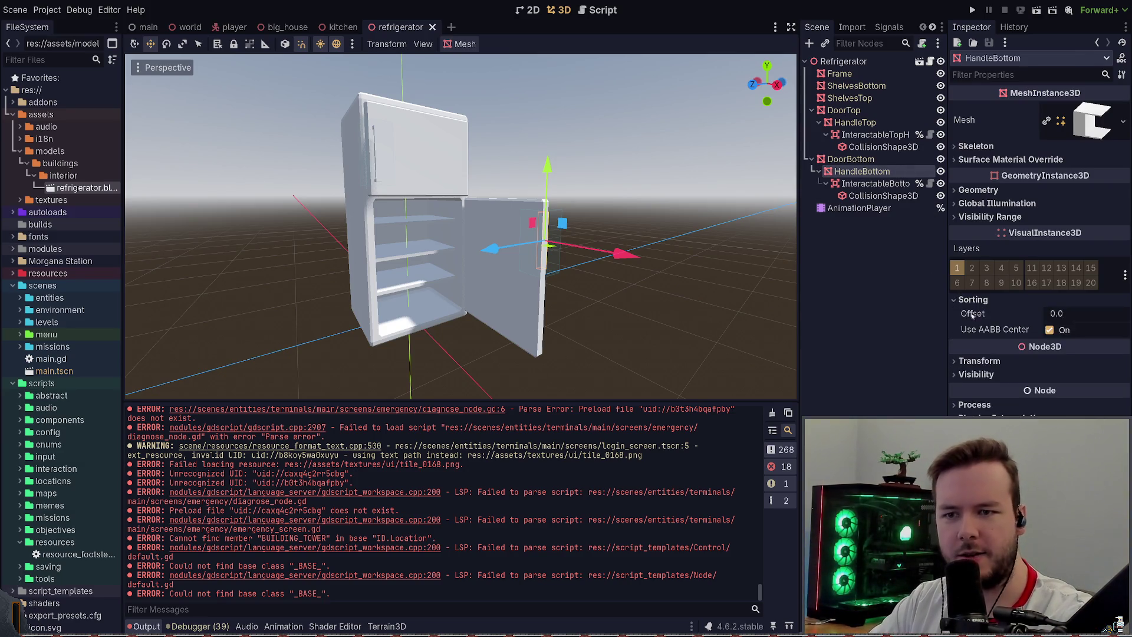
{"action": "left_click", "coordinate": [971, 330]}
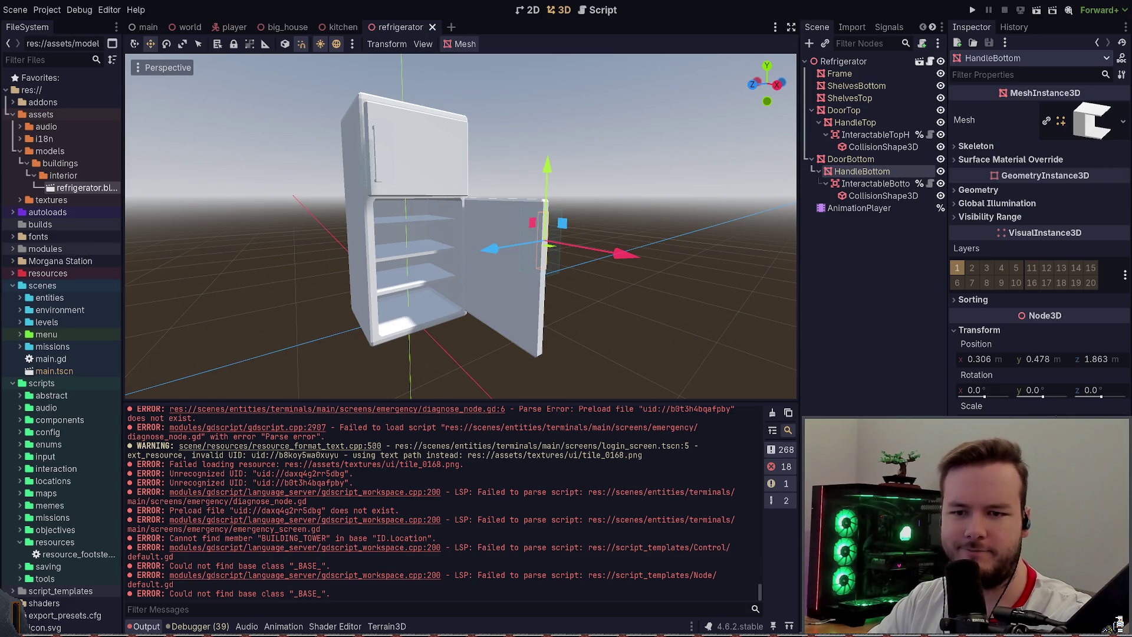
Step: Open the refrigerator's AnimationPlayer to show the bottom_close door animation
{"action": "mouse_move", "coordinate": [449, 177]}
{"action": "left_mouse_down"}
{"action": "mouse_move", "coordinate": [442, 76]}
{"action": "mouse_move", "coordinate": [448, 118]}
{"action": "left_mouse_up"}
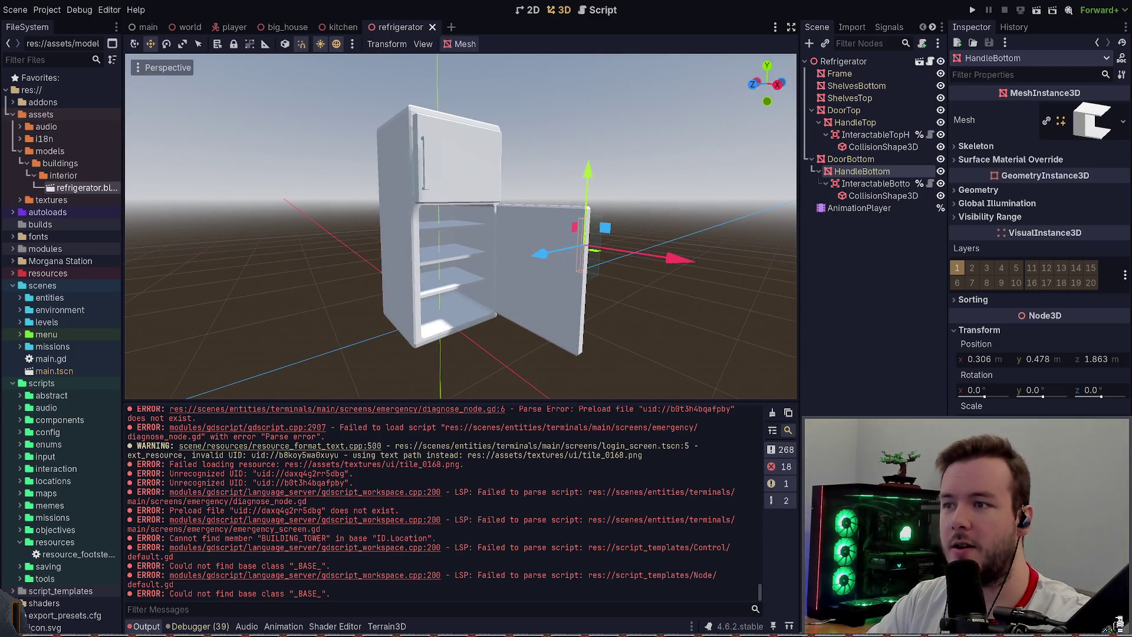
{"action": "left_click", "coordinate": [730, 185]}
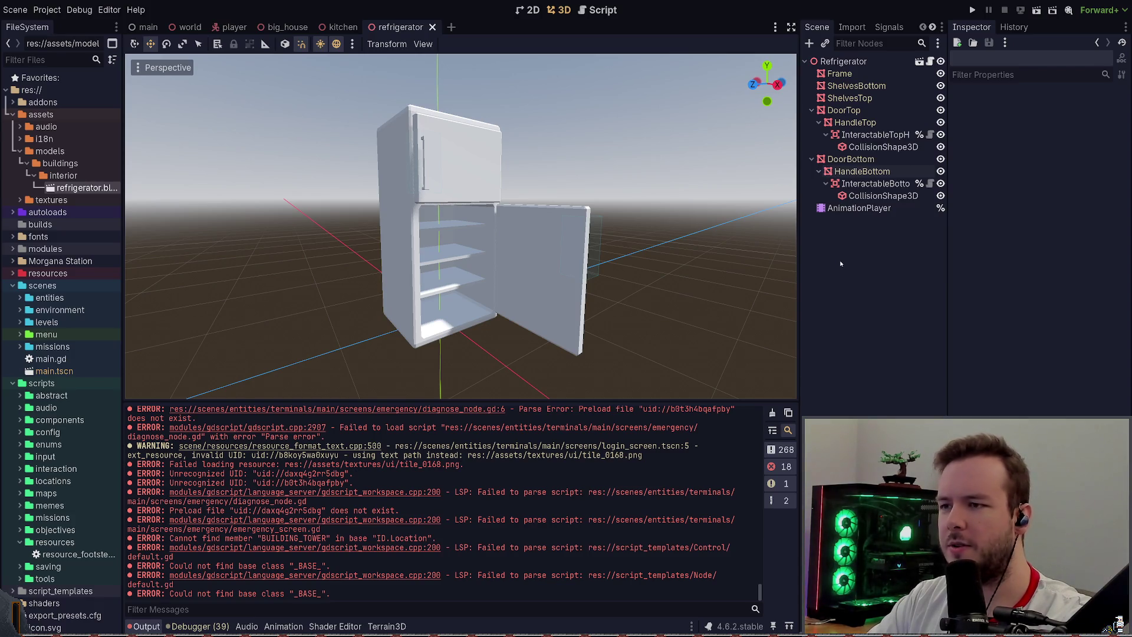
{"action": "left_click", "coordinate": [845, 210]}
{"action": "left_click", "coordinate": [844, 244]}
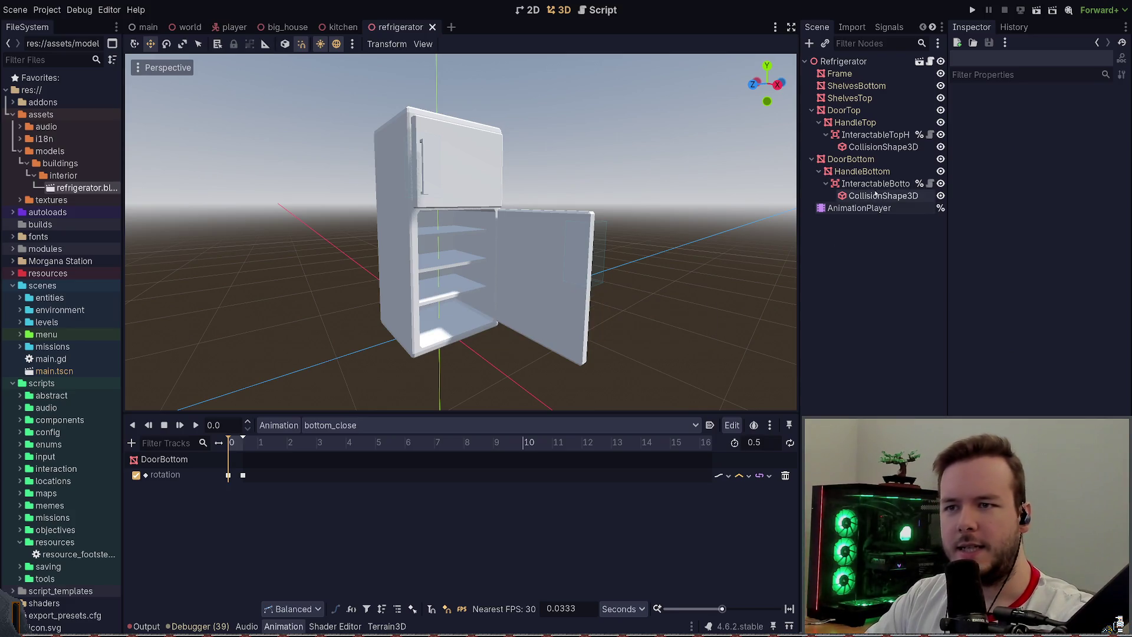
Step: Collapse InteractableBottomHandle, DoorBottom and DoorTop in the Scene dock, then run the project
{"action": "left_click", "coordinate": [826, 184]}
{"action": "left_click", "coordinate": [811, 159]}
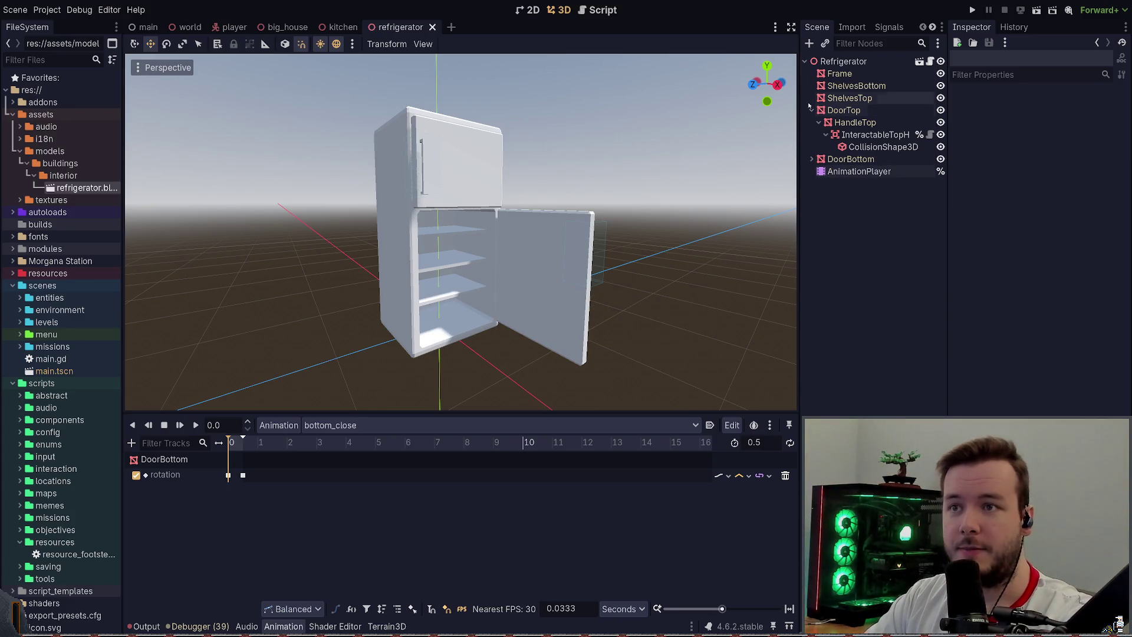
{"action": "left_click", "coordinate": [811, 111]}
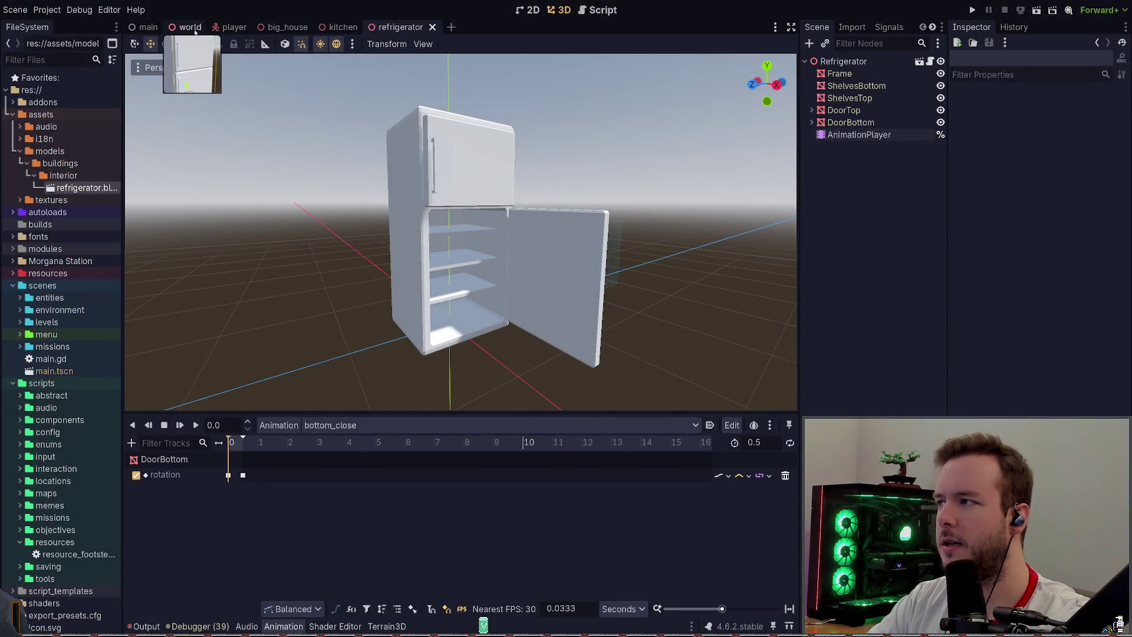
{"action": "left_click", "coordinate": [974, 11]}
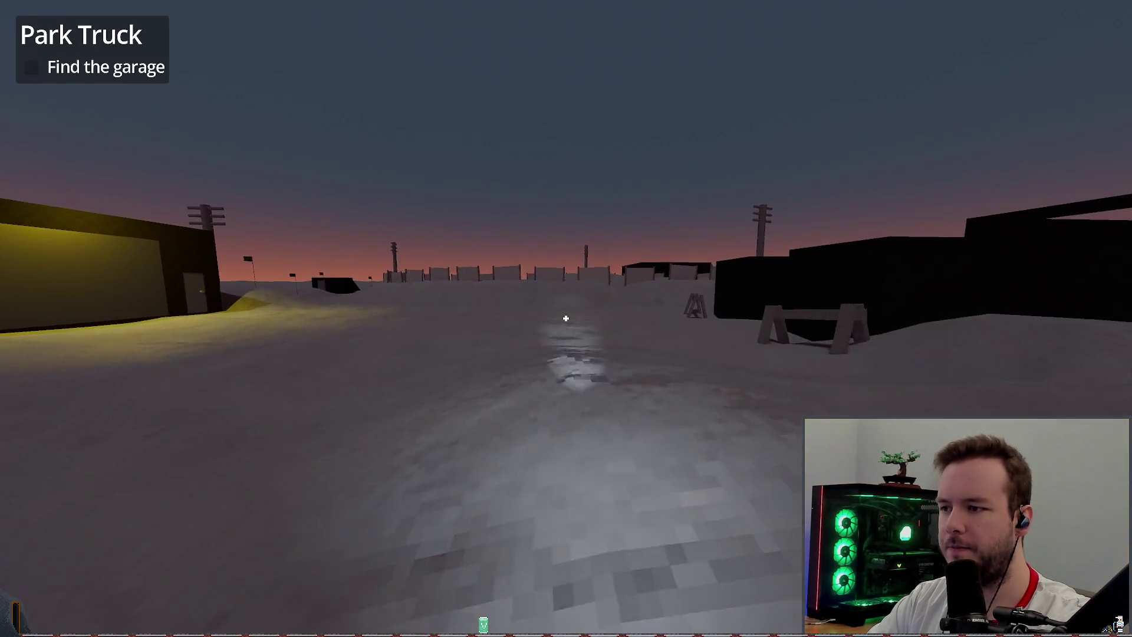
Step: Walk up the ramp into the trailer to the fridge, open its top door and circle it
{"action": "key", "text": "w"}
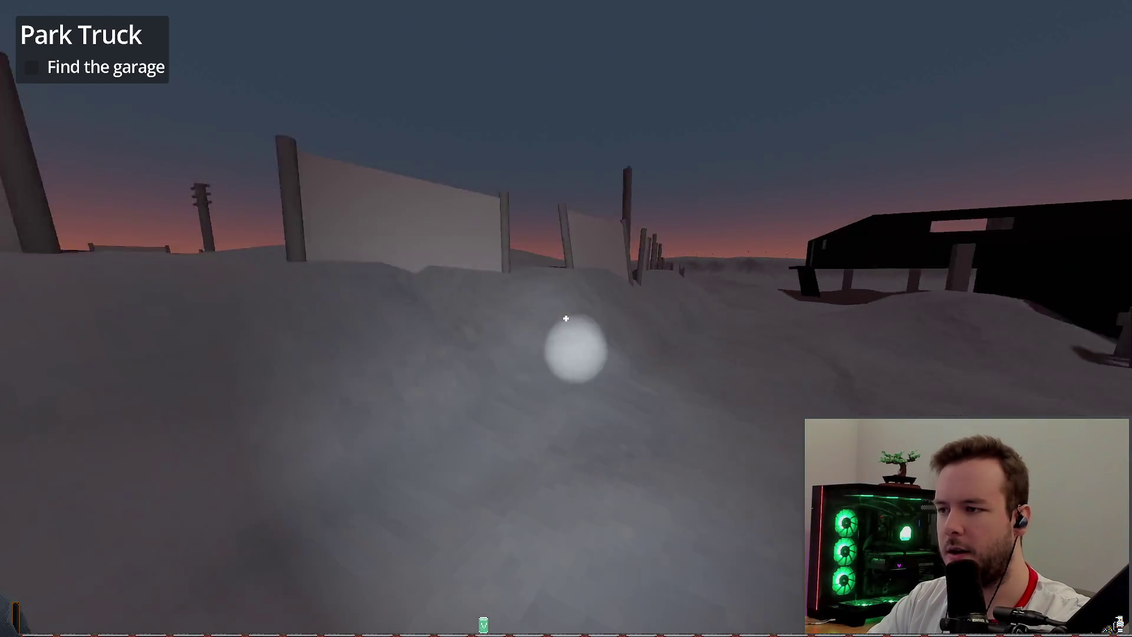
{"action": "key", "text": "w"}
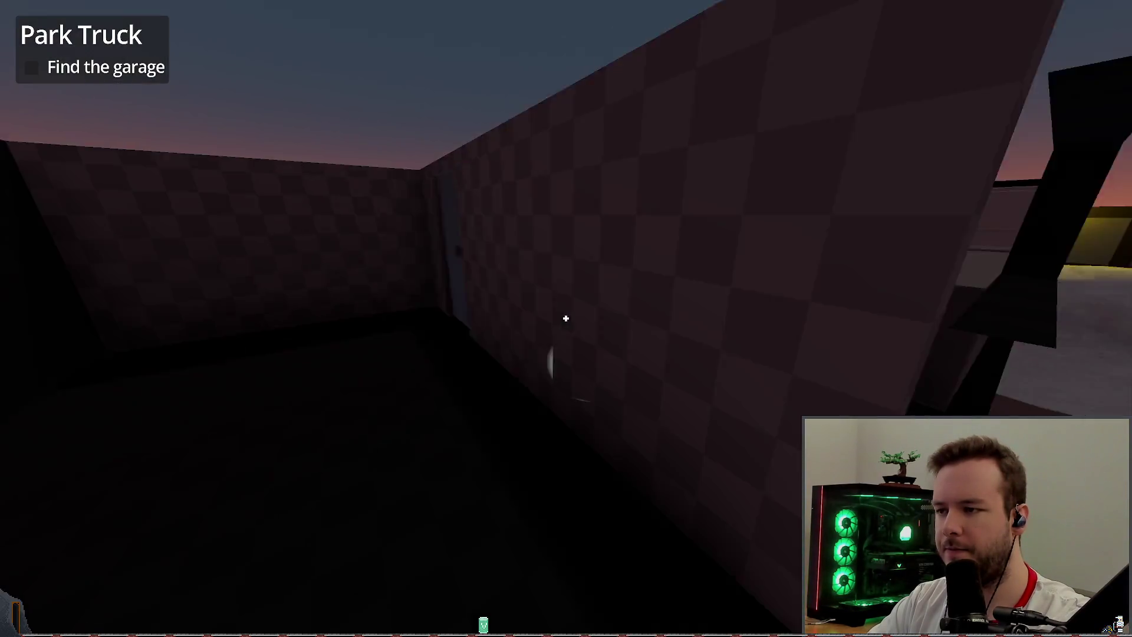
{"action": "key", "text": "w"}
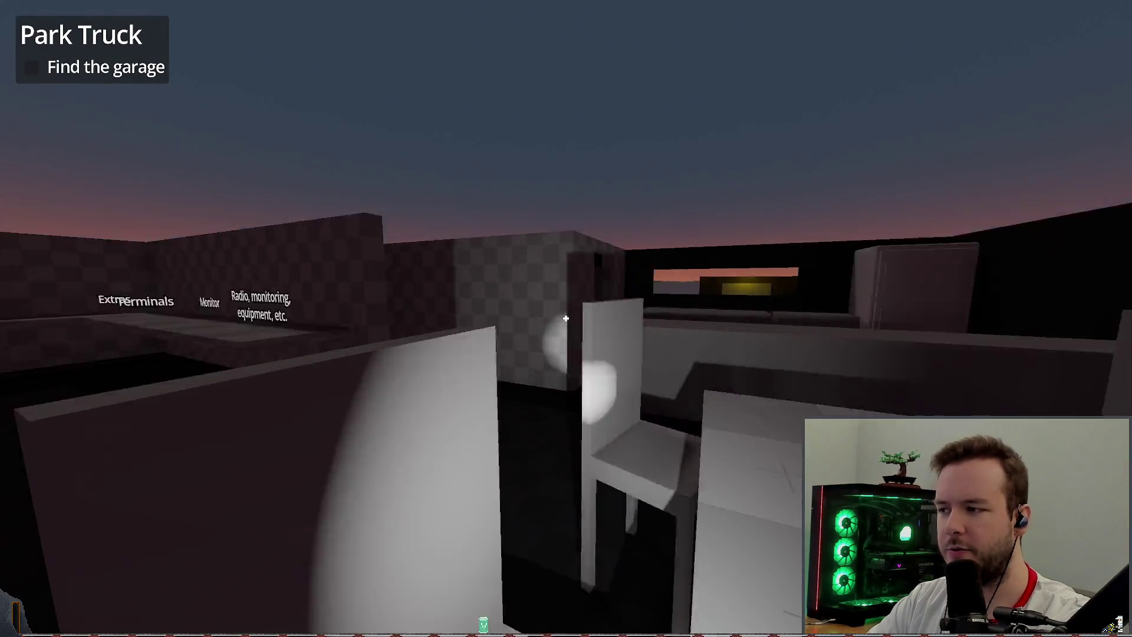
{"action": "key", "text": "w"}
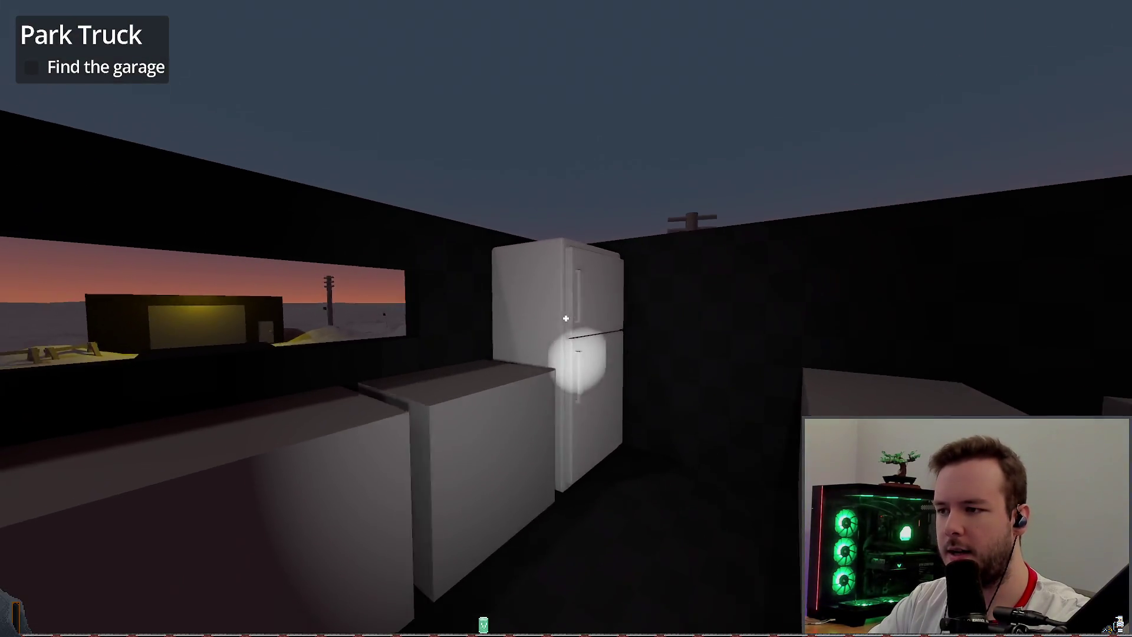
{"action": "key", "text": "e"}
{"action": "key", "text": "w"}
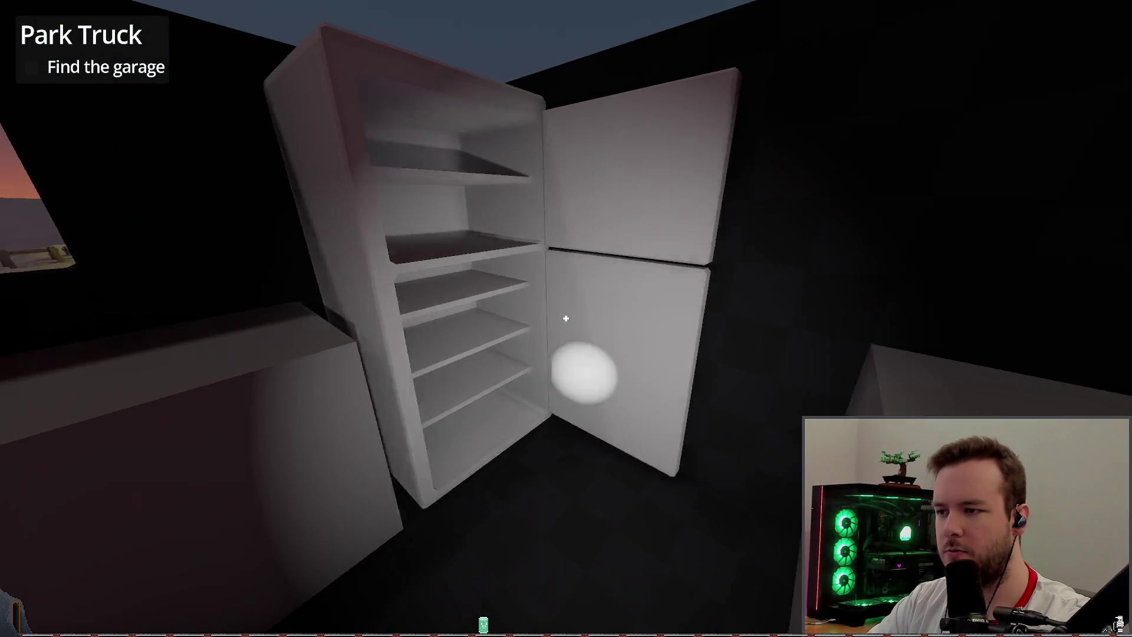
{"action": "key", "text": "s"}
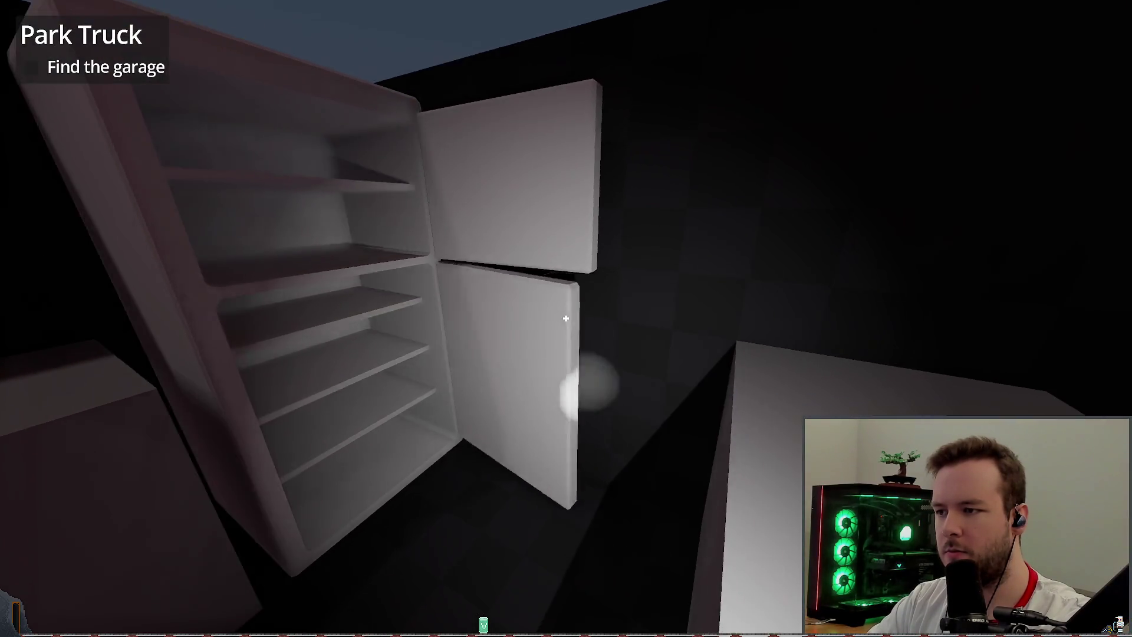
{"action": "key", "text": "d"}
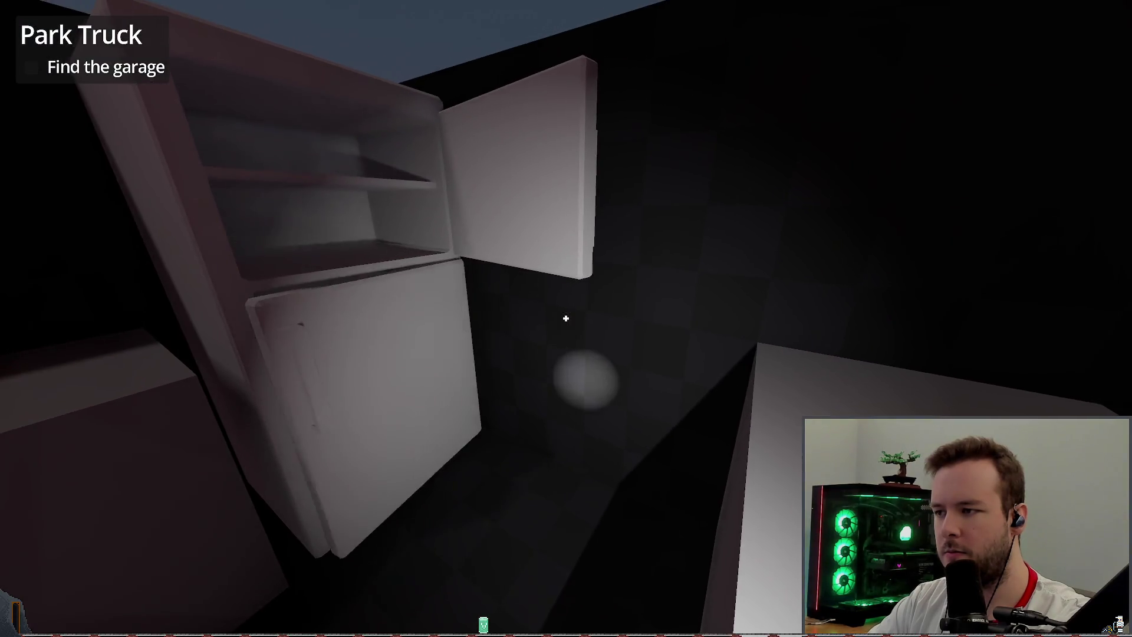
{"action": "key", "text": "a"}
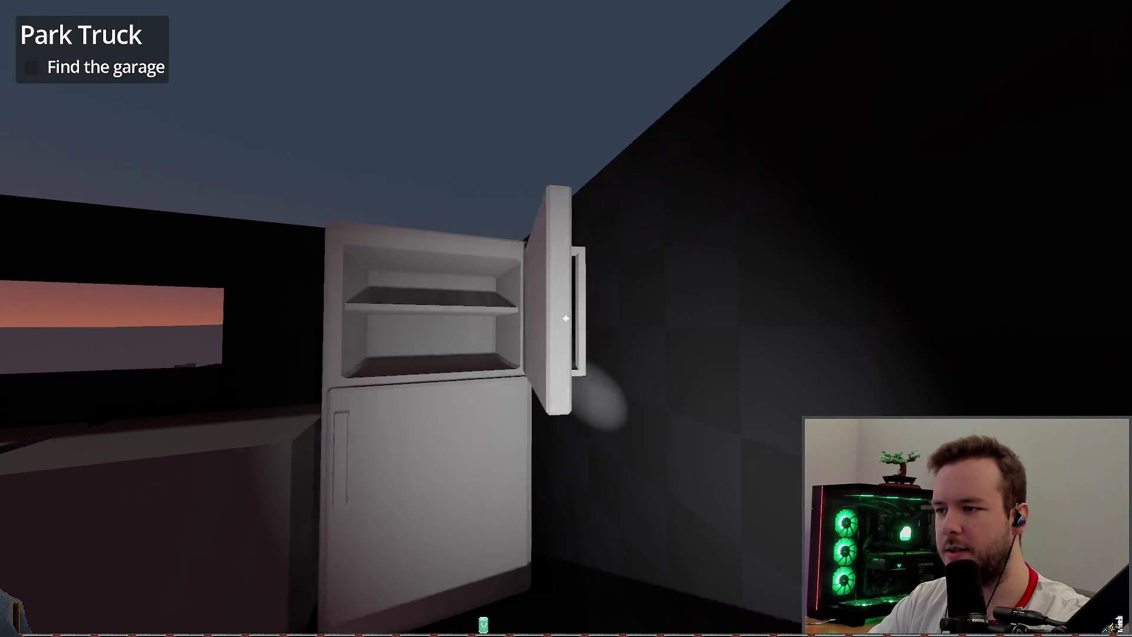
Step: Open and close the fridge's top and lower doors repeatedly while moving around it
{"action": "left_click", "coordinate": [566, 318]}
{"action": "left_click", "coordinate": [566, 318]}
{"action": "left_click", "coordinate": [565, 319]}
{"action": "key", "text": "s"}
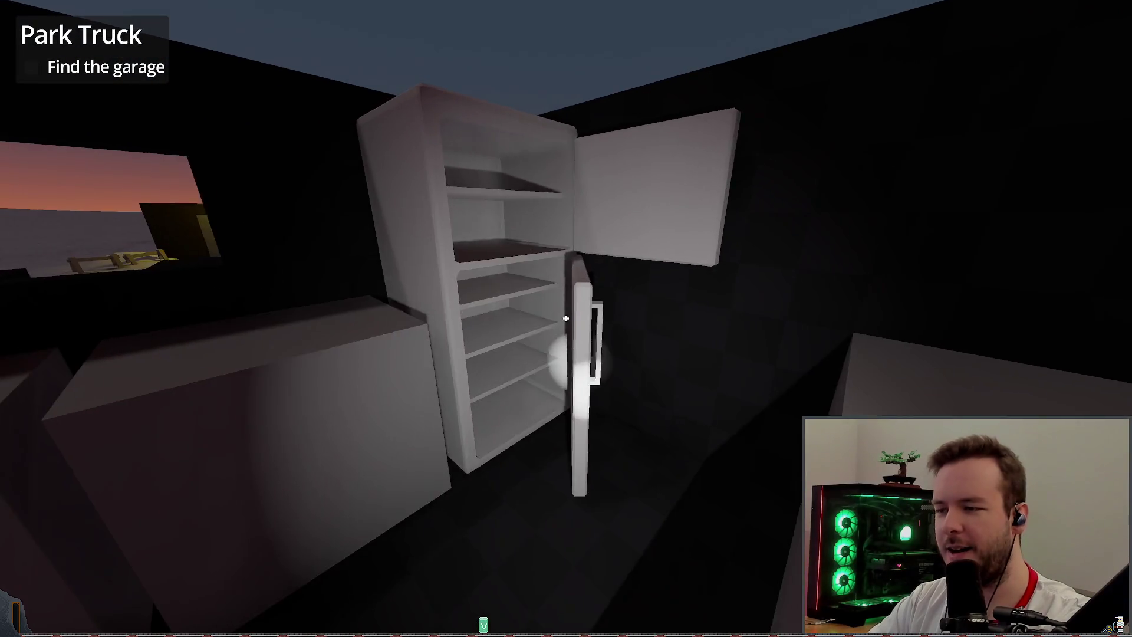
{"action": "key", "text": "w"}
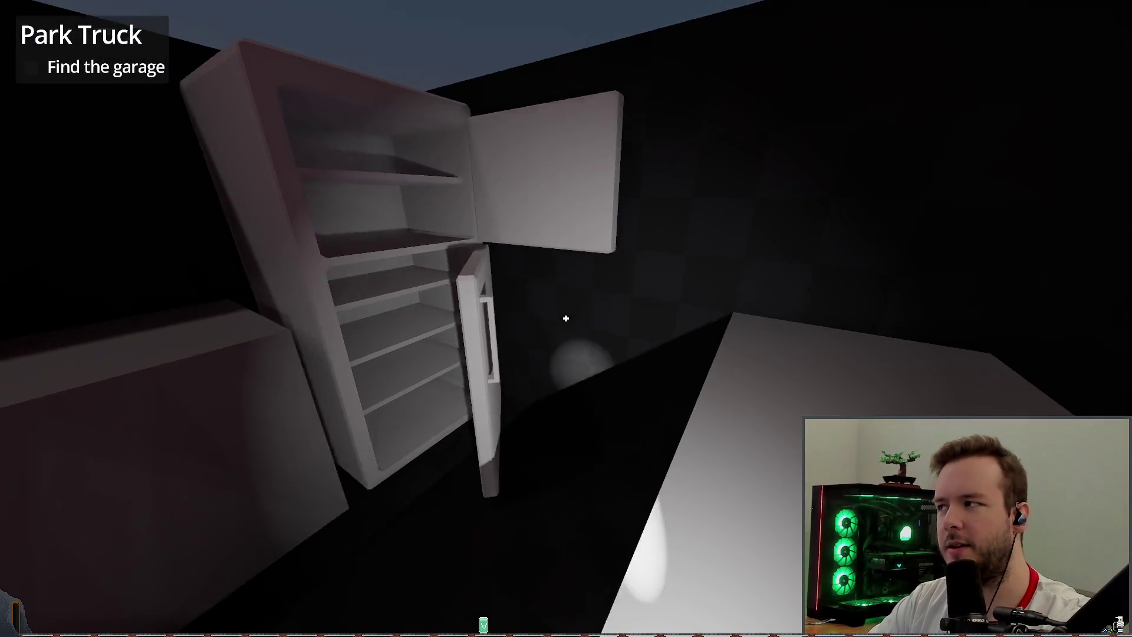
{"action": "key", "text": "s"}
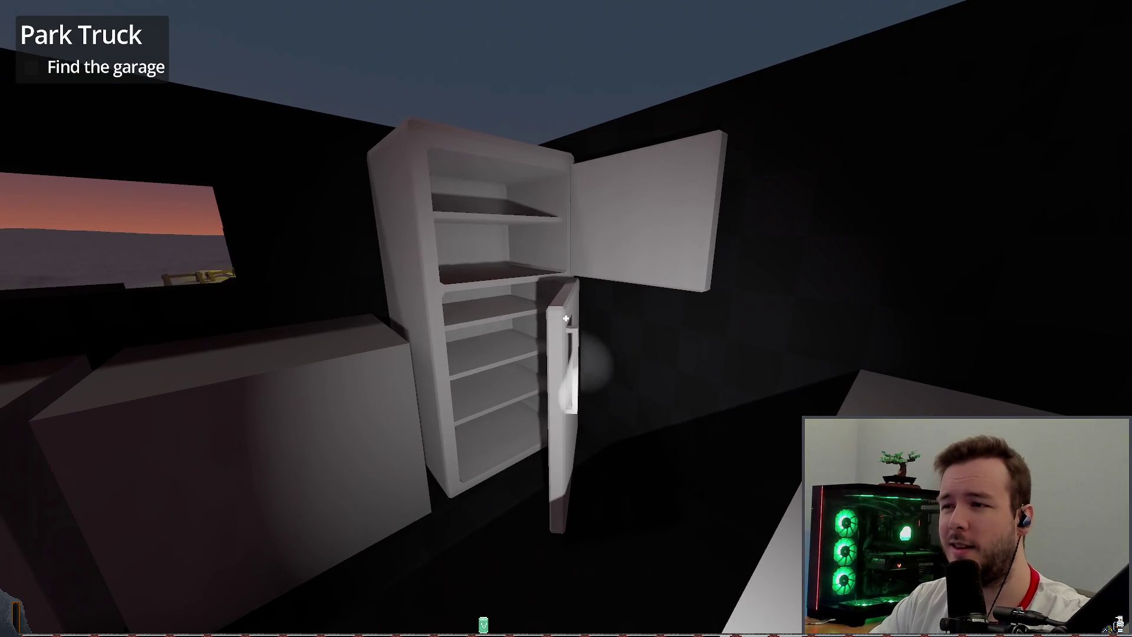
{"action": "key", "text": "w"}
{"action": "key", "text": "s"}
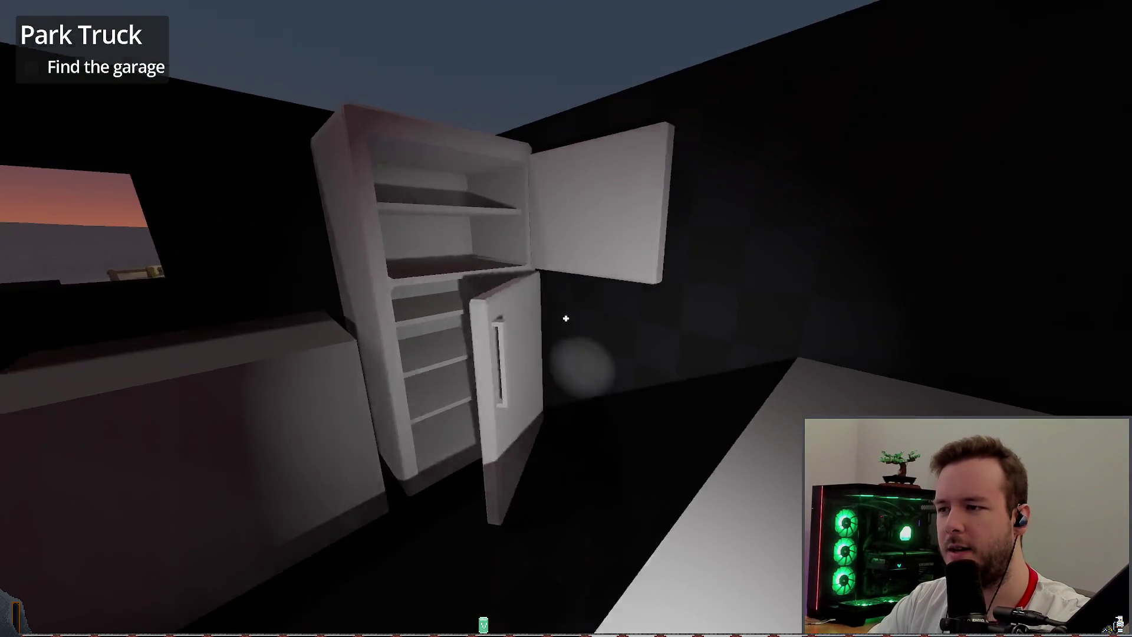
{"action": "left_click", "coordinate": [565, 319]}
{"action": "left_click", "coordinate": [565, 319]}
{"action": "left_click", "coordinate": [566, 318]}
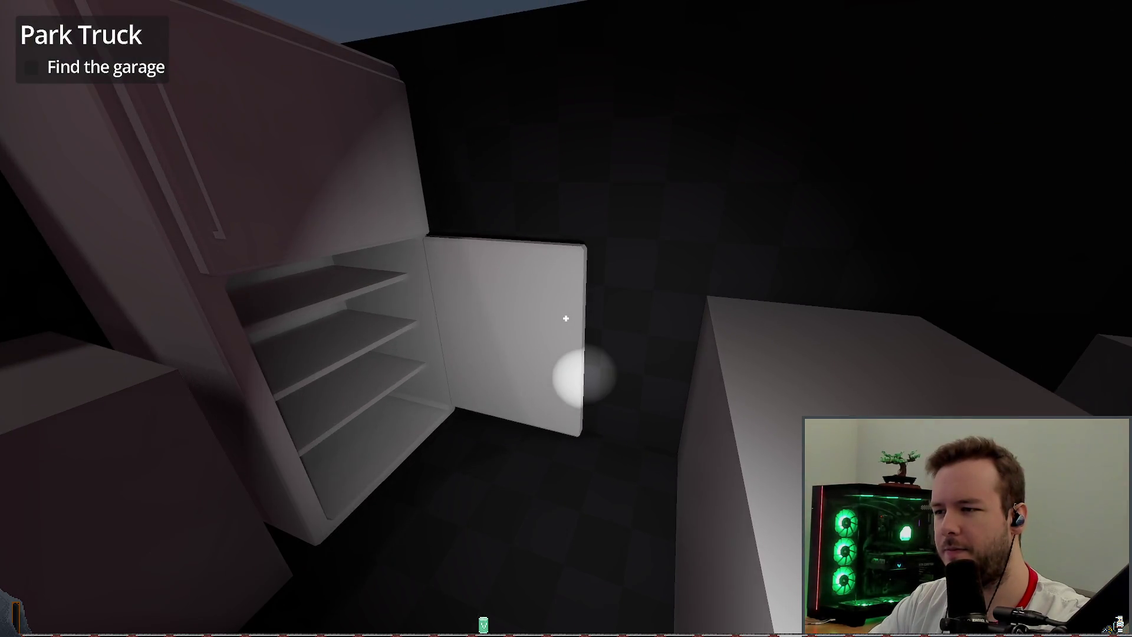
{"action": "left_click", "coordinate": [565, 319]}
Step: Test both fridge doors again from further back, then pause and Dev Quit to the editor
{"action": "key", "text": "s"}
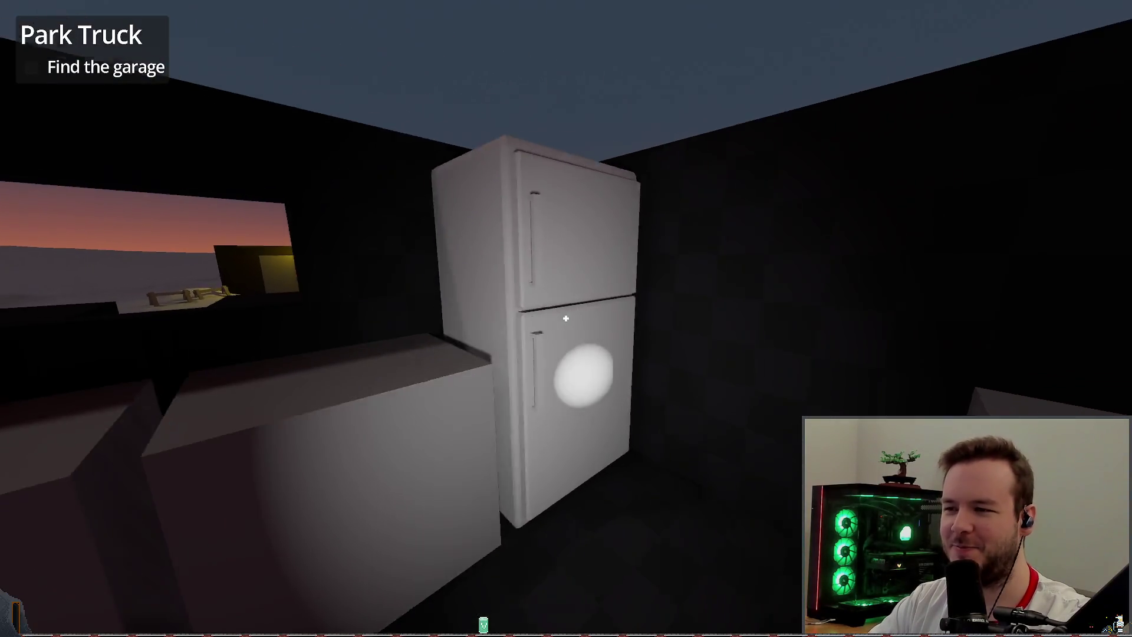
{"action": "left_click", "coordinate": [566, 319]}
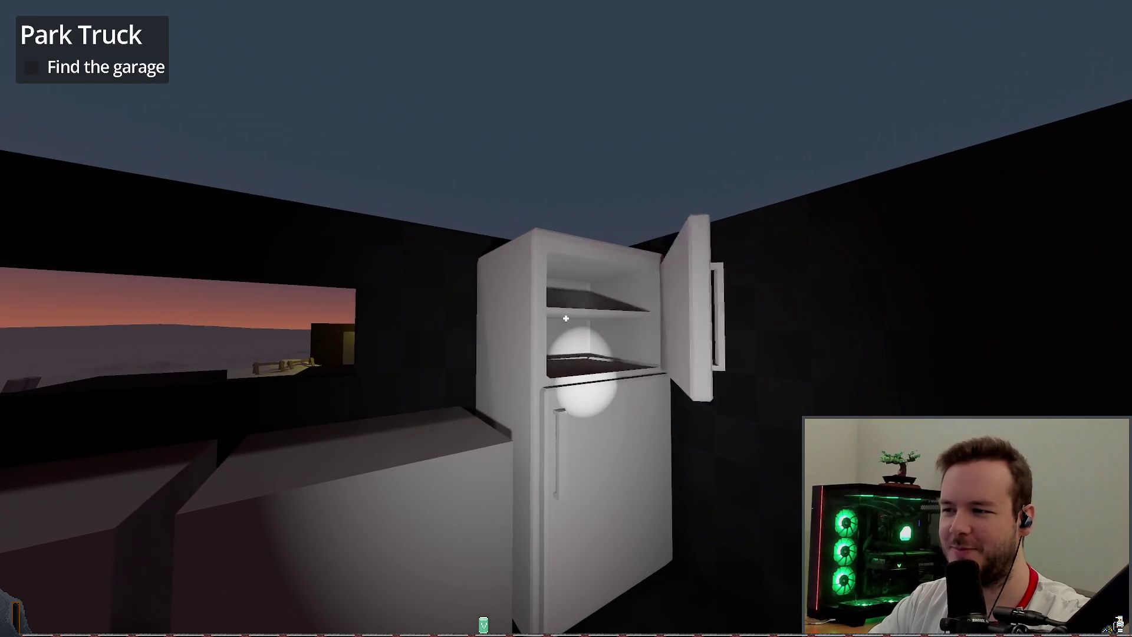
{"action": "left_click", "coordinate": [565, 319]}
{"action": "left_click", "coordinate": [566, 318]}
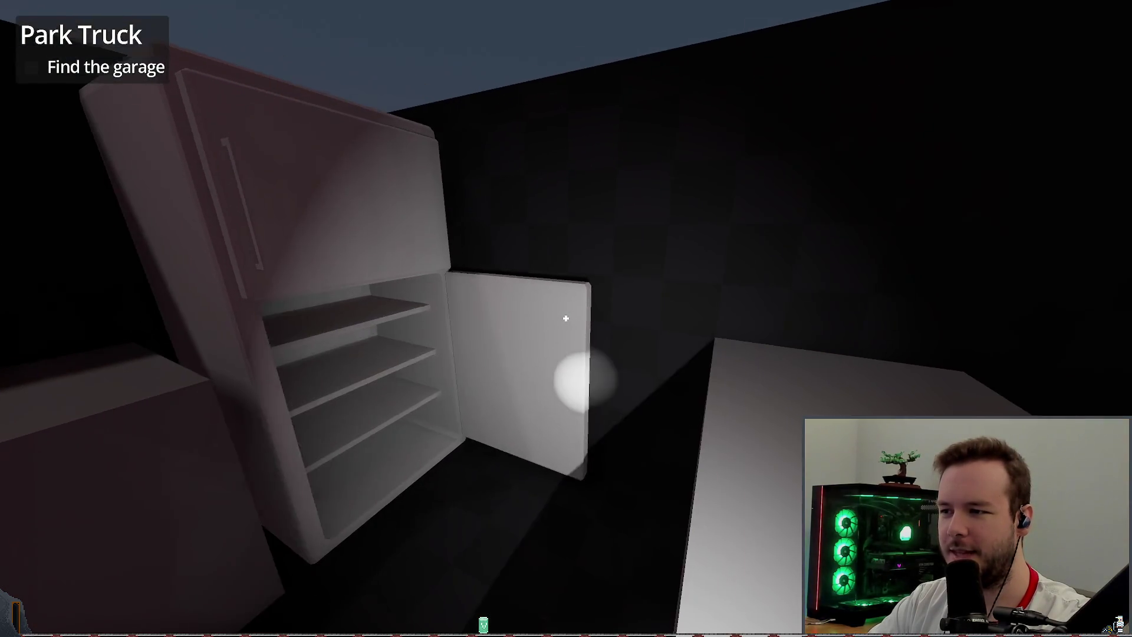
{"action": "left_click", "coordinate": [566, 318]}
{"action": "left_click", "coordinate": [565, 318]}
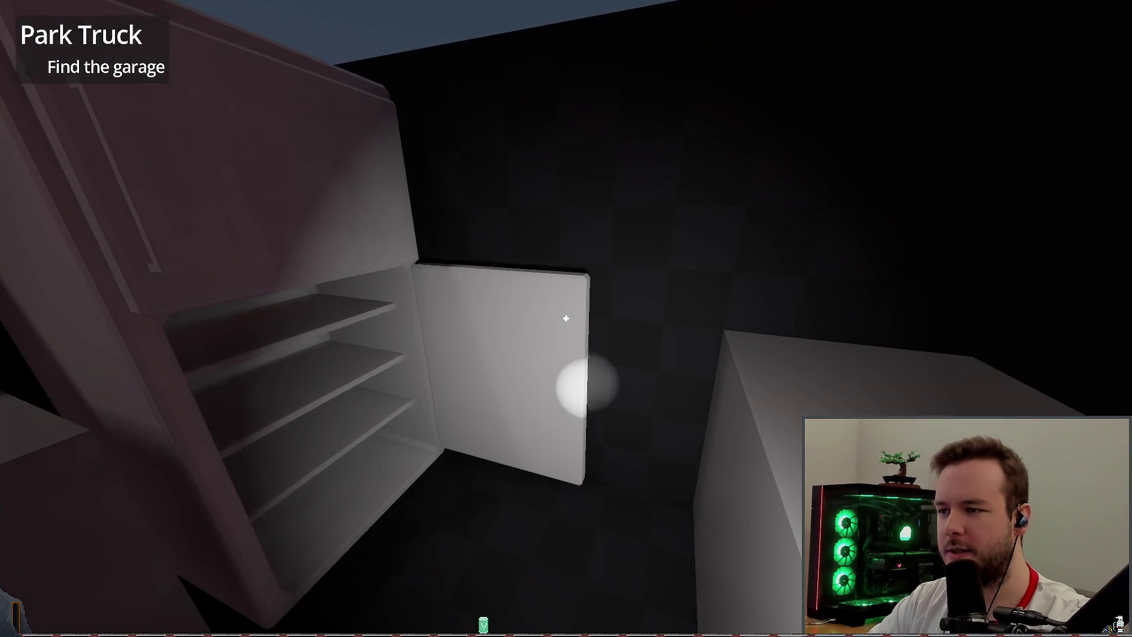
{"action": "left_click", "coordinate": [566, 319]}
{"action": "key", "text": "Escape"}
{"action": "left_click", "coordinate": [56, 405]}
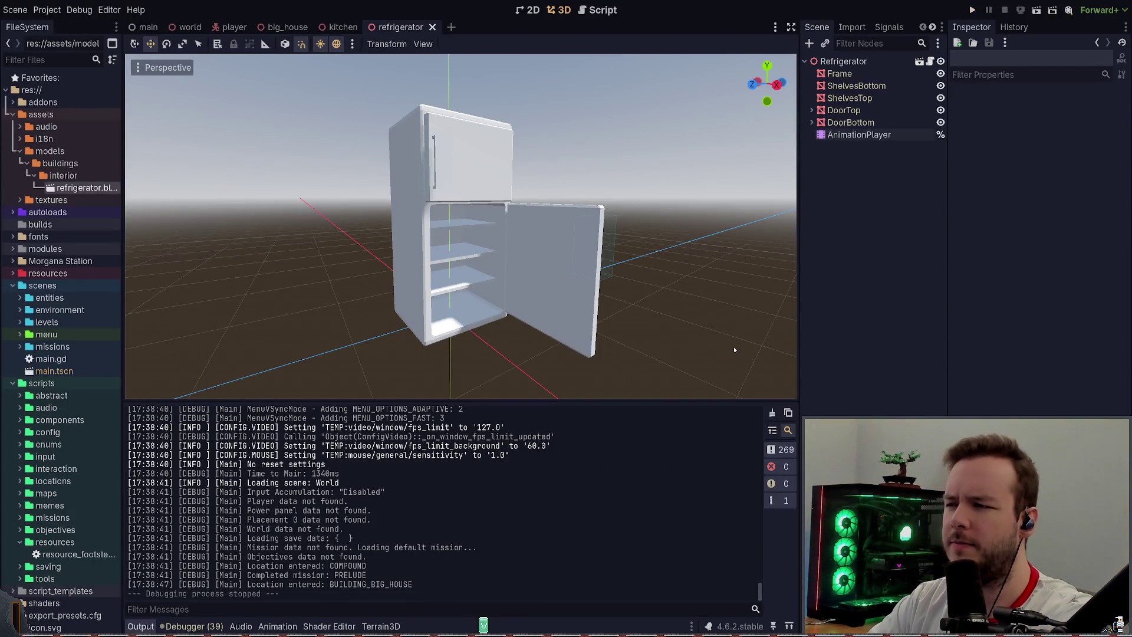
Step: Type the task 'Adjust player interaction raycast length.' under TO-DO, then move to Neovim
{"action": "key", "text": "alt+Tab"}
{"action": "type", "text": "djust pa"}
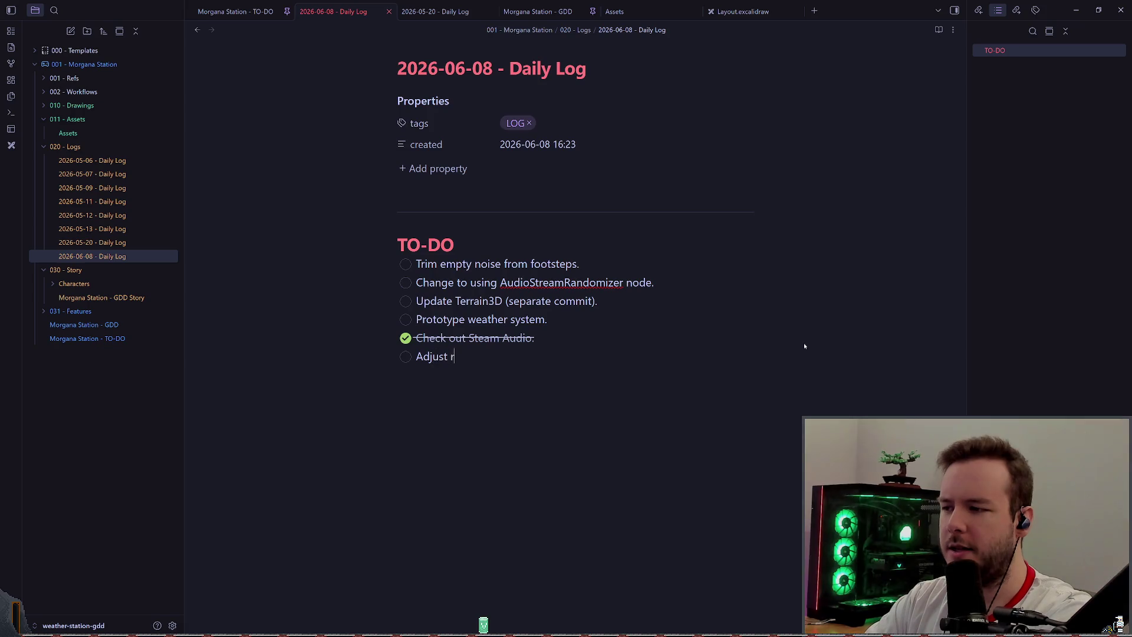
{"action": "key", "text": "BackSpace"}
{"action": "key", "text": "BackSpace"}
{"action": "type", "text": "paly"}
{"action": "key", "text": "BackSpace"}
{"action": "key", "text": "BackSpace"}
{"action": "key", "text": "BackSpace"}
{"action": "type", "text": "layer"}
{"action": "key", "text": "BackSpace"}
{"action": "key", "text": "BackSpace"}
{"action": "key", "text": "BackSpace"}
{"action": "type", "text": "player interaction raycast length"}
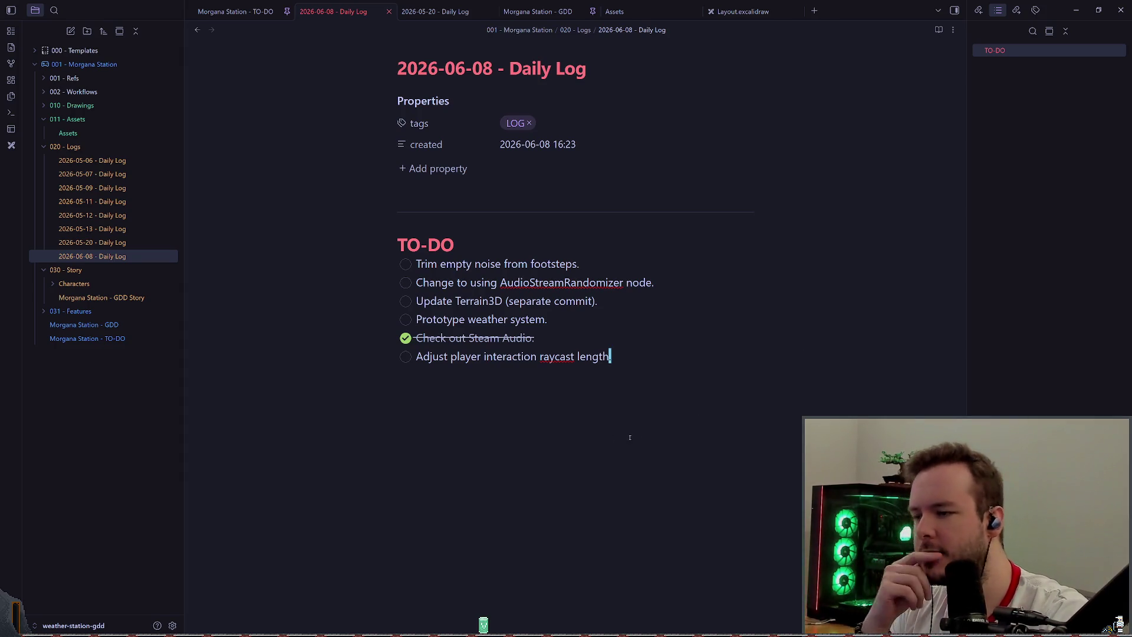
{"action": "type", "text": "."}
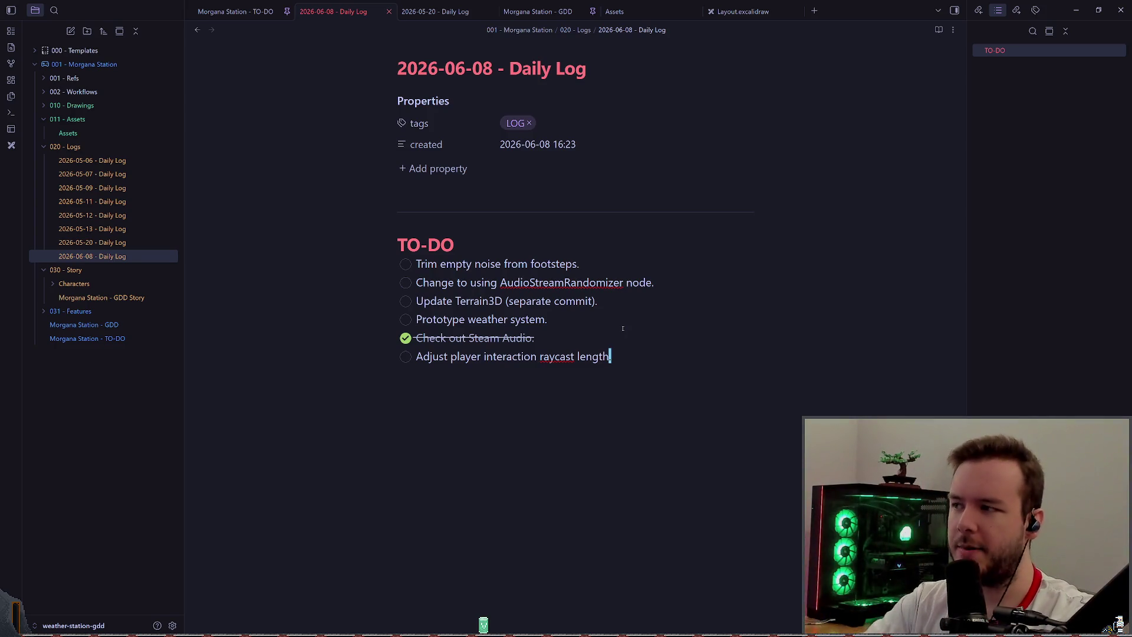
{"action": "key", "text": "alt+Tab"}
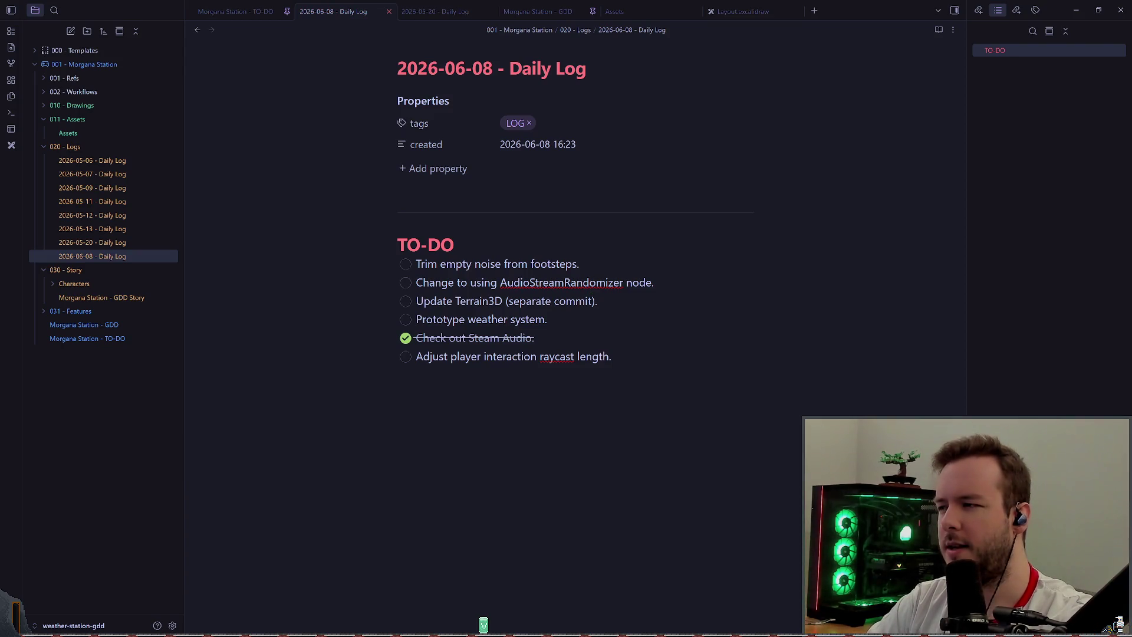
{"action": "key", "text": "alt+Tab"}
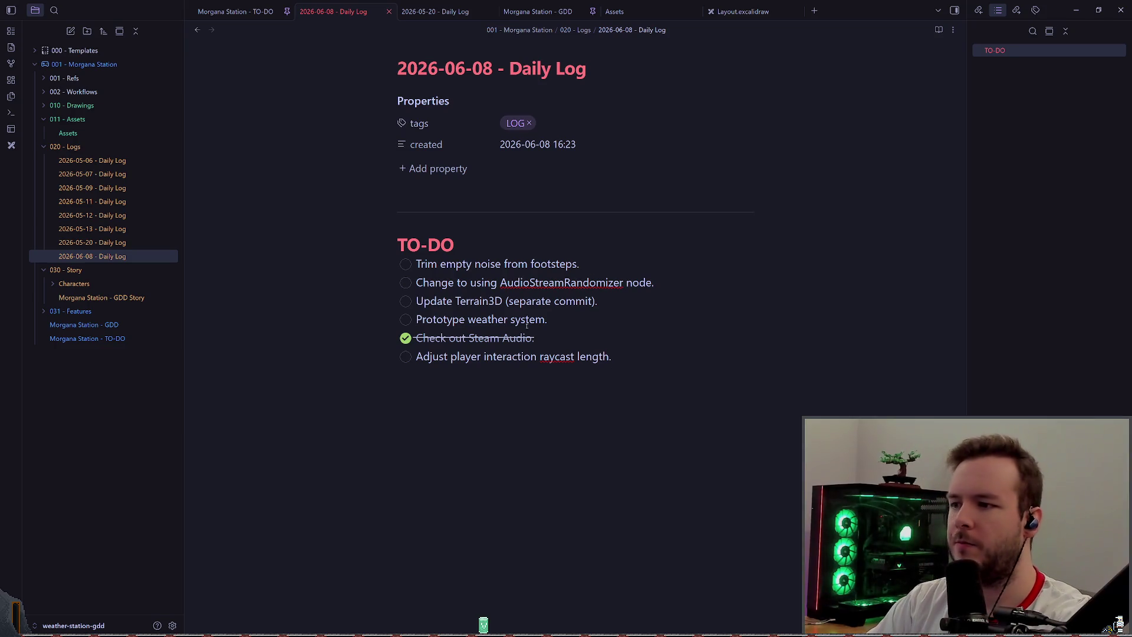
{"action": "key", "text": "alt+Tab"}
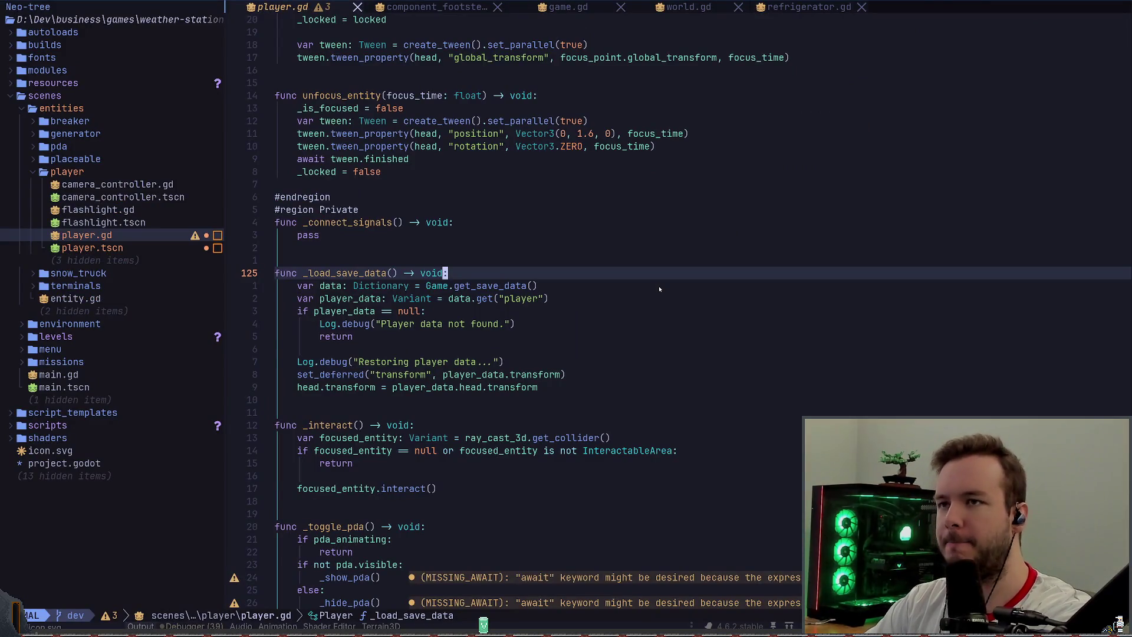
Step: Open component_footsteps.gd, review from the top up to the _sounds export, then show Godot's player scene
{"action": "key", "text": "shift+l"}
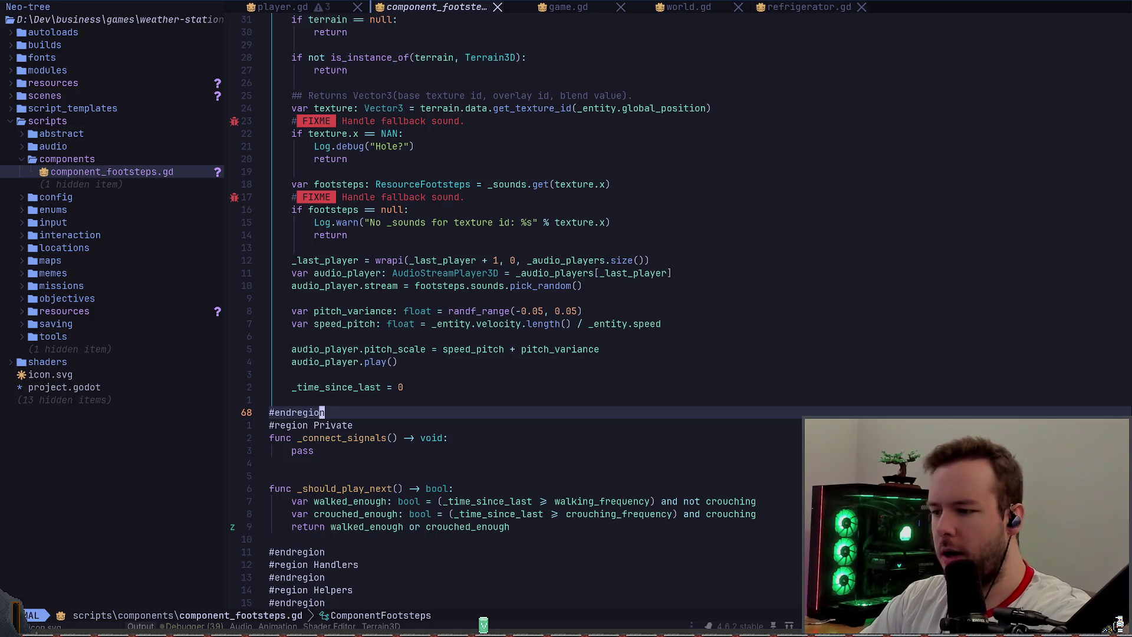
{"action": "key", "text": "g"}
{"action": "key", "text": "g"}
{"action": "key", "text": "j"}
{"action": "key", "text": "j"}
{"action": "key", "text": "1"}
{"action": "key", "text": "3"}
{"action": "key", "text": "j"}
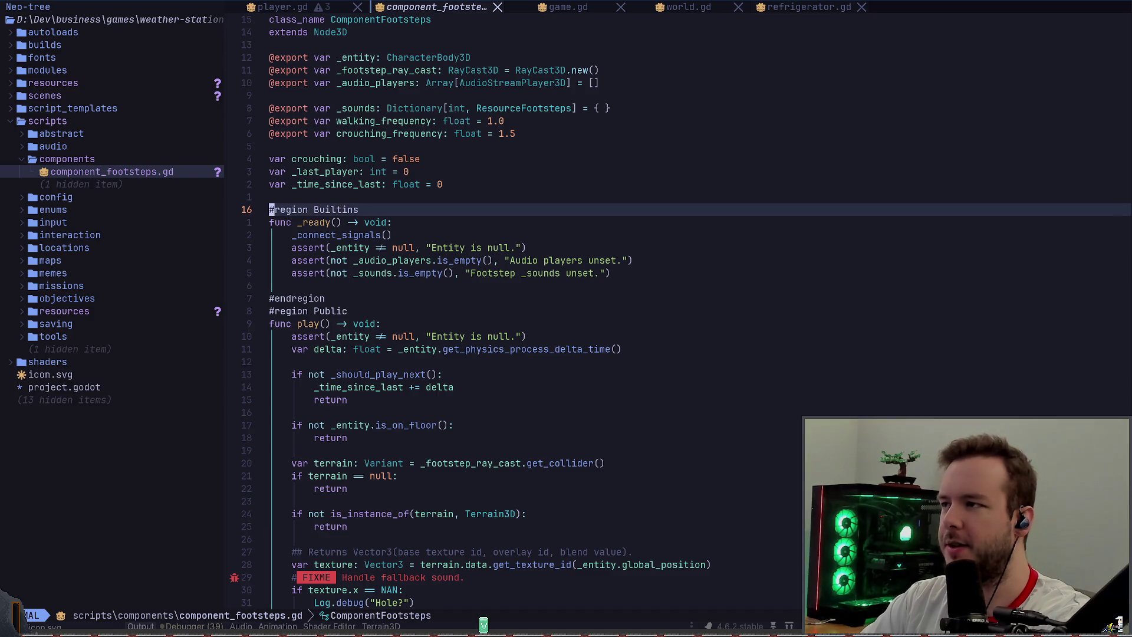
{"action": "key", "text": "k"}
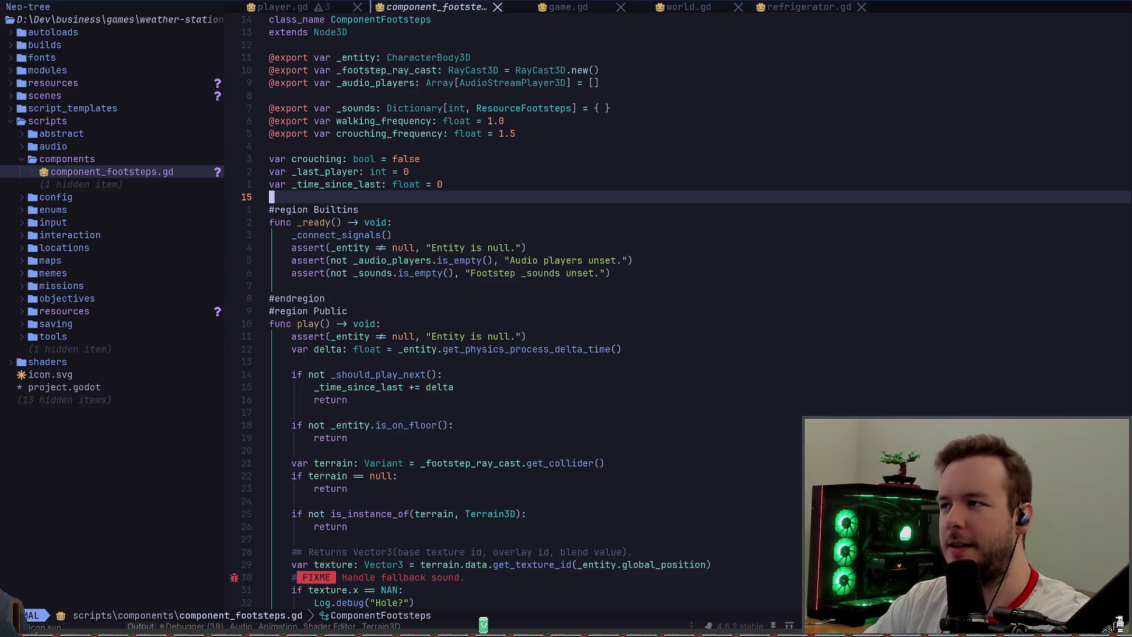
{"action": "key", "text": "k"}
{"action": "key", "text": "k"}
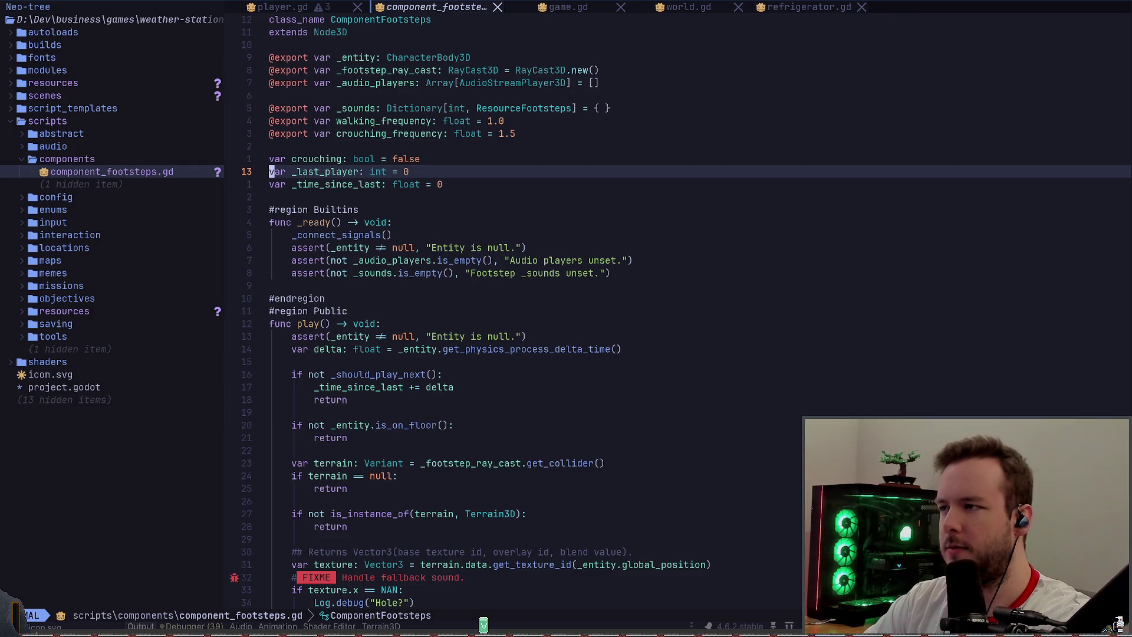
{"action": "key", "text": "k"}
{"action": "key", "text": "k"}
{"action": "key", "text": "k"}
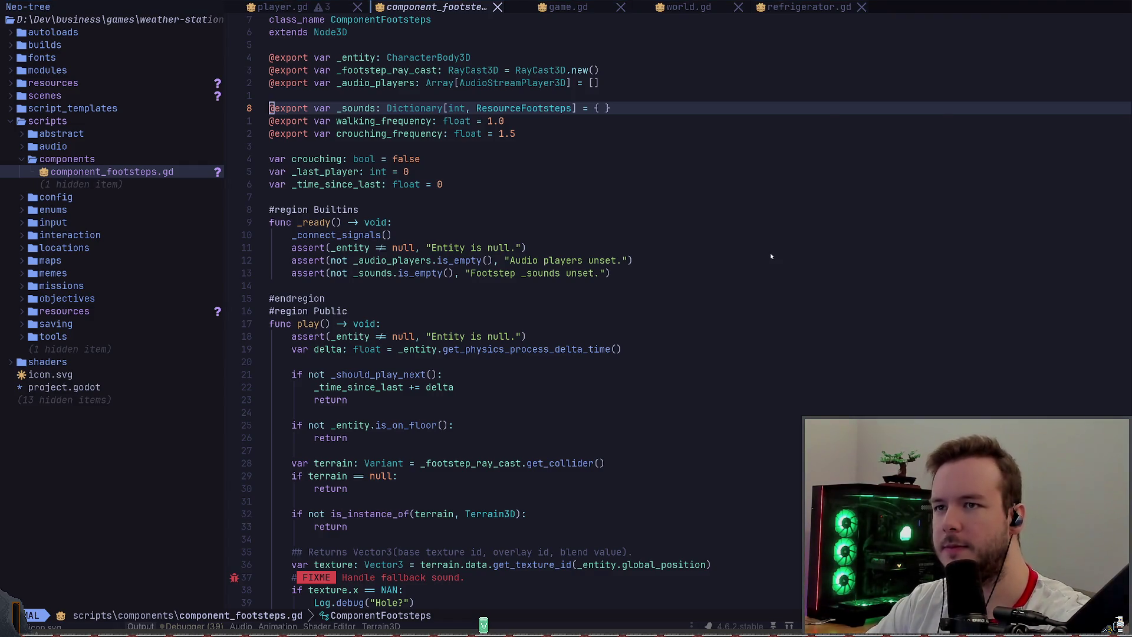
{"action": "key", "text": "alt+Tab"}
{"action": "left_click", "coordinate": [234, 27]}
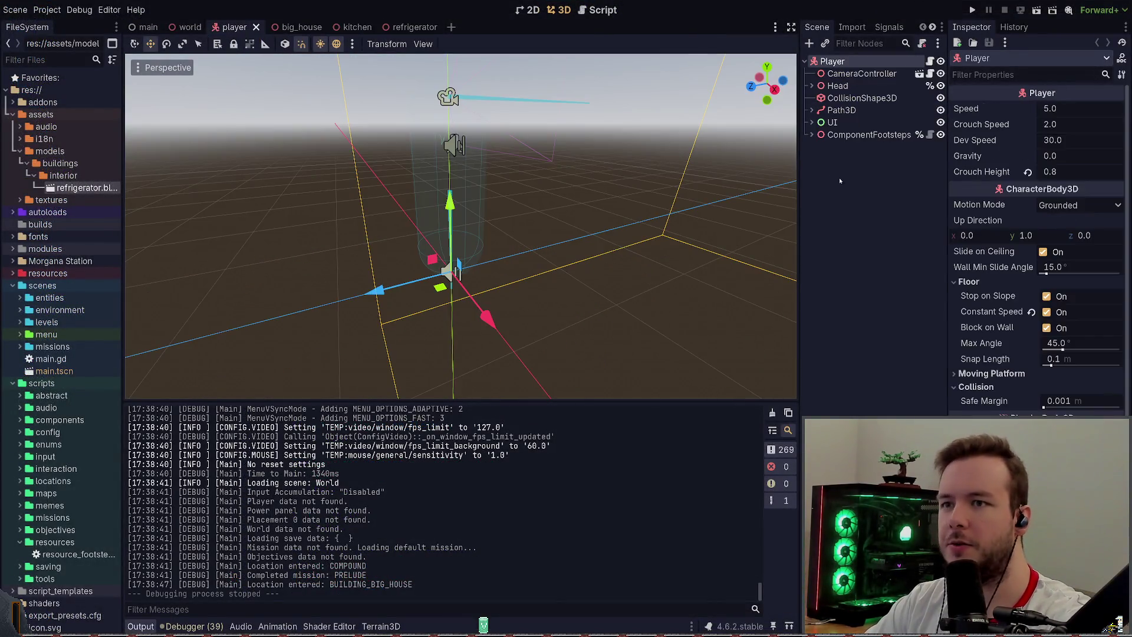
Step: Expand ComponentFootsteps, run the game, and paste a new AudioStreamRandomizer into the first AudioStreamPlayer3D's stream
{"action": "left_click", "coordinate": [849, 135]}
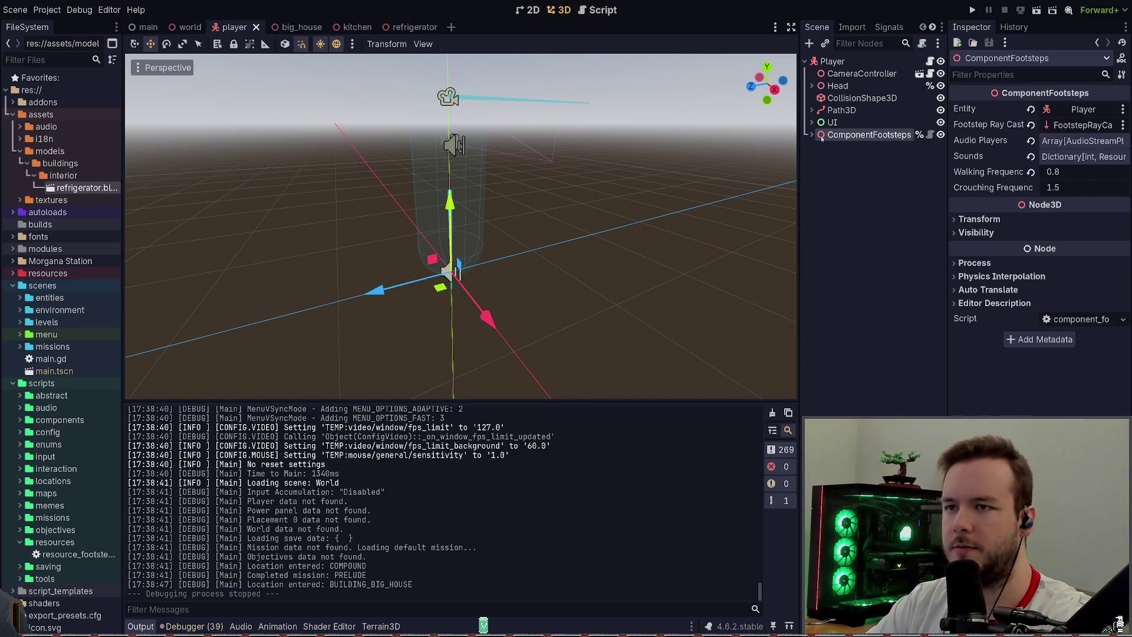
{"action": "left_click", "coordinate": [812, 135]}
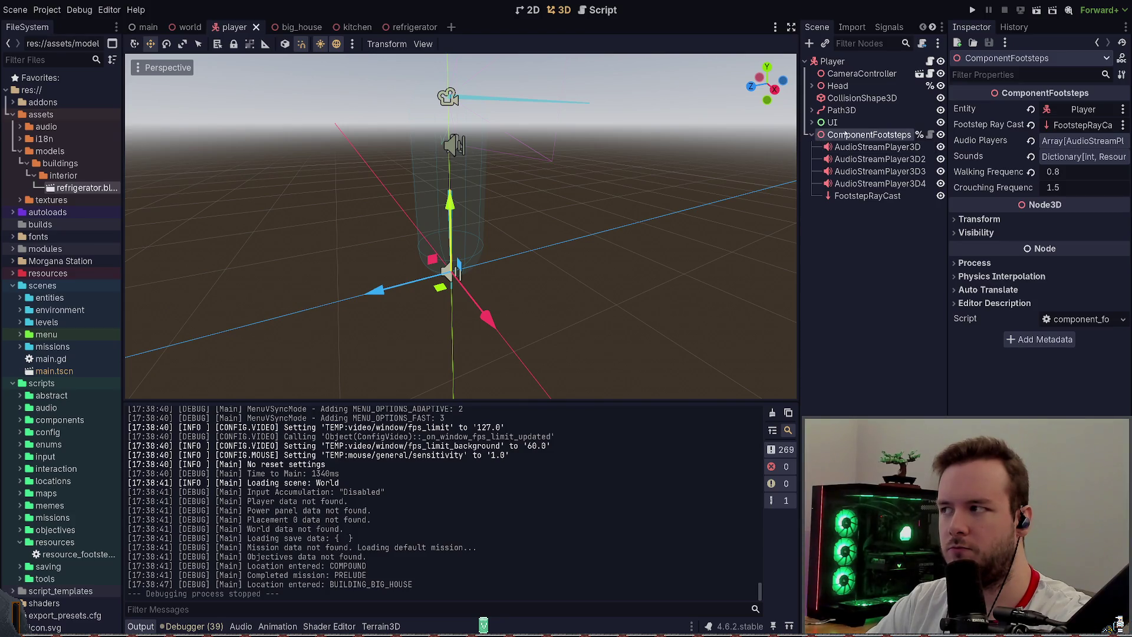
{"action": "key", "text": "F5"}
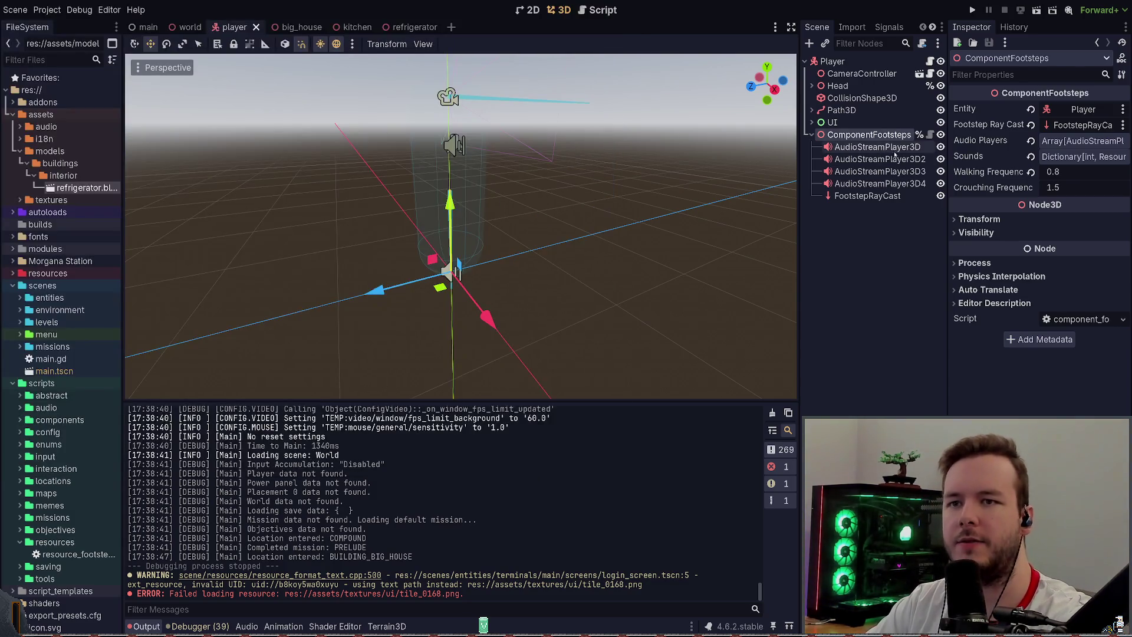
{"action": "left_click", "coordinate": [874, 148]}
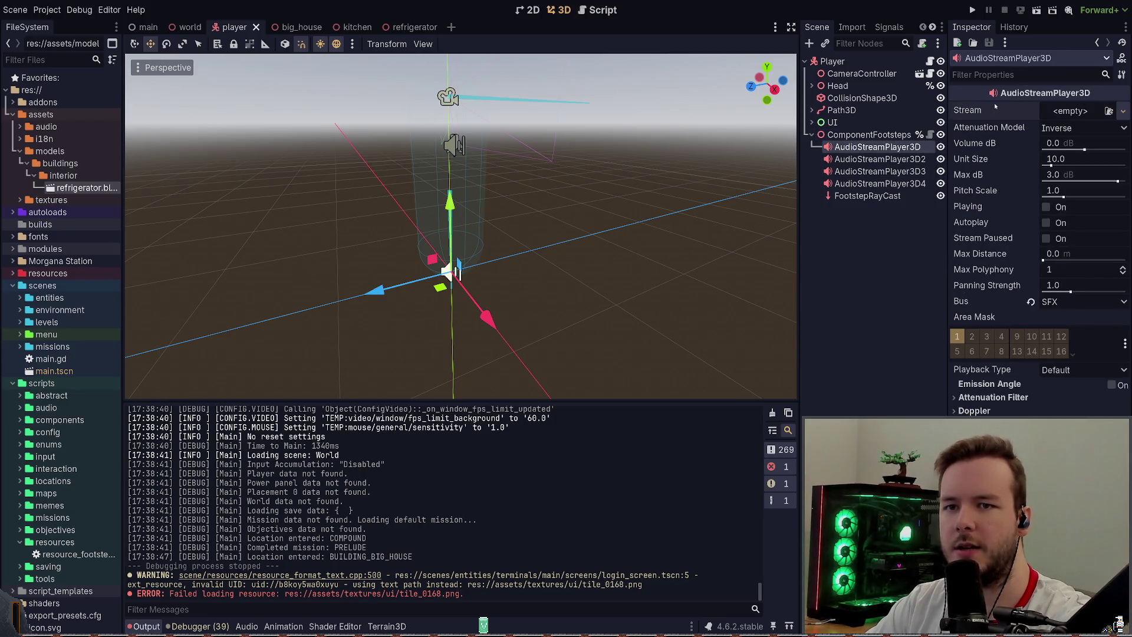
{"action": "key", "text": "ctrl+v"}
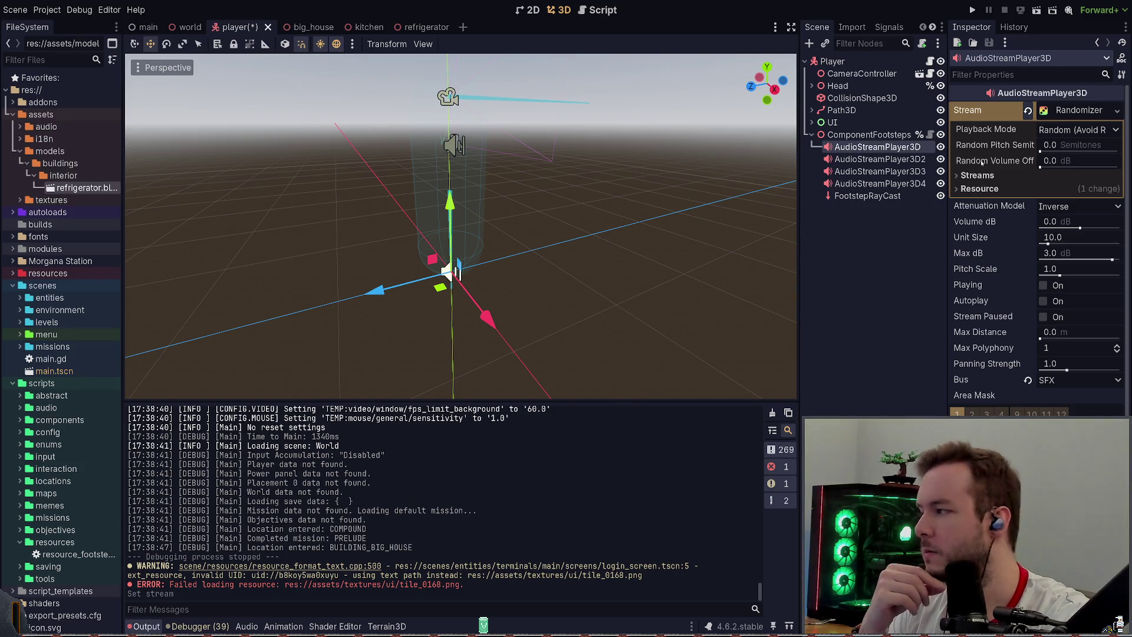
Step: Add an empty stream element to the randomizer, then open ComponentFootsteps' Sounds entry under key 0
{"action": "left_click", "coordinate": [986, 176]}
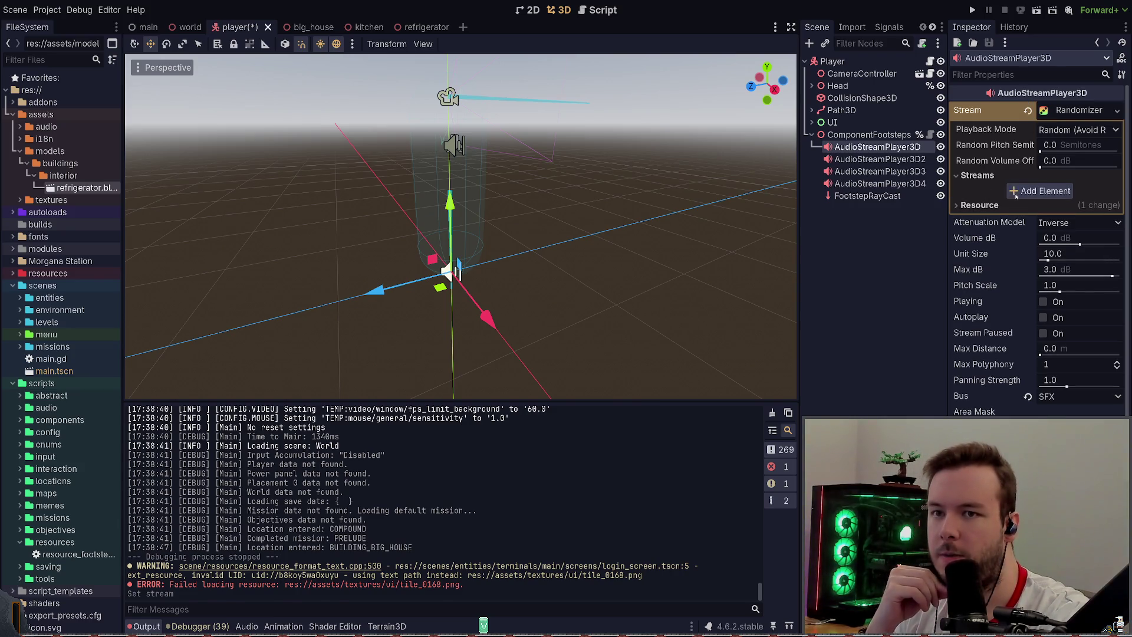
{"action": "left_click", "coordinate": [1015, 195]}
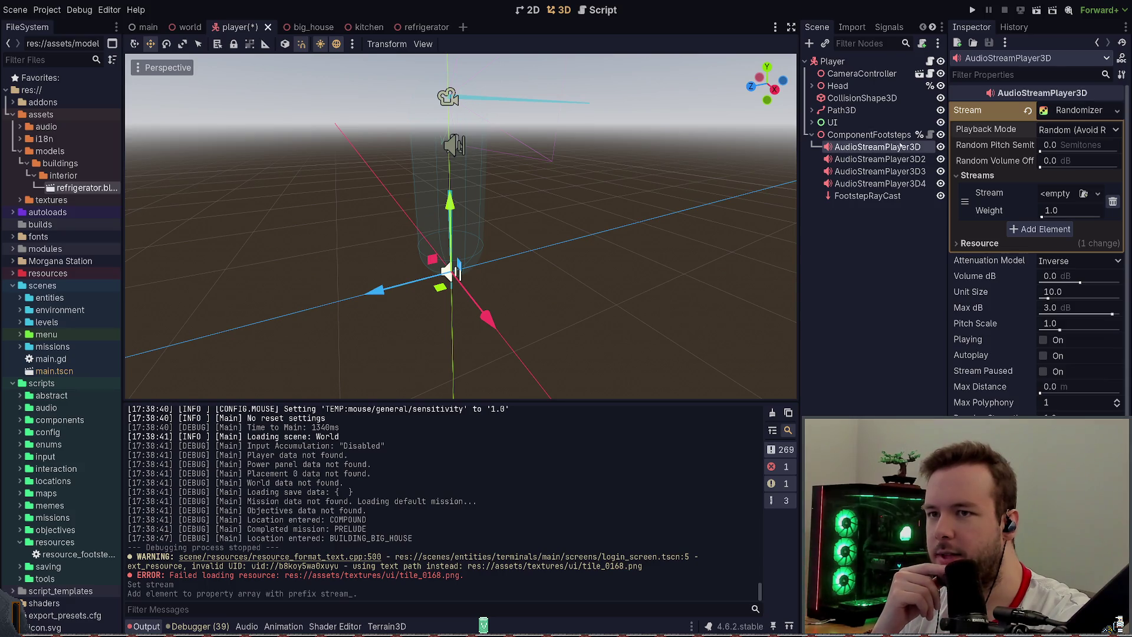
{"action": "left_click", "coordinate": [877, 134]}
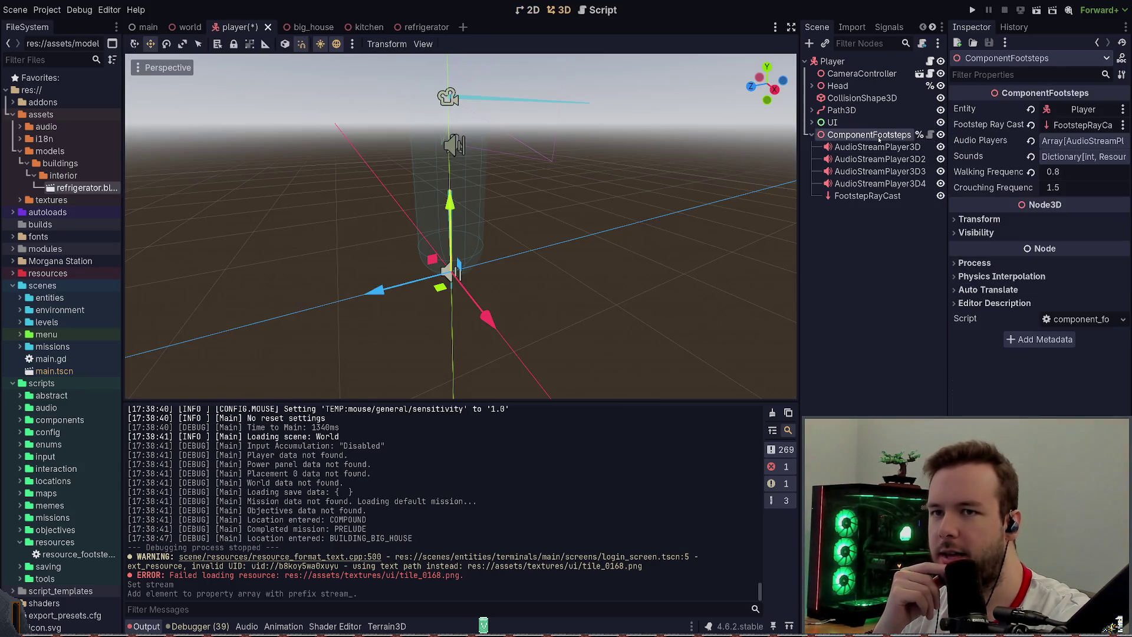
{"action": "left_click", "coordinate": [1073, 157]}
{"action": "left_click", "coordinate": [1069, 175]}
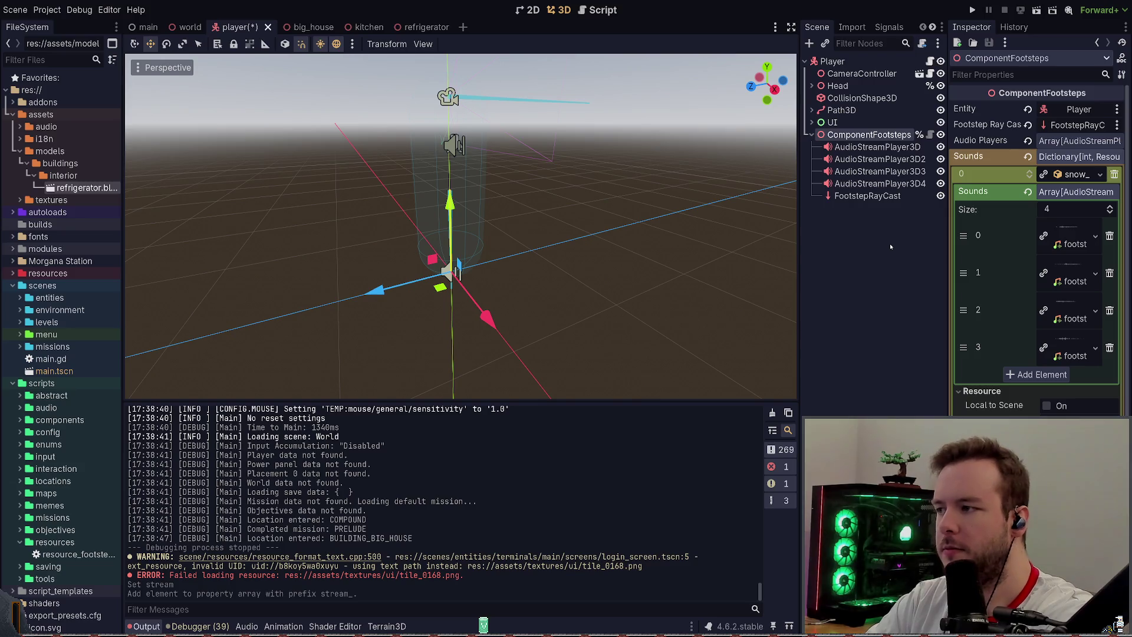
Step: Retype _sounds as AudioStreamRandomizer = AudioStreamRandomizer.new() and save the script
{"action": "key", "text": "alt+Tab"}
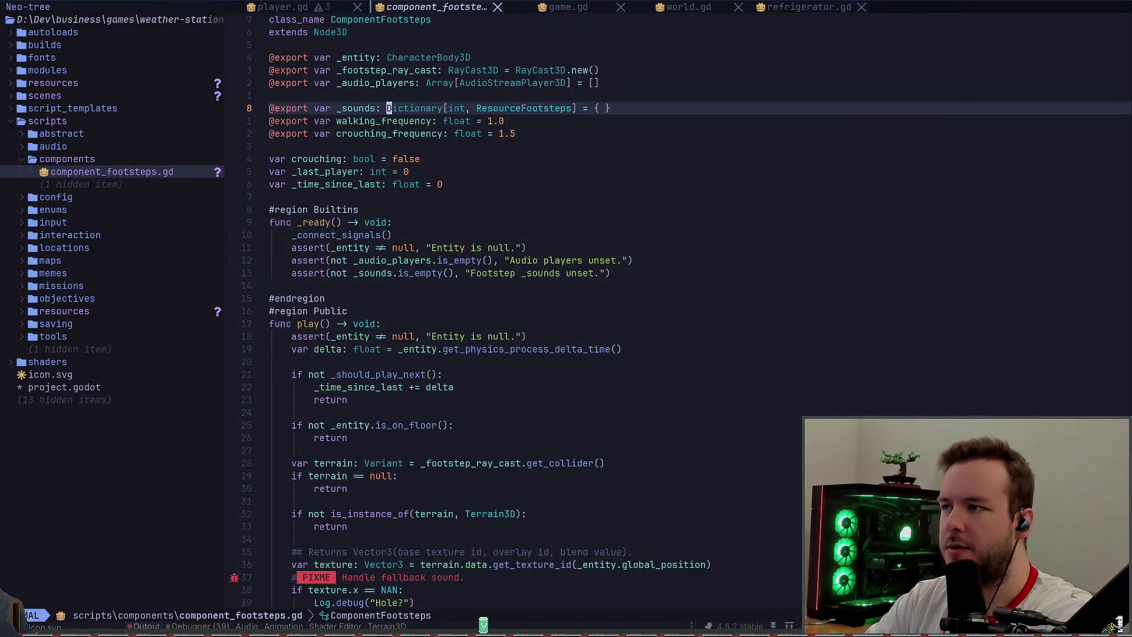
{"action": "key", "text": "b"}
{"action": "key", "text": "b"}
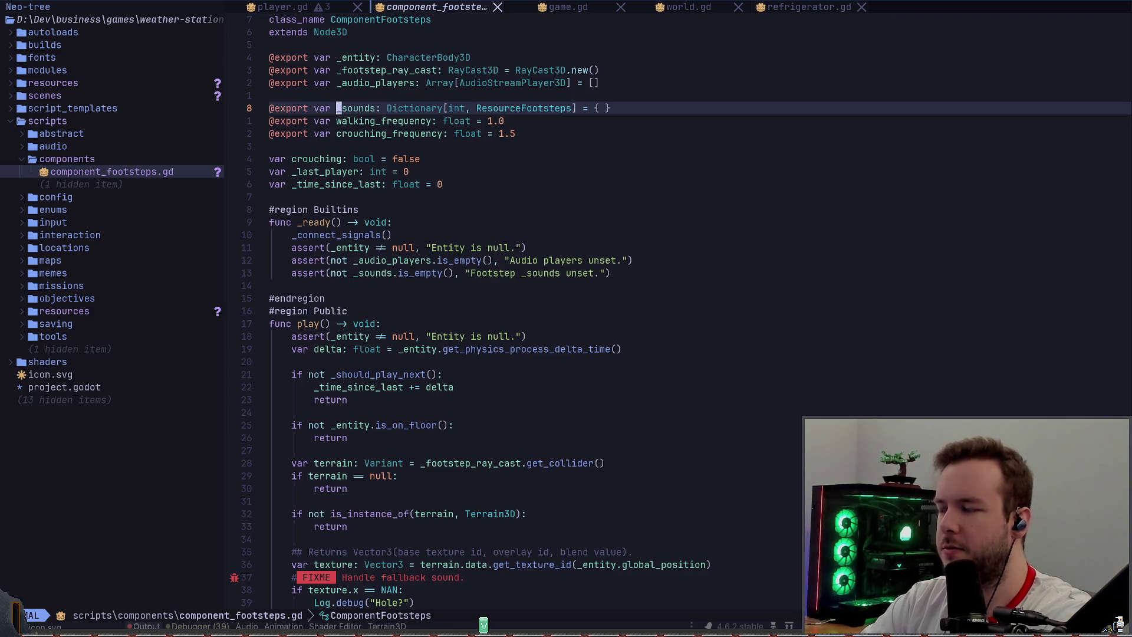
{"action": "key", "text": "w"}
{"action": "key", "text": "w"}
{"action": "key", "text": "shift+c"}
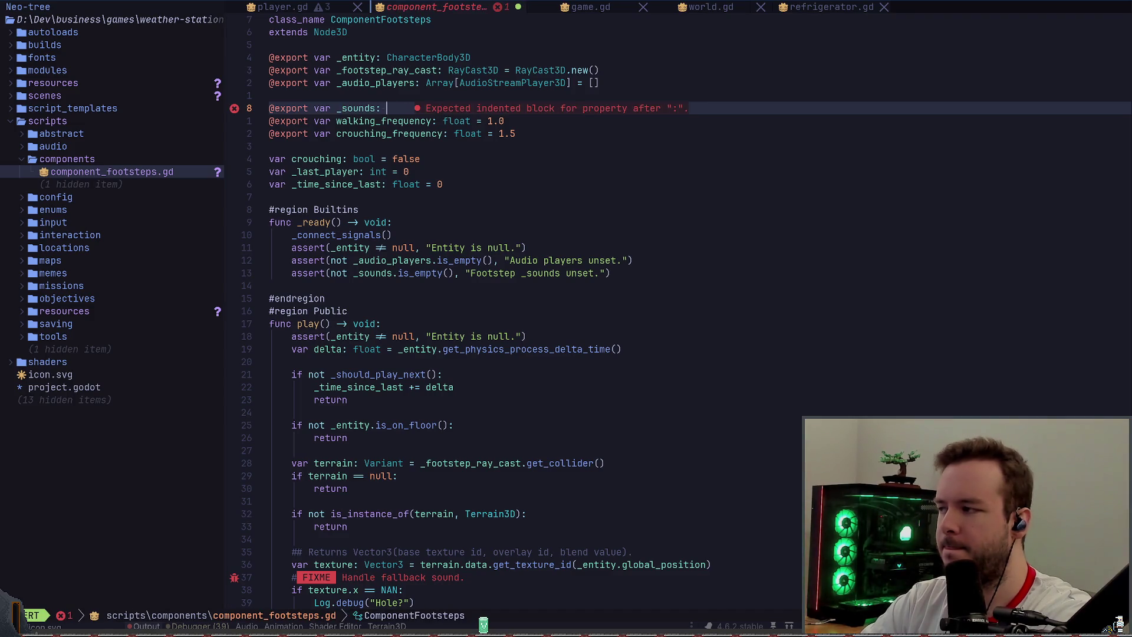
{"action": "type", "text": "AudioStreamR"}
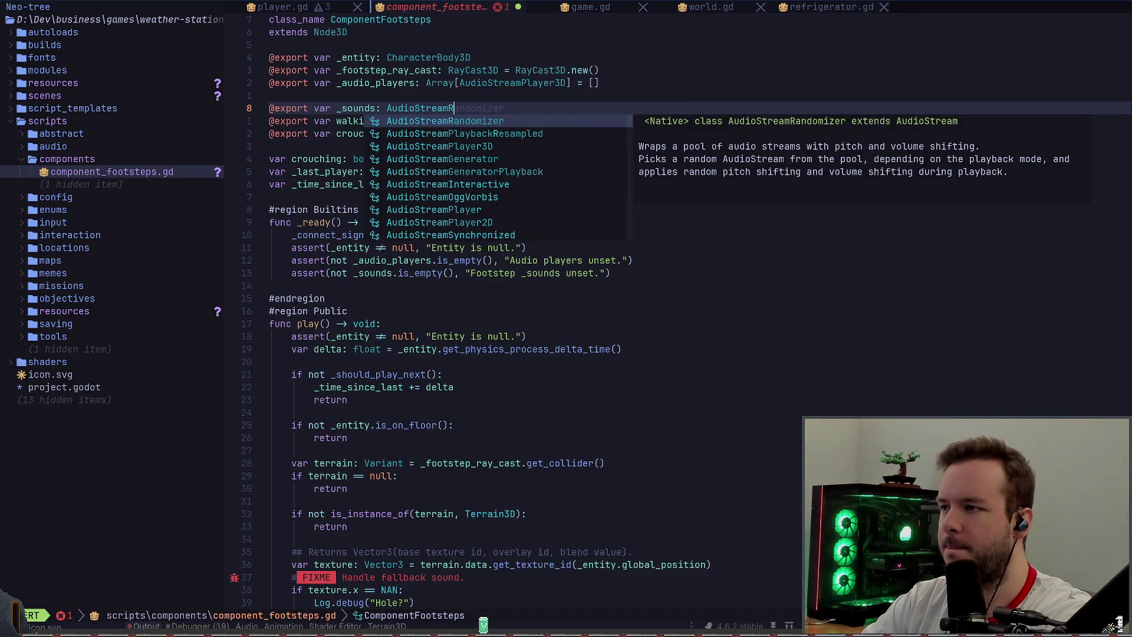
{"action": "key", "text": "Return"}
{"action": "type", "text": "="}
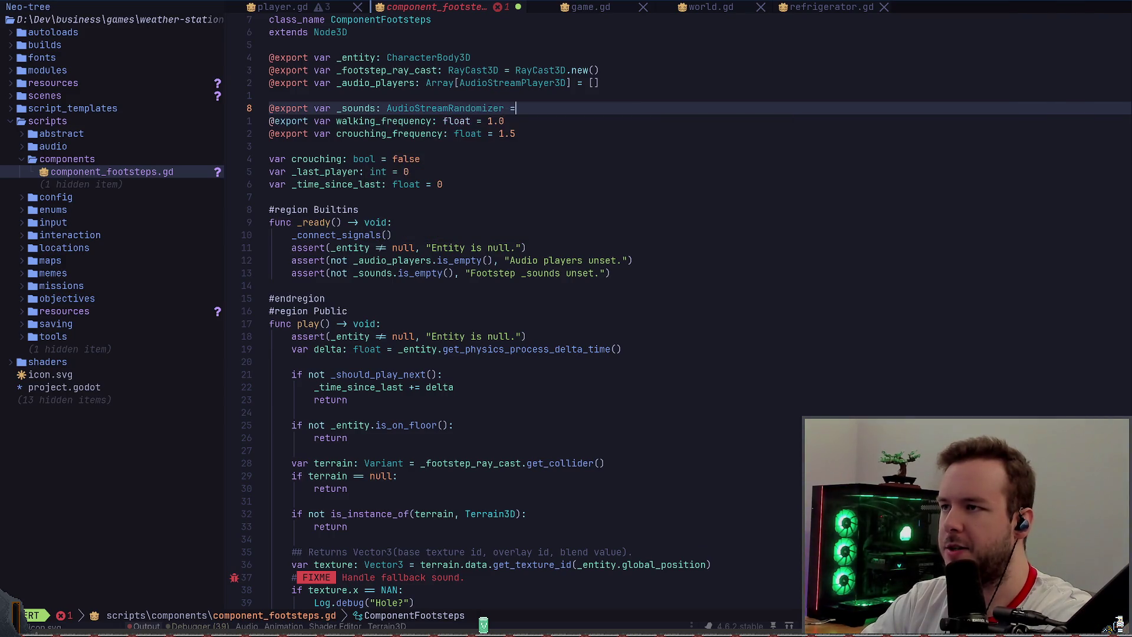
{"action": "key", "text": "BackSpace"}
{"action": "key", "text": "BackSpace"}
{"action": "key", "text": "BackSpace"}
{"action": "type", "text": "= AudioStreamRandomizer."}
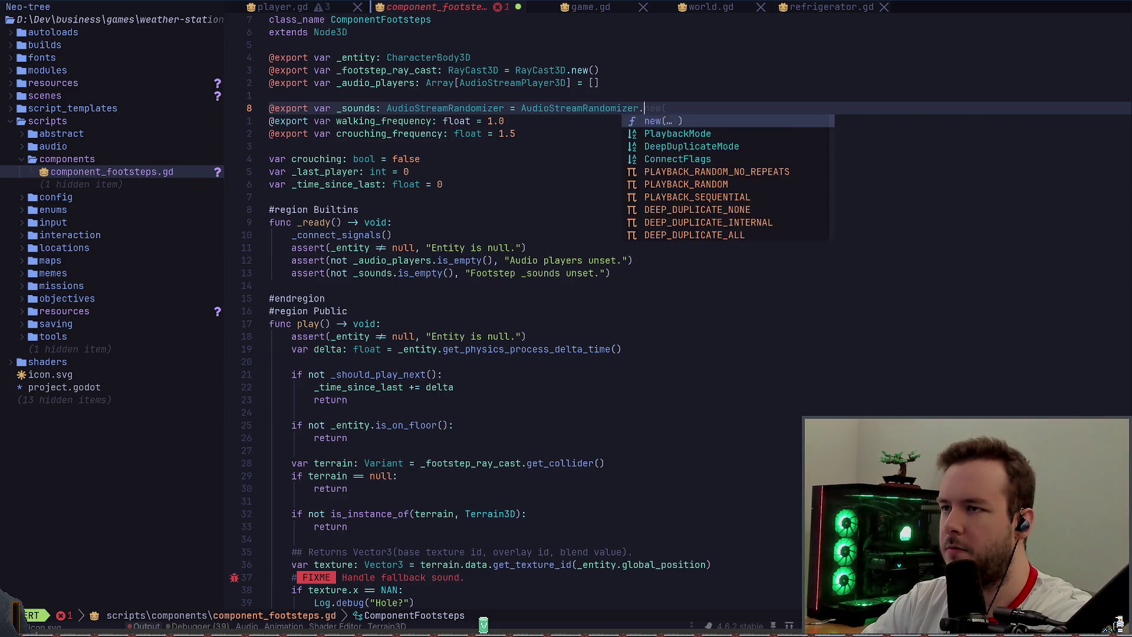
{"action": "key", "text": "Return"}
{"action": "key", "text": "Escape"}
{"action": "key", "text": "ctrl+s"}
{"action": "key", "text": "j"}
{"action": "key", "text": "j"}
{"action": "key", "text": "j"}
{"action": "key", "text": "j"}
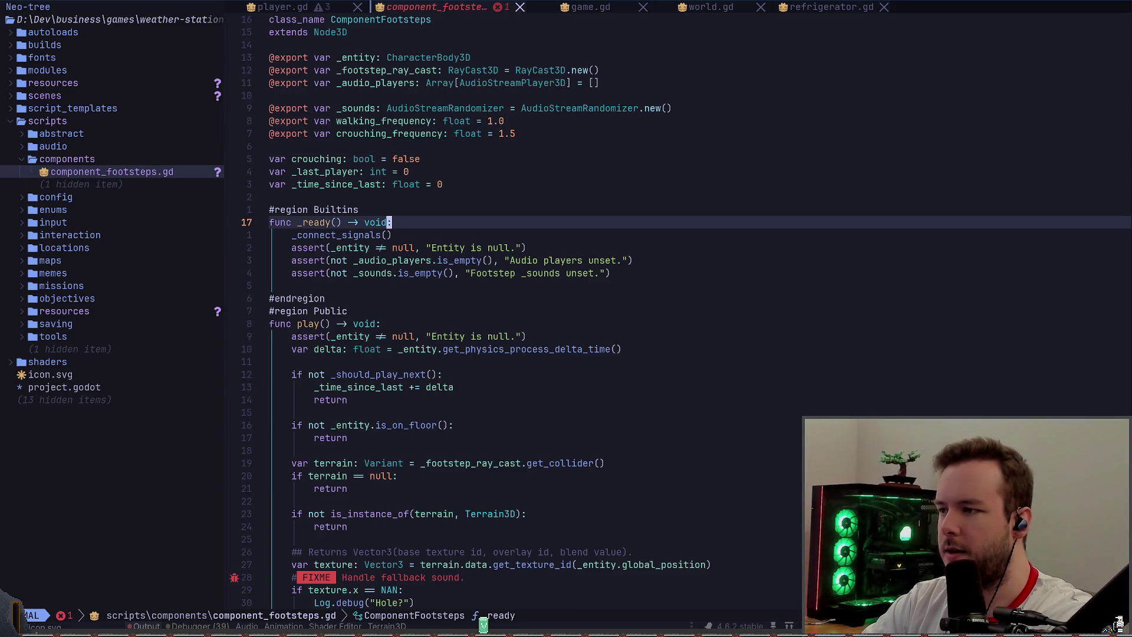
Step: Delete the stray '_sounds.' line and strip is_empty() from the _sounds assert
{"action": "key", "text": "j"}
{"action": "key", "text": "j"}
{"action": "key", "text": "j"}
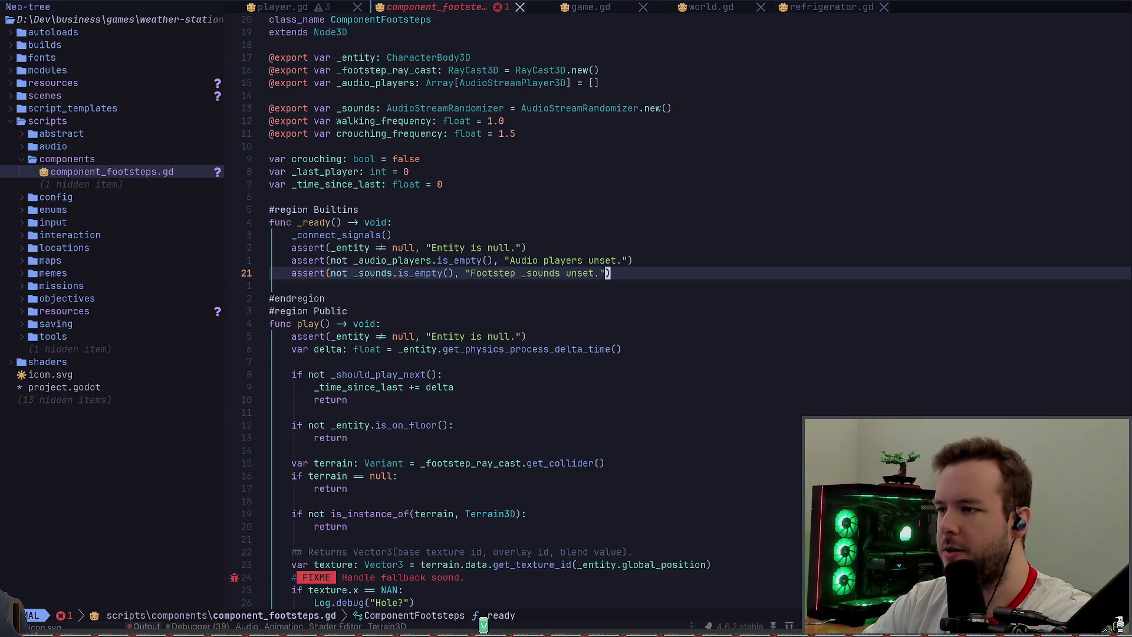
{"action": "type", "text": "ko_sounds.streams"}
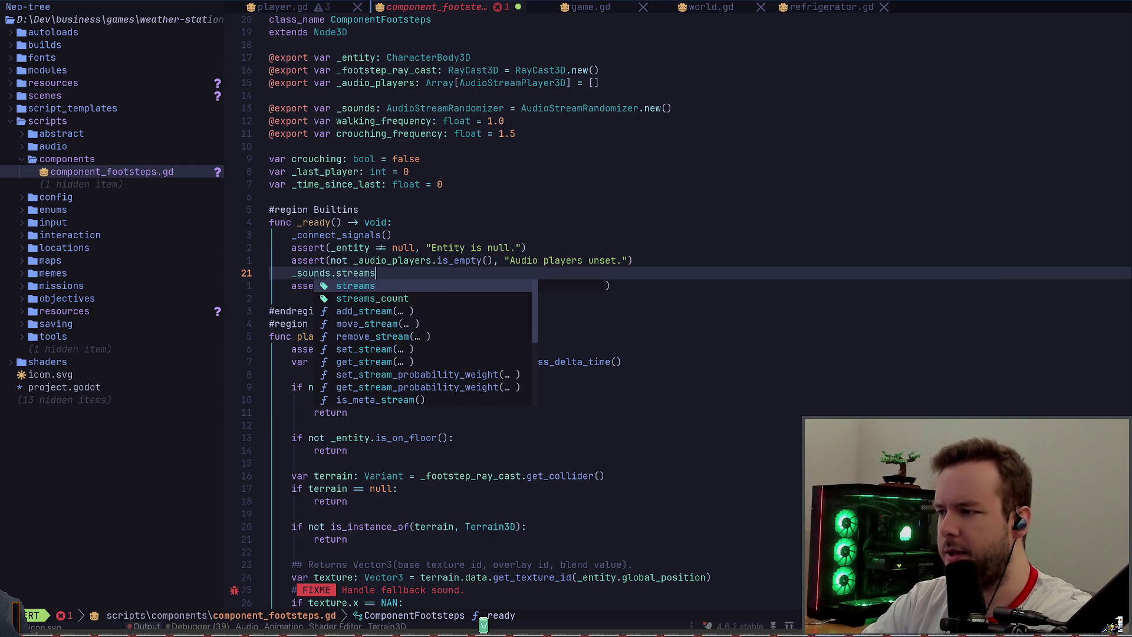
{"action": "key", "text": "Escape"}
{"action": "key", "text": "d"}
{"action": "key", "text": "d"}
{"action": "key", "text": "BackSpace"}
{"action": "key", "text": "j"}
{"action": "key", "text": "b"}
{"action": "key", "text": "b"}
{"action": "key", "text": "b"}
{"action": "key", "text": "l"}
{"action": "key", "text": "d"}
{"action": "key", "text": "t"}
Step: Make the assert check _sounds.streams_count < 1 and save
{"action": "type", "text": "xi.streams"}
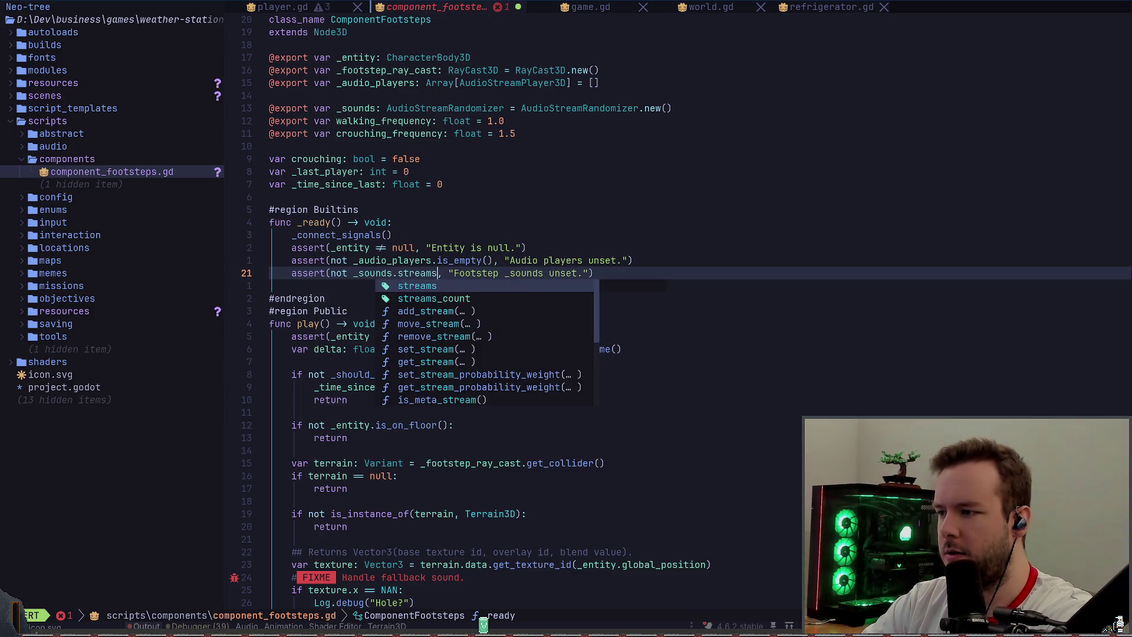
{"action": "key", "text": "Tab"}
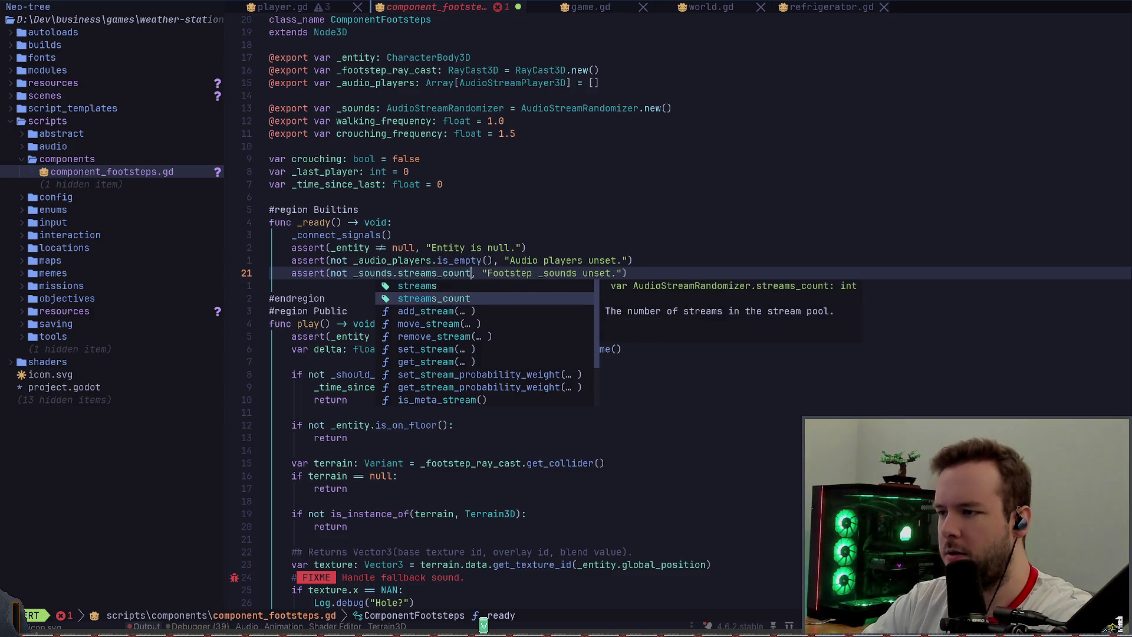
{"action": "key", "text": "shift+Tab"}
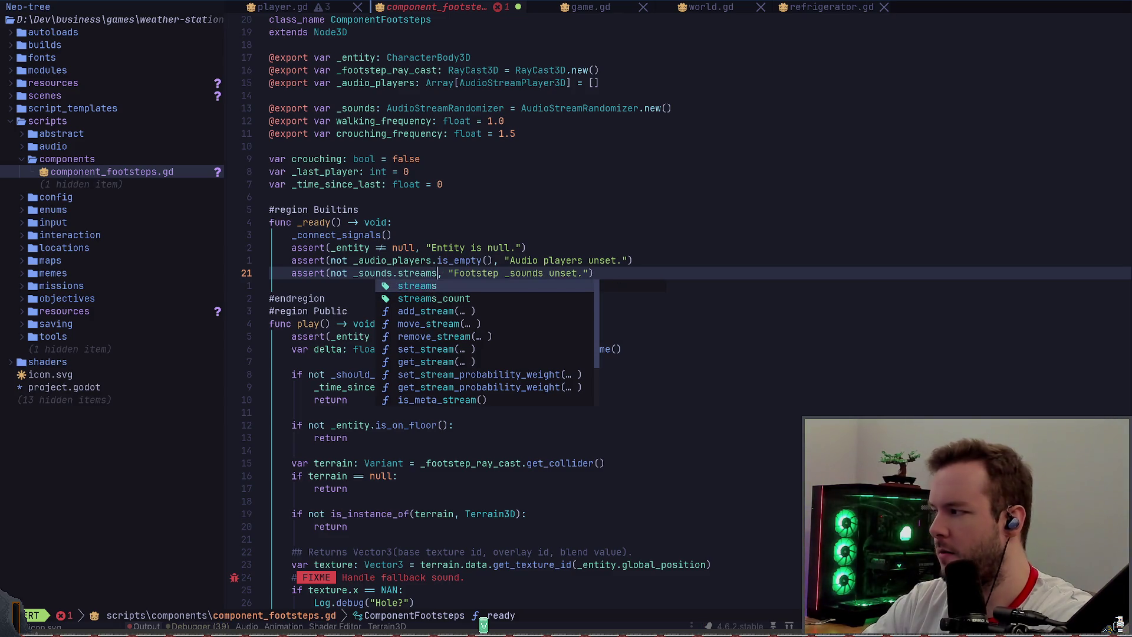
{"action": "key", "text": "Tab"}
{"action": "key", "text": "Return"}
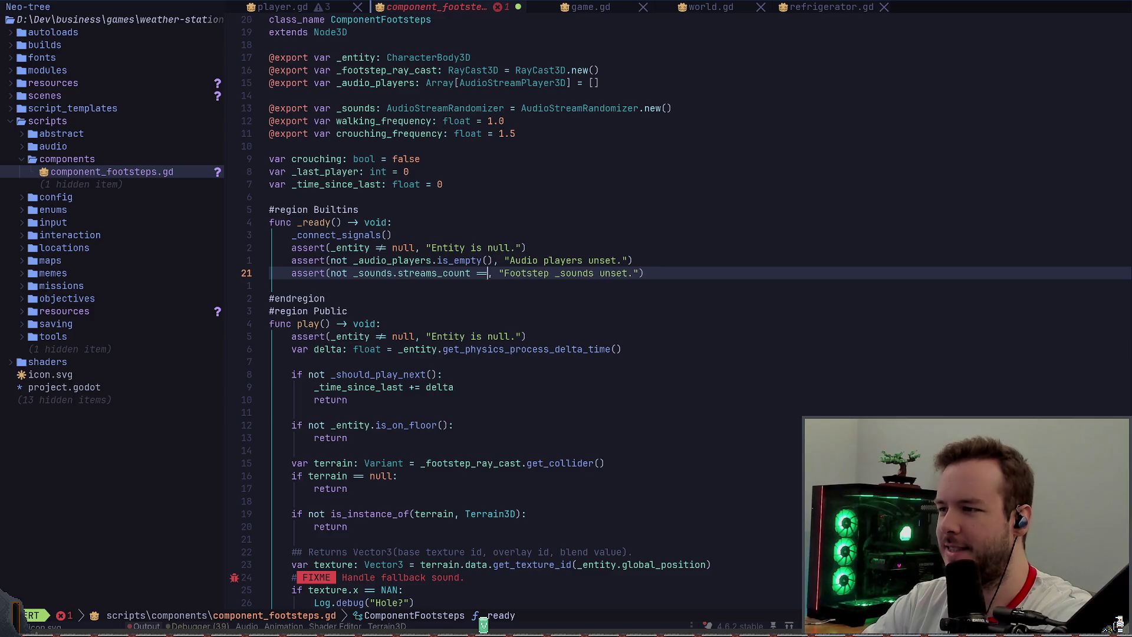
{"action": "type", "text": "<"}
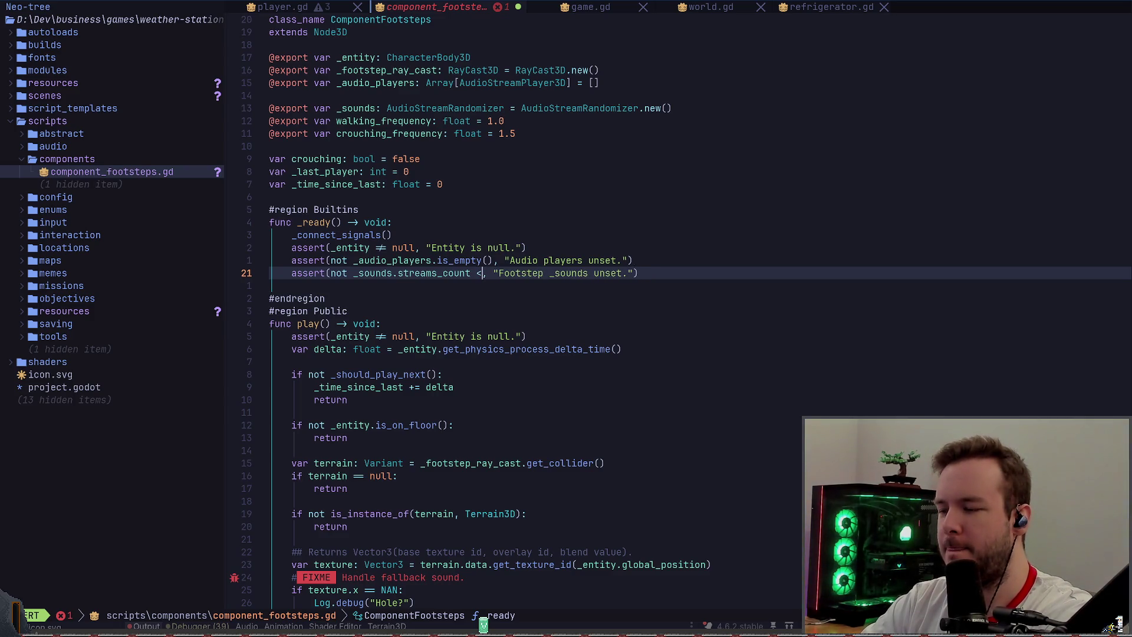
{"action": "type", "text": " 1"}
{"action": "key", "text": "Escape"}
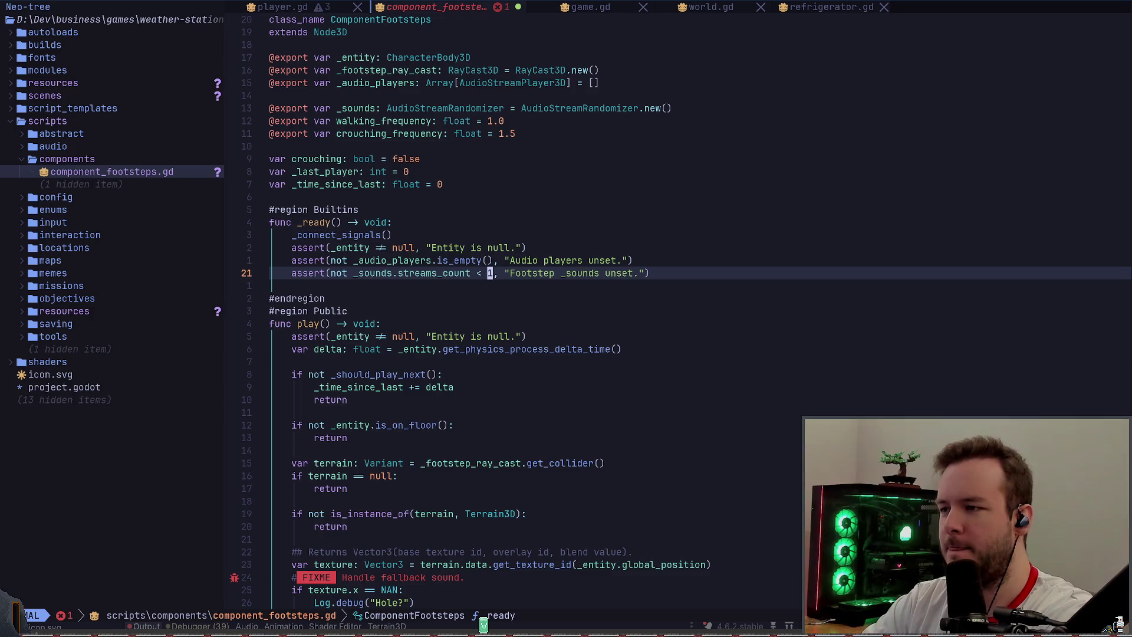
{"action": "type", "text": ":w"}
{"action": "key", "text": "Return"}
Step: Try rewording the assert message, restore it to 'Footstep sounds unset.', and save
{"action": "key", "text": "w"}
{"action": "key", "text": "w"}
{"action": "key", "text": "w"}
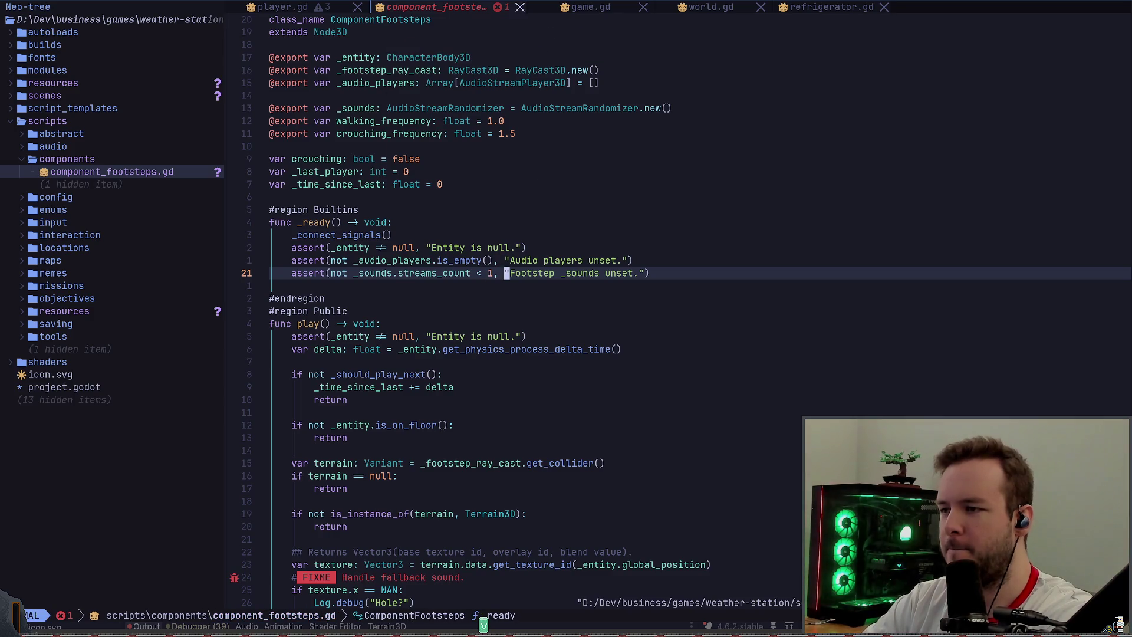
{"action": "type", "text": "bct_No fooste"}
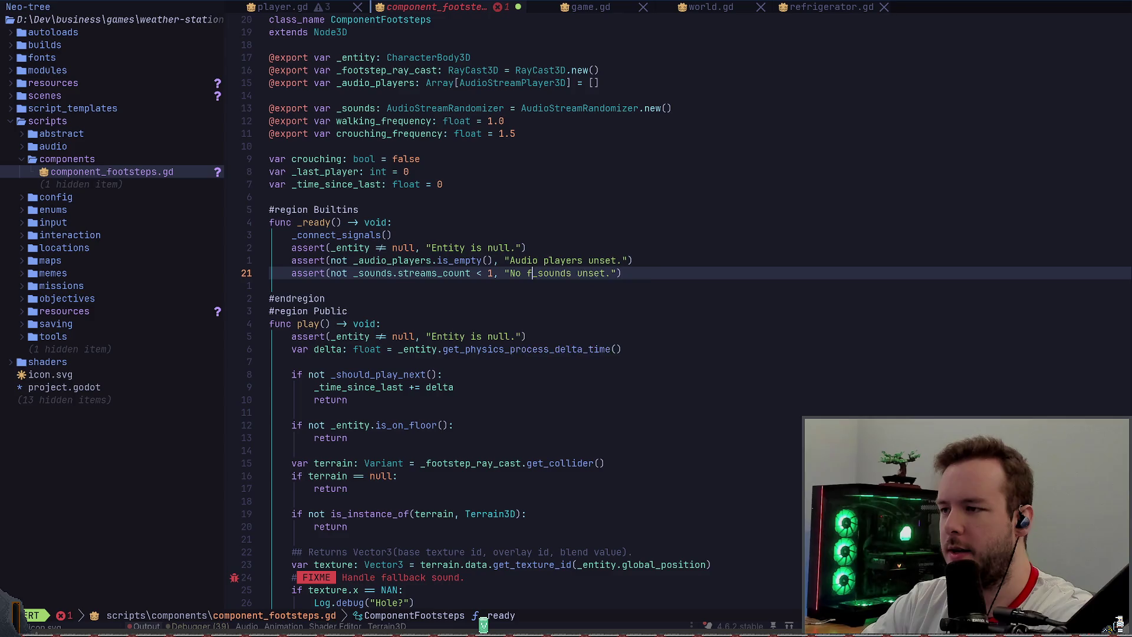
{"action": "type", "text": "p"}
{"action": "key", "text": "Escape"}
{"action": "key", "text": "l"}
{"action": "key", "text": "r"}
{"action": "key", "text": "space"}
{"action": "key", "text": "w"}
{"action": "key", "text": "X"}
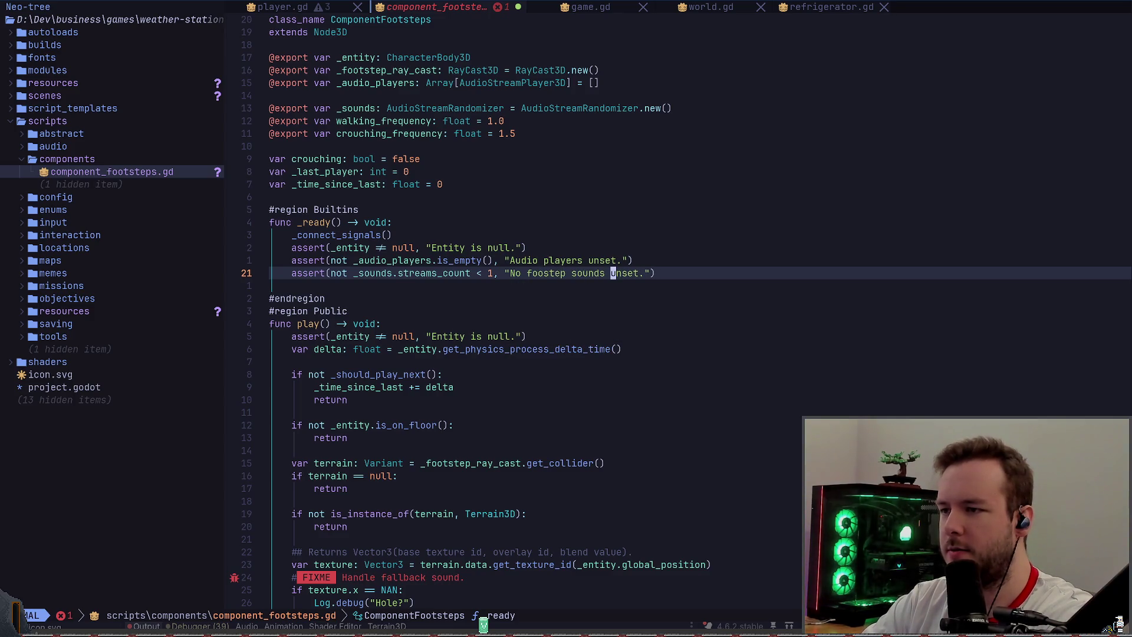
{"action": "key", "text": "u"}
{"action": "key", "text": "u"}
{"action": "key", "text": "u"}
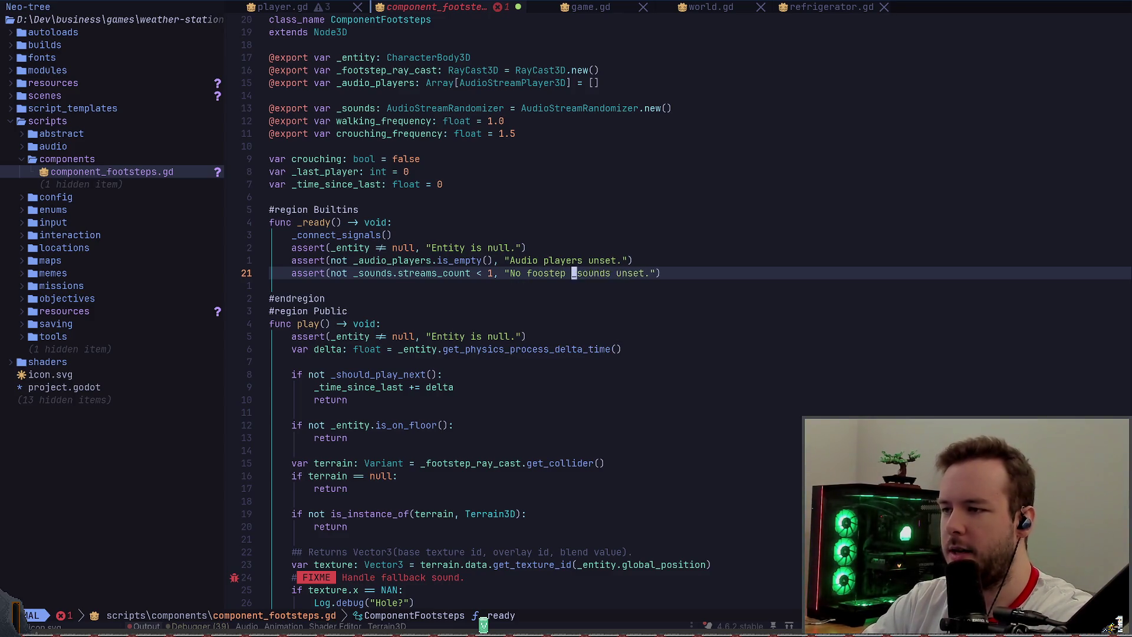
{"action": "key", "text": "x"}
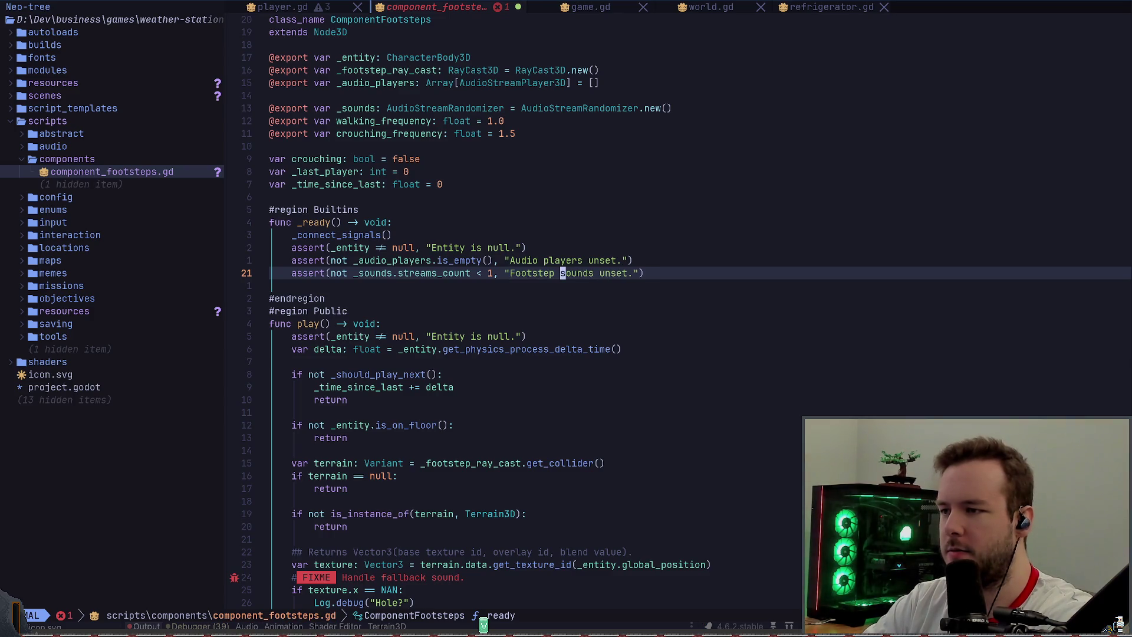
{"action": "key", "text": "ctrl+s"}
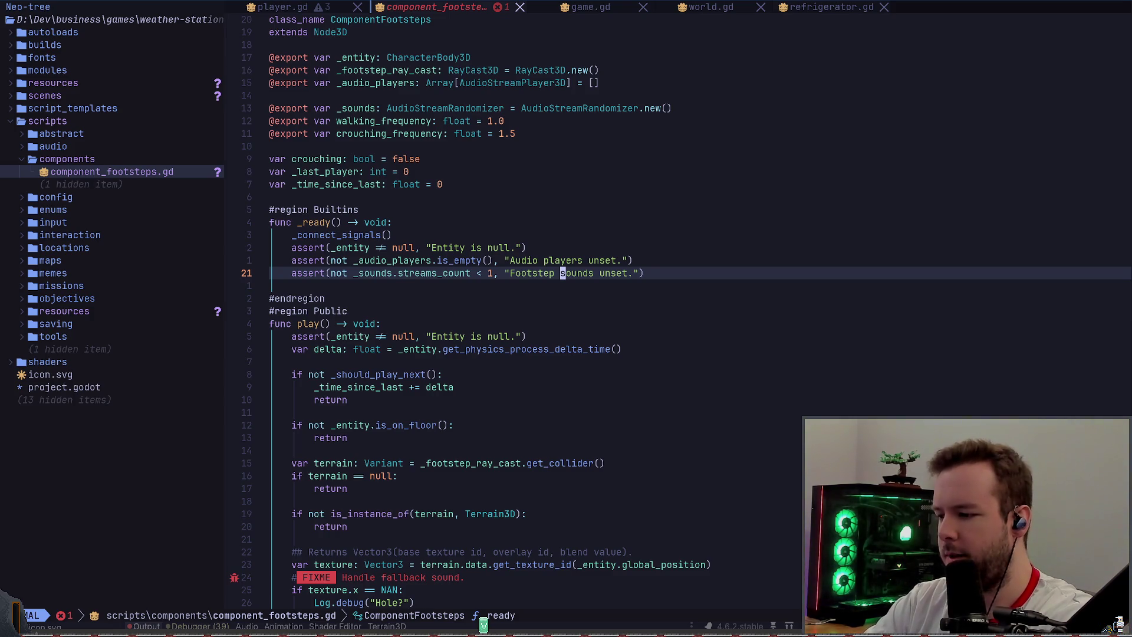
Step: Read through play()'s texture lookup, 'Hole?' log and missing-sounds warning
{"action": "key", "text": "j"}
{"action": "key", "text": "j"}
{"action": "key", "text": "j"}
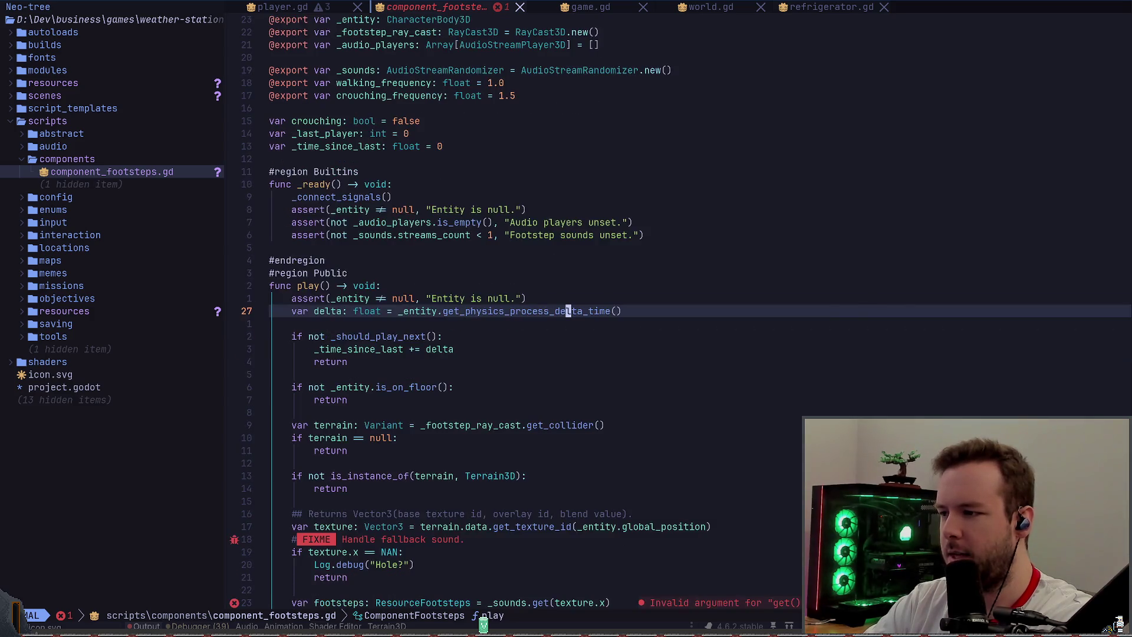
{"action": "key", "text": "j"}
{"action": "key", "text": "j"}
{"action": "key", "text": "j"}
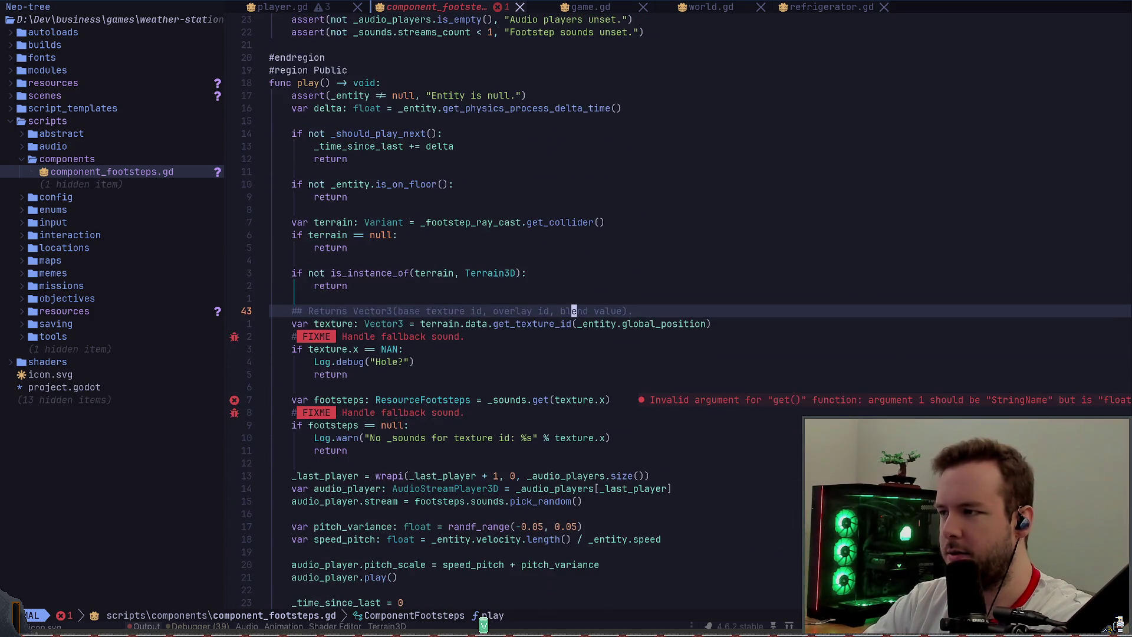
{"action": "key", "text": "j"}
{"action": "key", "text": "j"}
{"action": "key", "text": "j"}
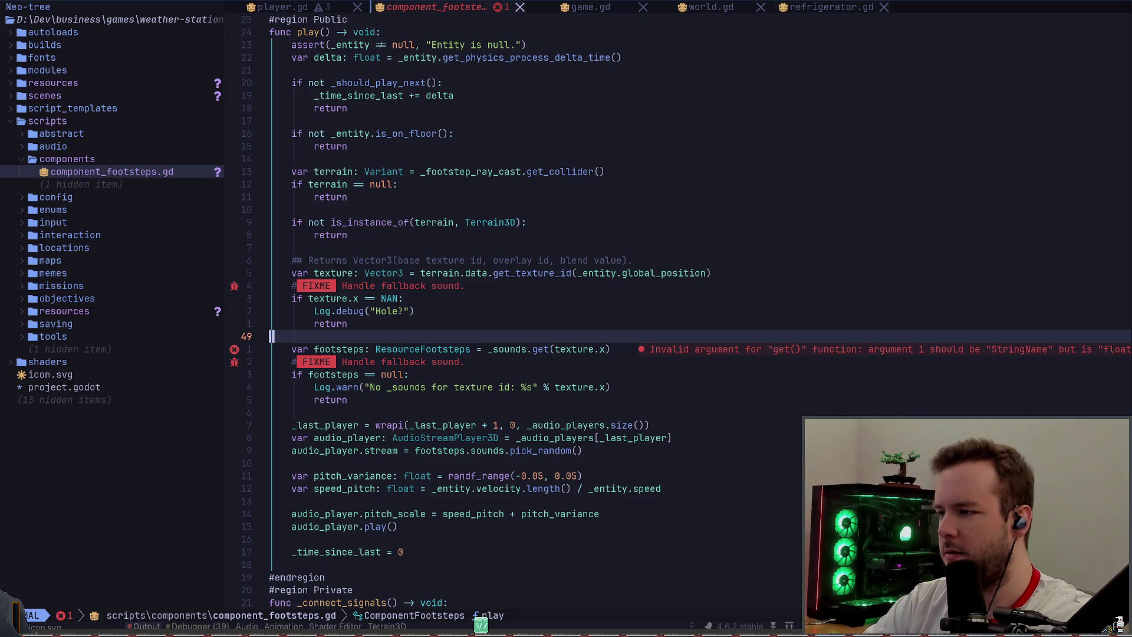
{"action": "key", "text": "k"}
{"action": "key", "text": "k"}
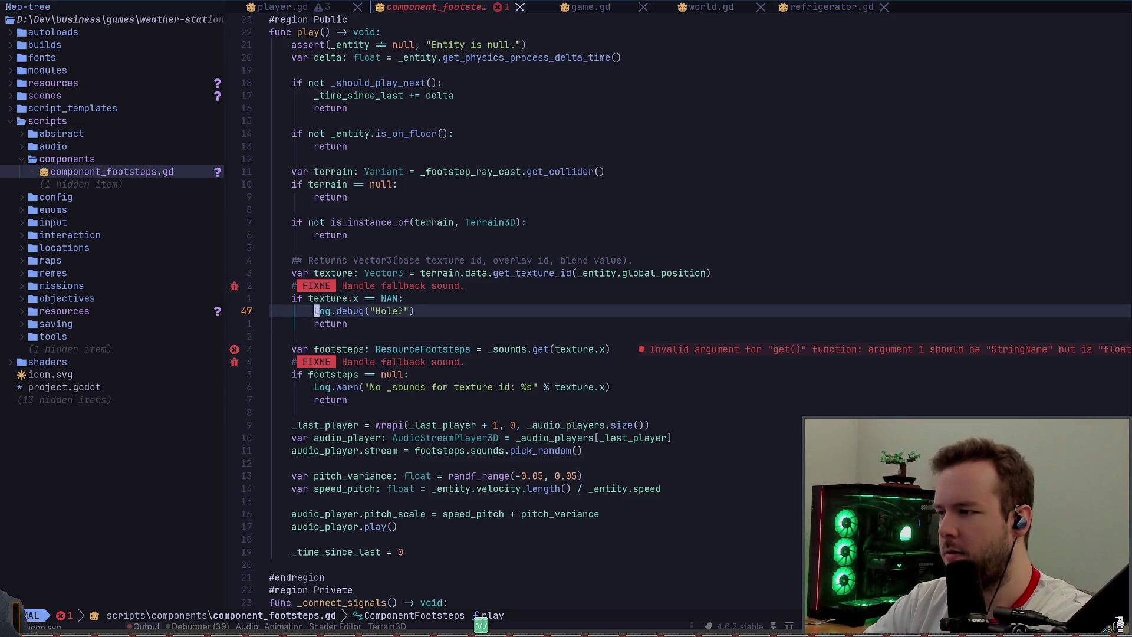
{"action": "key", "text": "j"}
{"action": "key", "text": "j"}
{"action": "key", "text": "j"}
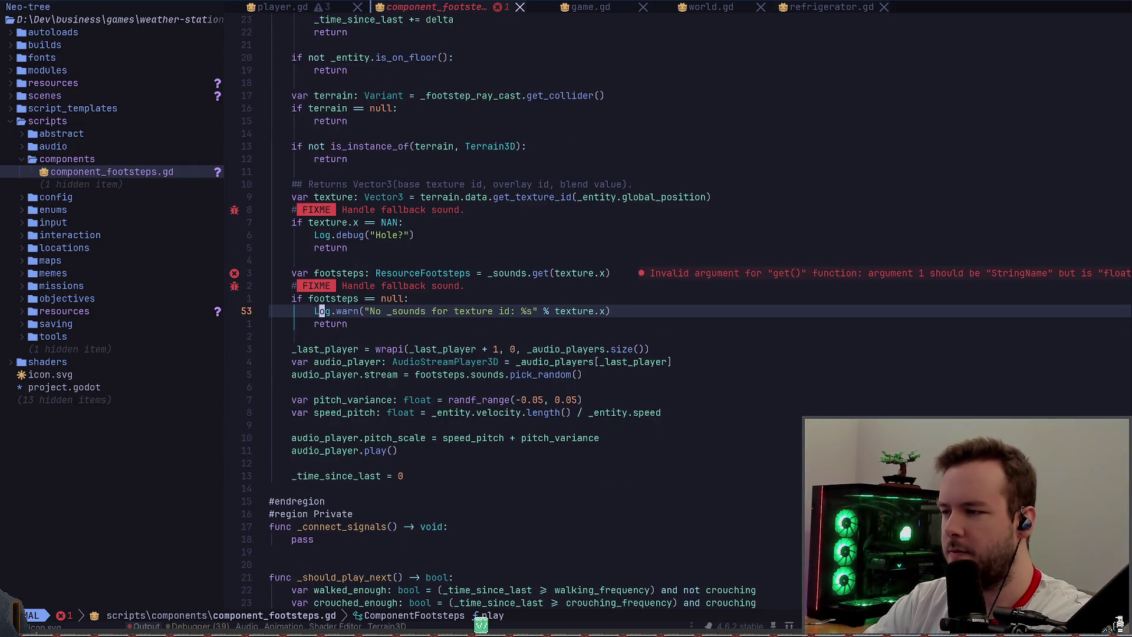
{"action": "key", "text": "w"}
{"action": "key", "text": "w"}
{"action": "key", "text": "w"}
{"action": "key", "text": "w"}
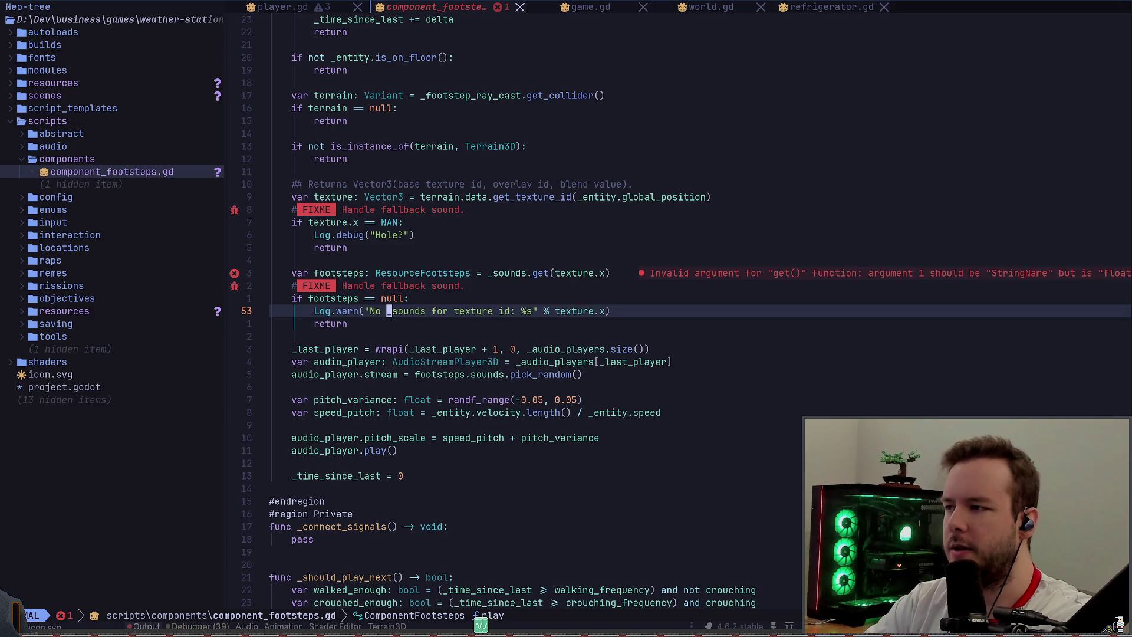
Step: Undo the assert edits so it checks is_empty() again
{"action": "key", "text": "u"}
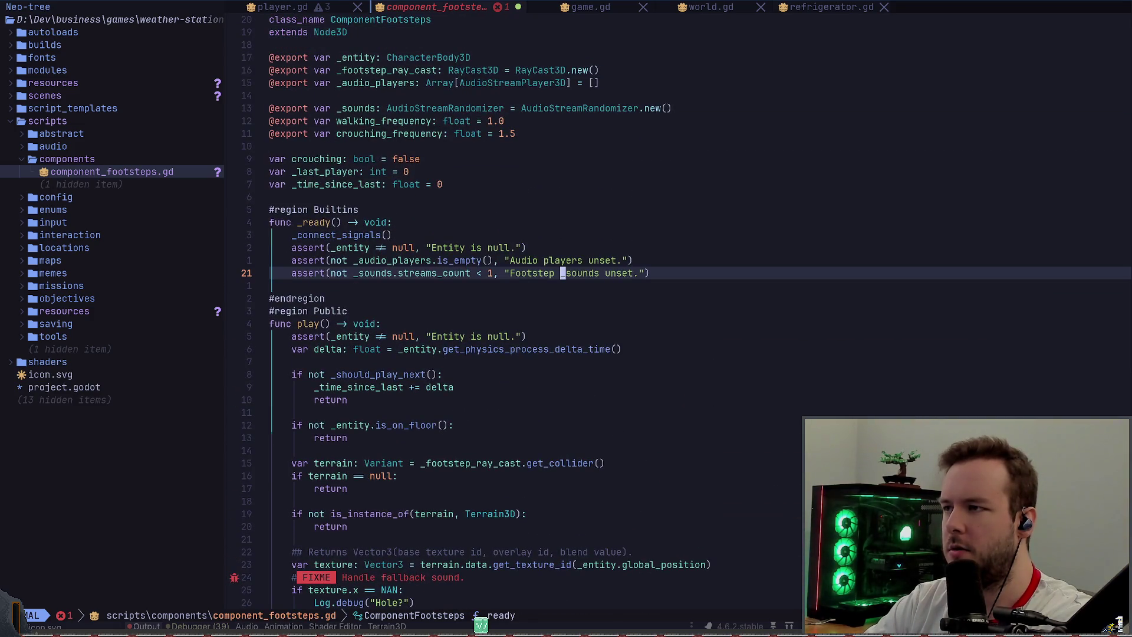
{"action": "key", "text": "u"}
{"action": "key", "text": "u"}
{"action": "key", "text": "u"}
{"action": "key", "text": "u"}
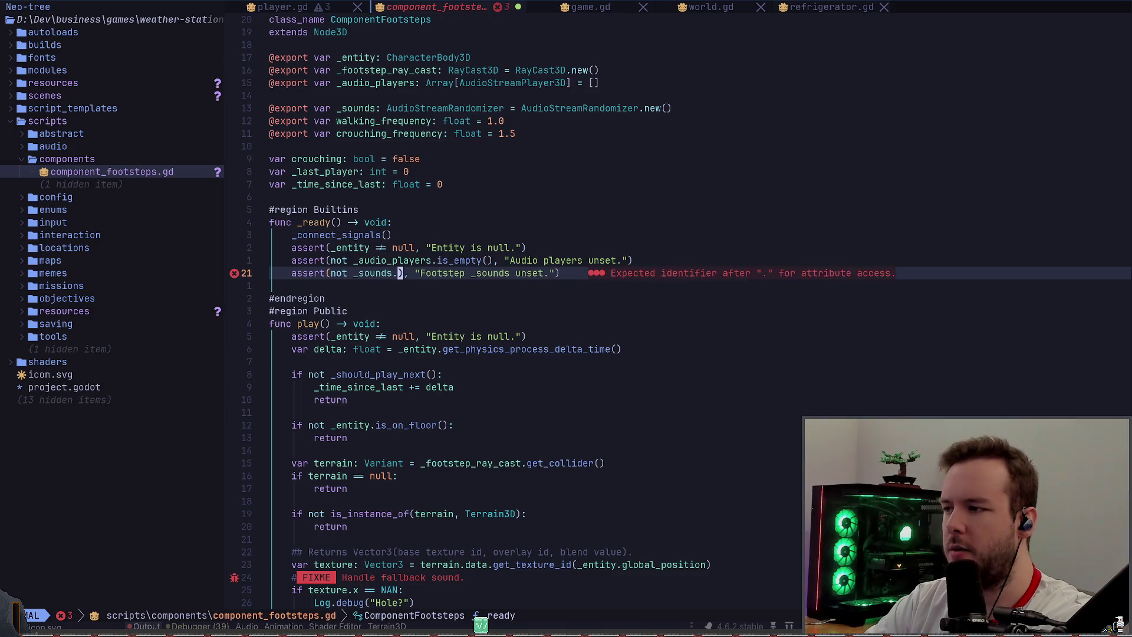
{"action": "key", "text": "u"}
{"action": "key", "text": "u"}
{"action": "key", "text": "u"}
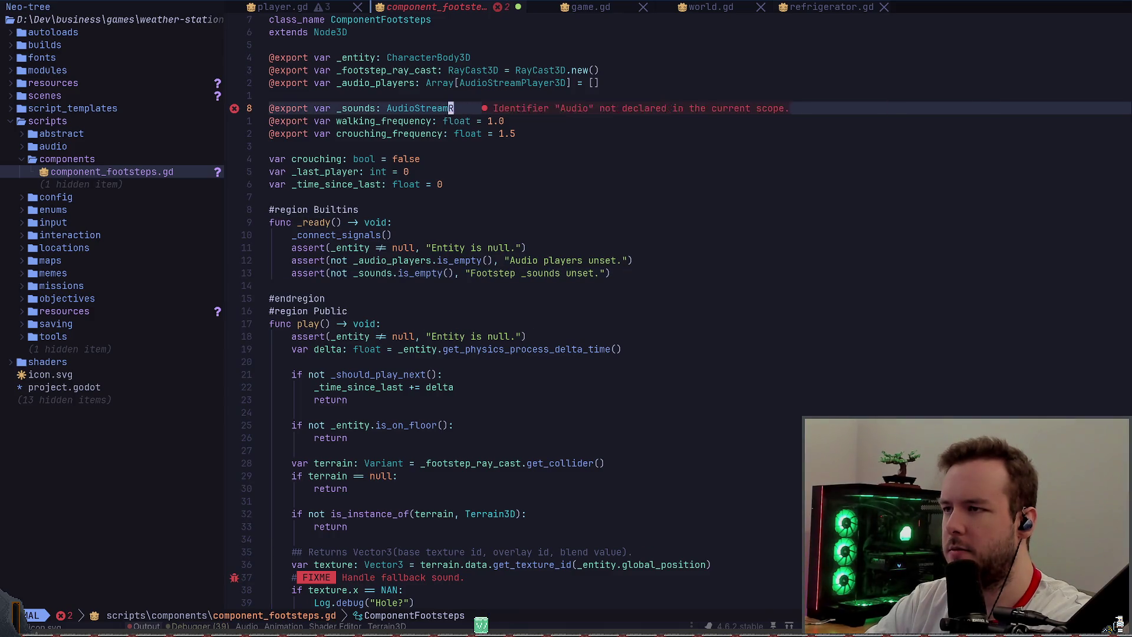
Step: Expand the snow_f resource in the Inspector's Sounds dictionary in Godot
{"action": "key", "text": "alt+Tab"}
{"action": "left_click", "coordinate": [1074, 174]}
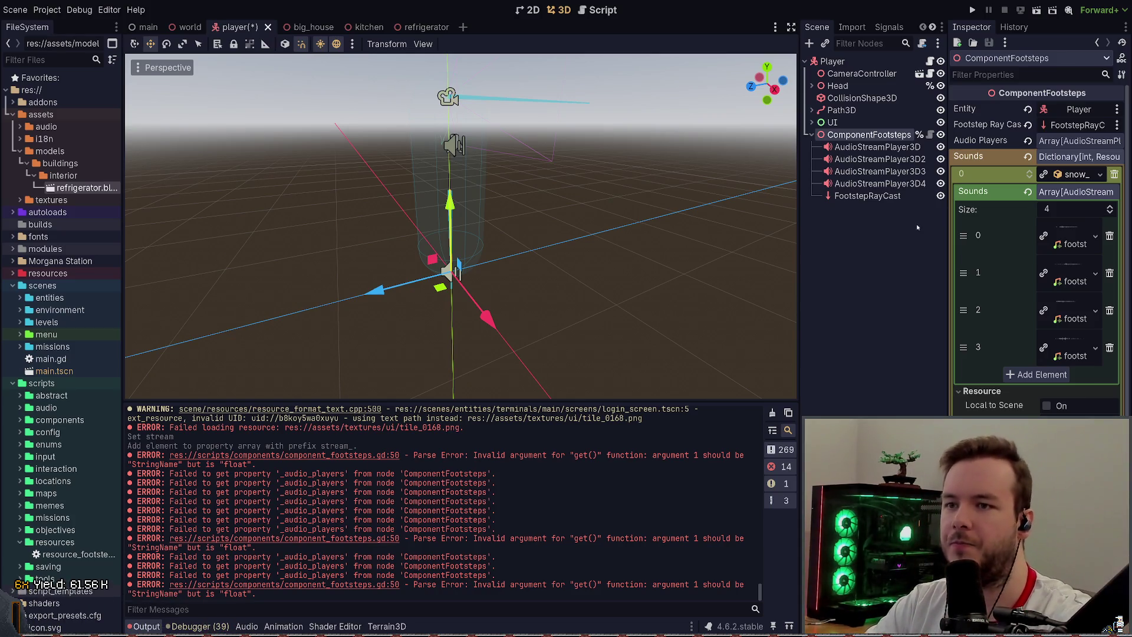
{"action": "key", "text": "alt+Tab"}
{"action": "key", "text": "w"}
{"action": "key", "text": "w"}
{"action": "key", "text": "g"}
{"action": "key", "text": "d"}
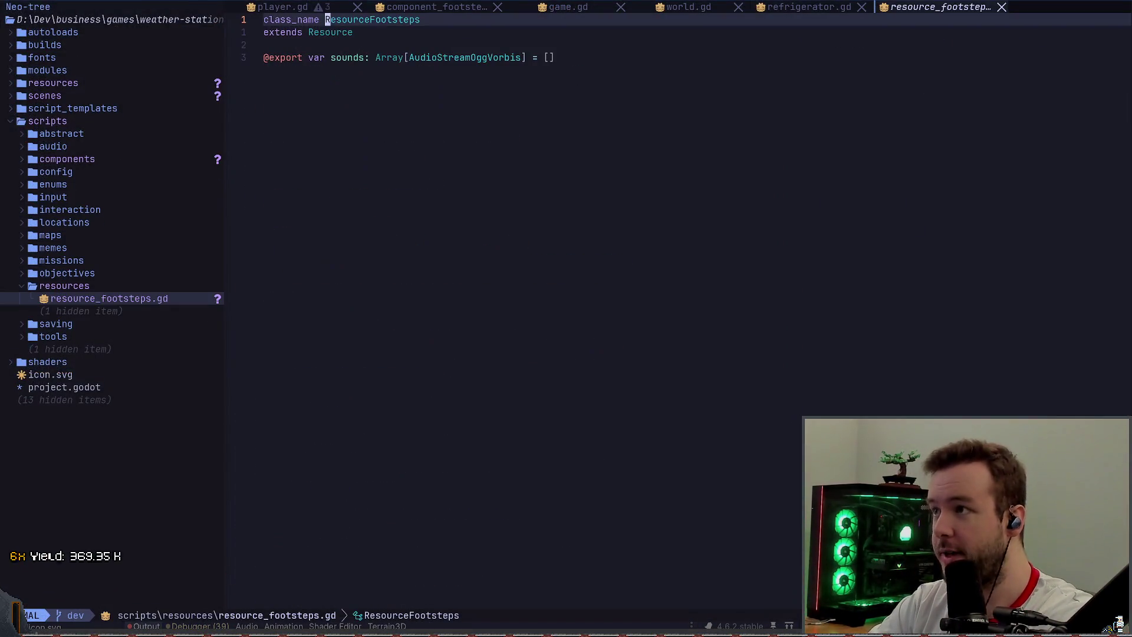
{"action": "key", "text": "j"}
{"action": "key", "text": "w"}
{"action": "key", "text": "w"}
{"action": "key", "text": "w"}
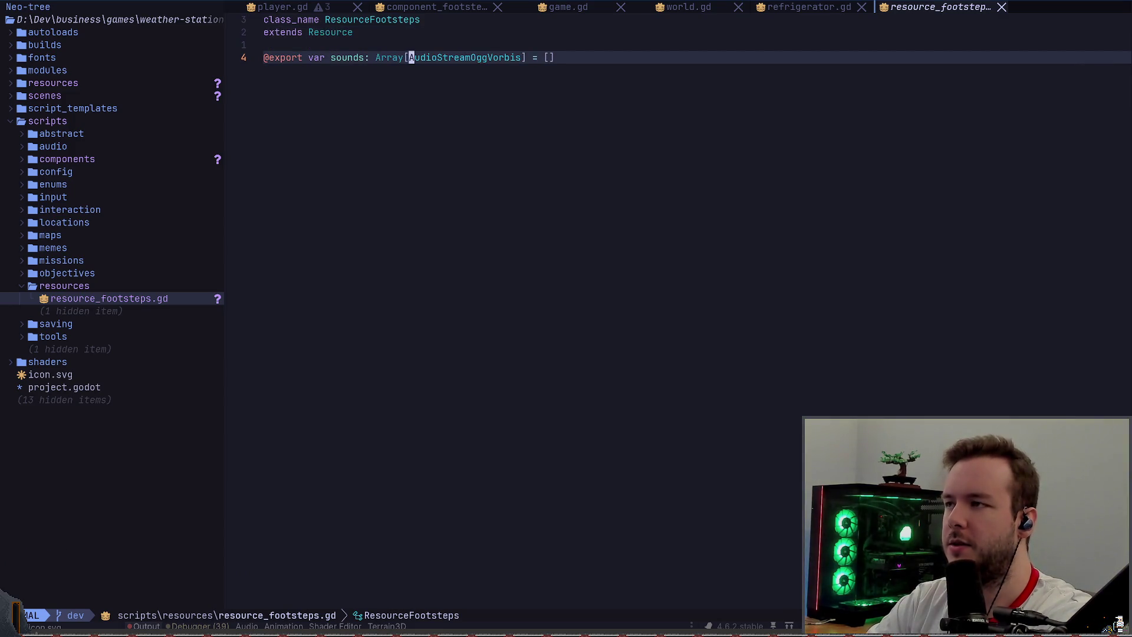
{"action": "type", "text": "o"}
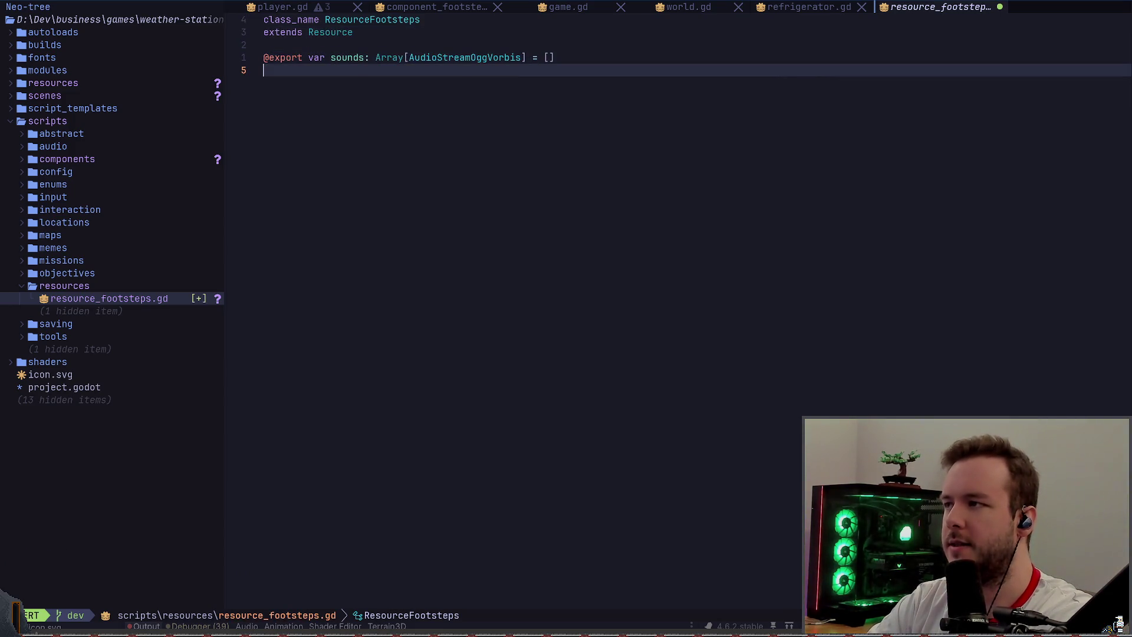
{"action": "type", "text": "xport var sounds"}
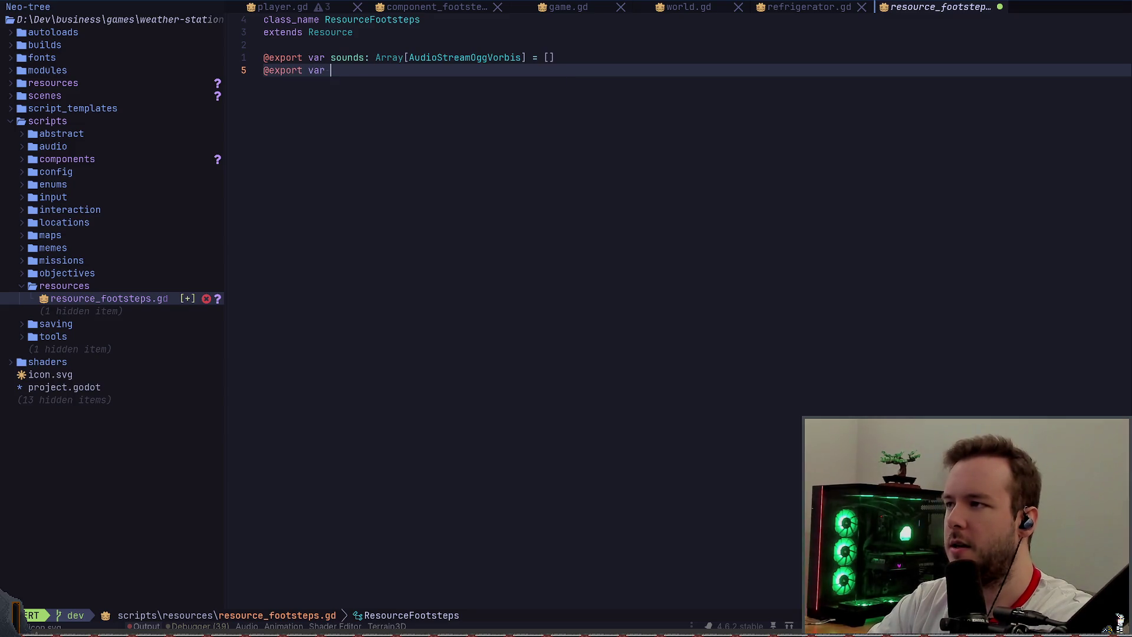
{"action": "type", "text": ": "}
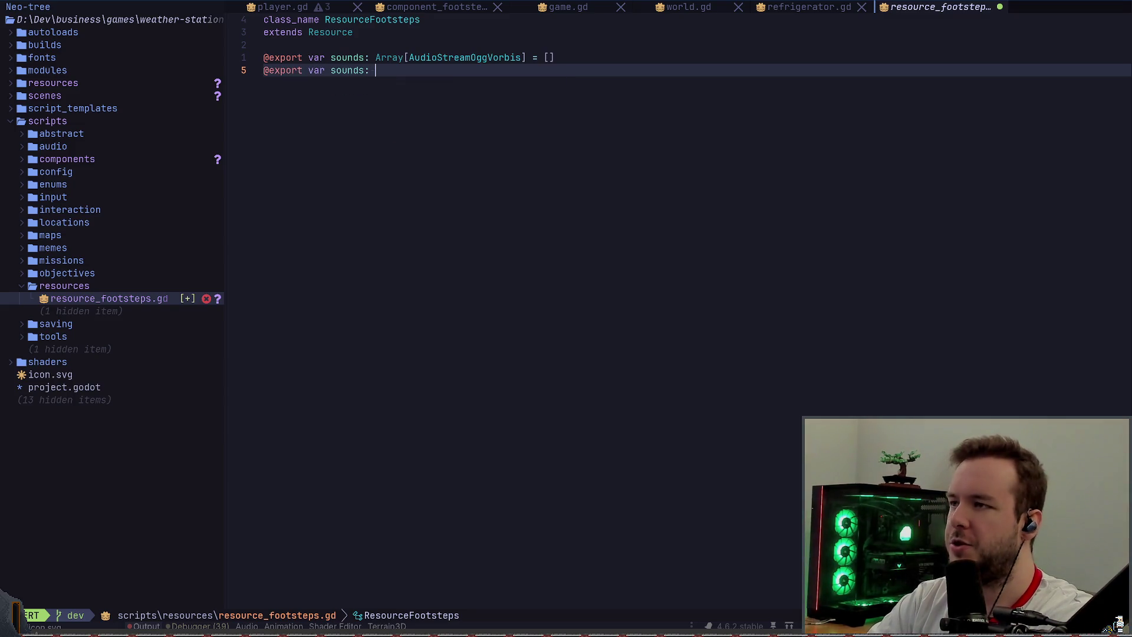
{"action": "type", "text": "AudioStreamR"}
{"action": "key", "text": "Return"}
{"action": "type", "text": "= Aud"}
{"action": "key", "text": "Return"}
{"action": "type", "text": ".new("}
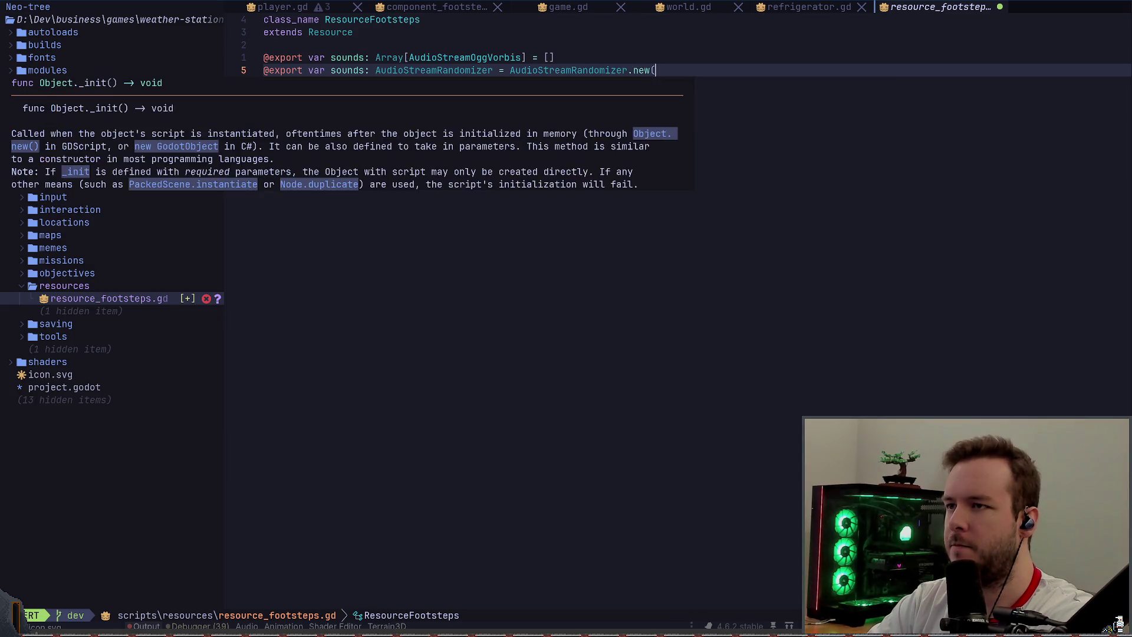
{"action": "type", "text": ")"}
{"action": "key", "text": "Escape"}
Step: Delete the old Array export line, save, and close resource_footsteps.gd
{"action": "key", "text": "k"}
{"action": "key", "text": "d"}
{"action": "key", "text": "d"}
{"action": "type", "text": ":w"}
{"action": "key", "text": "Return"}
{"action": "key", "text": "space"}
{"action": "key", "text": "b"}
{"action": "key", "text": "d"}
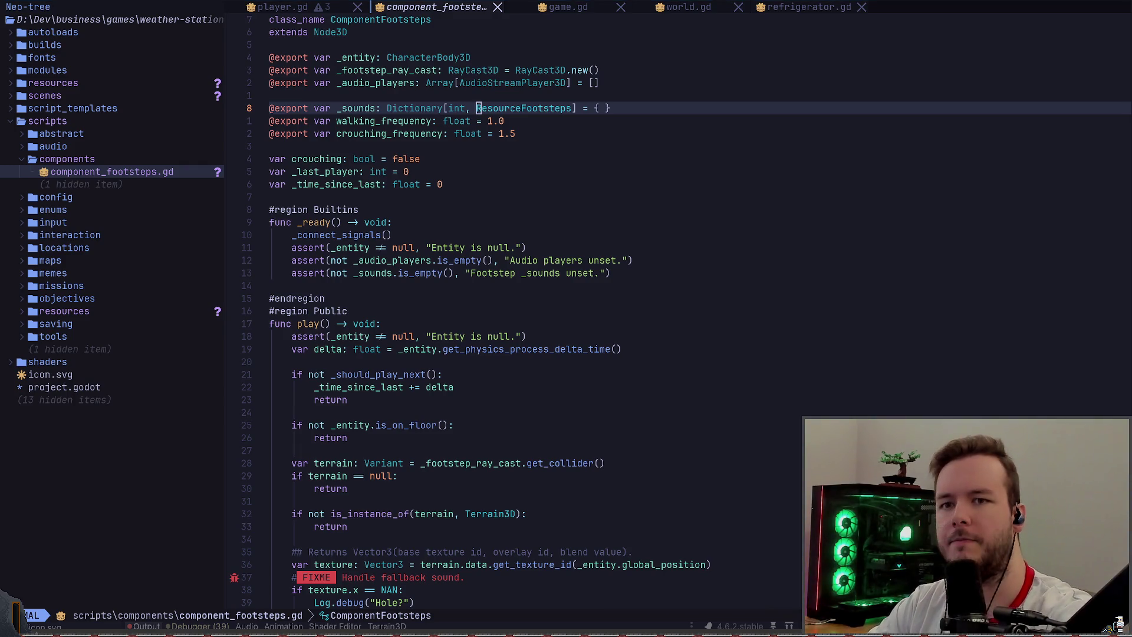
{"action": "key", "text": "alt+Tab"}
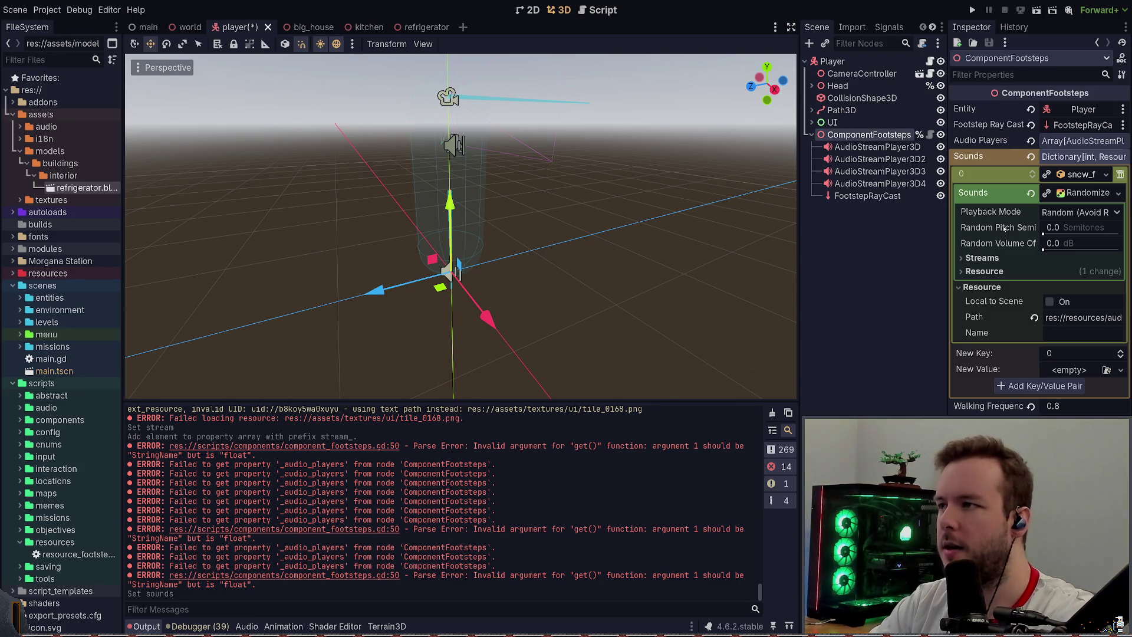
Step: Search for 'pit' to center the pitch_variance line in play()
{"action": "key", "text": "alt+Tab"}
{"action": "type", "text": "/variation"}
{"action": "key", "text": "BackSpace"}
{"action": "key", "text": "BackSpace"}
{"action": "key", "text": "BackSpace"}
{"action": "type", "text": "/pit"}
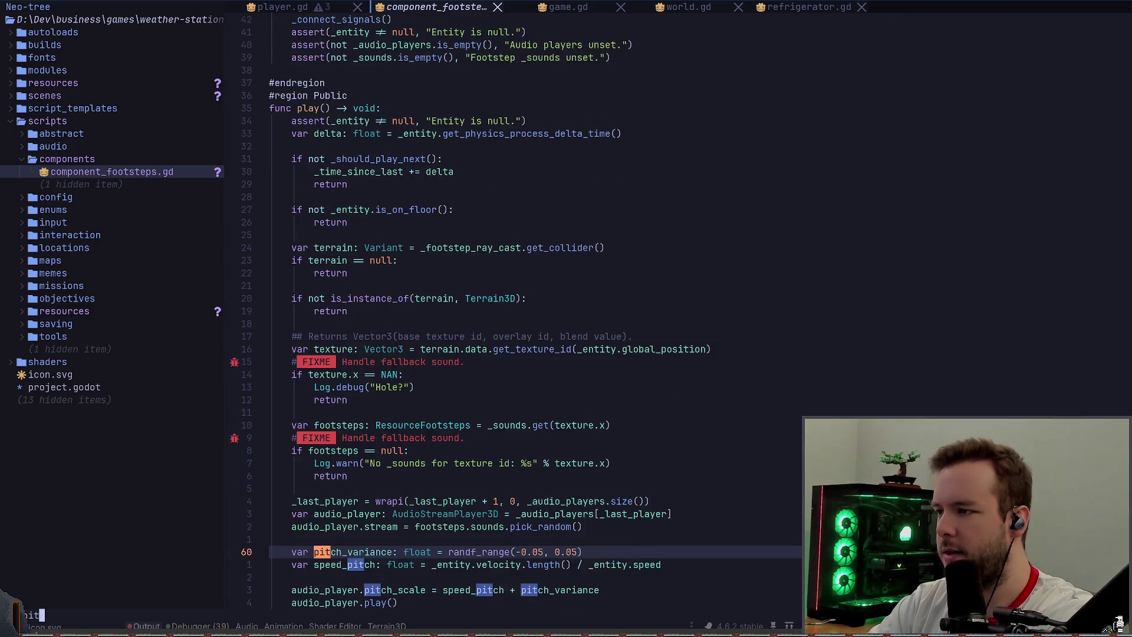
{"action": "key", "text": "Return"}
{"action": "key", "text": "Escape"}
{"action": "key", "text": "z"}
{"action": "key", "text": "z"}
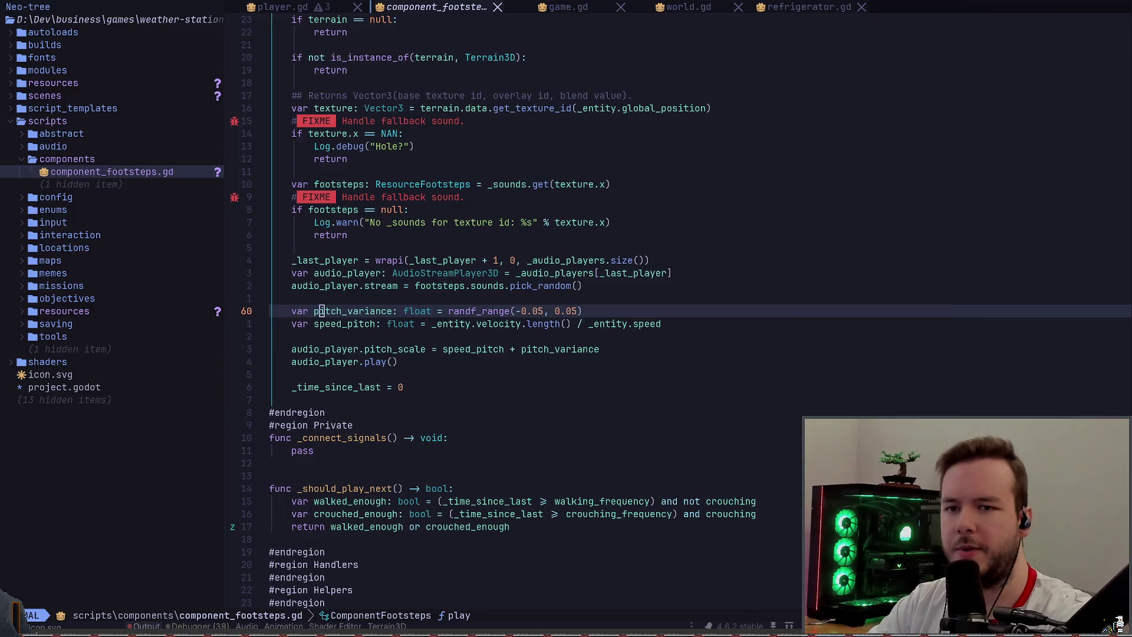
Step: View the pitch_scale documentation and compare against the Godot editor
{"action": "key", "text": "alt+Tab"}
{"action": "key", "text": "alt+Tab"}
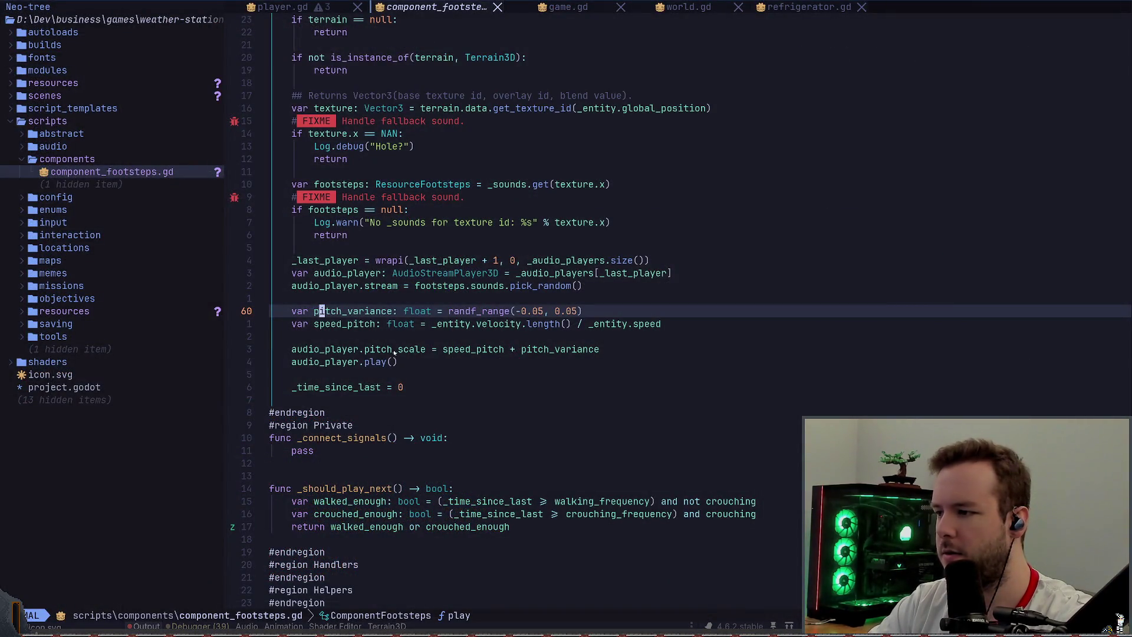
{"action": "left_click", "coordinate": [395, 349]}
{"action": "key", "text": "shift+k"}
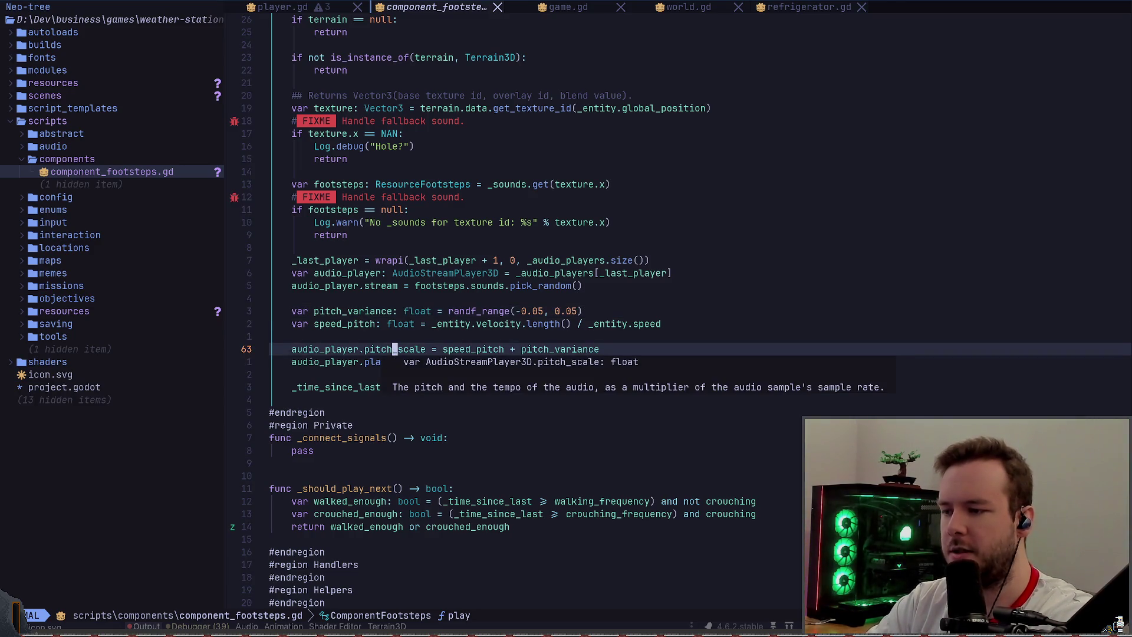
{"action": "left_click", "coordinate": [395, 324]}
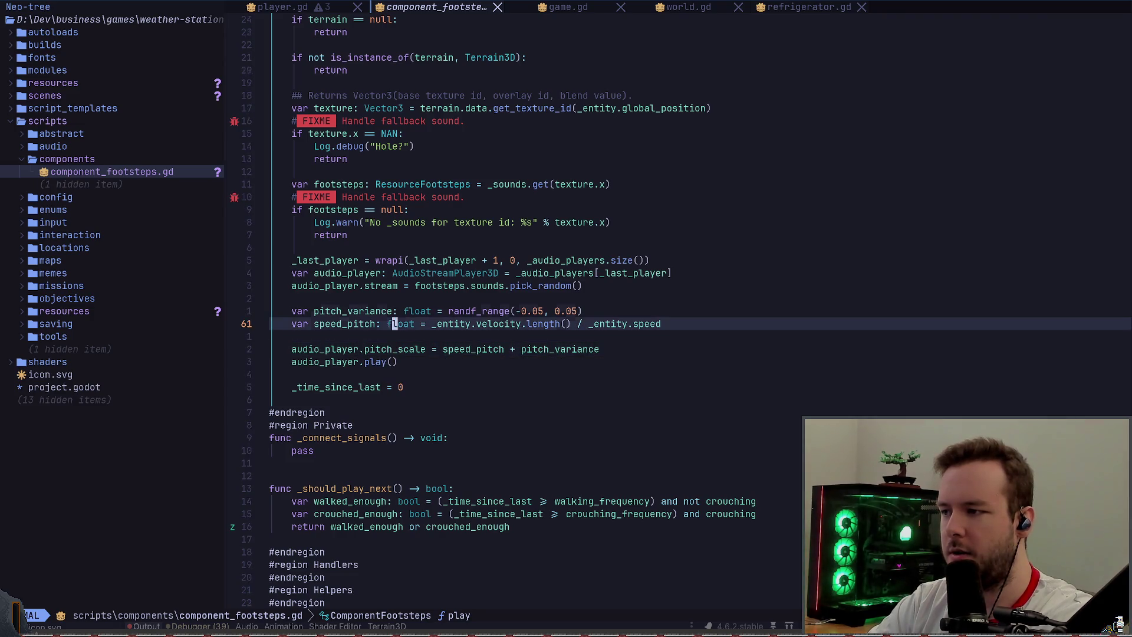
{"action": "key", "text": "k"}
{"action": "key", "text": "k"}
{"action": "key", "text": "alt+Tab"}
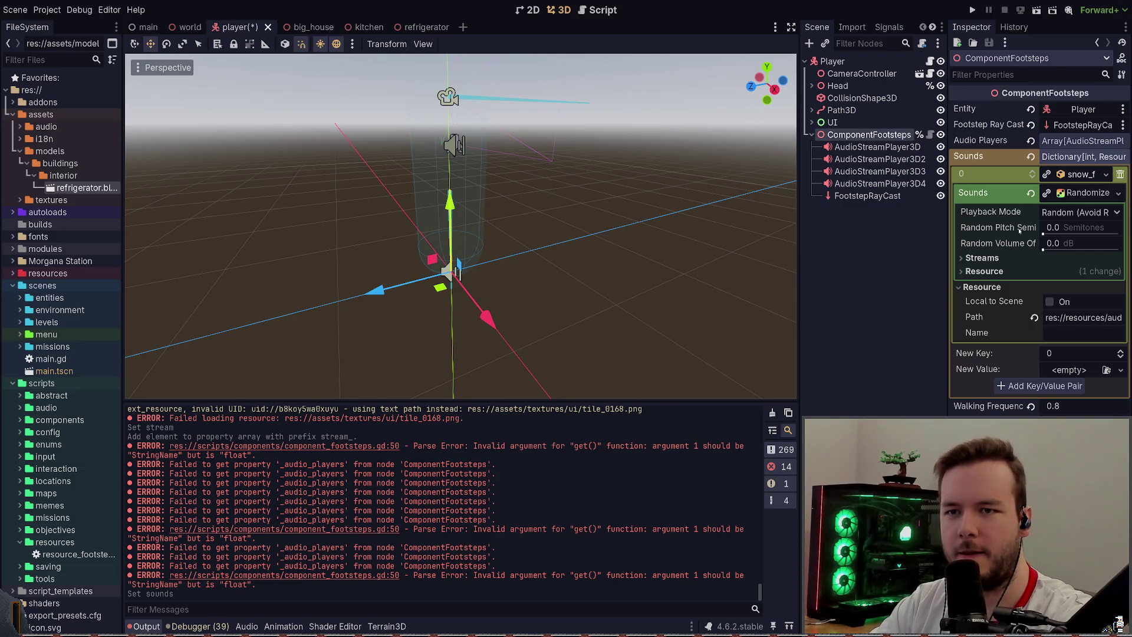
{"action": "key", "text": "alt+Tab"}
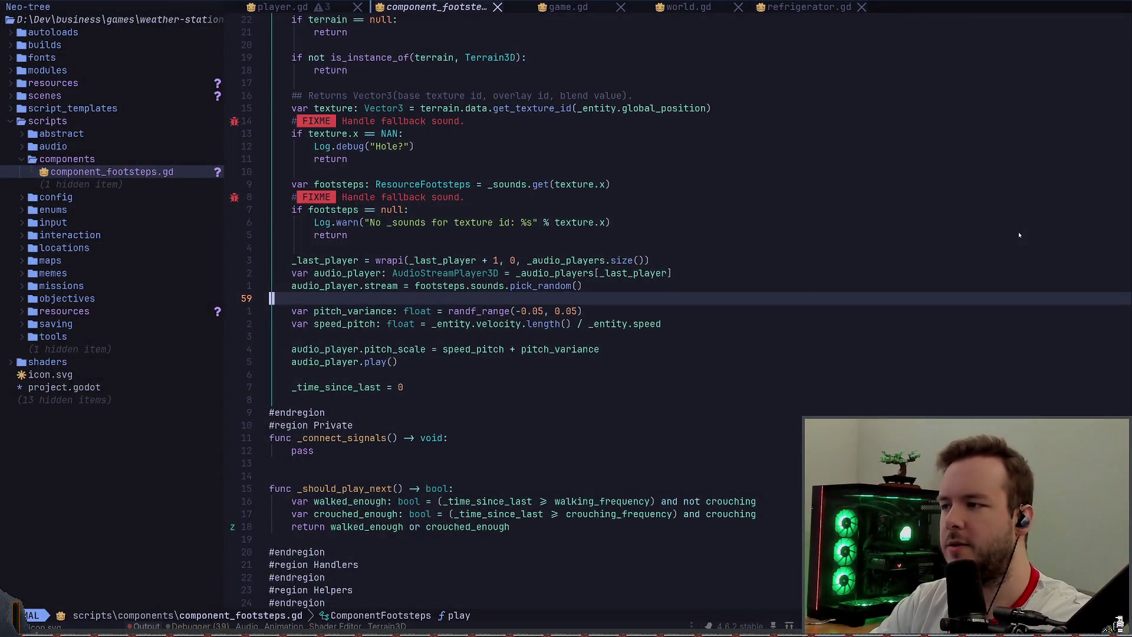
{"action": "key", "text": "alt+Tab"}
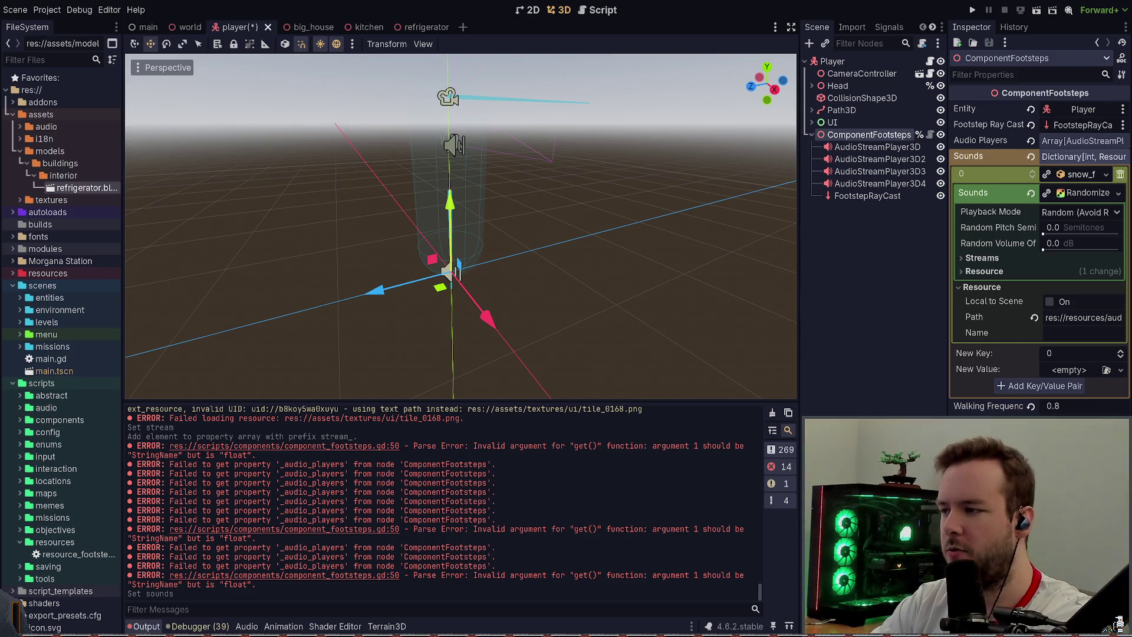
{"action": "key", "text": "alt+Tab"}
Step: Add a blank line after the _ready() assertions, then scroll down through play()
{"action": "key", "text": "j"}
{"action": "key", "text": "j"}
{"action": "key", "text": "j"}
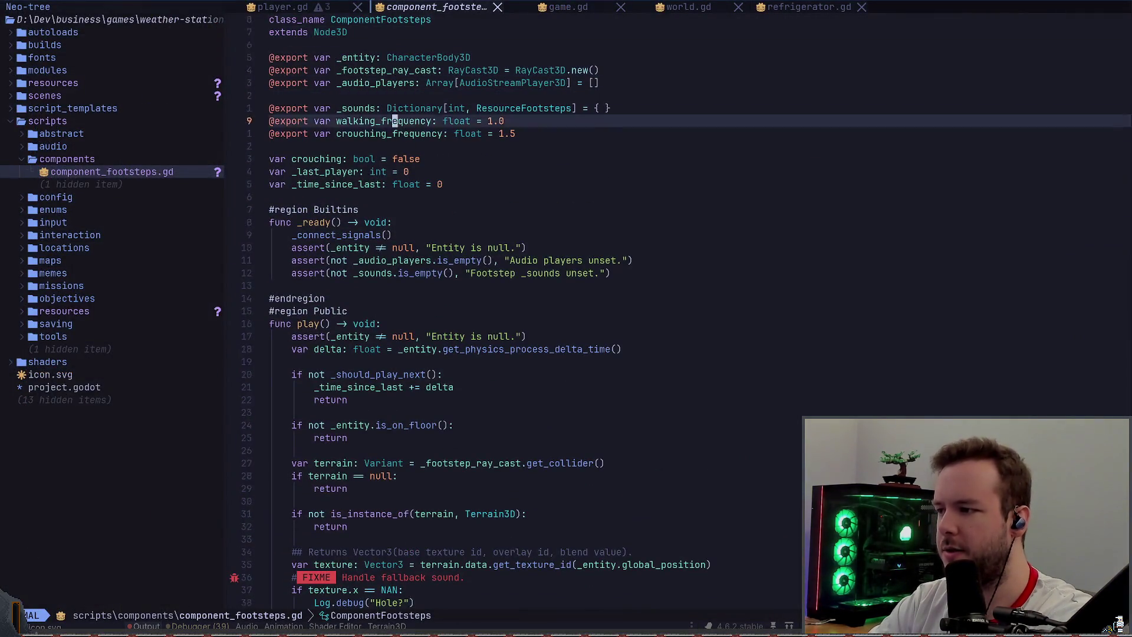
{"action": "key", "text": "j"}
{"action": "key", "text": "j"}
{"action": "key", "text": "k"}
{"action": "key", "text": "k"}
{"action": "key", "text": "k"}
{"action": "key", "text": "k"}
{"action": "key", "text": "k"}
{"action": "key", "text": "w"}
{"action": "key", "text": "w"}
{"action": "key", "text": "j"}
{"action": "key", "text": "o"}
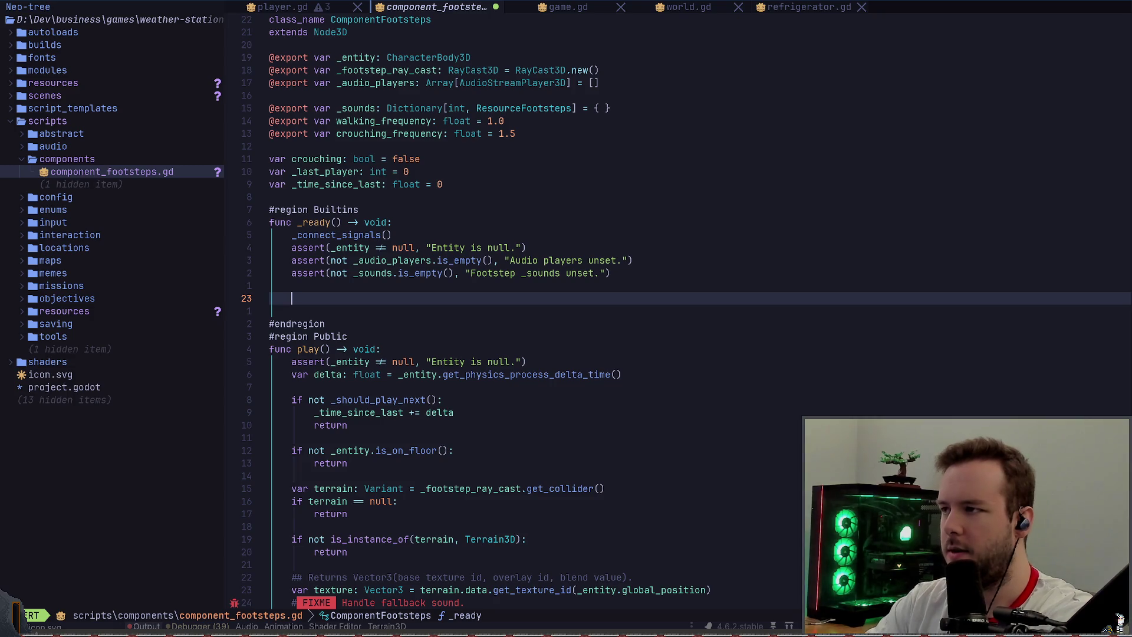
{"action": "key", "text": "Escape"}
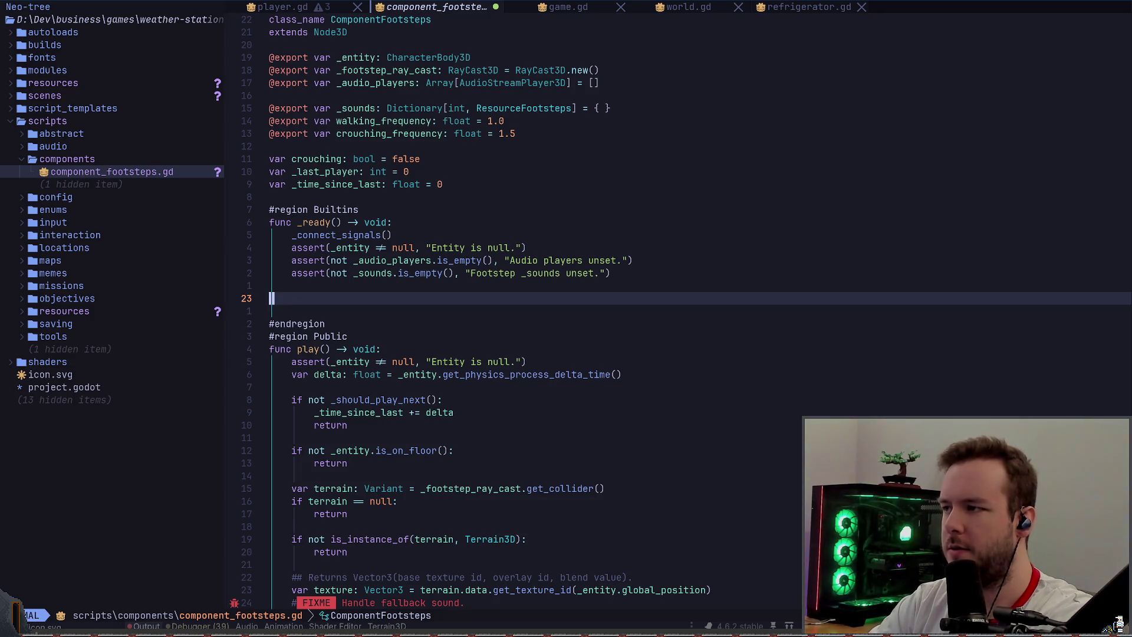
{"action": "key", "text": "k"}
{"action": "key", "text": "{"}
{"action": "key", "text": "{"}
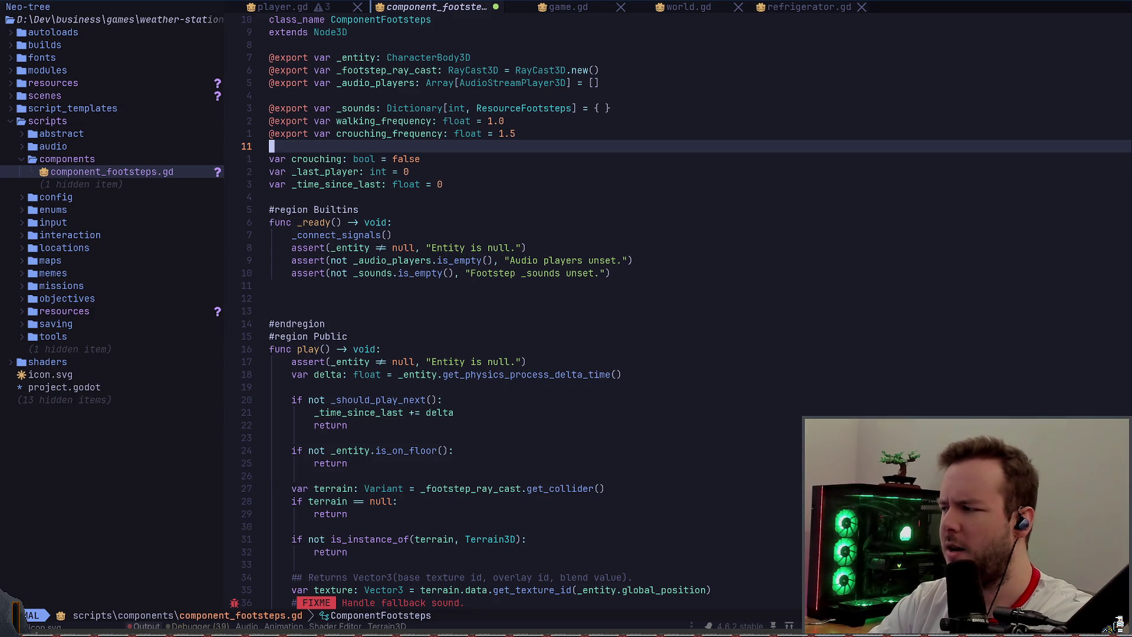
{"action": "key", "text": "ctrl+d"}
{"action": "key", "text": "ctrl+d"}
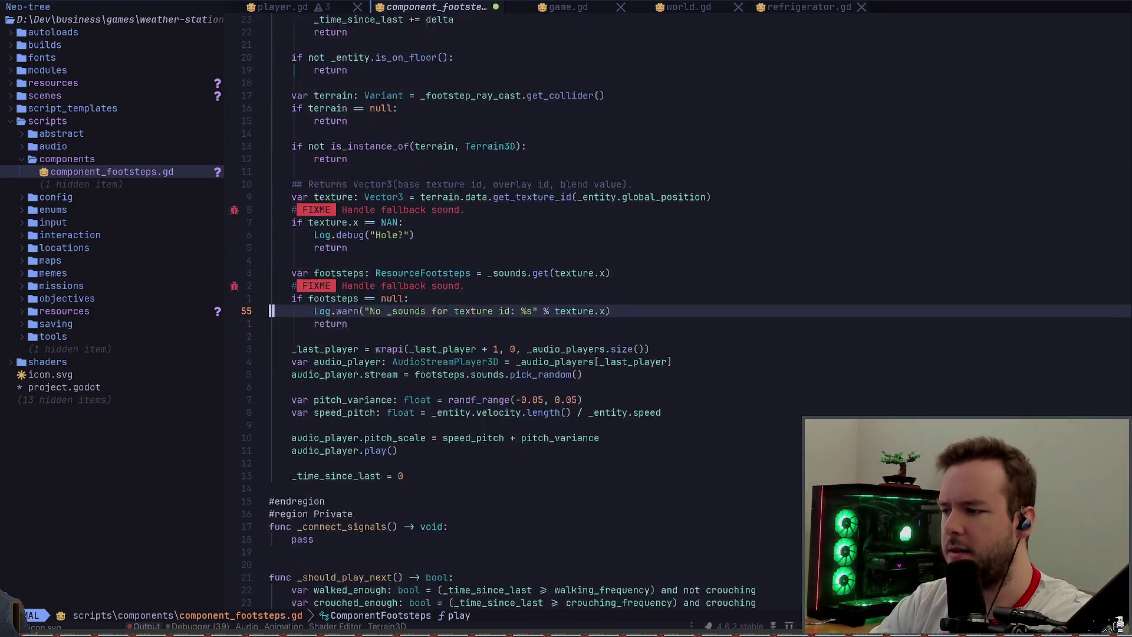
{"action": "key", "text": "ctrl+d"}
Step: Set the first sound randomizer's Random Pitch Semitones to 0.05 instead of 0.1
{"action": "key", "text": "alt+Tab"}
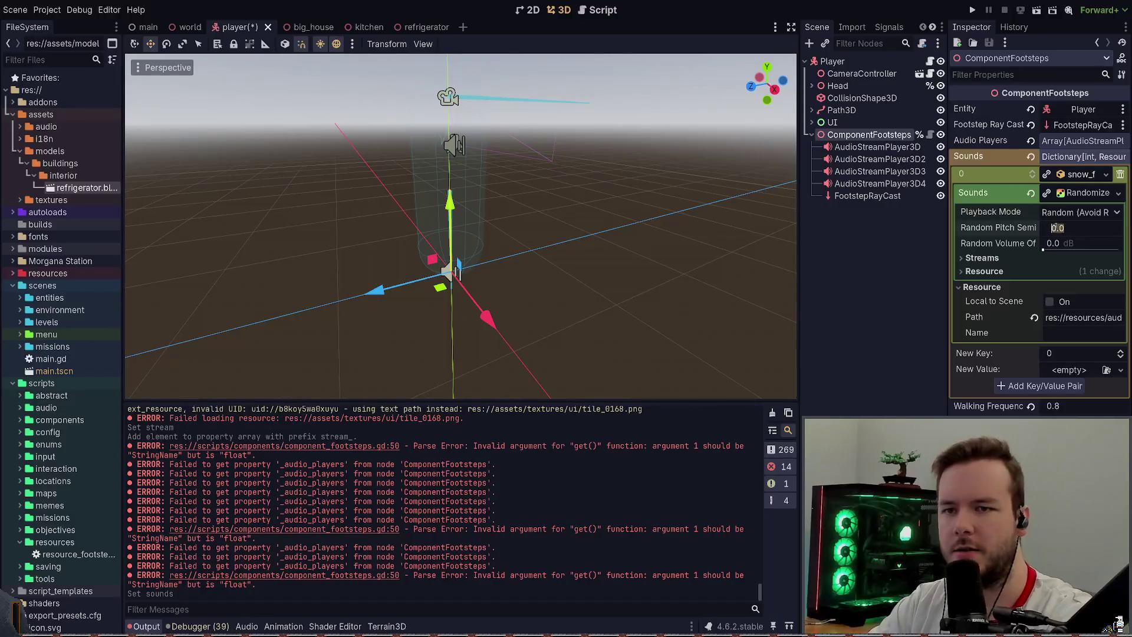
{"action": "type", "text": "0.1"}
{"action": "key", "text": "Return"}
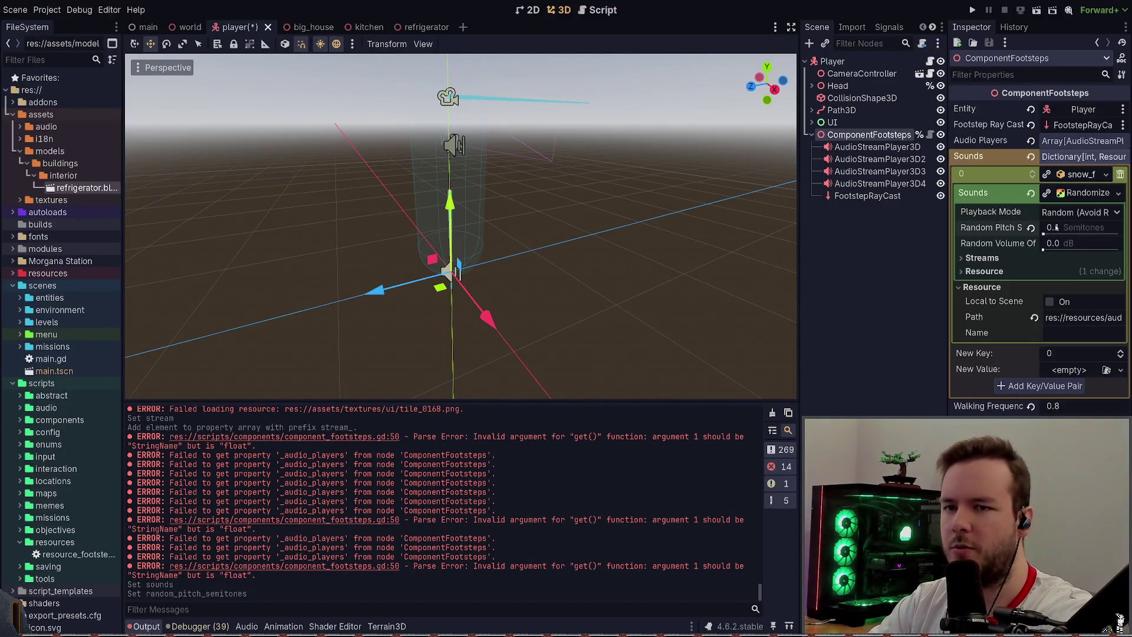
{"action": "key", "text": "alt+Tab"}
{"action": "key", "text": "alt+Tab"}
{"action": "left_click", "coordinate": [1057, 228]}
{"action": "type", "text": "0.05"}
{"action": "key", "text": "Return"}
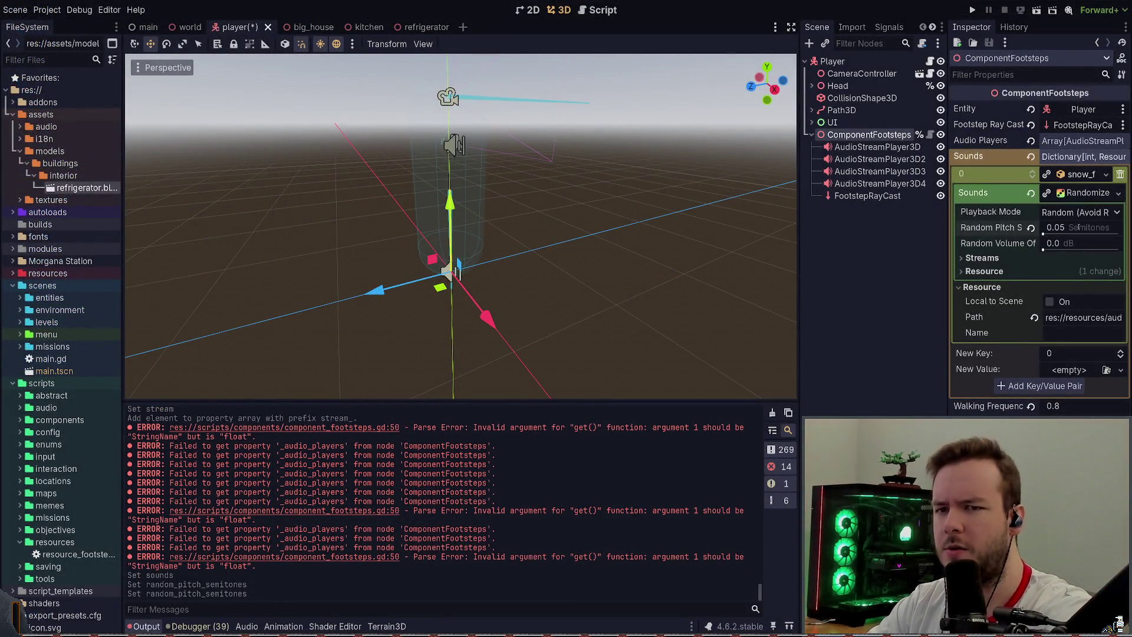
{"action": "key", "text": "alt+Tab"}
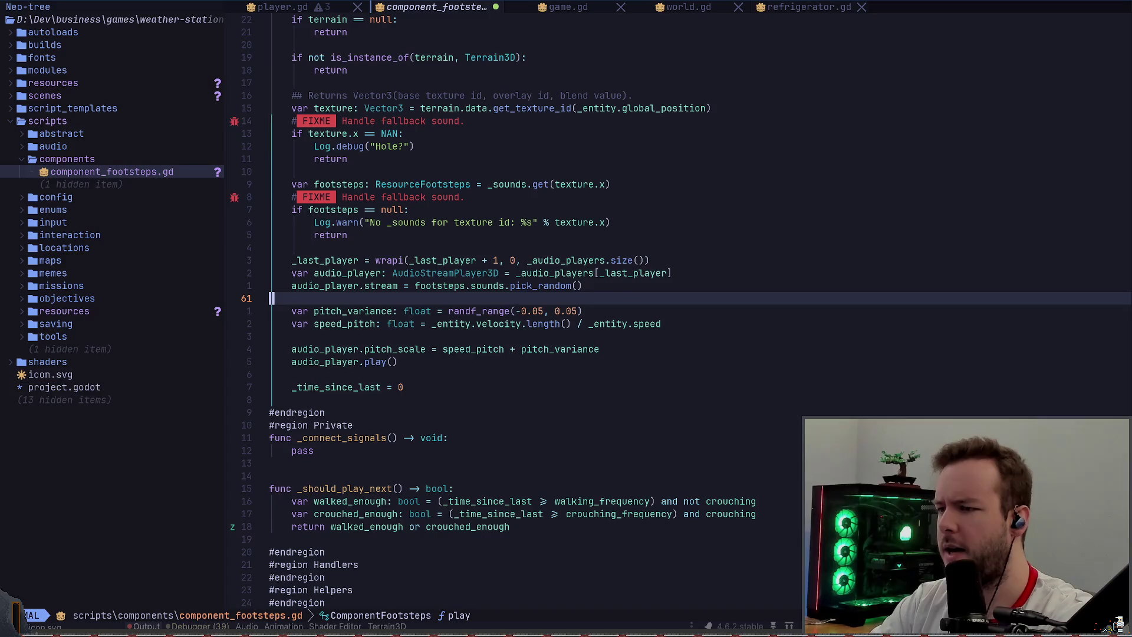
Step: Comment out the pitch_variance and pitch_scale lines, save, and test in Godot
{"action": "key", "text": "j"}
{"action": "key", "text": "g"}
{"action": "key", "text": "c"}
{"action": "key", "text": "c"}
{"action": "key", "text": "j"}
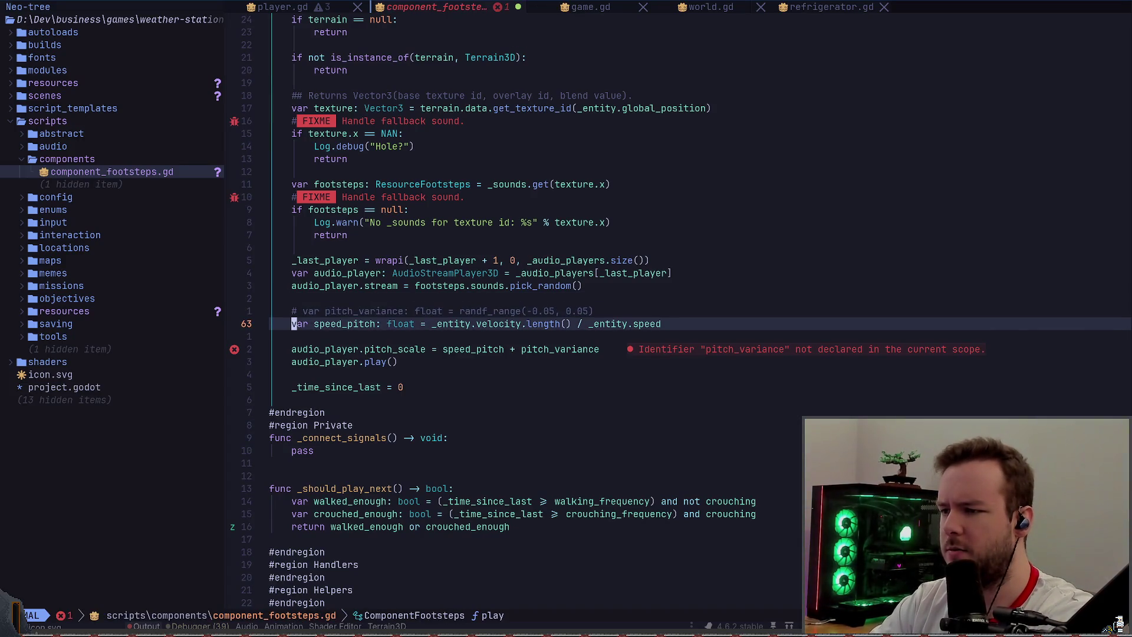
{"action": "key", "text": "j"}
{"action": "key", "text": "g"}
{"action": "key", "text": "c"}
{"action": "key", "text": "c"}
{"action": "key", "text": "k"}
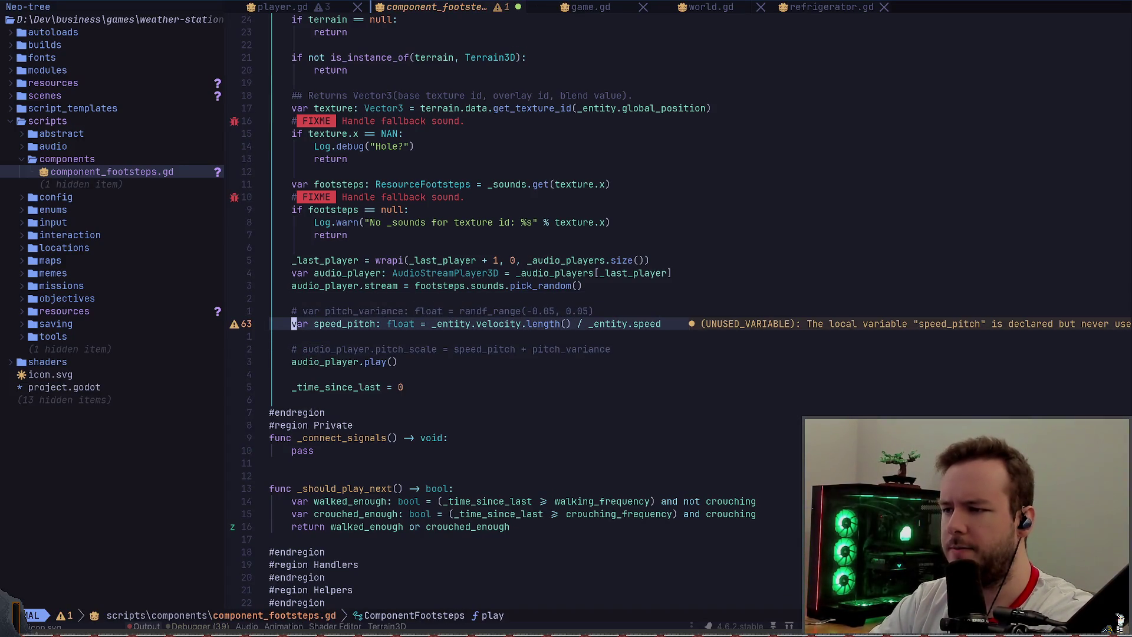
{"action": "key", "text": "ctrl+s"}
{"action": "key", "text": "alt+Tab"}
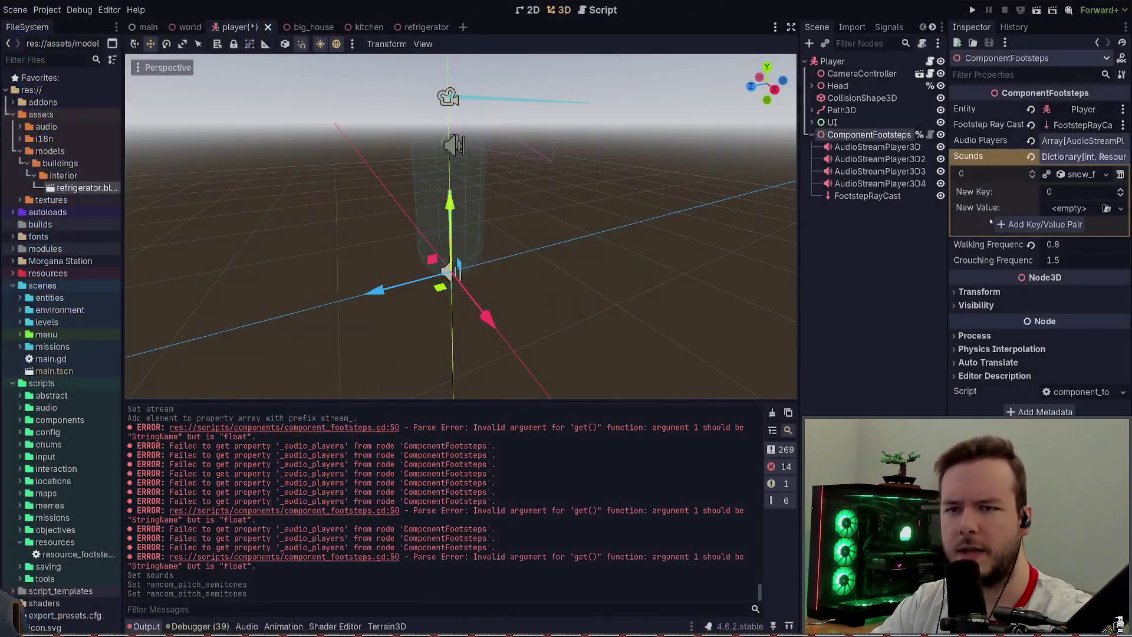
{"action": "left_click", "coordinate": [1077, 178]}
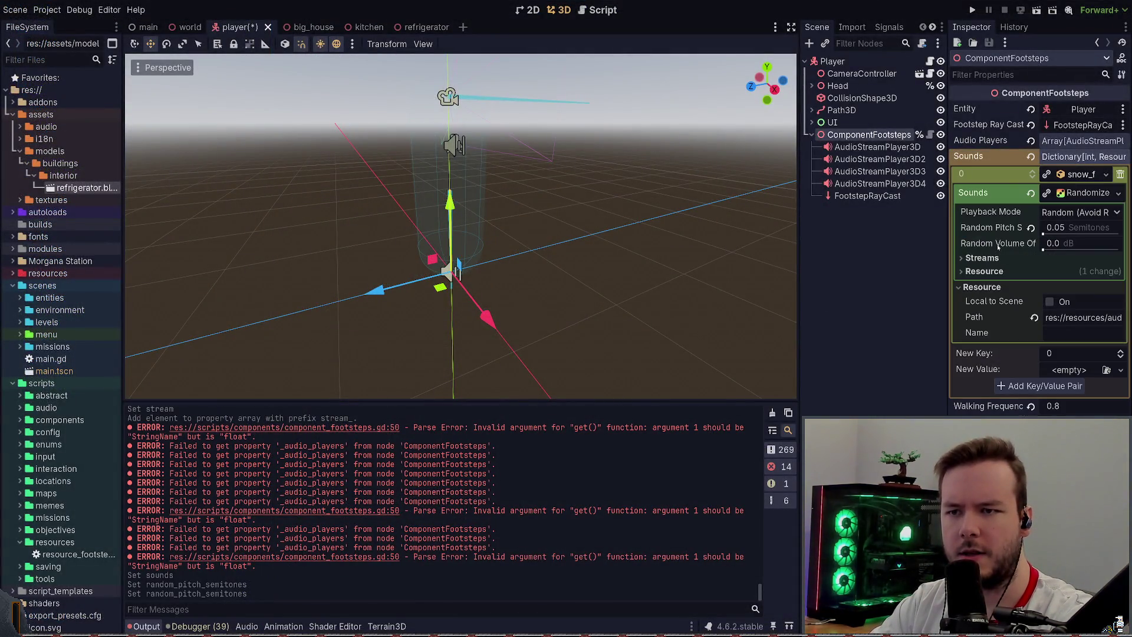
{"action": "key", "text": "alt+Tab"}
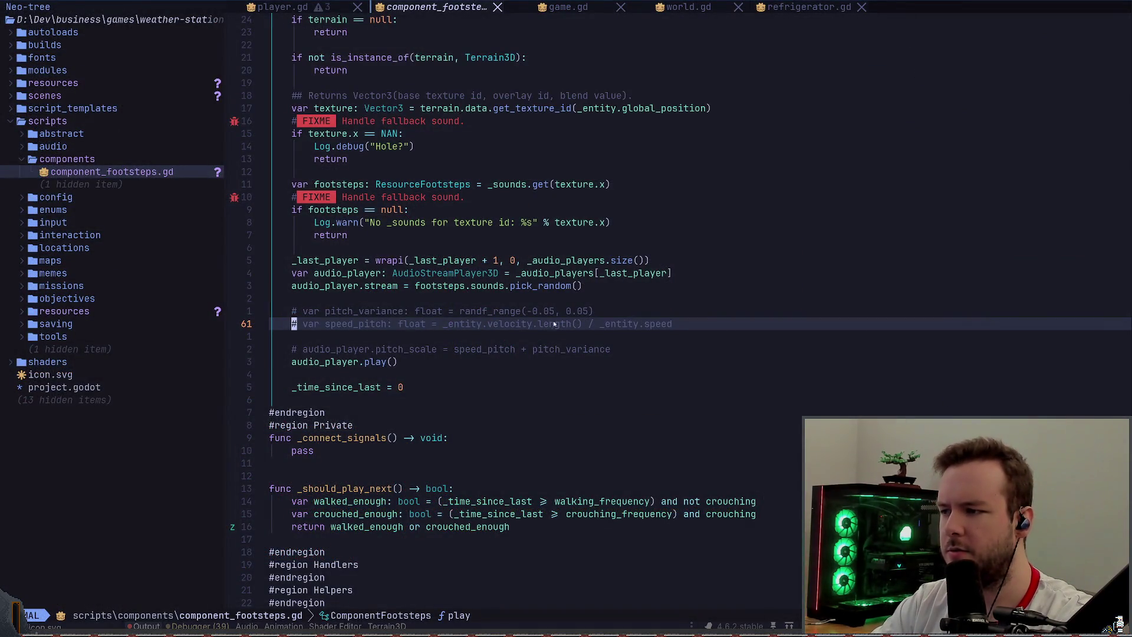
Step: Toggle the speed_pitch and pitch_scale comments, ending with both commented out and saved
{"action": "key", "text": "g"}
{"action": "key", "text": "c"}
{"action": "key", "text": "c"}
{"action": "key", "text": "alt+Tab"}
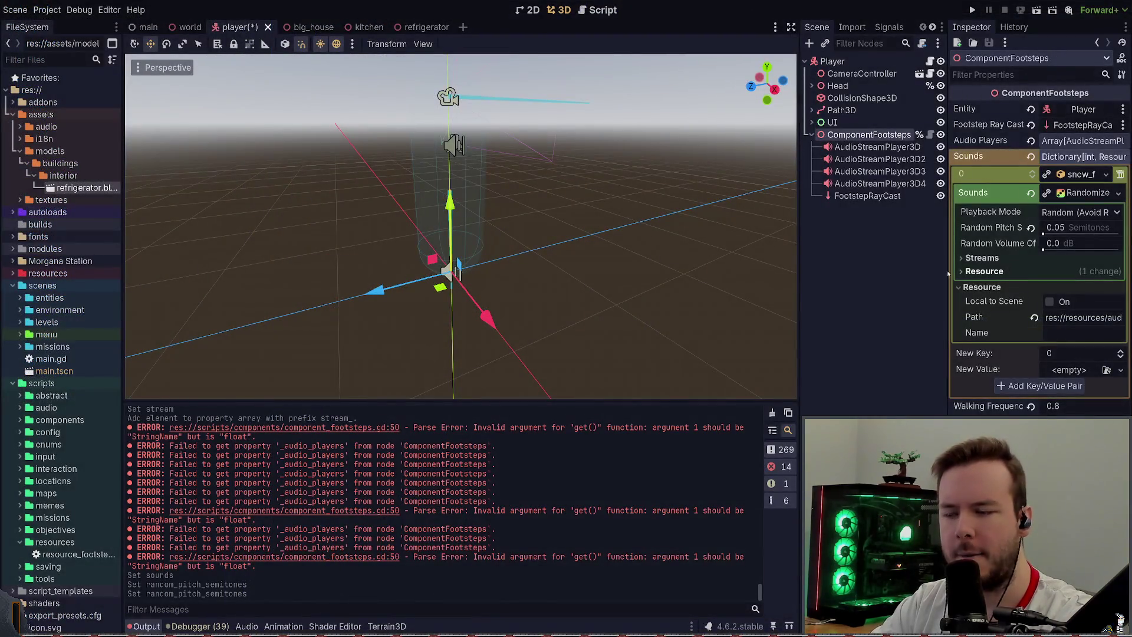
{"action": "key", "text": "alt+Tab"}
{"action": "key", "text": "j"}
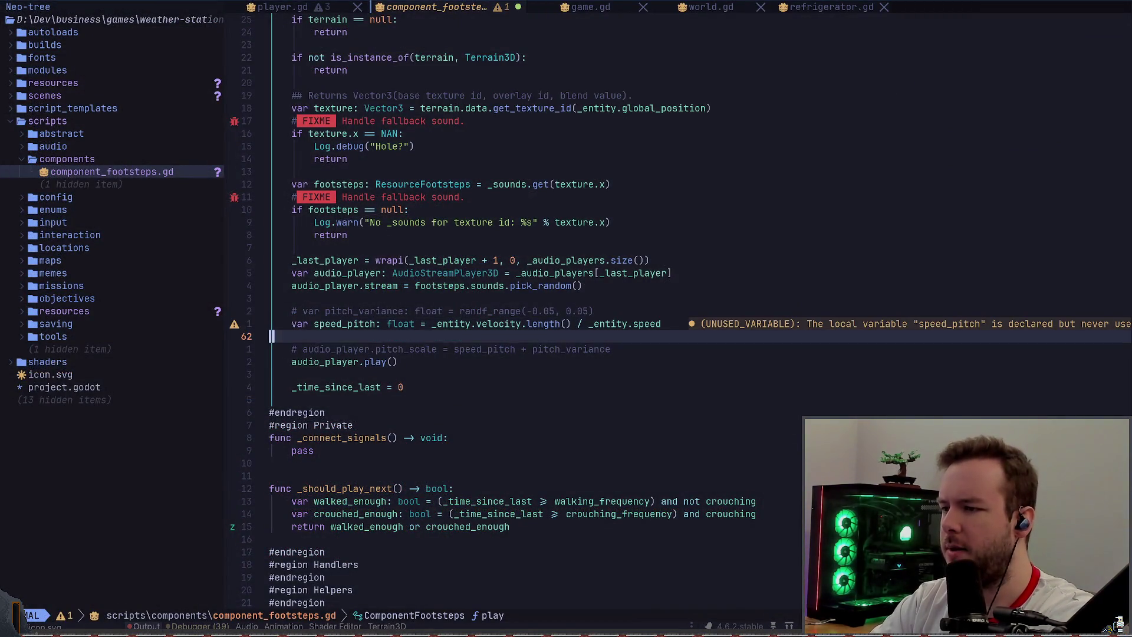
{"action": "key", "text": "j"}
{"action": "key", "text": "g"}
{"action": "key", "text": "c"}
{"action": "key", "text": "c"}
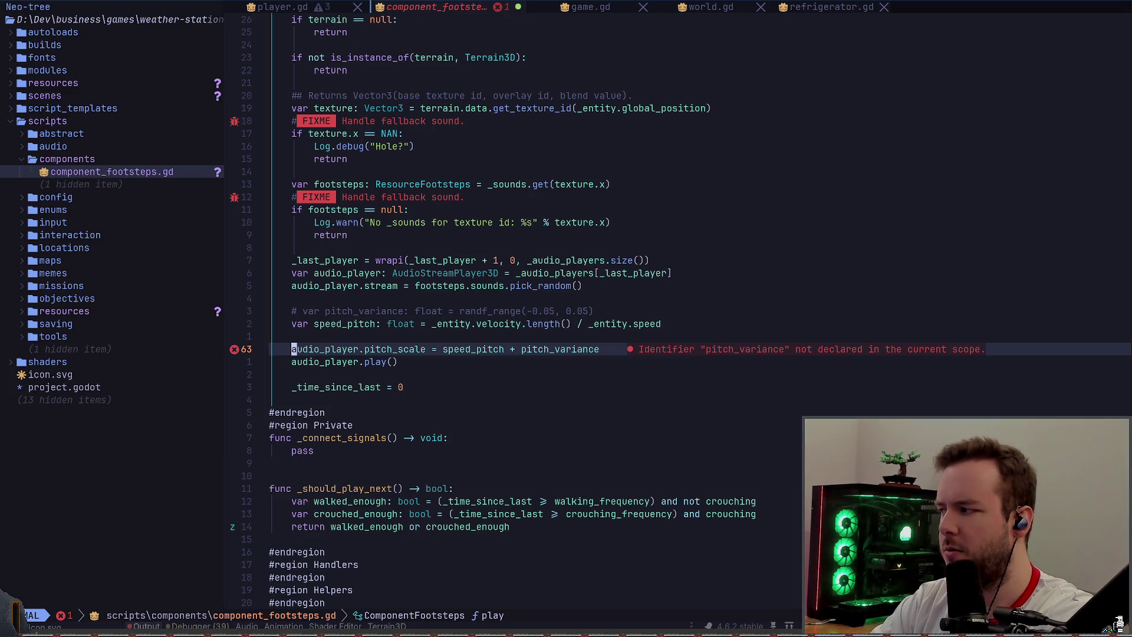
{"action": "key", "text": "g"}
{"action": "key", "text": "c"}
{"action": "key", "text": "c"}
{"action": "key", "text": "k"}
{"action": "key", "text": "k"}
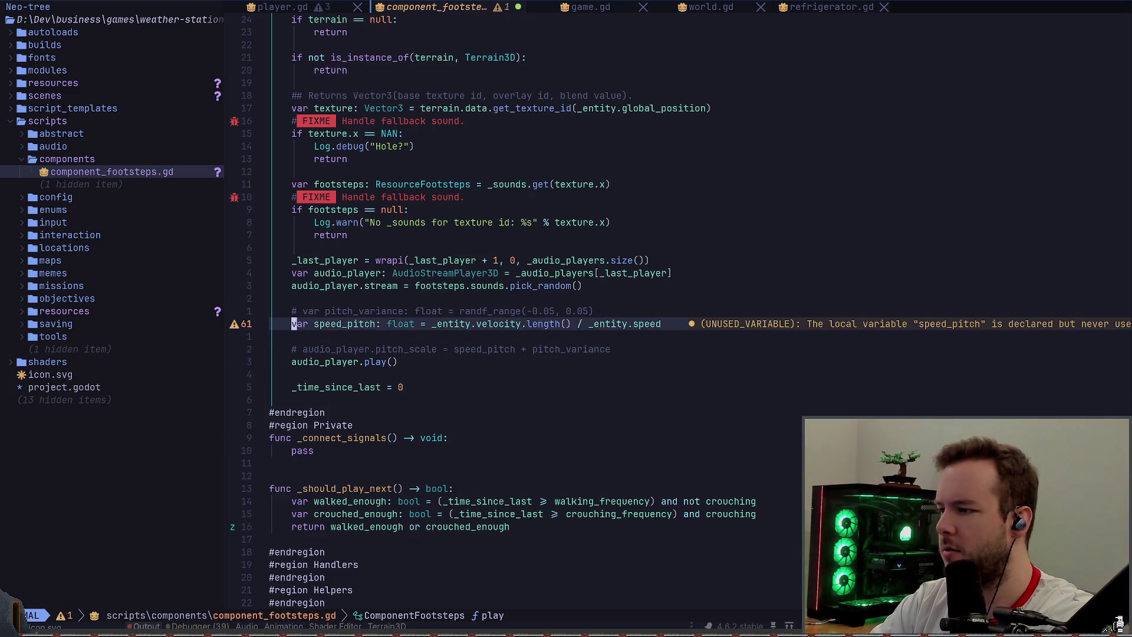
{"action": "key", "text": "g"}
{"action": "key", "text": "c"}
{"action": "key", "text": "c"}
{"action": "key", "text": "ctrl+s"}
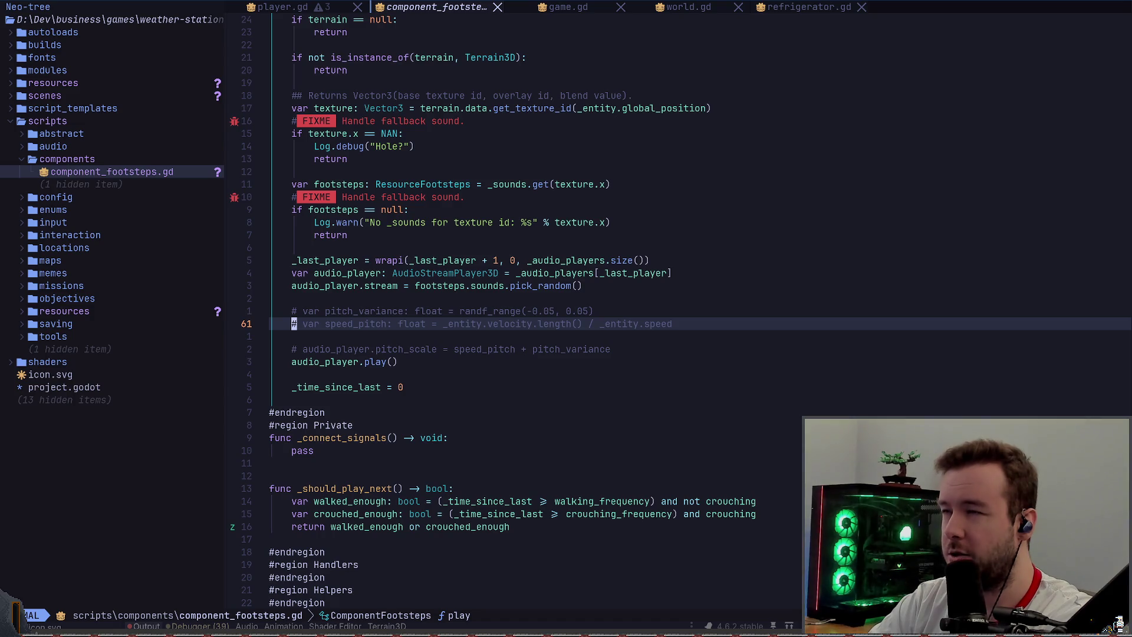
Step: After checking sounds in Godot, uncomment the speed_pitch line again
{"action": "key", "text": "alt+Tab"}
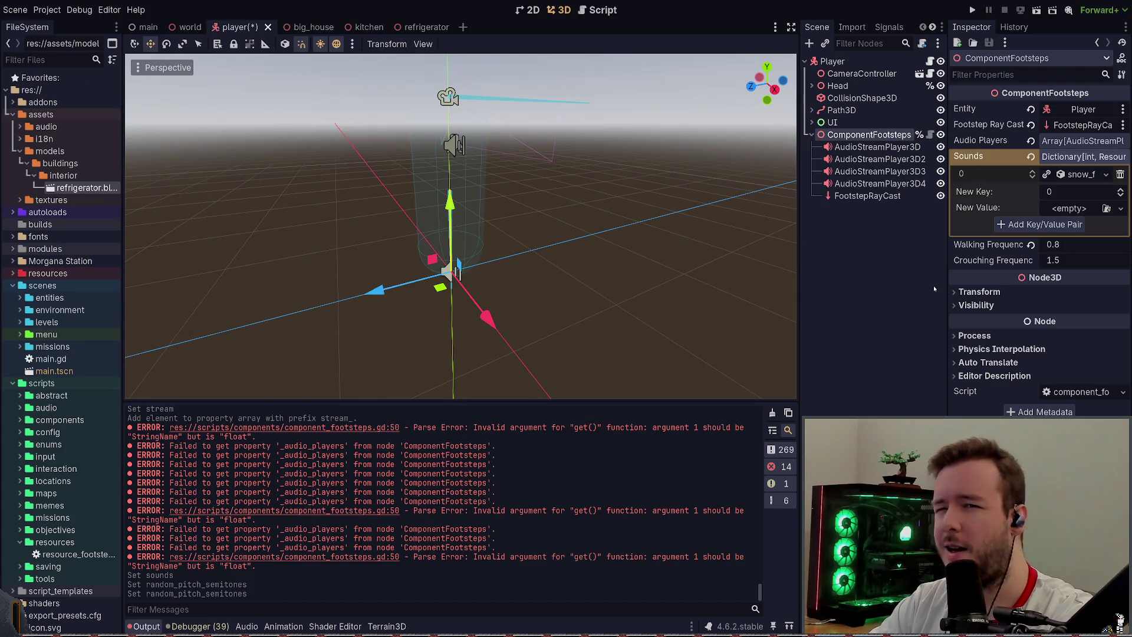
{"action": "key", "text": "alt+Tab"}
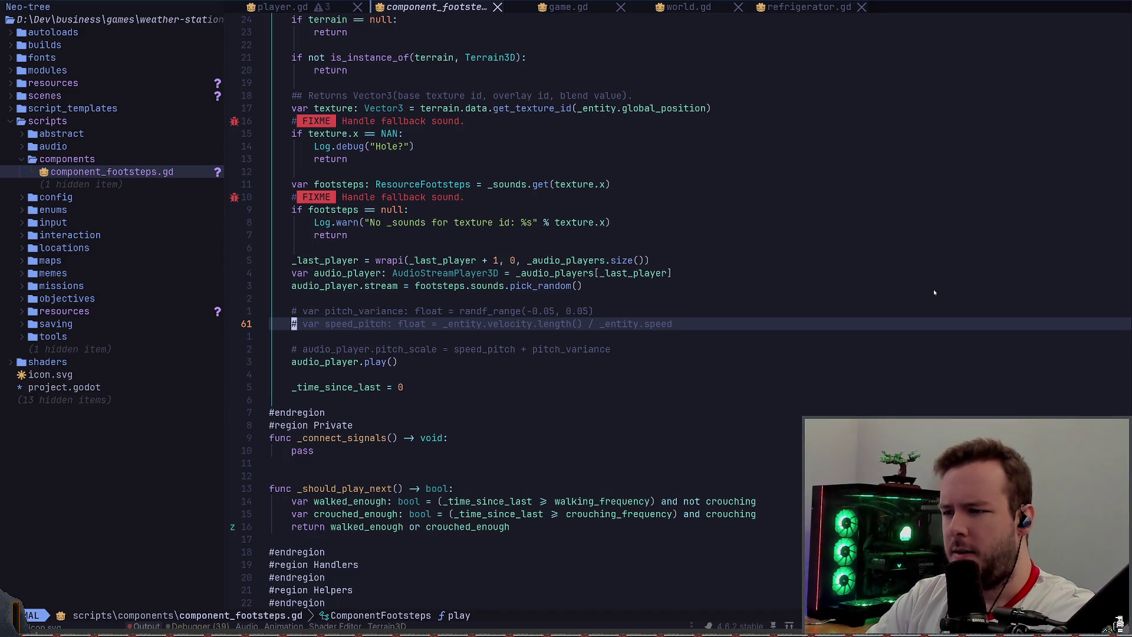
{"action": "key", "text": "g"}
{"action": "key", "text": "c"}
{"action": "key", "text": "c"}
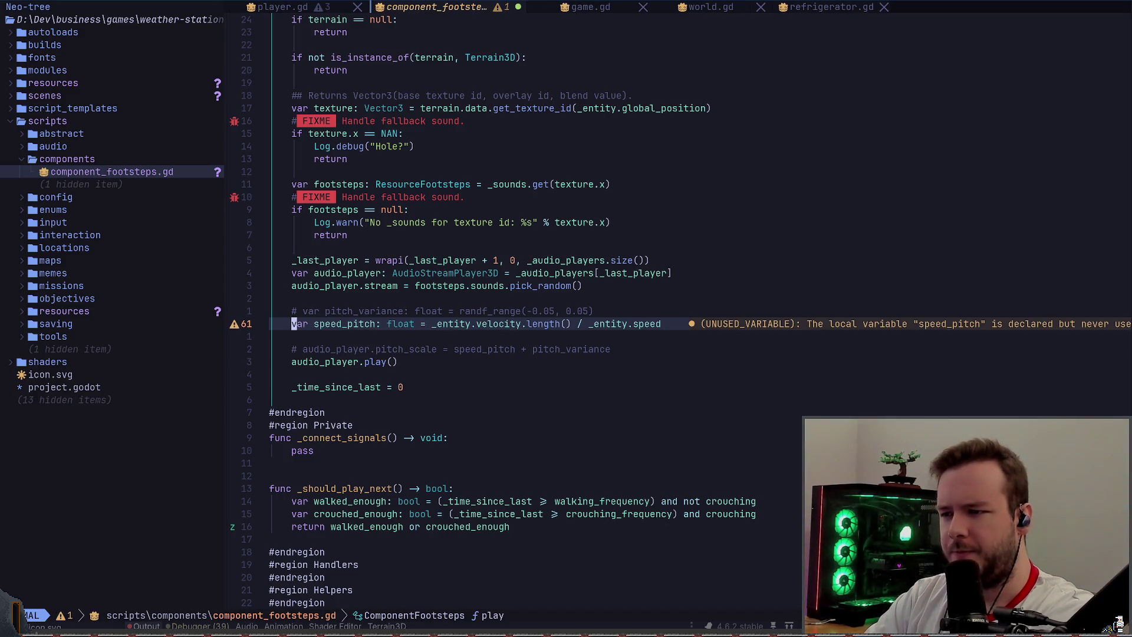
{"action": "key", "text": "j"}
{"action": "key", "text": "j"}
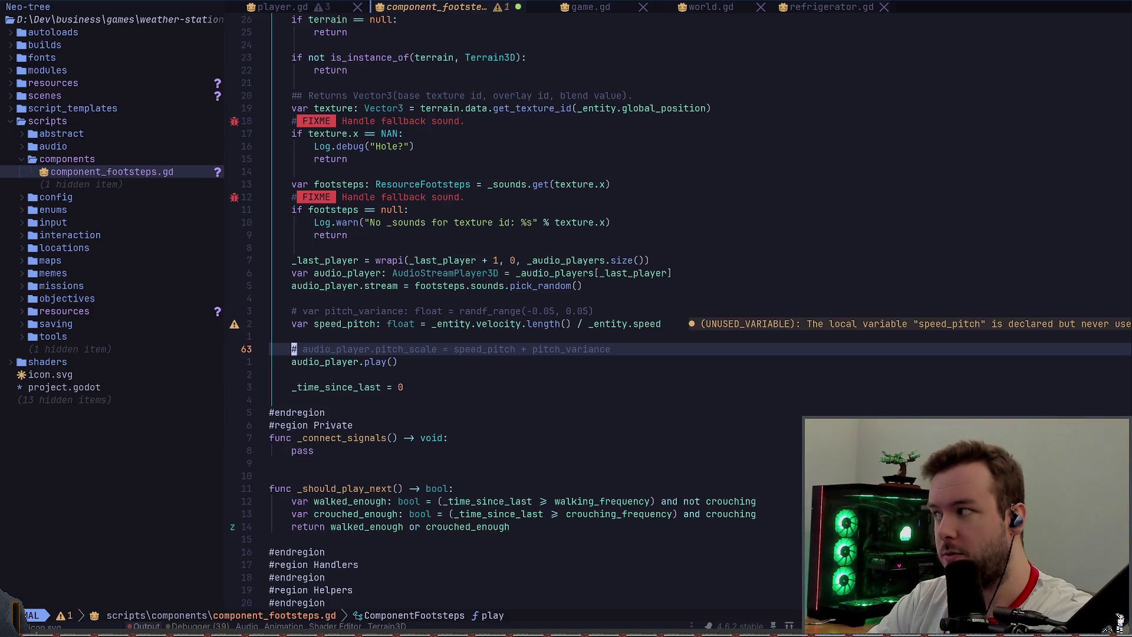
Step: Restore the deleted pitch_scale line and uncomment the assignment
{"action": "key", "text": "d"}
{"action": "key", "text": "d"}
{"action": "key", "text": "k"}
{"action": "key", "text": "k"}
{"action": "key", "text": "A"}
{"action": "key", "text": "Escape"}
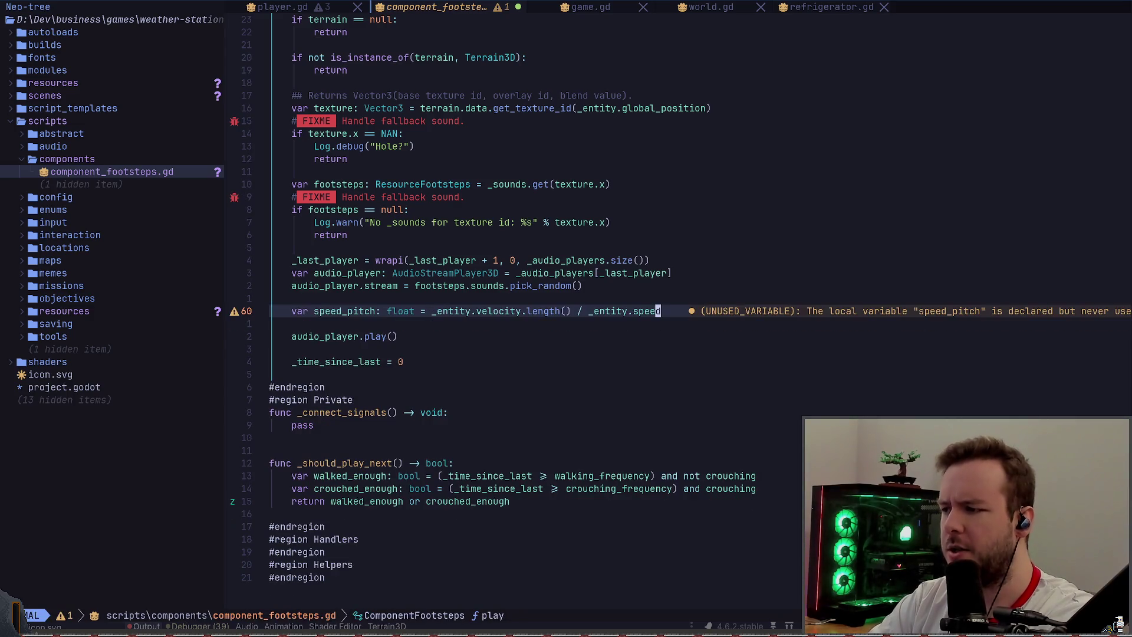
{"action": "key", "text": "u"}
{"action": "key", "text": "g"}
{"action": "key", "text": "c"}
{"action": "key", "text": "c"}
{"action": "key", "text": "dollar"}
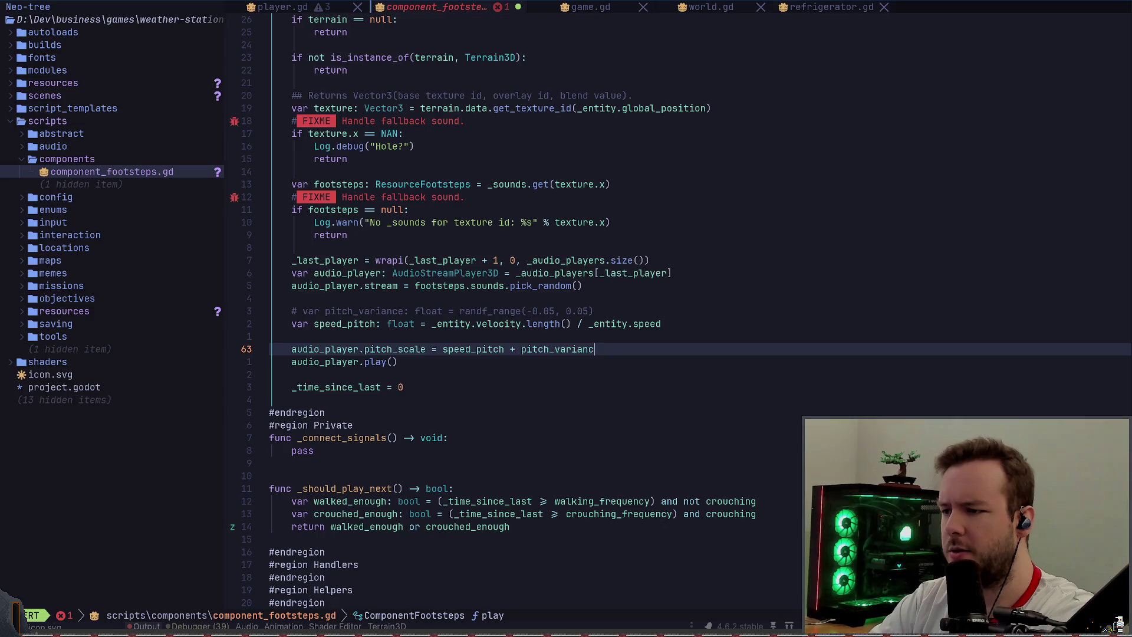
Step: Briefly make pitch_scale accumulate with '+', then revert it to a plain assignment
{"action": "key", "text": "b"}
{"action": "key", "text": "b"}
{"action": "key", "text": "b"}
{"action": "key", "text": "b"}
{"action": "type", "text": "itch +"}
{"action": "key", "text": "Escape"}
{"action": "key", "text": "w"}
Step: Delete the ' + pitch_variance' term so pitch_scale equals speed_pitch
{"action": "key", "text": "w"}
{"action": "key", "text": "h"}
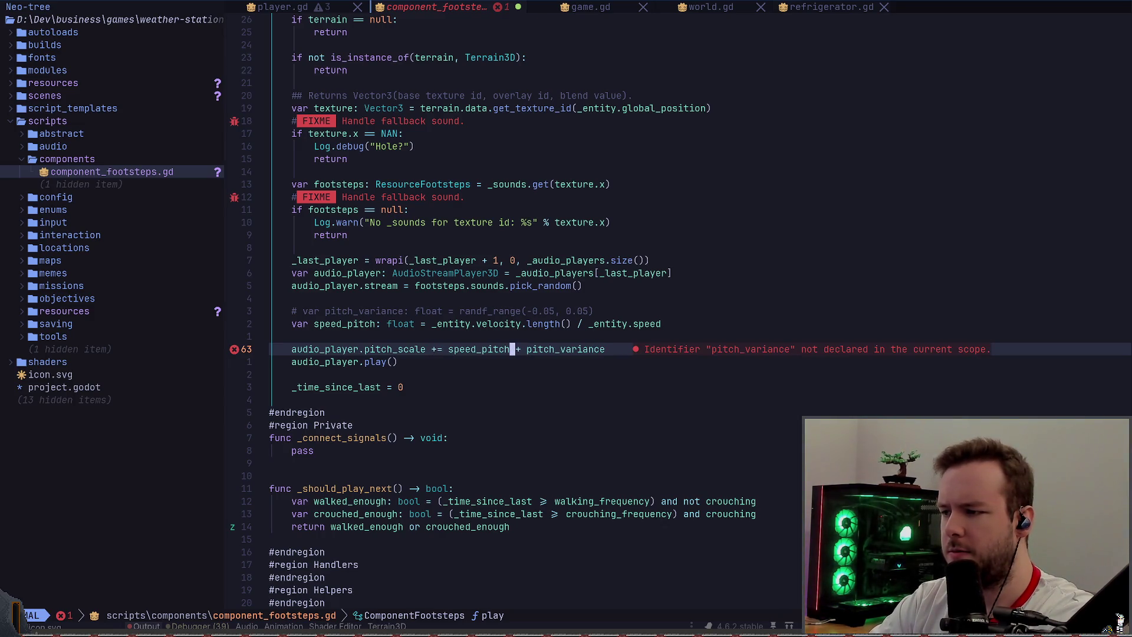
{"action": "key", "text": "b"}
{"action": "key", "text": "b"}
{"action": "key", "text": "x"}
{"action": "key", "text": "w"}
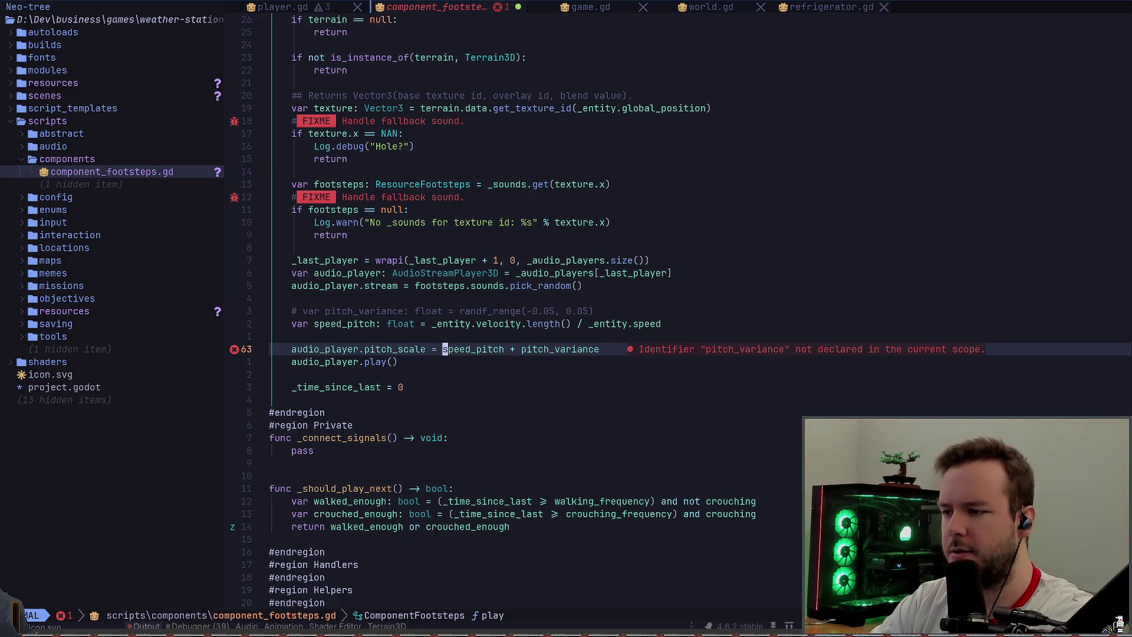
{"action": "key", "text": "w"}
{"action": "key", "text": "h"}
{"action": "key", "text": "d"}
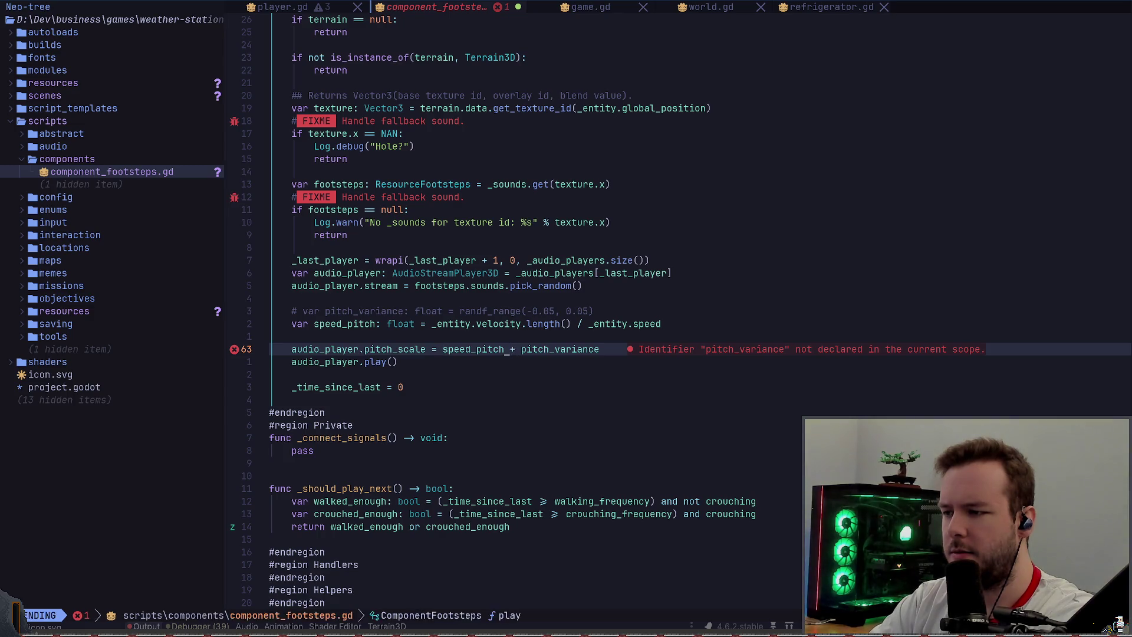
{"action": "key", "text": "$"}
Step: Move the pitch_scale line under speed_pitch and delete the commented pitch_variance line
{"action": "key", "text": "k"}
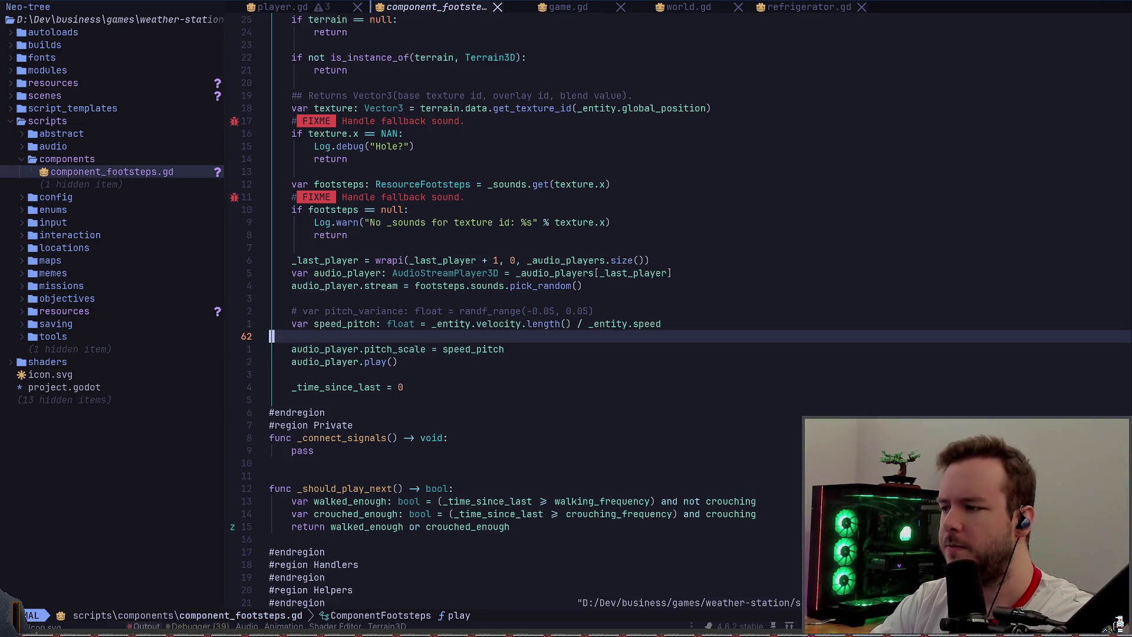
{"action": "key", "text": "d"}
{"action": "key", "text": "d"}
{"action": "key", "text": "p"}
{"action": "key", "text": "k"}
{"action": "key", "text": "k"}
{"action": "key", "text": "k"}
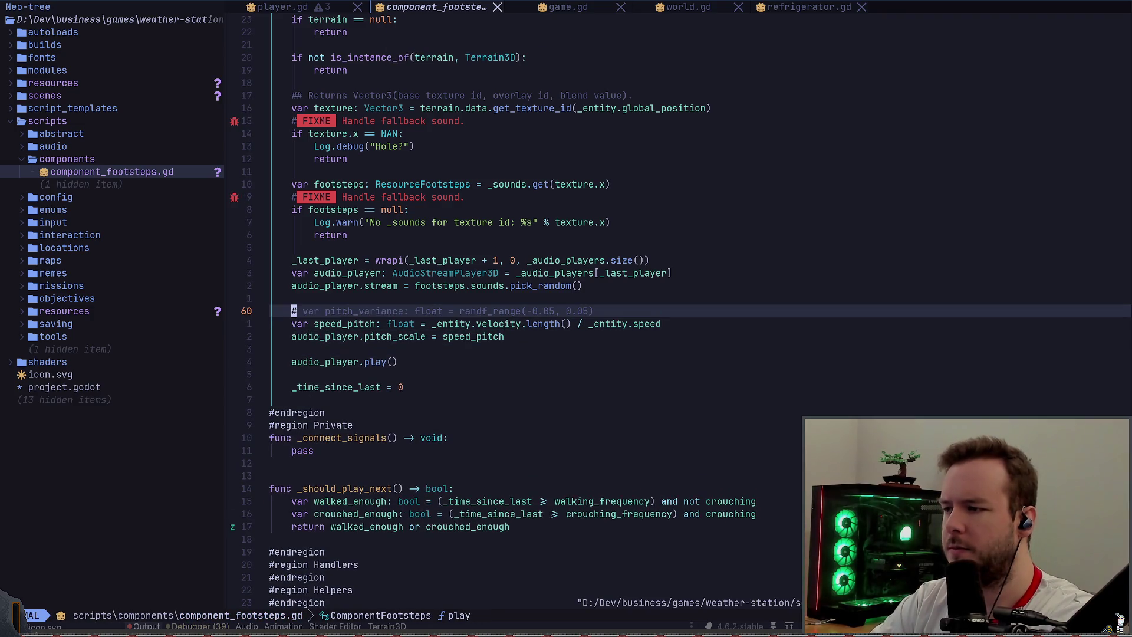
{"action": "key", "text": "d"}
{"action": "key", "text": "d"}
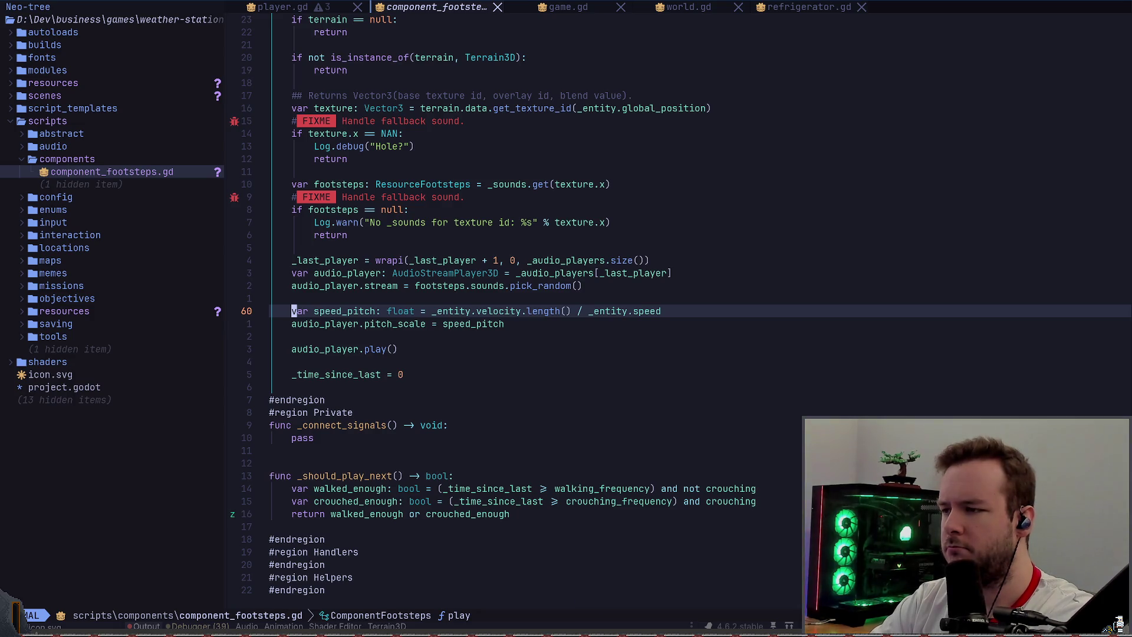
Step: Select the three _last_player, audio_player and stream lines in play()
{"action": "key", "text": "k"}
{"action": "key", "text": "k"}
{"action": "key", "text": "shift+v"}
{"action": "key", "text": "k"}
{"action": "key", "text": "k"}
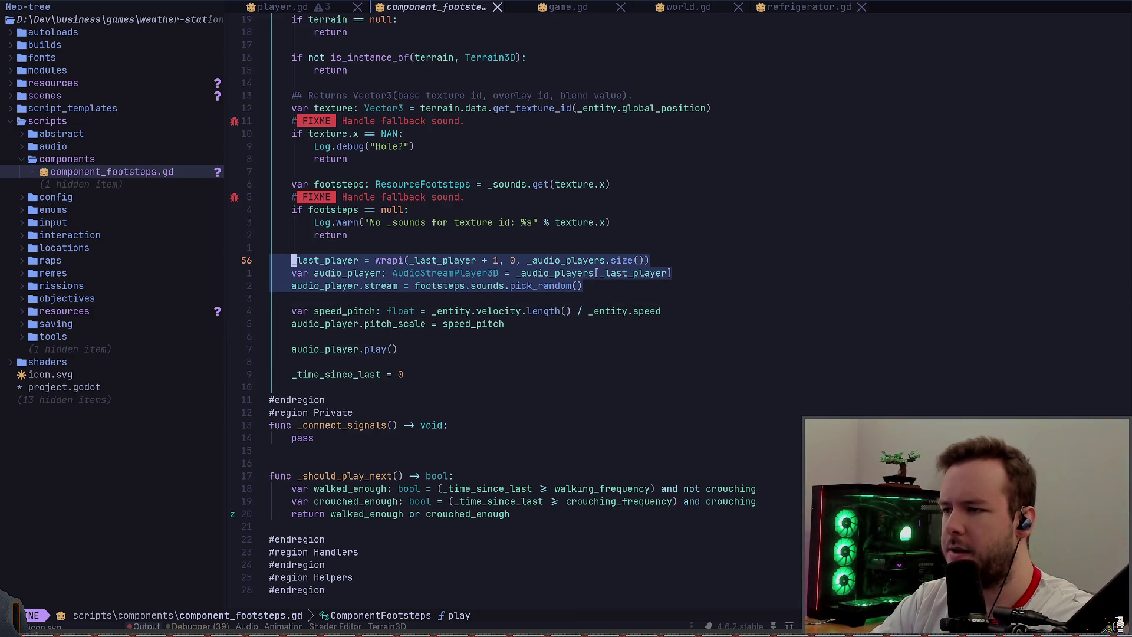
{"action": "key", "text": "Escape"}
{"action": "key", "text": "w"}
{"action": "key", "text": "w"}
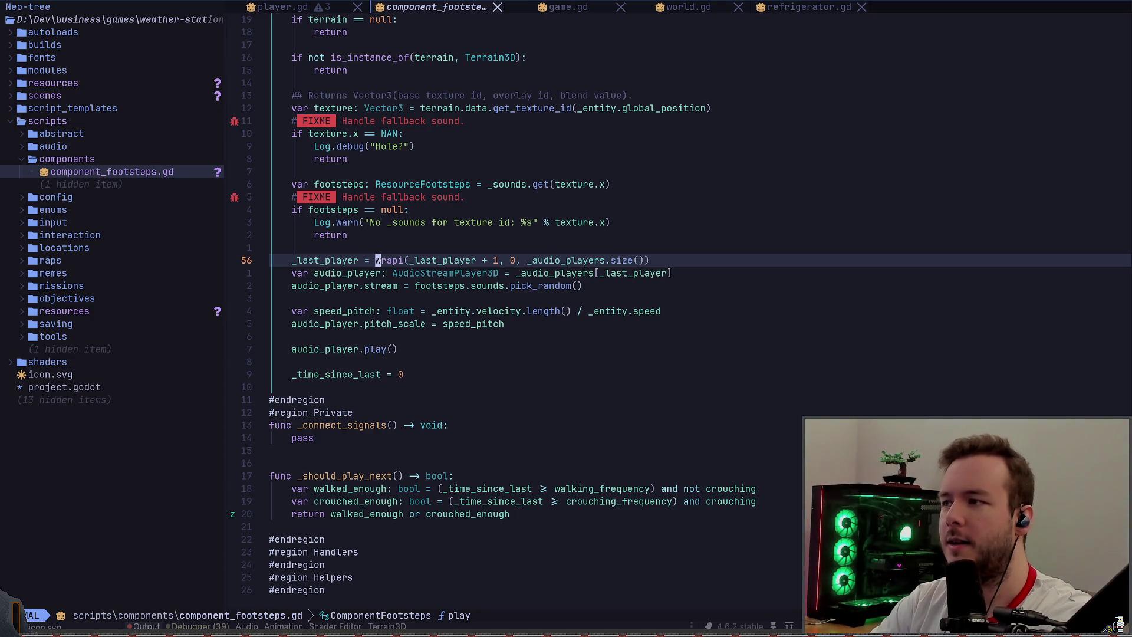
{"action": "key", "text": "ctrl+y"}
{"action": "key", "text": "ctrl+y"}
{"action": "key", "text": "ctrl+y"}
{"action": "key", "text": "l"}
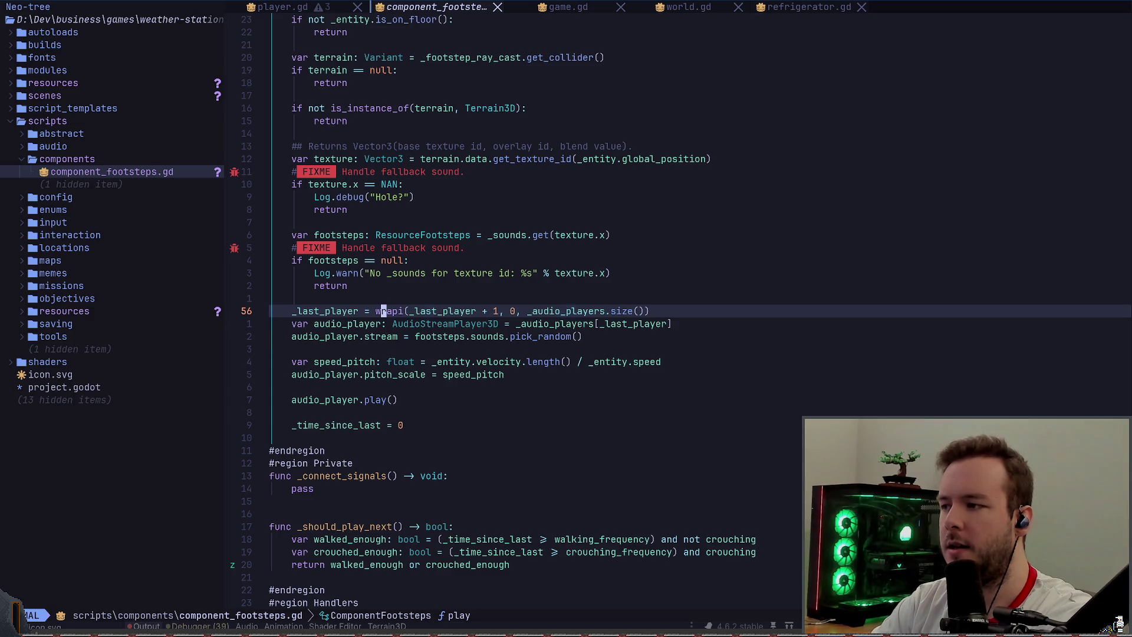
{"action": "key", "text": "shift+v"}
{"action": "key", "text": "j"}
{"action": "key", "text": "j"}
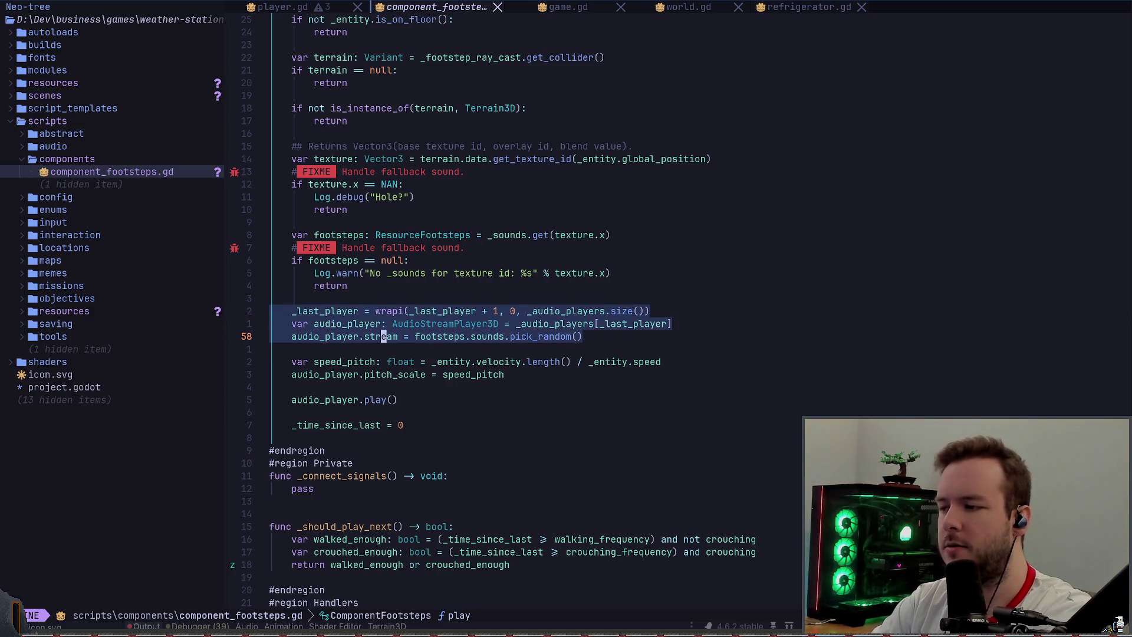
Step: Comment out the three audio player lines, then search the script for 'Array'
{"action": "key", "text": "g"}
{"action": "key", "text": "c"}
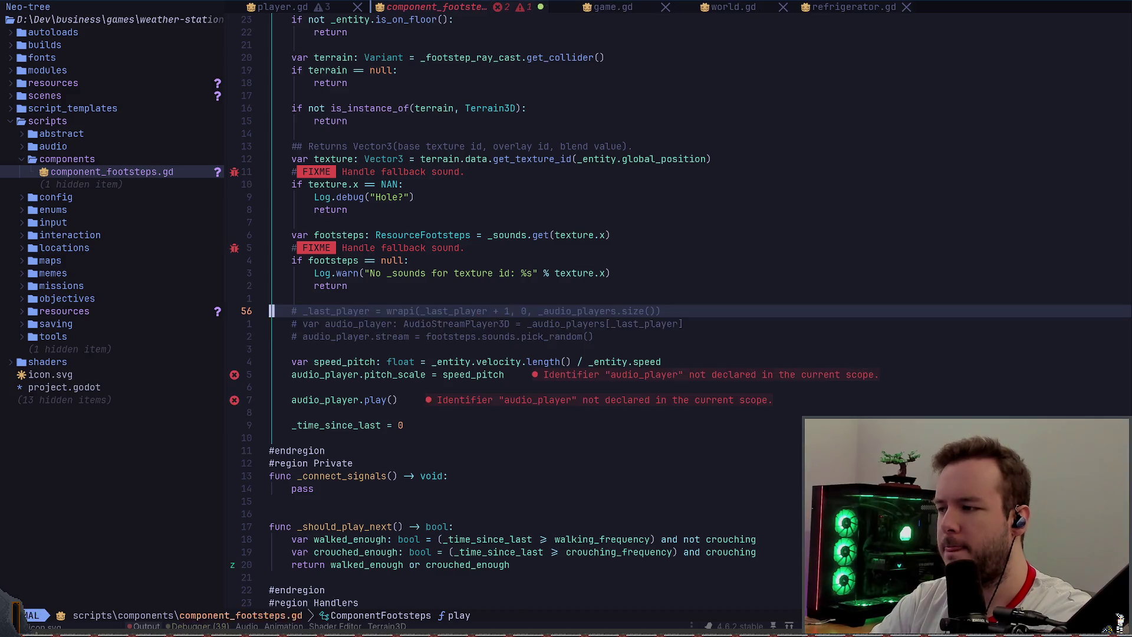
{"action": "key", "text": "g"}
{"action": "key", "text": "g"}
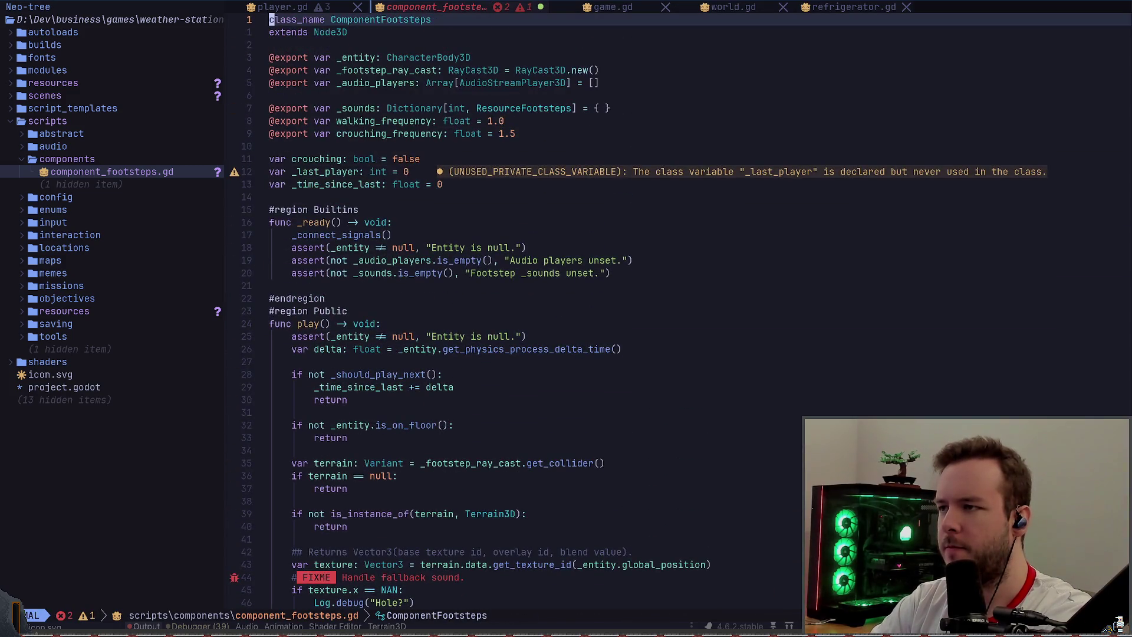
{"action": "type", "text": "/Array"}
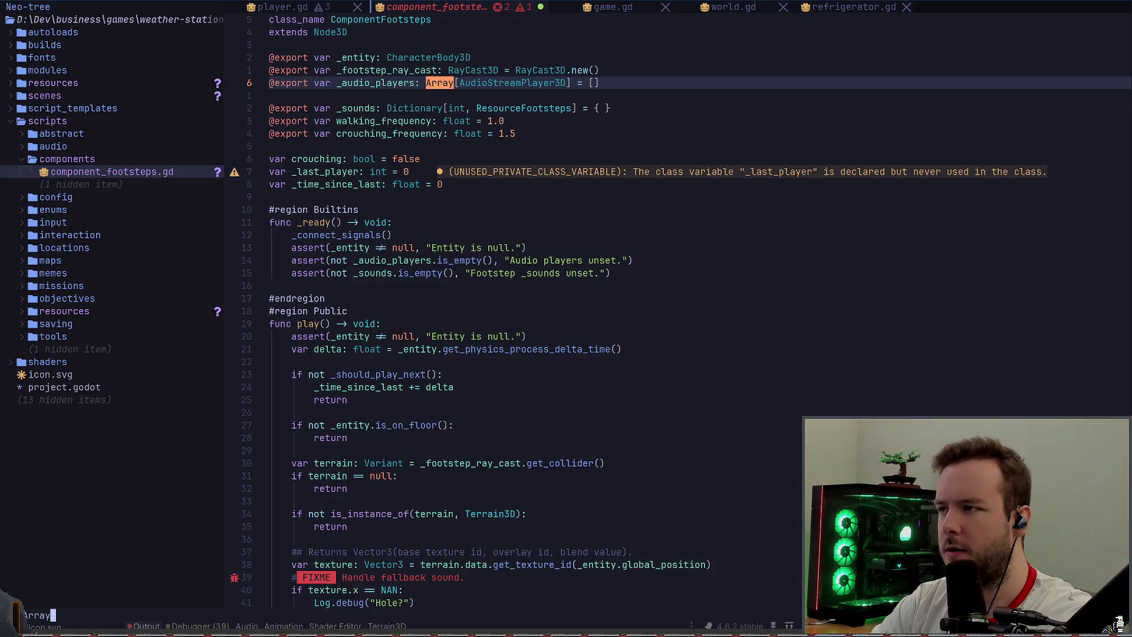
{"action": "key", "text": "Return"}
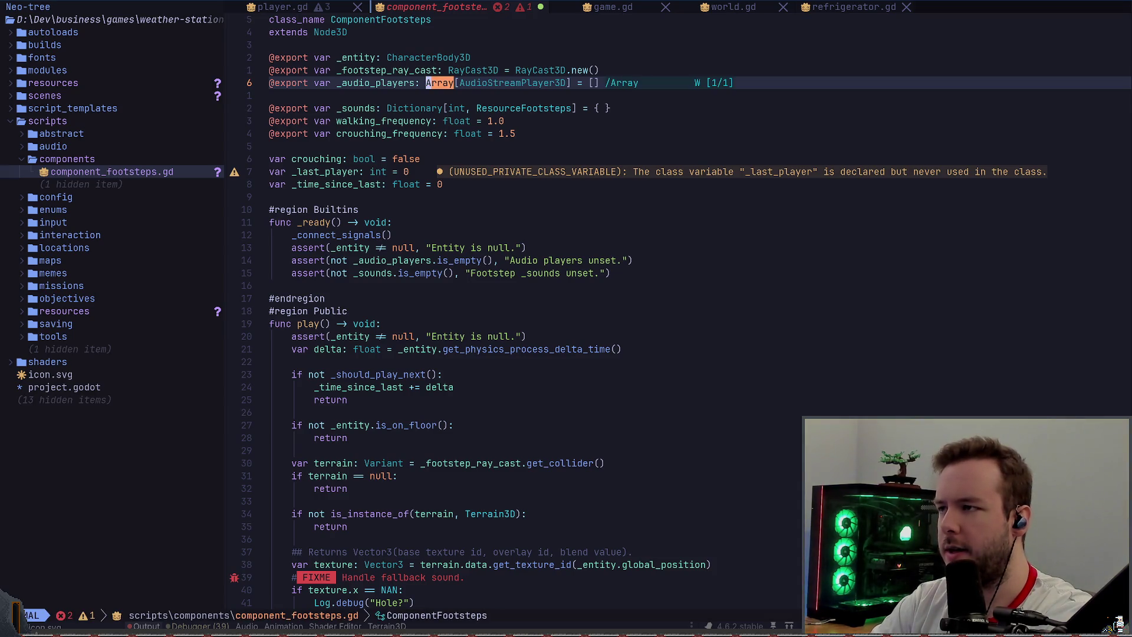
Step: Undo the temporary edits and step through play()'s audio_player, stream, speed_pitch and play() lines
{"action": "key", "text": "Escape"}
{"action": "key", "text": "ctrl+o"}
{"action": "key", "text": "ctrl+o"}
{"action": "key", "text": "u"}
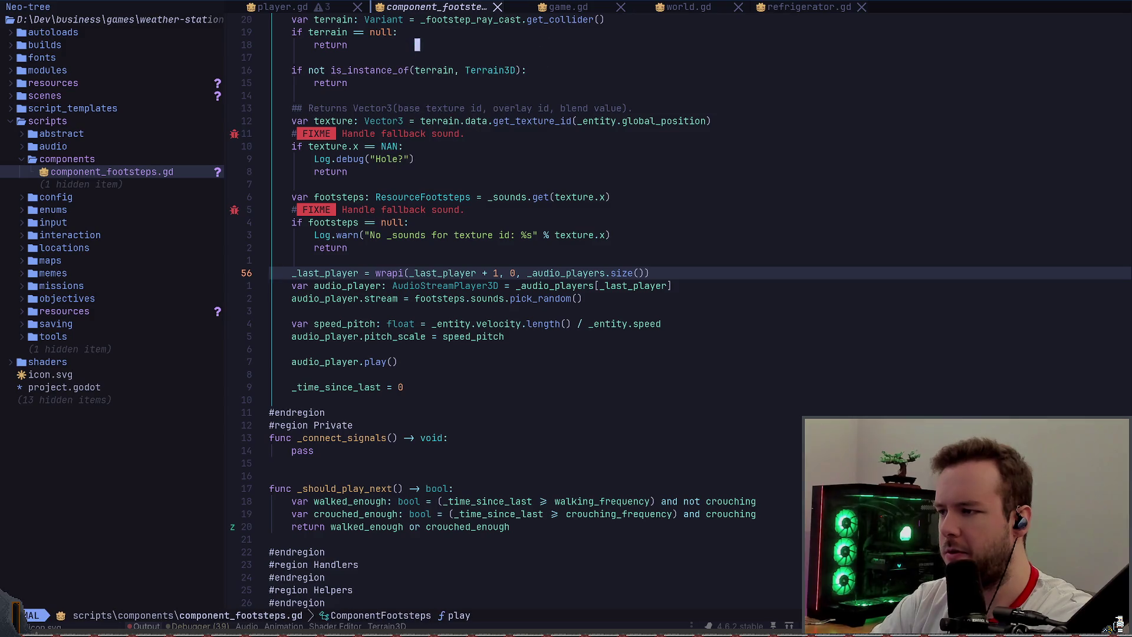
{"action": "key", "text": "j"}
{"action": "key", "text": "w"}
{"action": "key", "text": "w"}
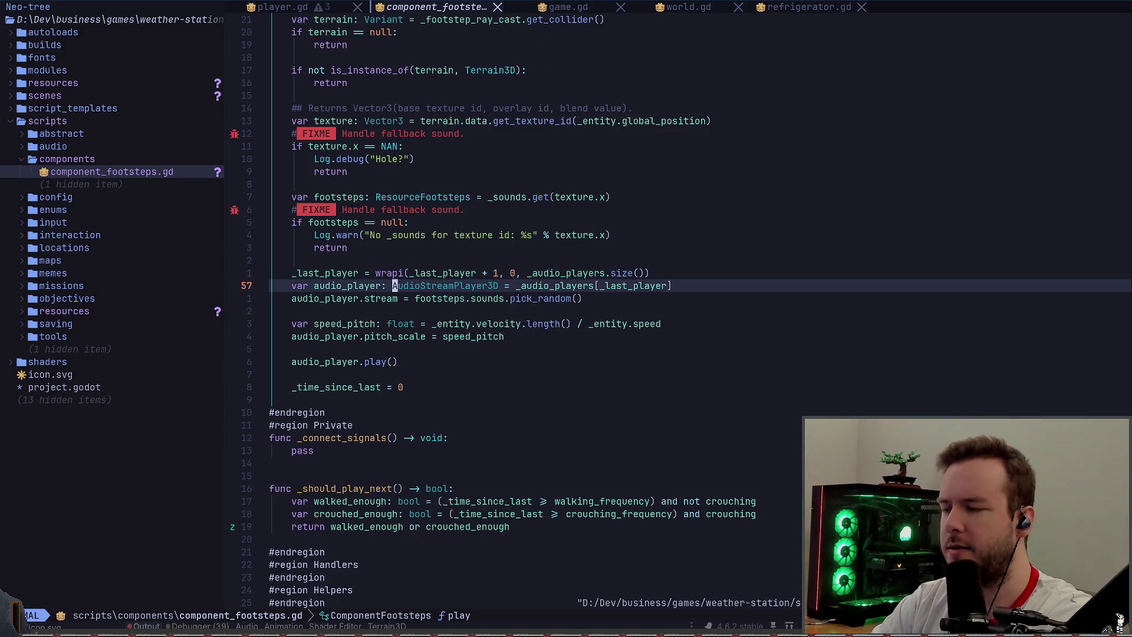
{"action": "key", "text": "k"}
{"action": "key", "text": "j"}
{"action": "key", "text": "j"}
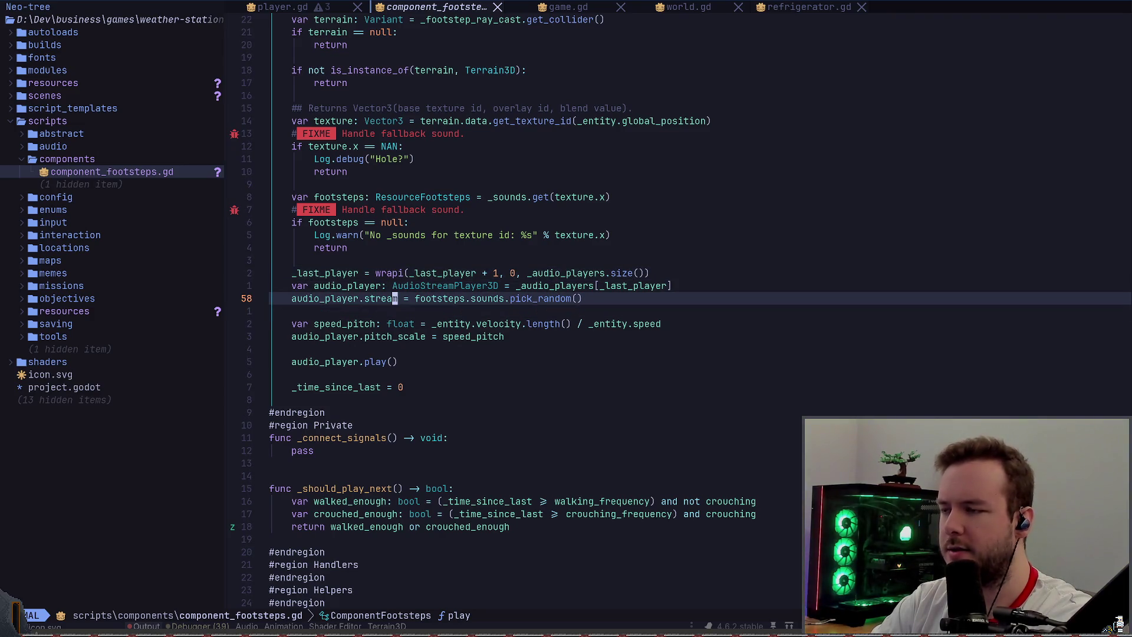
{"action": "key", "text": "j"}
{"action": "key", "text": "j"}
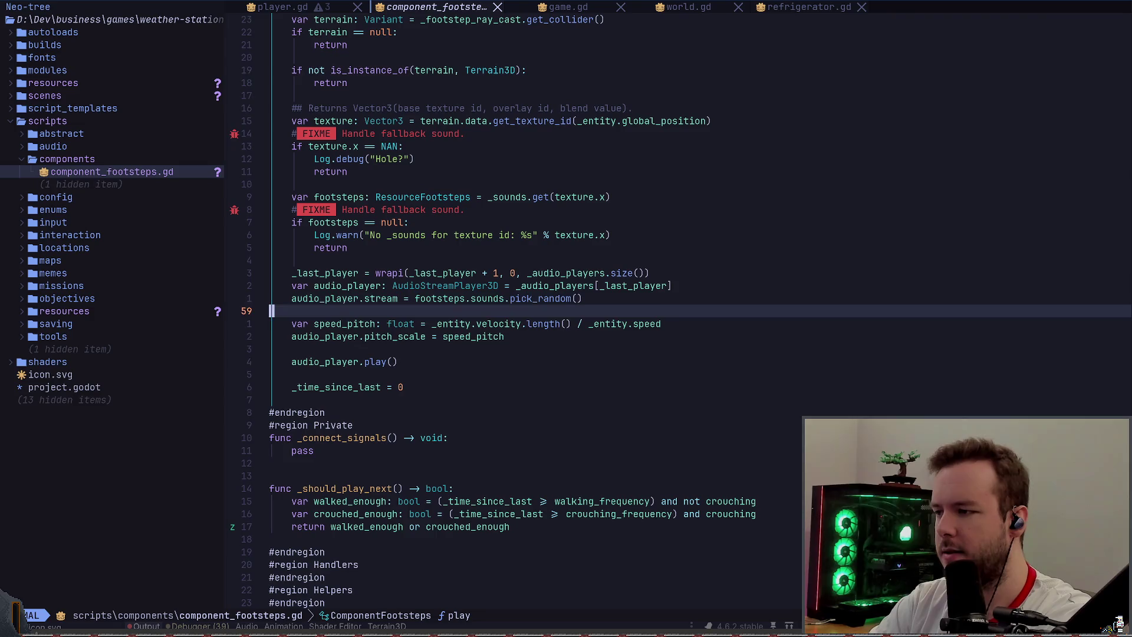
{"action": "key", "text": "j"}
{"action": "key", "text": "j"}
{"action": "key", "text": "j"}
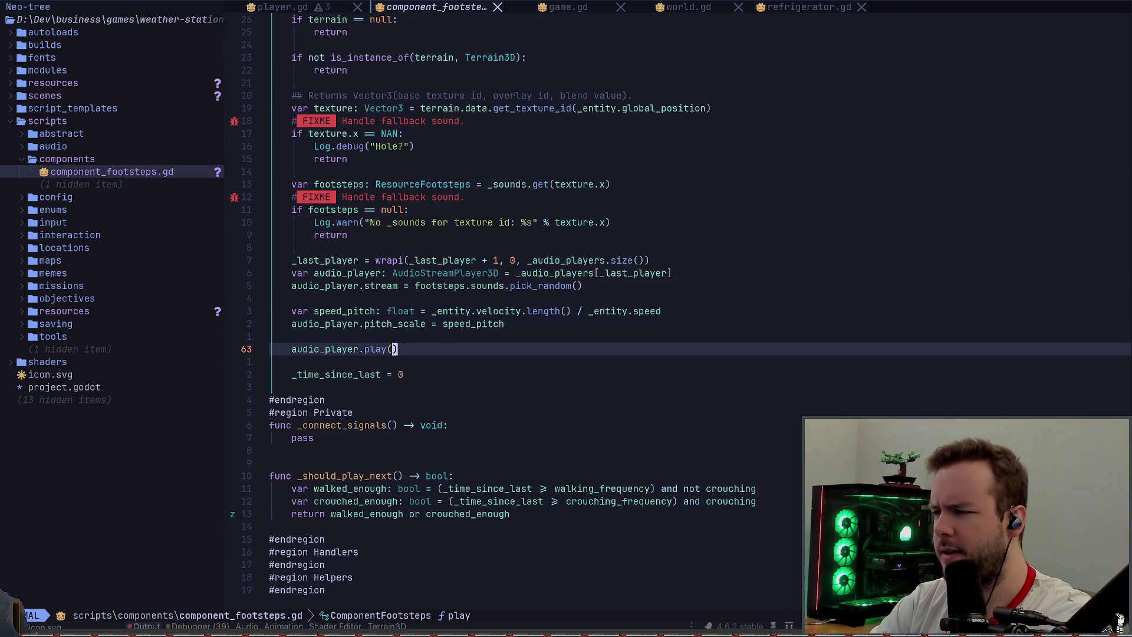
Step: Retype the stream line after sounds, filtering completions by 'get' and 'rand' and accepting random_pitch
{"action": "key", "text": "k"}
{"action": "key", "text": "k"}
{"action": "key", "text": "k"}
{"action": "key", "text": "w"}
{"action": "key", "text": "w"}
{"action": "key", "text": "w"}
{"action": "key", "text": "C"}
{"action": "key", "text": "BackSpace"}
{"action": "type", "text": "."}
{"action": "key", "text": "BackSpace"}
{"action": "type", "text": "s.get"}
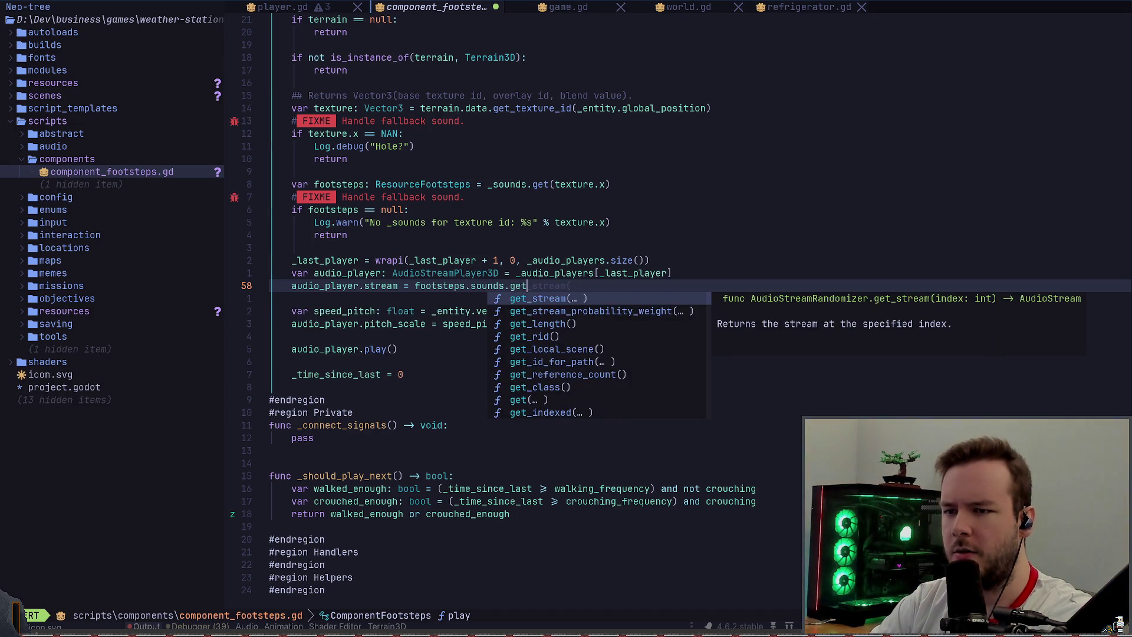
{"action": "key", "text": "BackSpace"}
{"action": "key", "text": "BackSpace"}
{"action": "key", "text": "BackSpace"}
{"action": "type", "text": "random"}
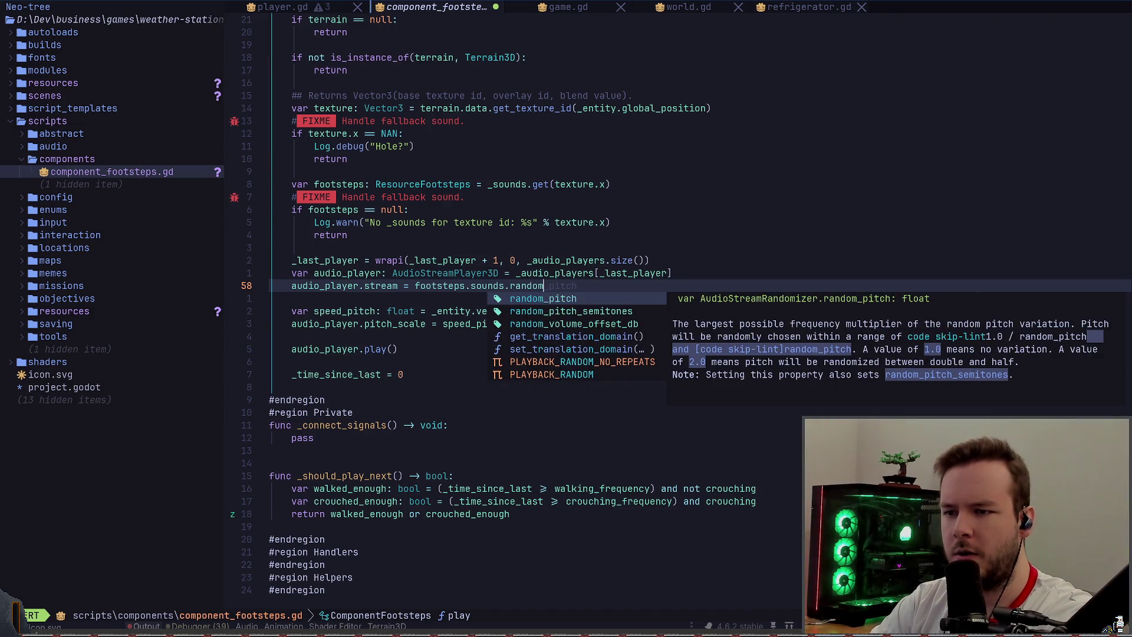
{"action": "key", "text": "BackSpace"}
{"action": "key", "text": "BackSpace"}
{"action": "key", "text": "BackSpace"}
{"action": "type", "text": "nd"}
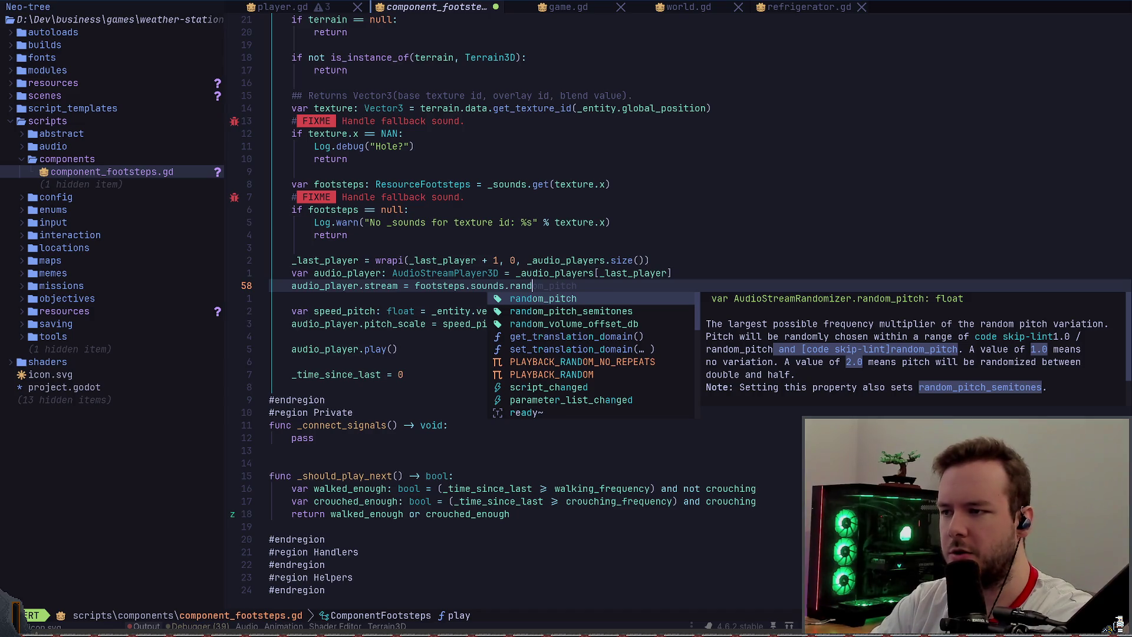
{"action": "key", "text": "Return"}
{"action": "key", "text": "Escape"}
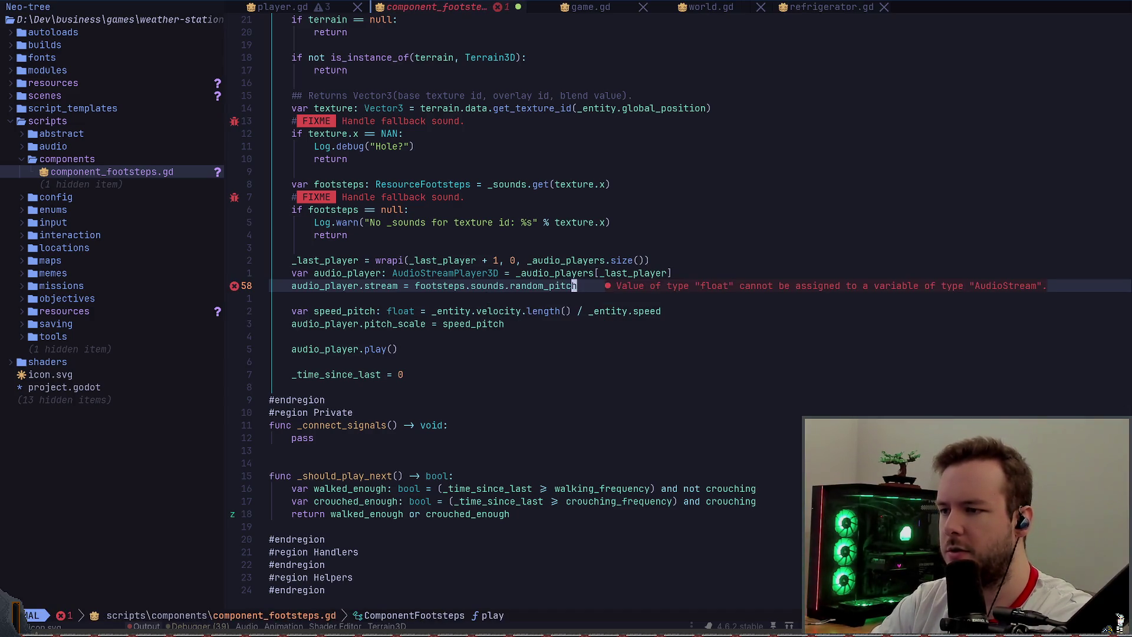
Step: Remove .random_pitch from the stream assignment line
{"action": "key", "text": "shift+f"}
{"action": "key", "text": "period"}
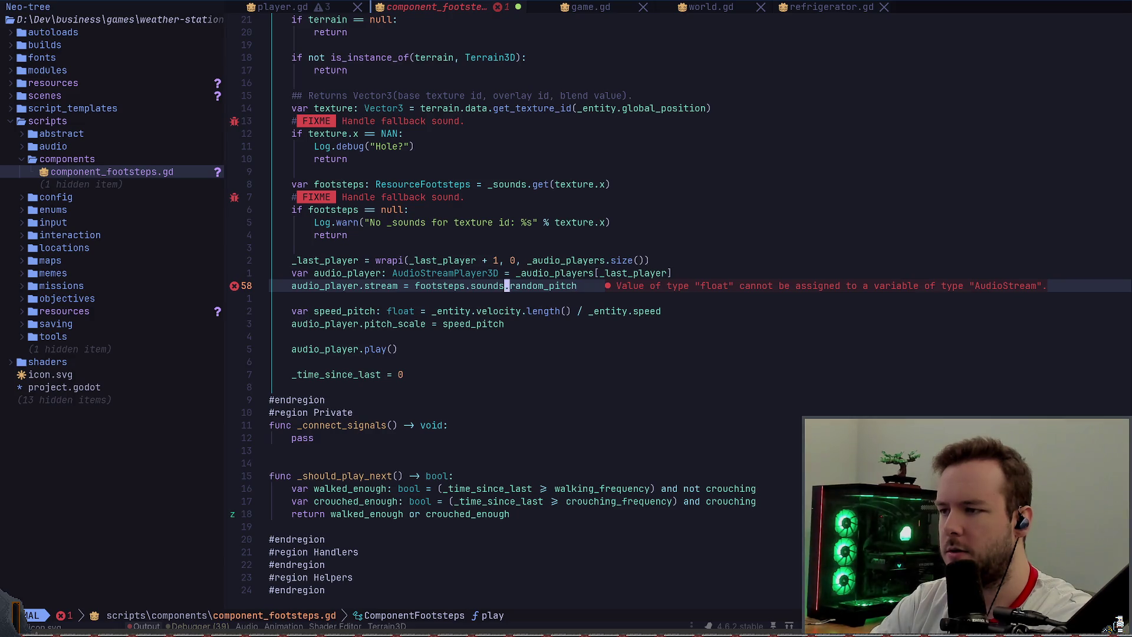
{"action": "key", "text": "shift+d"}
{"action": "key", "text": "ctrl+o"}
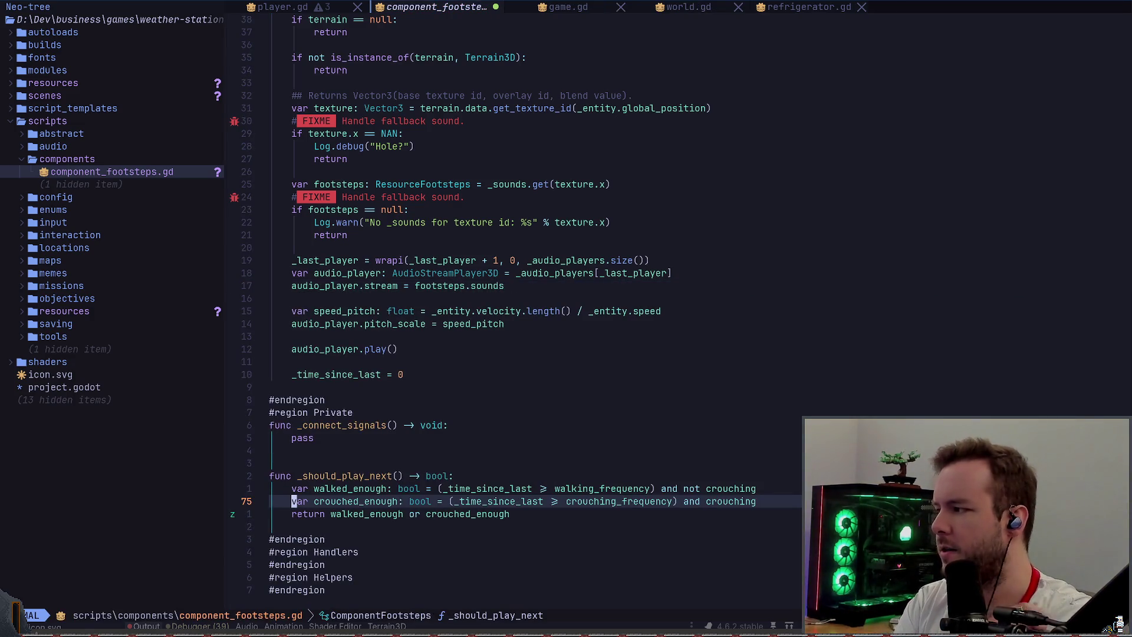
{"action": "key", "text": "k"}
{"action": "key", "text": "k"}
{"action": "key", "text": "k"}
{"action": "key", "text": "k"}
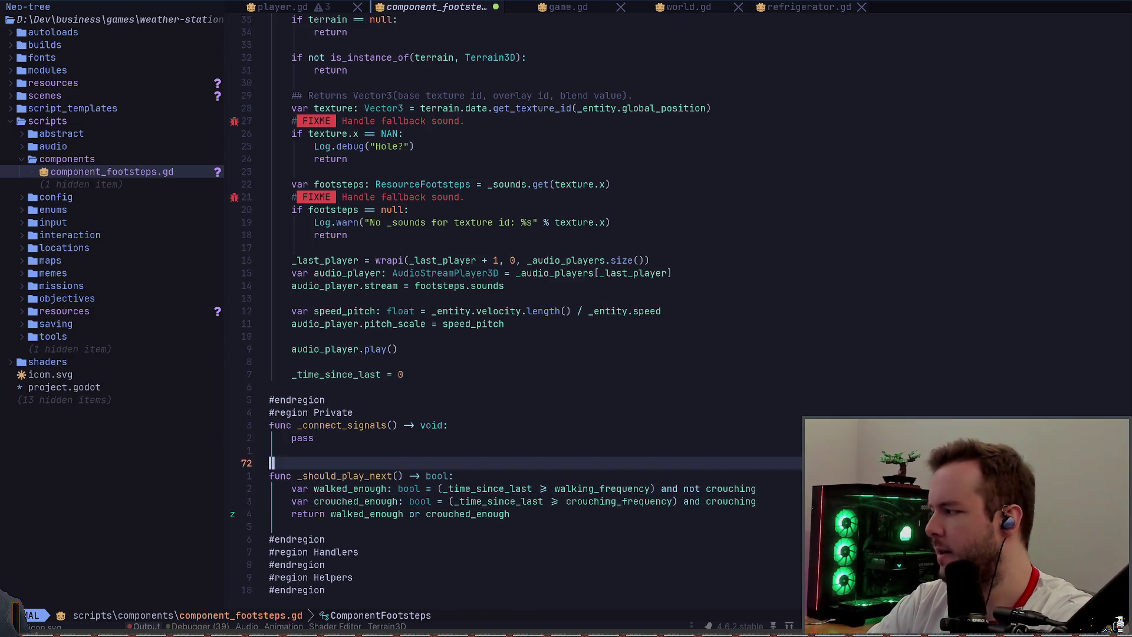
{"action": "key", "text": "j"}
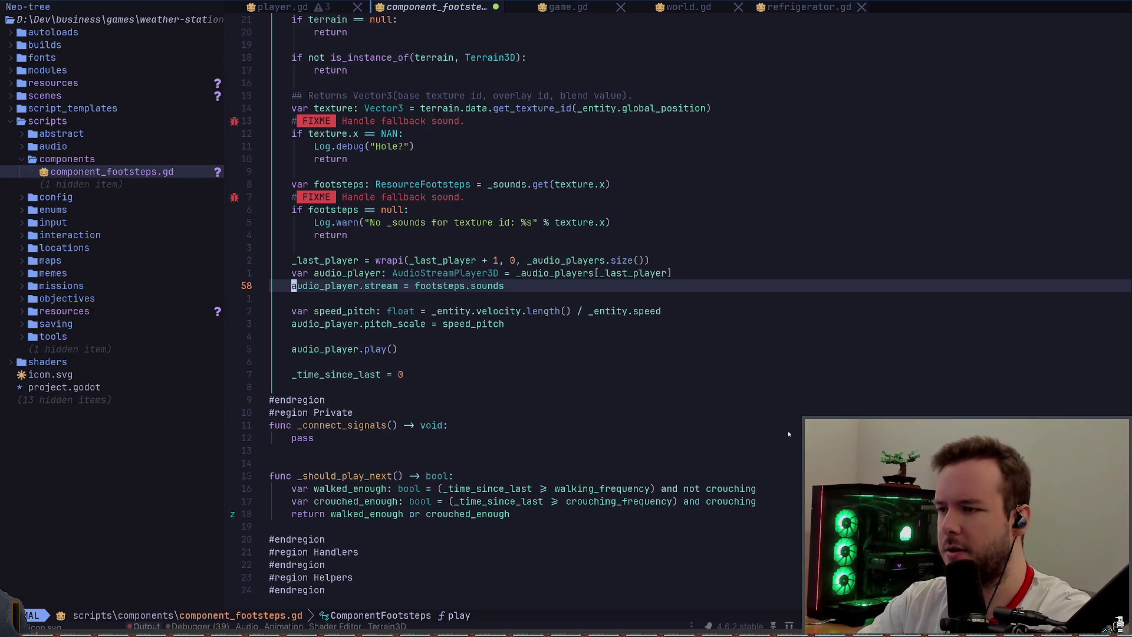
Step: Browse the footsteps member suggestions, then retype 'sounds.get' on the stream line
{"action": "key", "text": "A"}
{"action": "key", "text": "BackSpace"}
{"action": "type", "text": "s."}
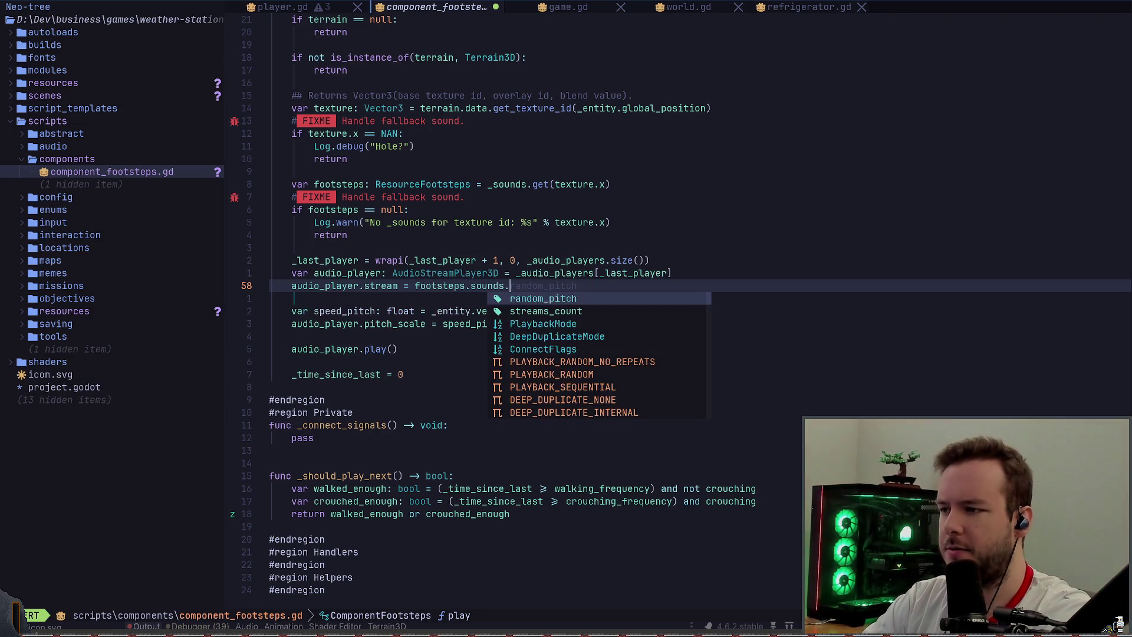
{"action": "key", "text": "BackSpace"}
{"action": "key", "text": "BackSpace"}
{"action": "key", "text": "BackSpace"}
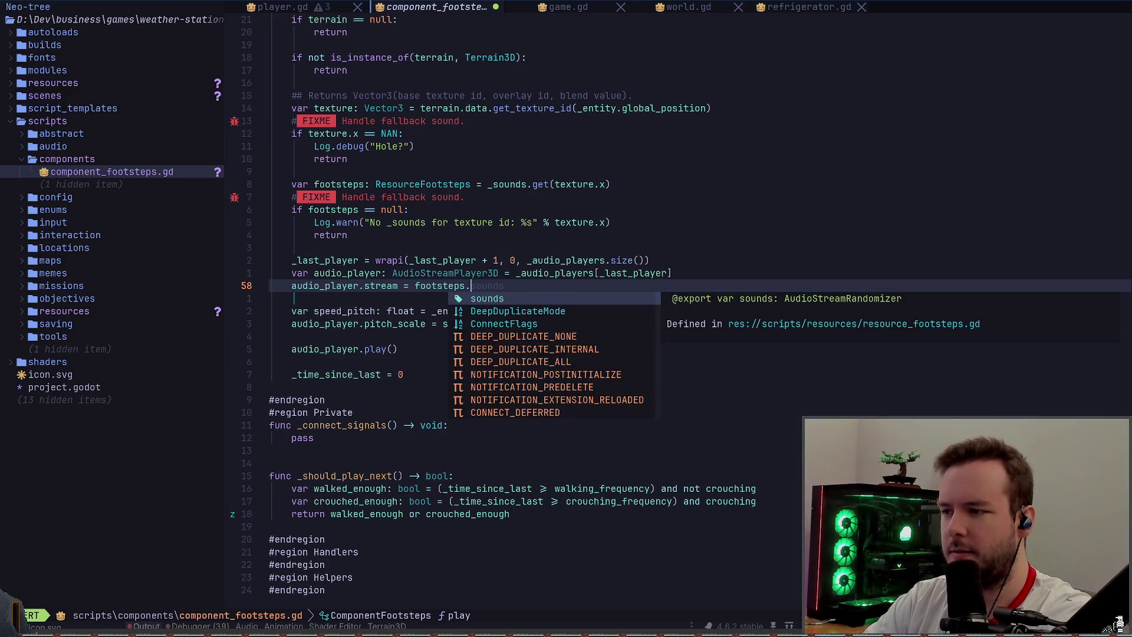
{"action": "key", "text": "Up"}
{"action": "key", "text": "Up"}
{"action": "key", "text": "Up"}
{"action": "key", "text": "Escape"}
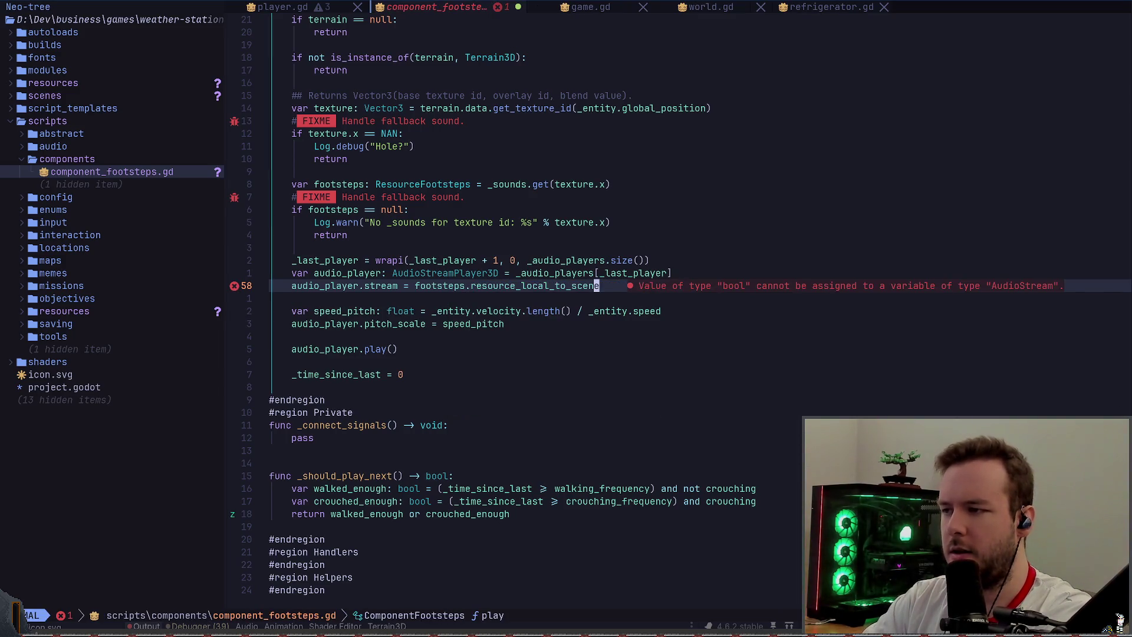
{"action": "type", "text": "ciwsounds."}
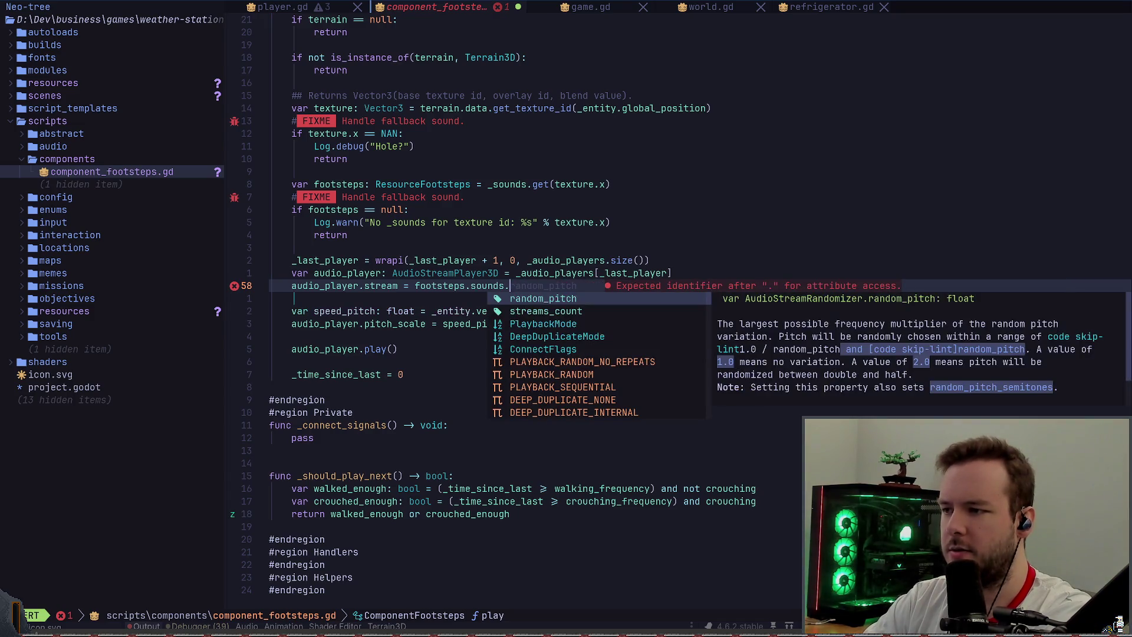
{"action": "type", "text": "get"}
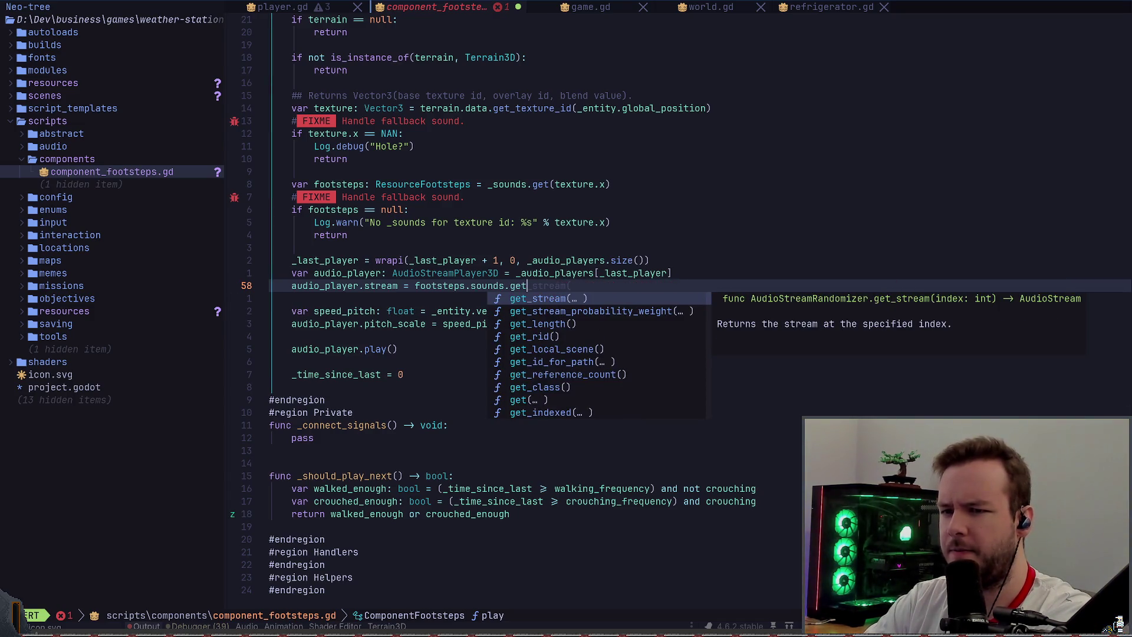
Step: Insert generate_sample from the suggestions, read its documentation, then clear it
{"action": "key", "text": "Down"}
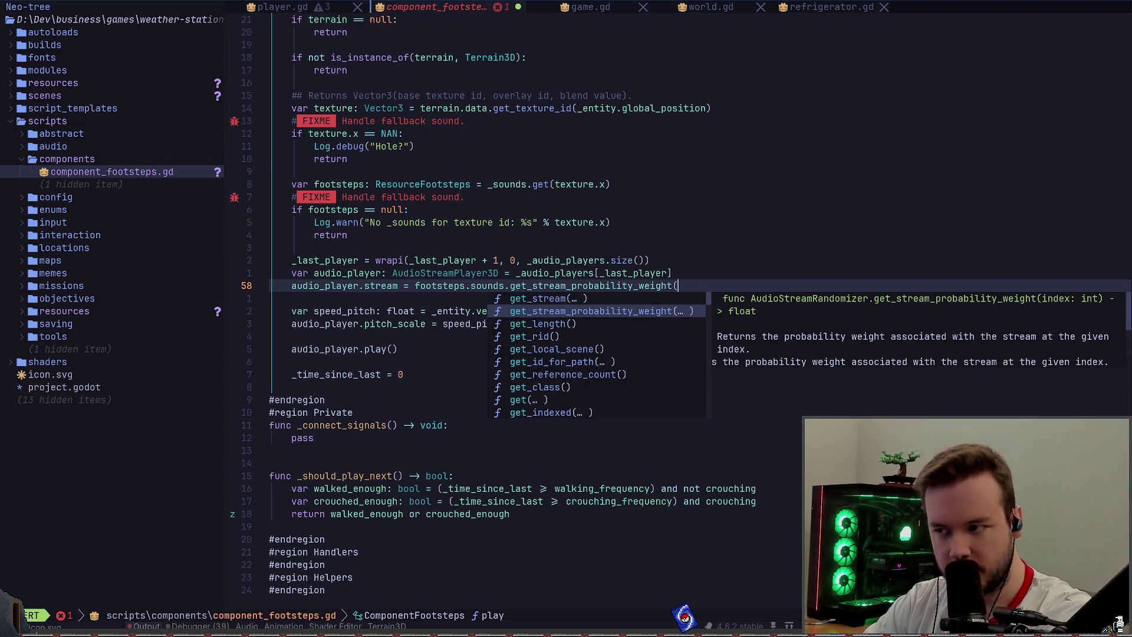
{"action": "key", "text": "Down"}
{"action": "key", "text": "Down"}
{"action": "key", "text": "Down"}
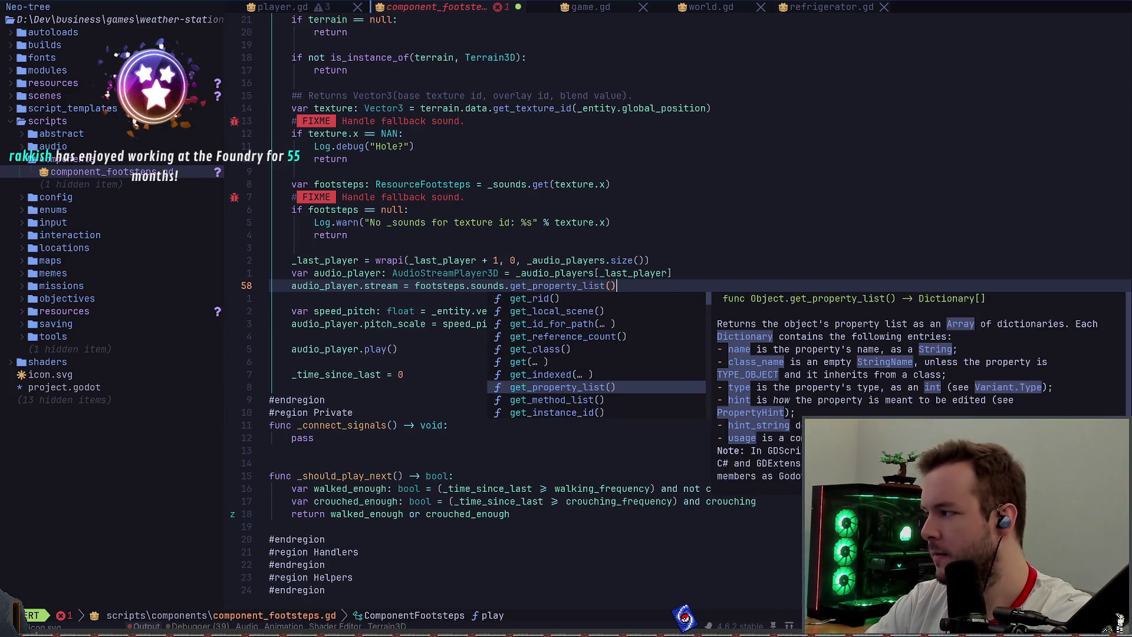
{"action": "key", "text": "Down"}
{"action": "key", "text": "Down"}
{"action": "key", "text": "Down"}
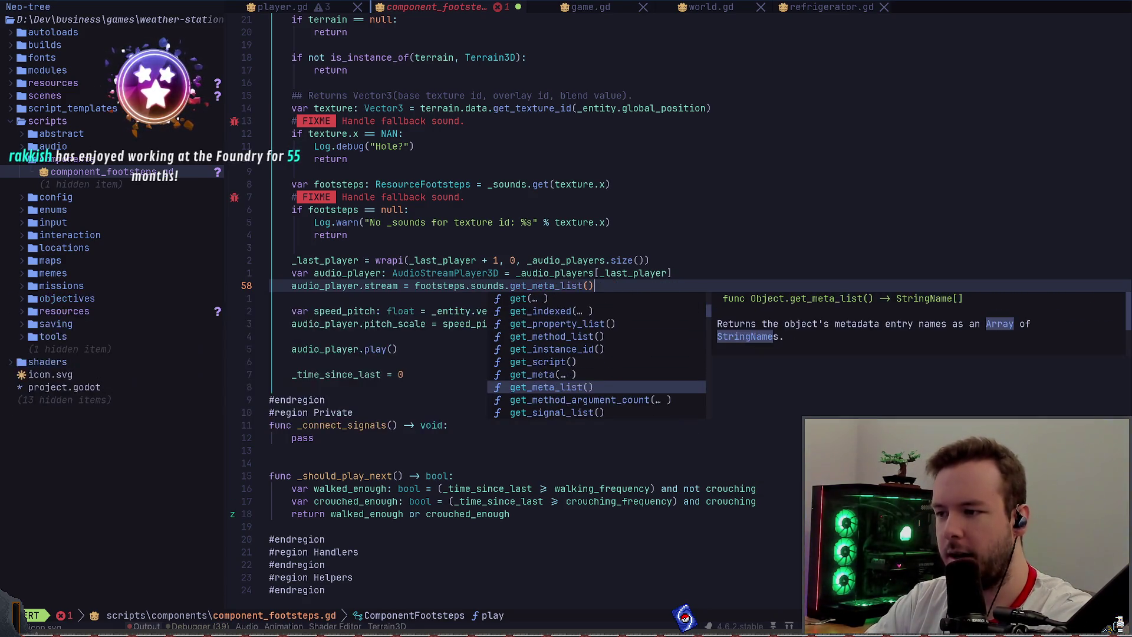
{"action": "key", "text": "Down"}
{"action": "key", "text": "Down"}
{"action": "key", "text": "Down"}
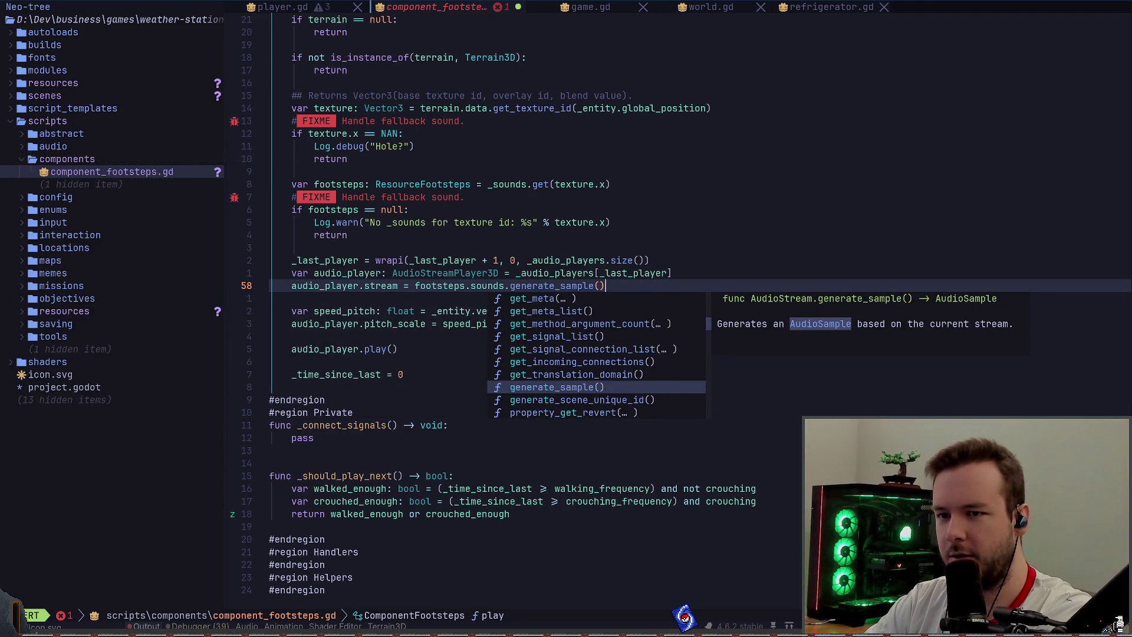
{"action": "key", "text": "Down"}
{"action": "key", "text": "Up"}
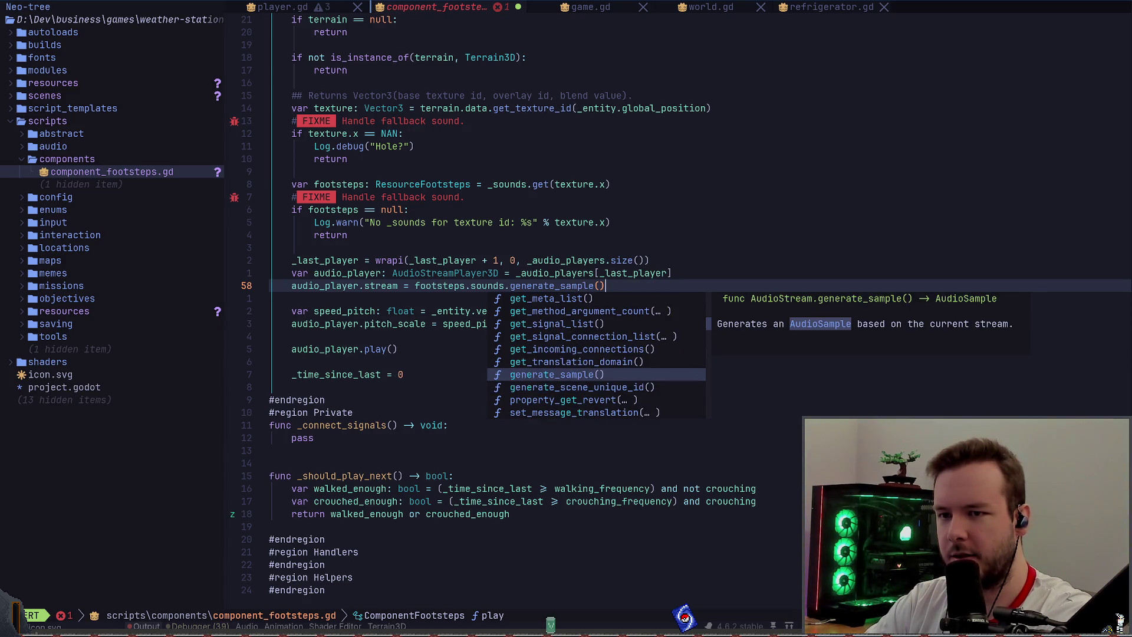
{"action": "key", "text": "Escape"}
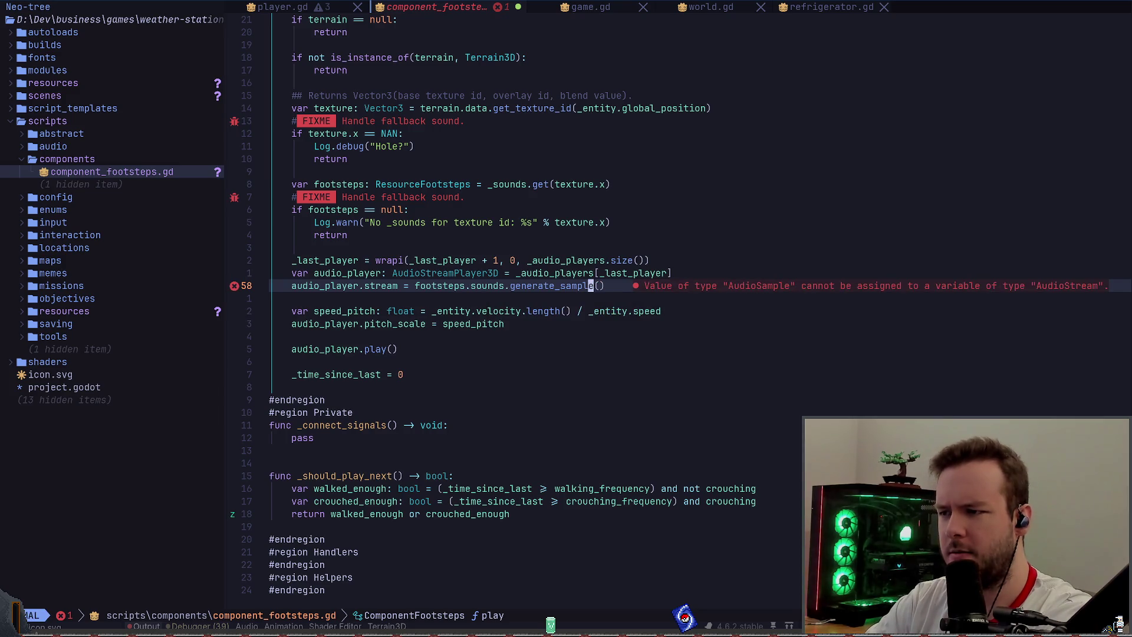
{"action": "key", "text": "shift+k"}
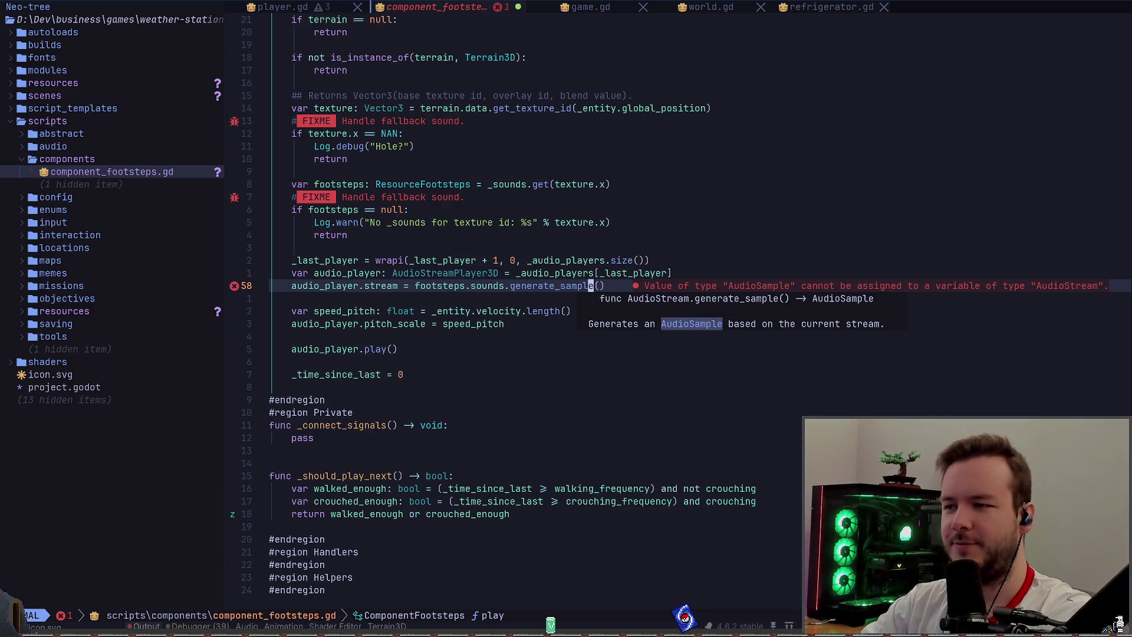
{"action": "key", "text": "b"}
{"action": "key", "text": "shift+c"}
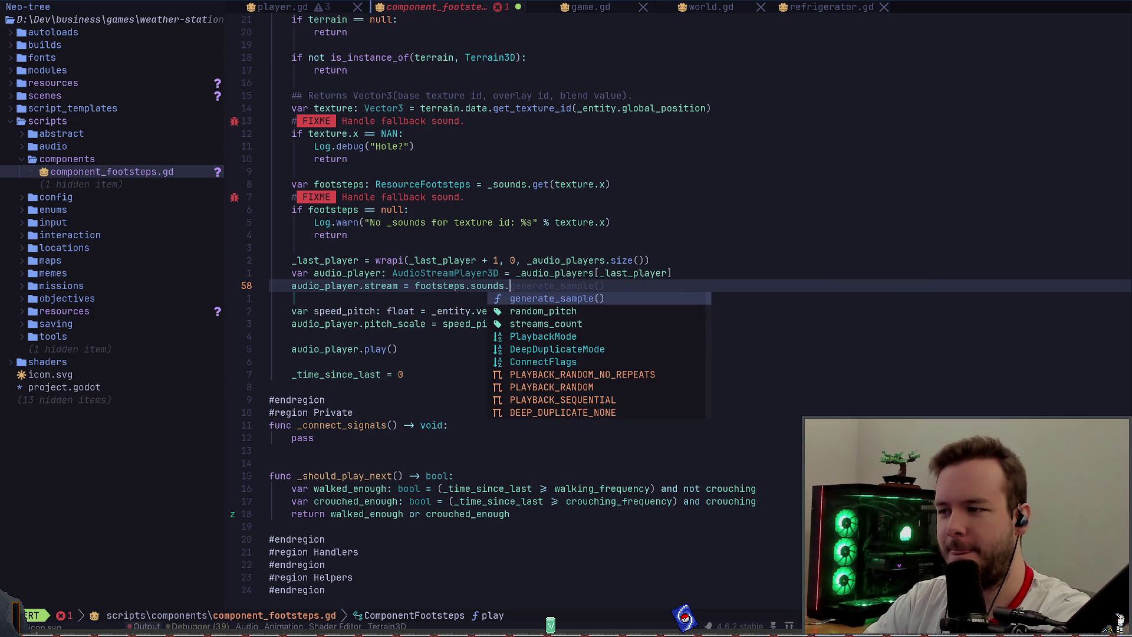
Step: Browse footsteps.sounds members, then trim the line to 'audio_player.stream = footsteps.sounds'
{"action": "type", "text": "sample"}
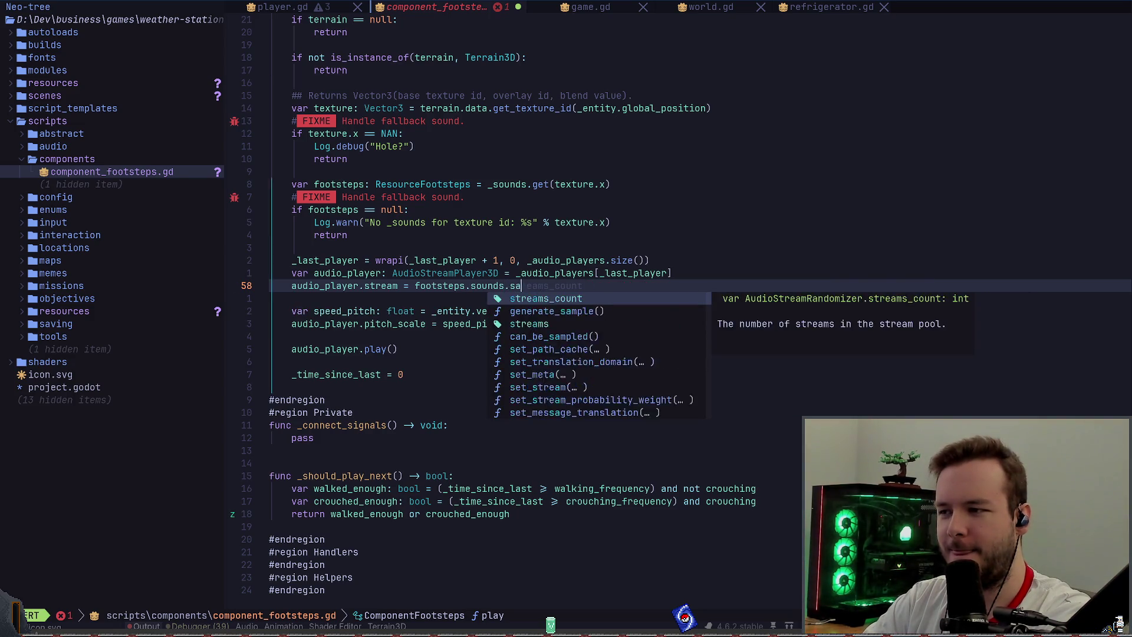
{"action": "key", "text": "BackSpace"}
{"action": "key", "text": "BackSpace"}
{"action": "key", "text": "BackSpace"}
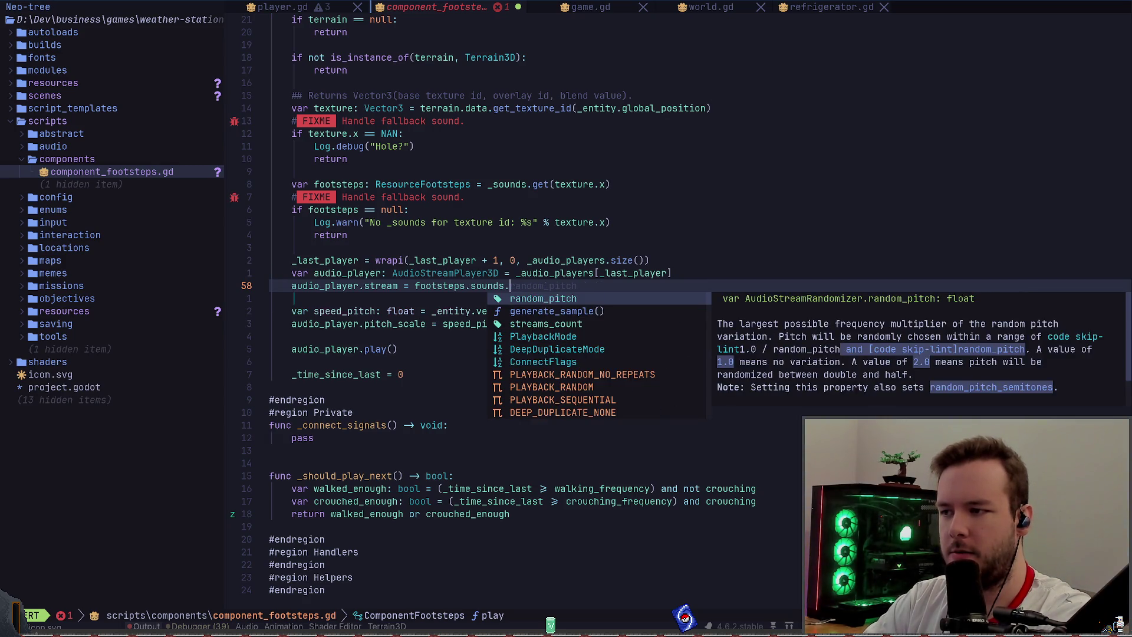
{"action": "key", "text": "Down"}
{"action": "key", "text": "Down"}
{"action": "key", "text": "Down"}
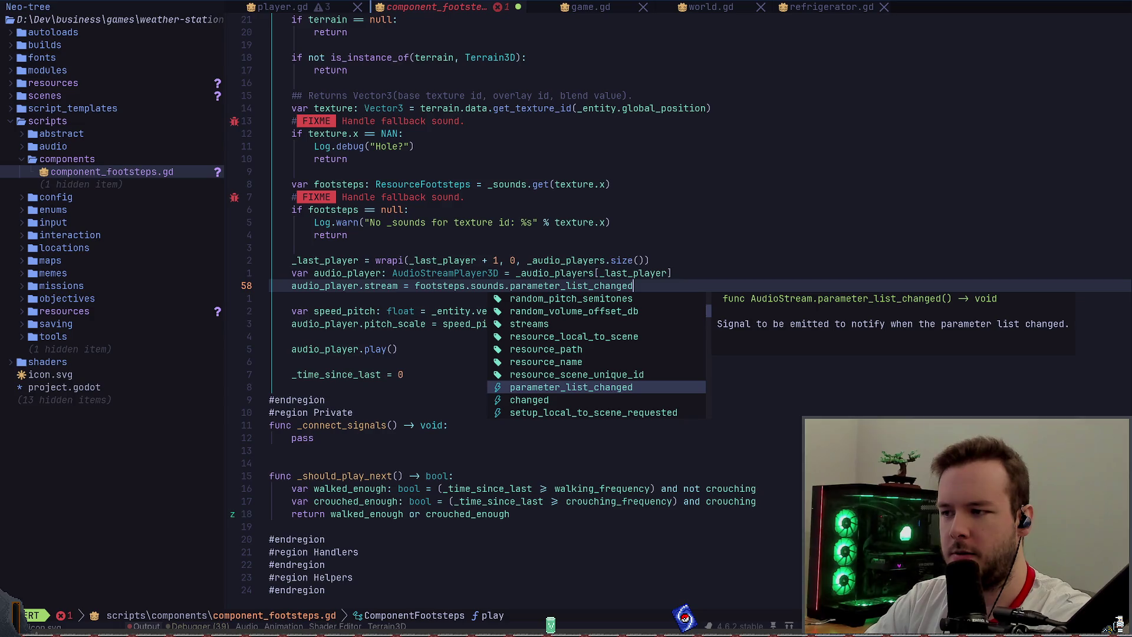
{"action": "key", "text": "Up"}
{"action": "key", "text": "Up"}
{"action": "key", "text": "Up"}
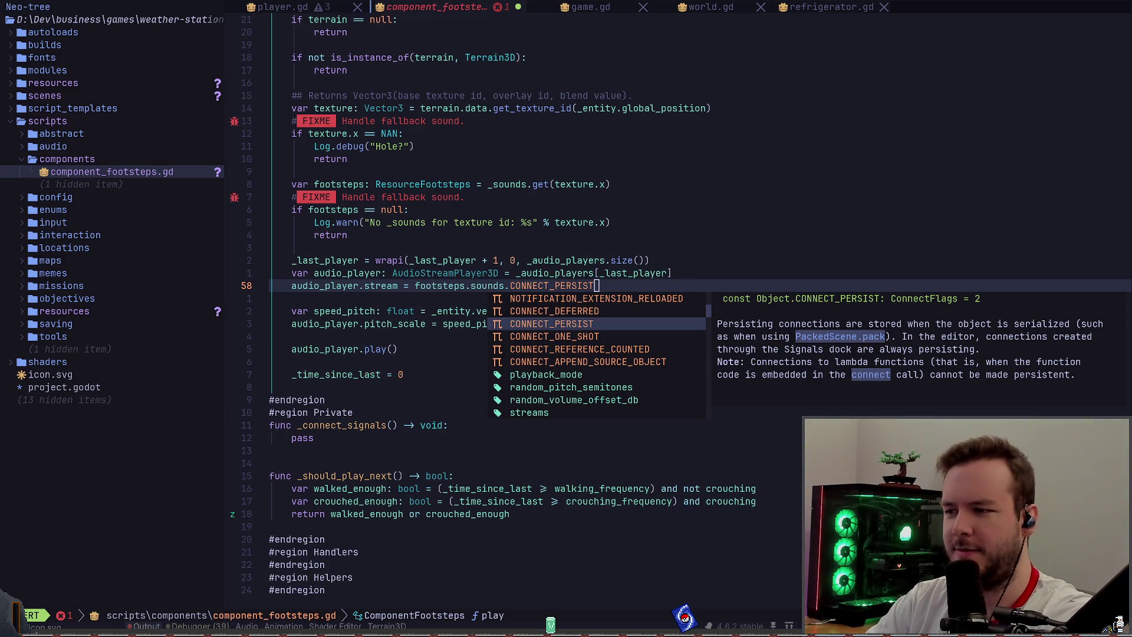
{"action": "left_click", "coordinate": [488, 273]}
{"action": "double_click", "coordinate": [550, 286]}
{"action": "key", "text": "c"}
{"action": "key", "text": "Down"}
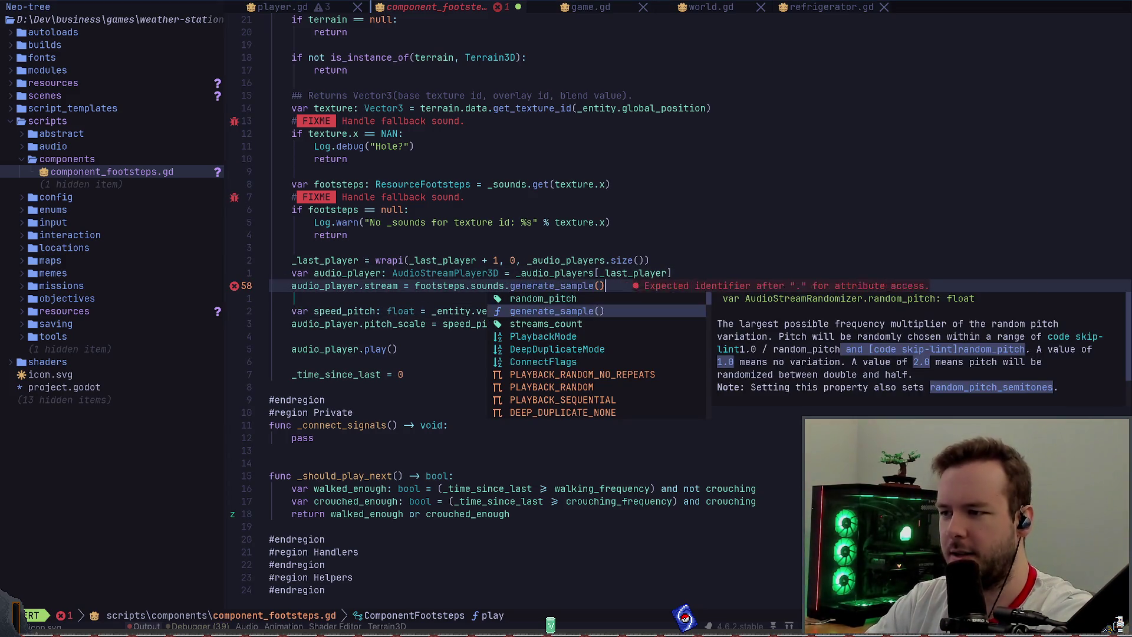
{"action": "key", "text": "Down"}
{"action": "key", "text": "Down"}
{"action": "key", "text": "Down"}
{"action": "key", "text": "Down"}
{"action": "key", "text": "Down"}
{"action": "key", "text": "Down"}
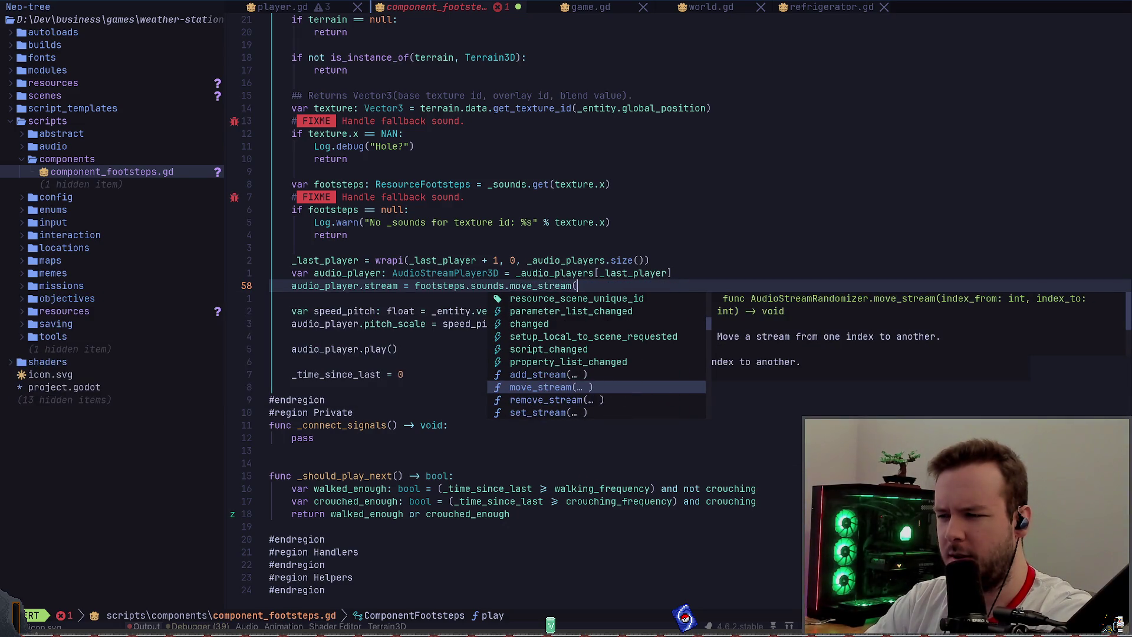
{"action": "key", "text": "Down"}
{"action": "key", "text": "Down"}
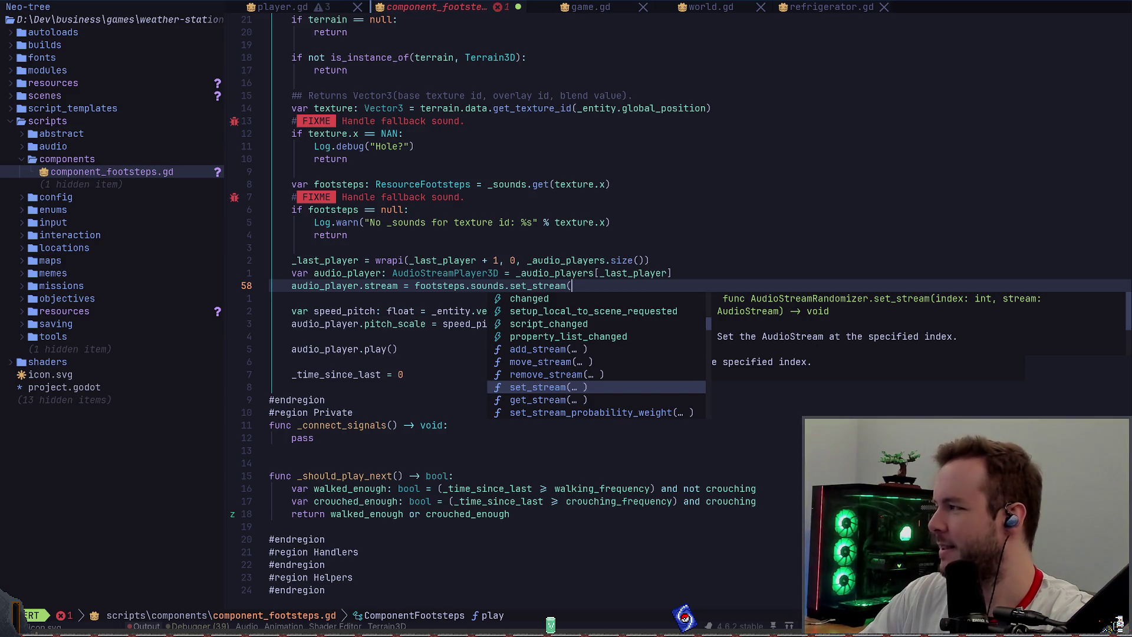
{"action": "key", "text": "ctrl+w"}
{"action": "key", "text": "ctrl+w"}
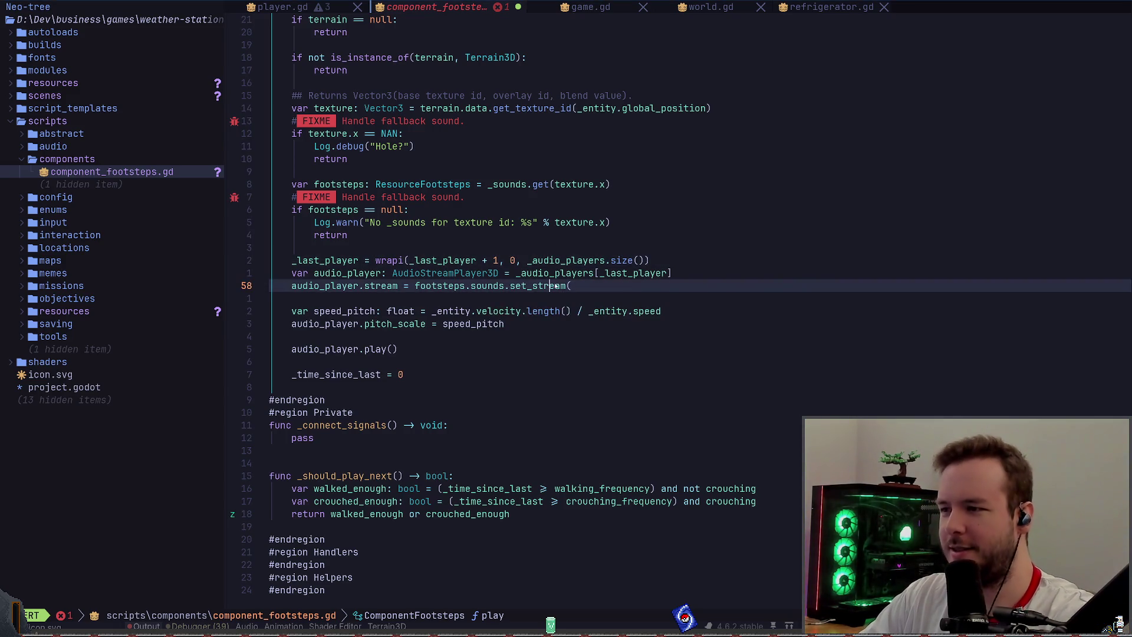
{"action": "key", "text": "BackSpace"}
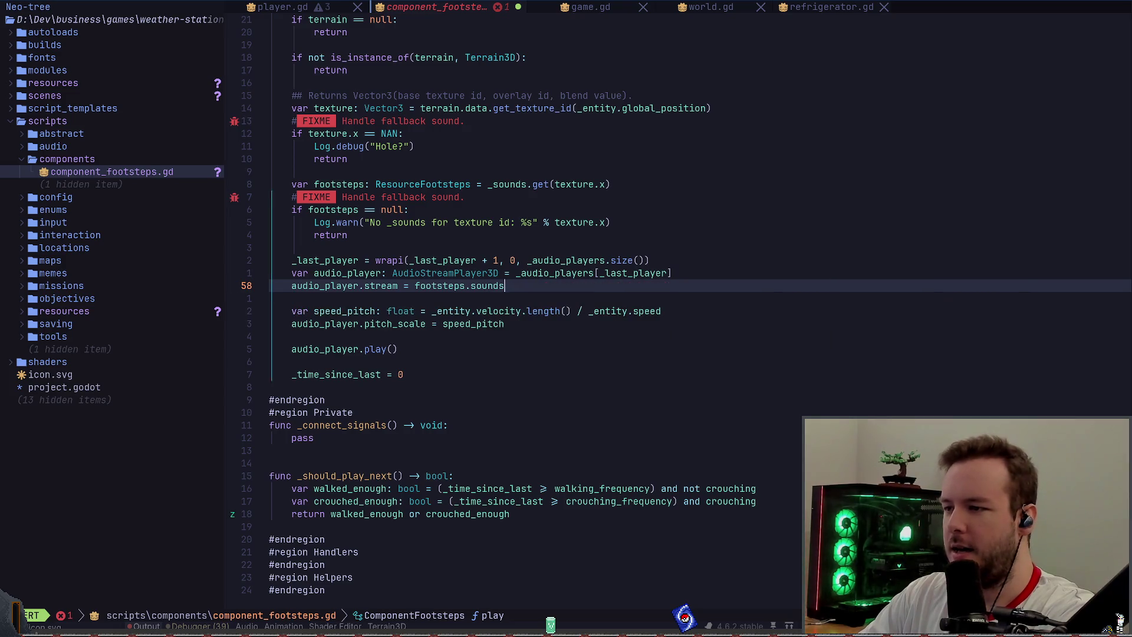
Step: Save component_footsteps.gd and switch over to the Godot editor
{"action": "key", "text": "Escape"}
{"action": "key", "text": "ctrl+s"}
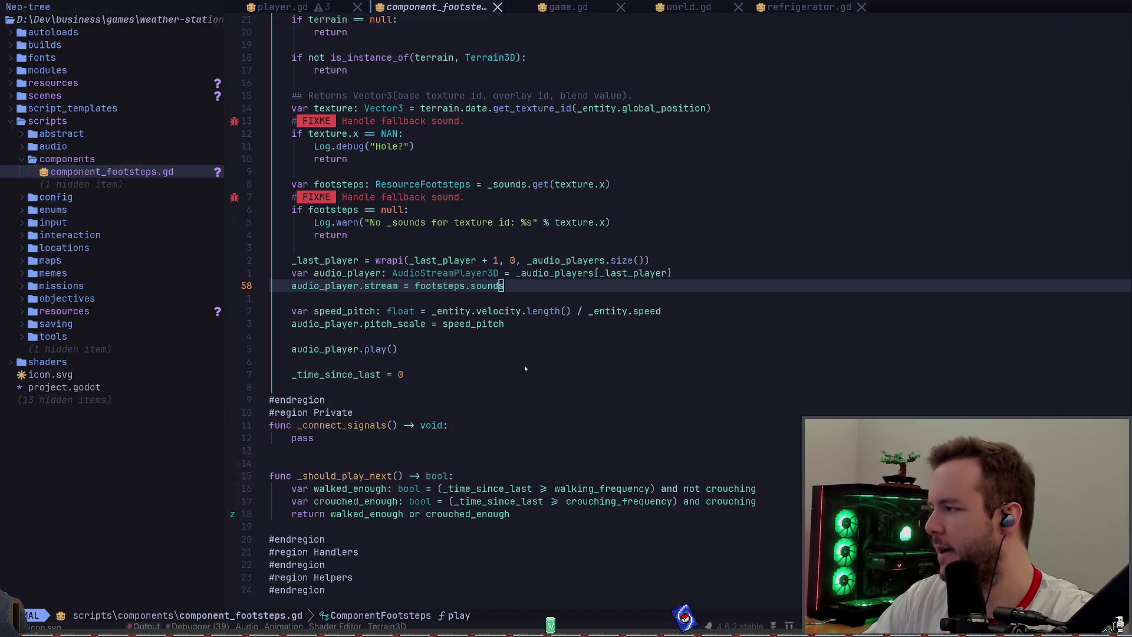
{"action": "key", "text": "alt+Tab"}
{"action": "key", "text": "alt+Tab"}
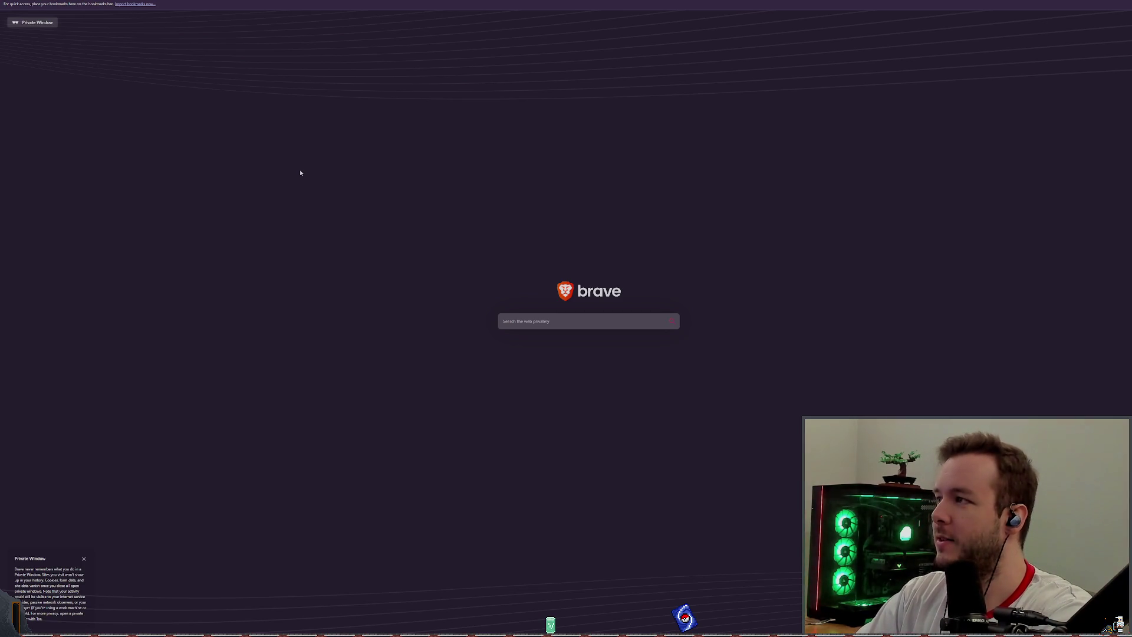
Step: Search the web for 'audiostreamrandomizer' in the private window
{"action": "key", "text": "ctrl+plus"}
{"action": "key", "text": "ctrl+plus"}
{"action": "key", "text": "ctrl+minus"}
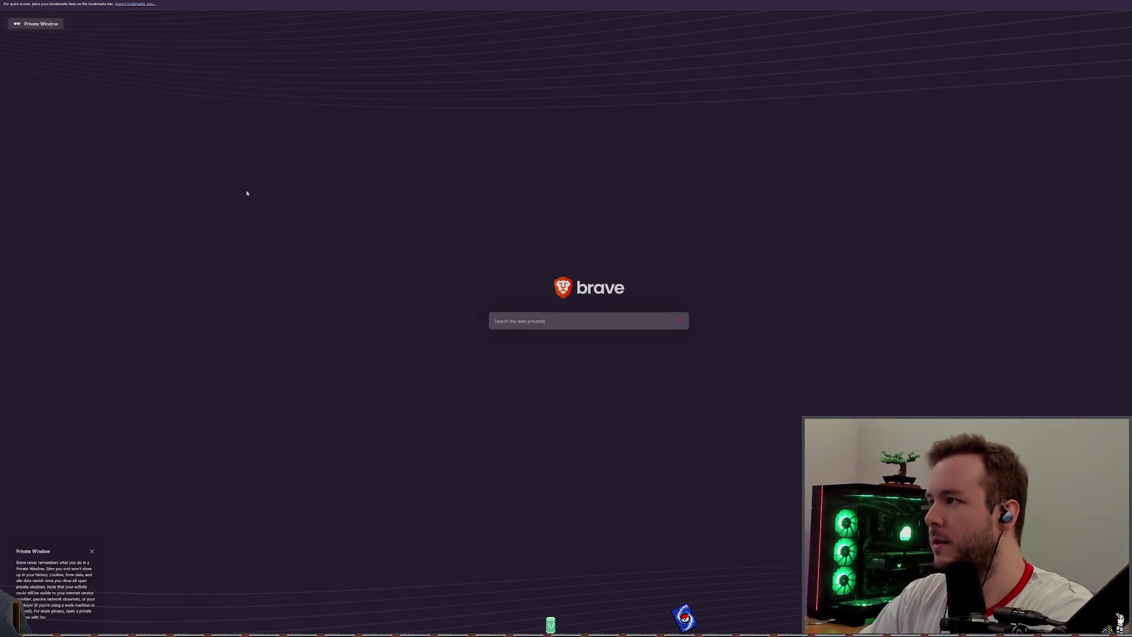
{"action": "type", "text": "audiostreamrandomizer"}
{"action": "key", "text": "Return"}
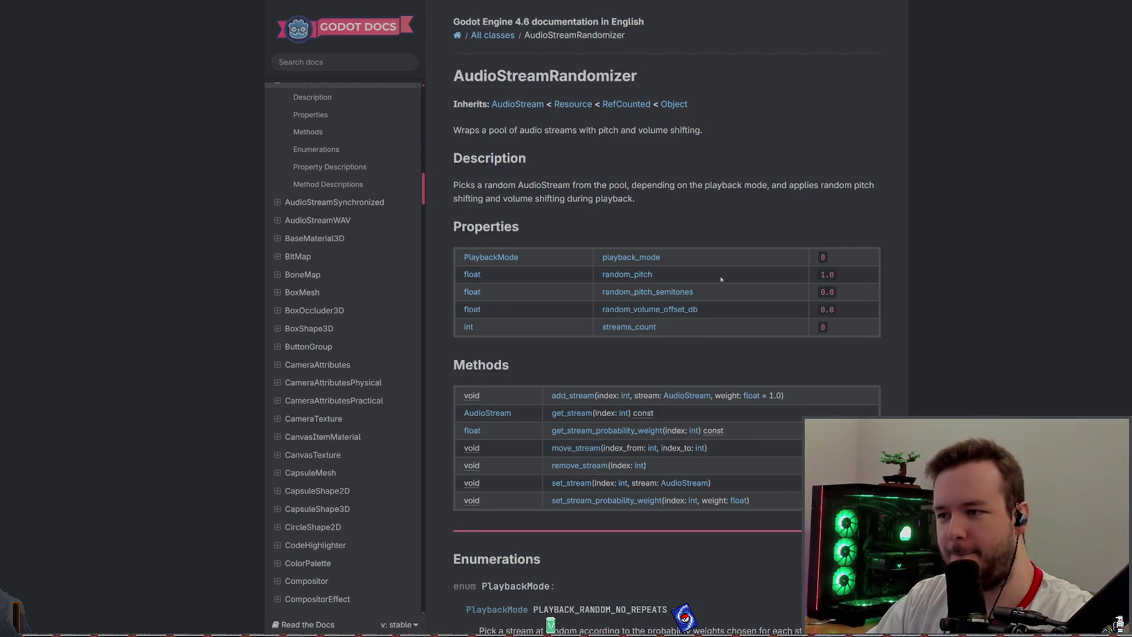
Step: Read through the AudioStreamRandomizer docs, including the playback_mode description, then return to Neovim
{"action": "scroll", "coordinate": [721, 279], "scroll_direction": "down", "scroll_amount": 2}
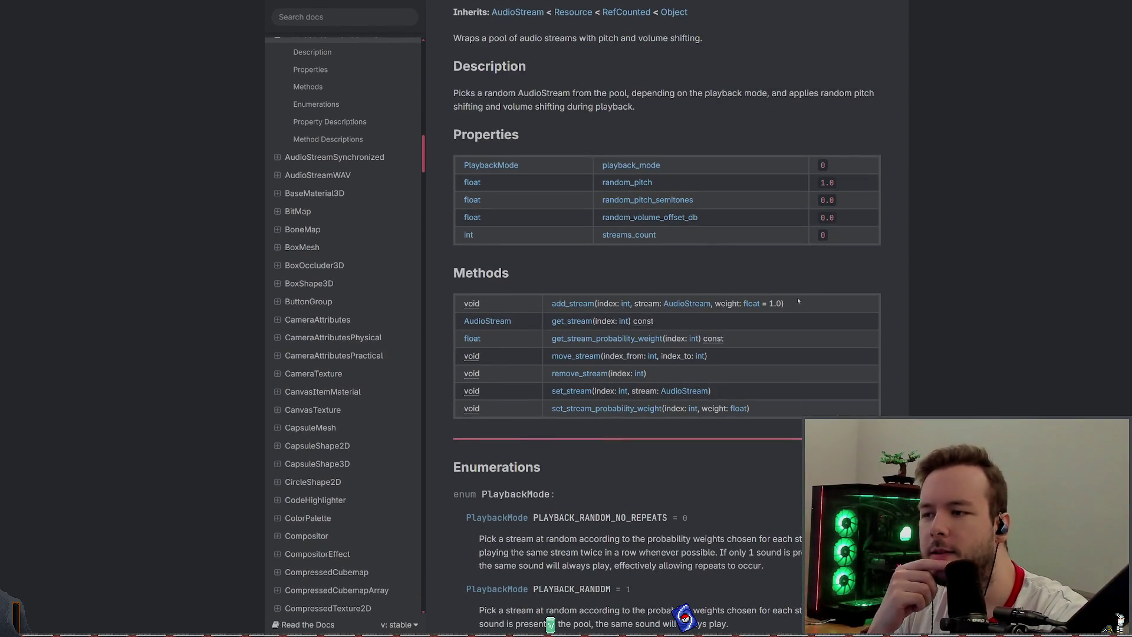
{"action": "scroll", "coordinate": [744, 338], "scroll_direction": "down", "scroll_amount": 3}
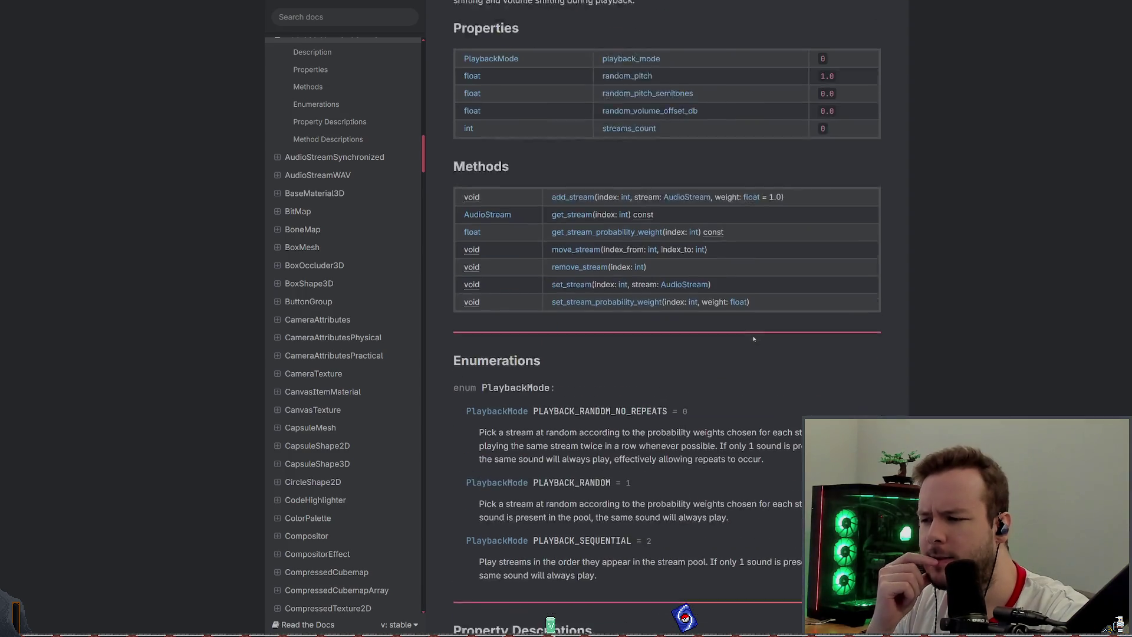
{"action": "scroll", "coordinate": [687, 332], "scroll_direction": "down", "scroll_amount": 10}
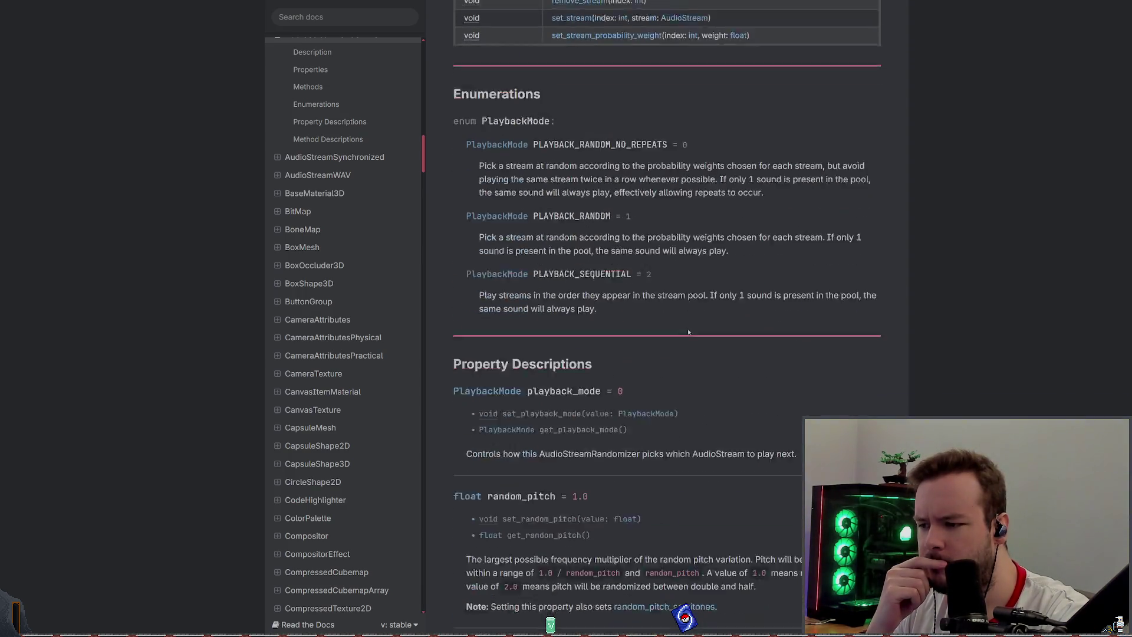
{"action": "scroll", "coordinate": [702, 326], "scroll_direction": "down", "scroll_amount": 3}
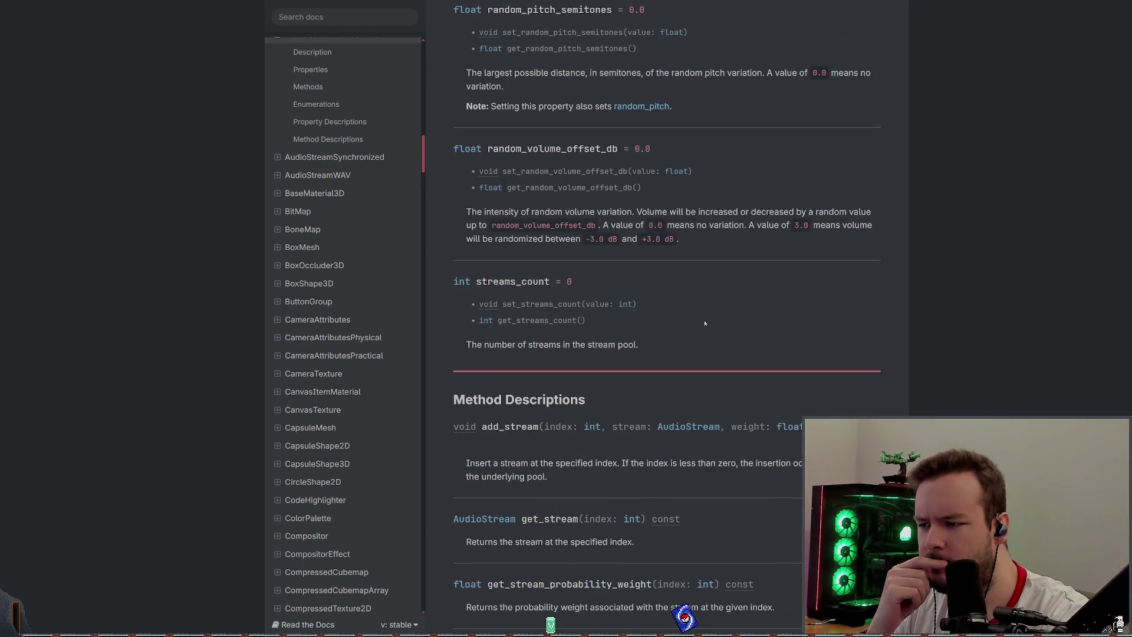
{"action": "scroll", "coordinate": [708, 323], "scroll_direction": "down", "scroll_amount": 3}
{"action": "scroll", "coordinate": [710, 322], "scroll_direction": "down", "scroll_amount": 6}
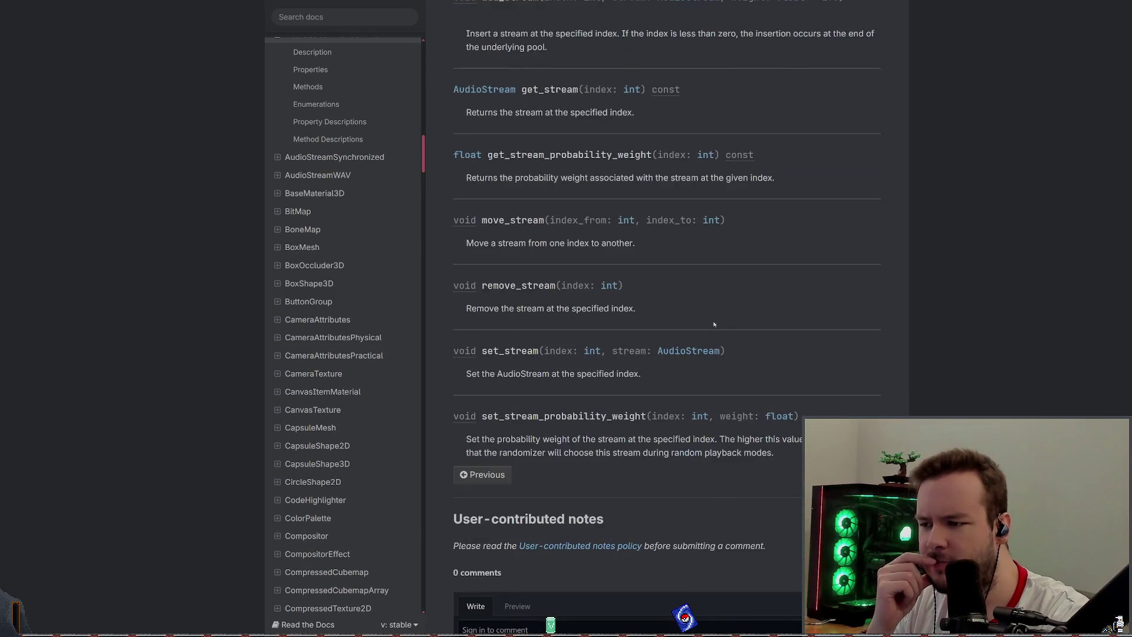
{"action": "scroll", "coordinate": [725, 320], "scroll_direction": "up", "scroll_amount": 3}
{"action": "scroll", "coordinate": [774, 316], "scroll_direction": "up", "scroll_amount": 12}
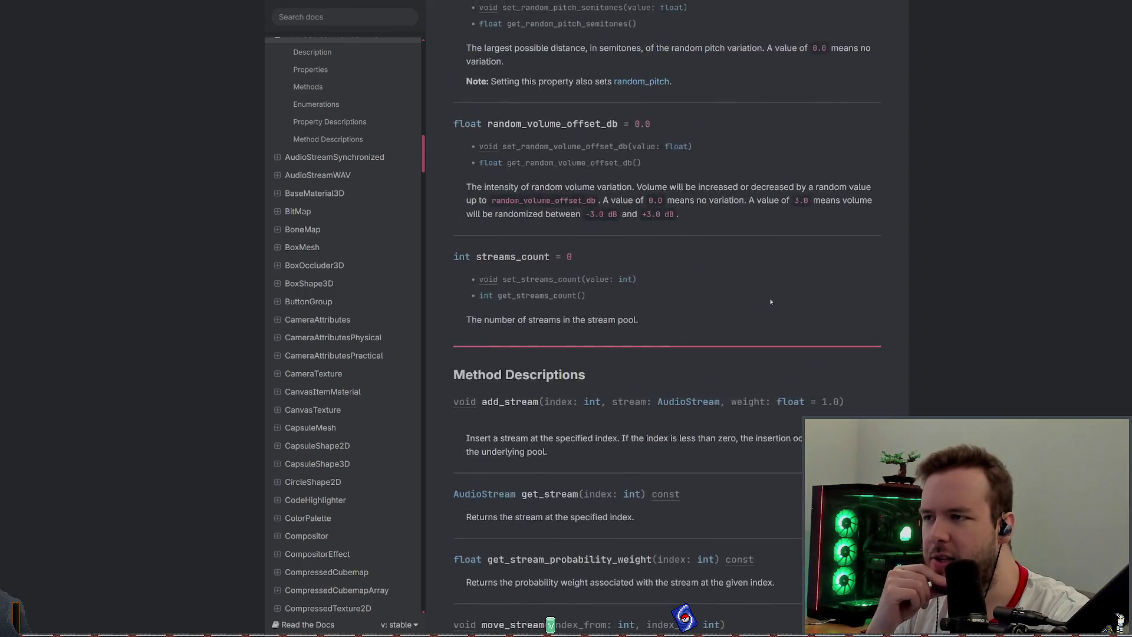
{"action": "scroll", "coordinate": [770, 287], "scroll_direction": "up", "scroll_amount": 10}
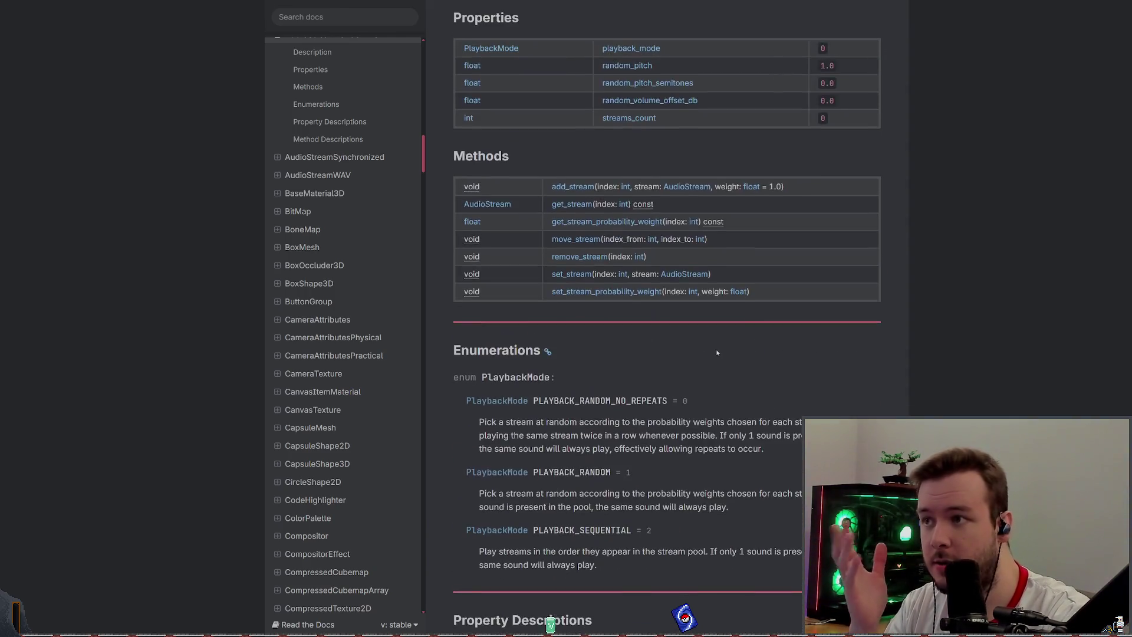
{"action": "scroll", "coordinate": [672, 345], "scroll_direction": "up", "scroll_amount": 1}
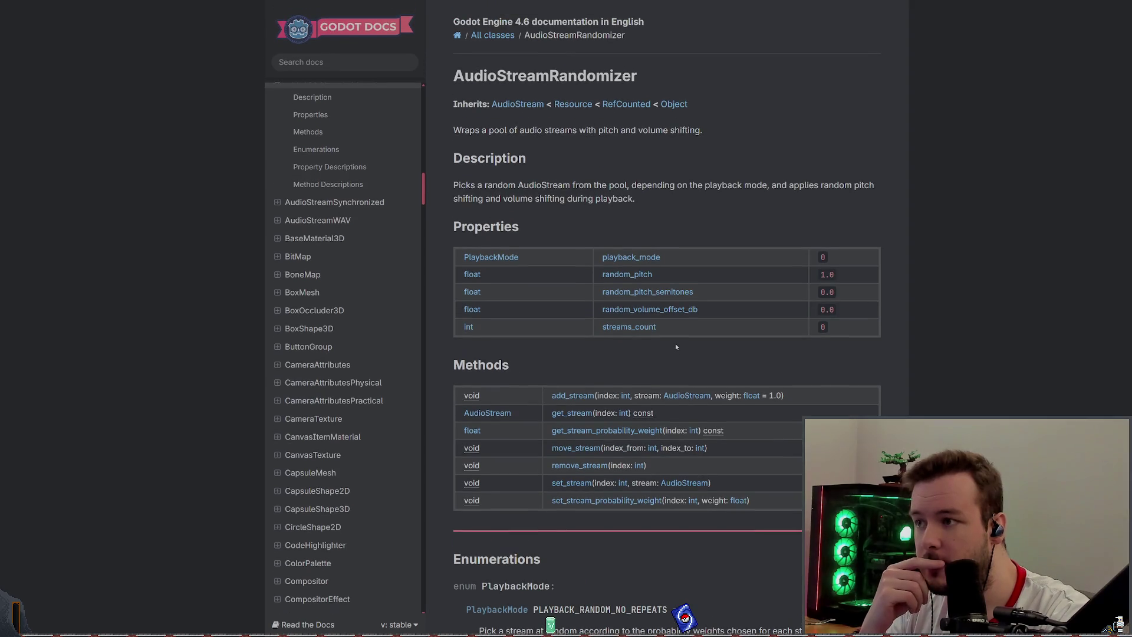
{"action": "left_click", "coordinate": [635, 258]}
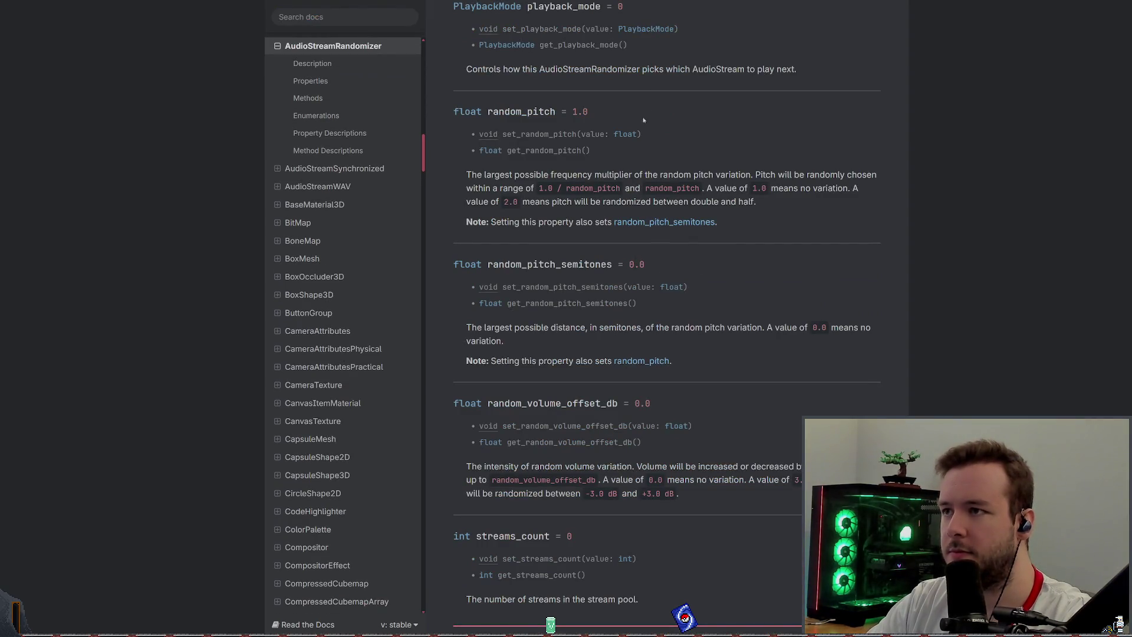
{"action": "scroll", "coordinate": [644, 120], "scroll_direction": "up", "scroll_amount": 4}
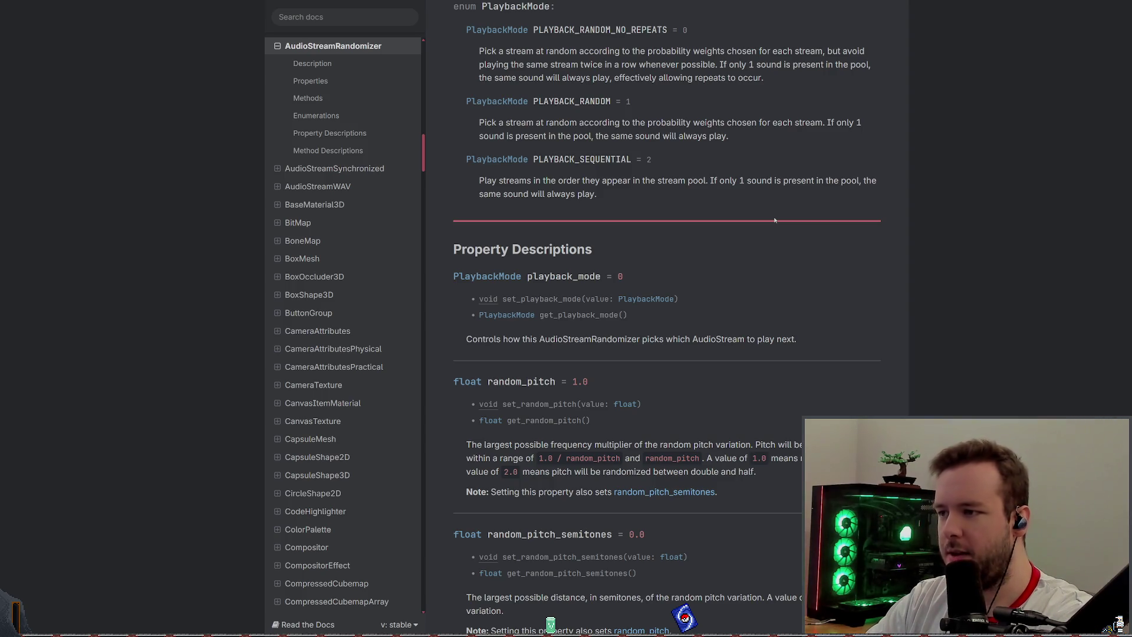
{"action": "key", "text": "alt+Tab"}
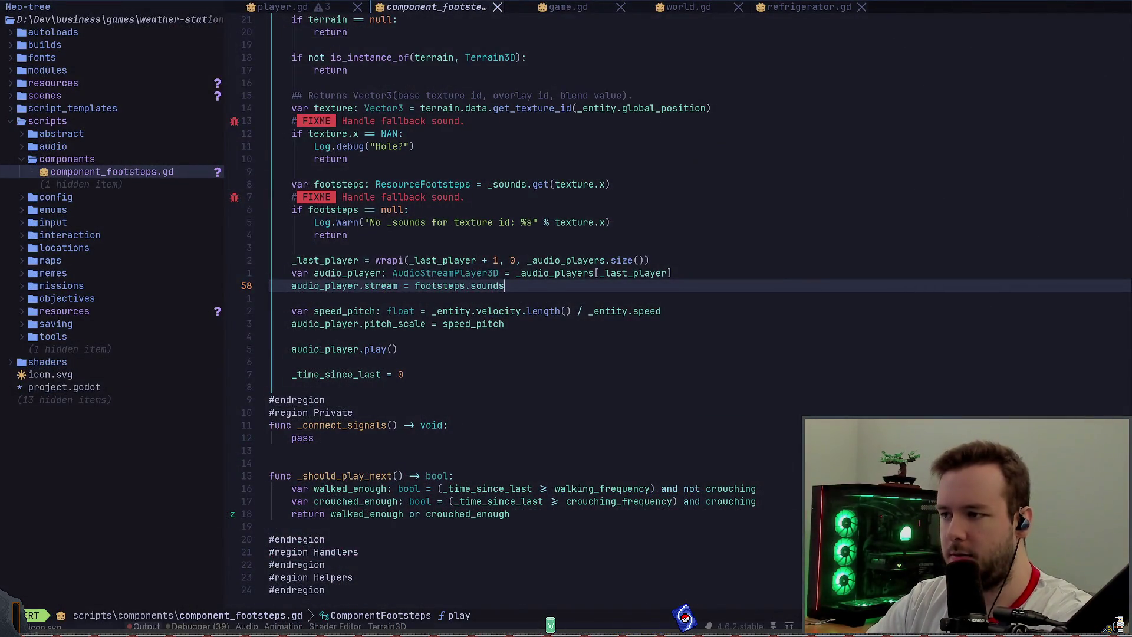
Step: View the stream property's docs, save the script, and inspect the footsteps null check
{"action": "type", "text": "s"}
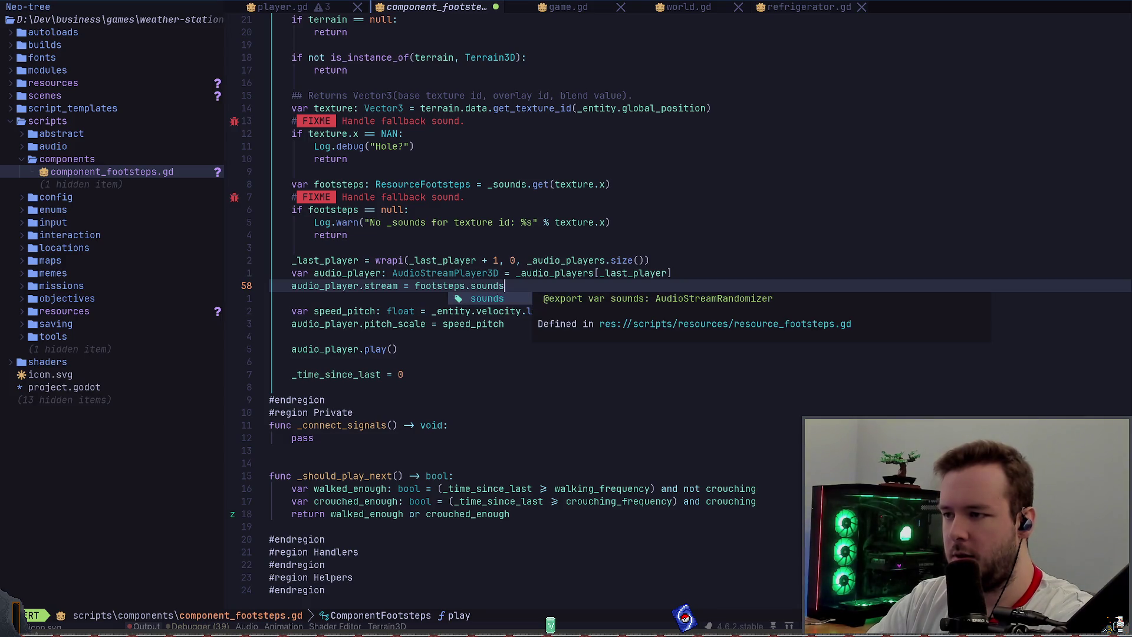
{"action": "key", "text": "Escape"}
{"action": "key", "text": "b"}
{"action": "key", "text": "b"}
{"action": "key", "text": "b"}
{"action": "key", "text": "K"}
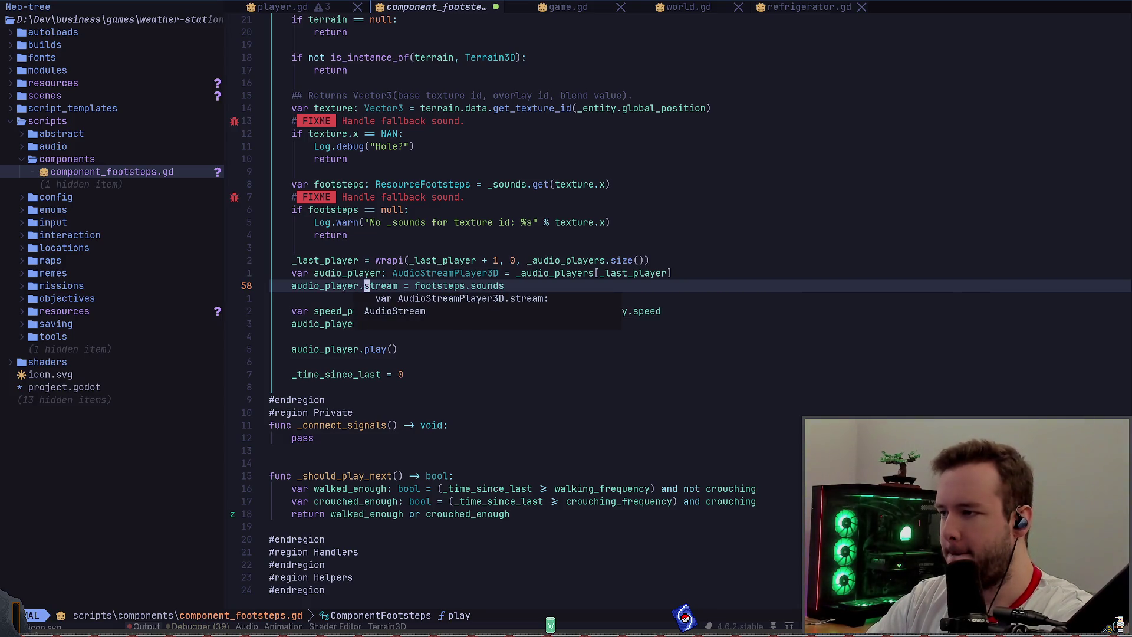
{"action": "key", "text": "w"}
{"action": "key", "text": "w"}
{"action": "key", "text": "ctrl+s"}
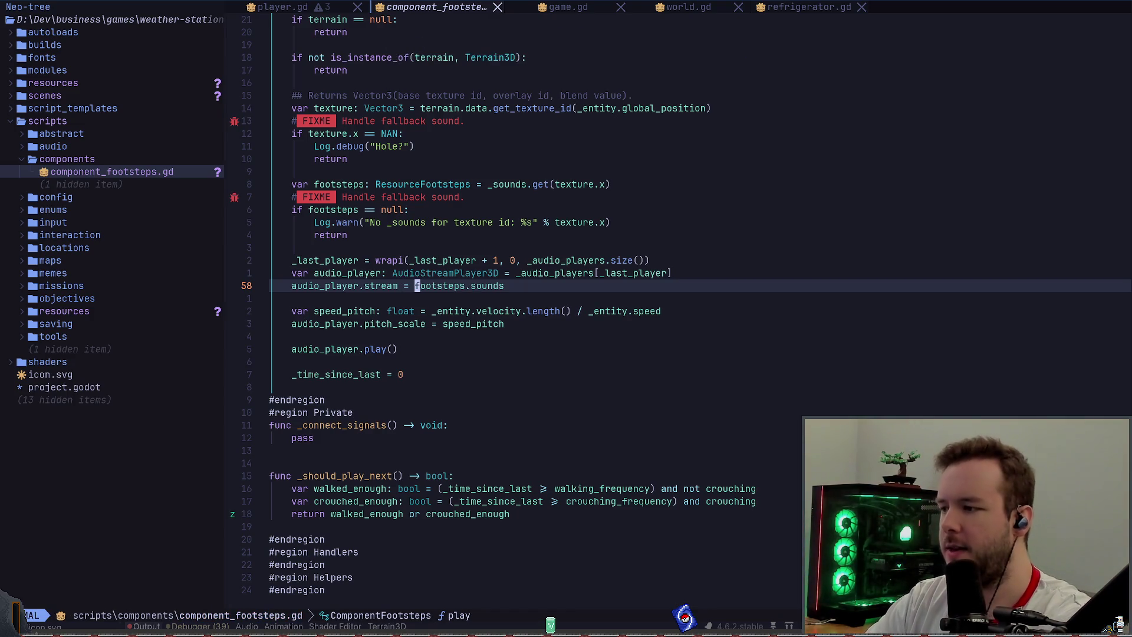
{"action": "scroll", "coordinate": [356, 146], "scroll_direction": "up", "scroll_amount": 6}
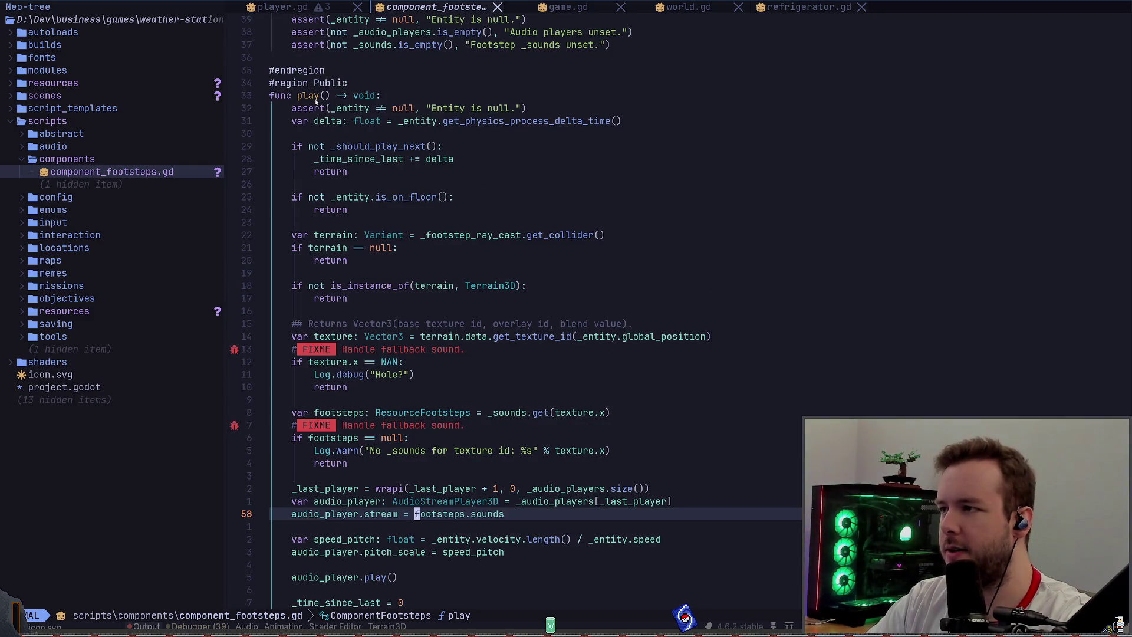
{"action": "key", "text": "6"}
{"action": "key", "text": "k"}
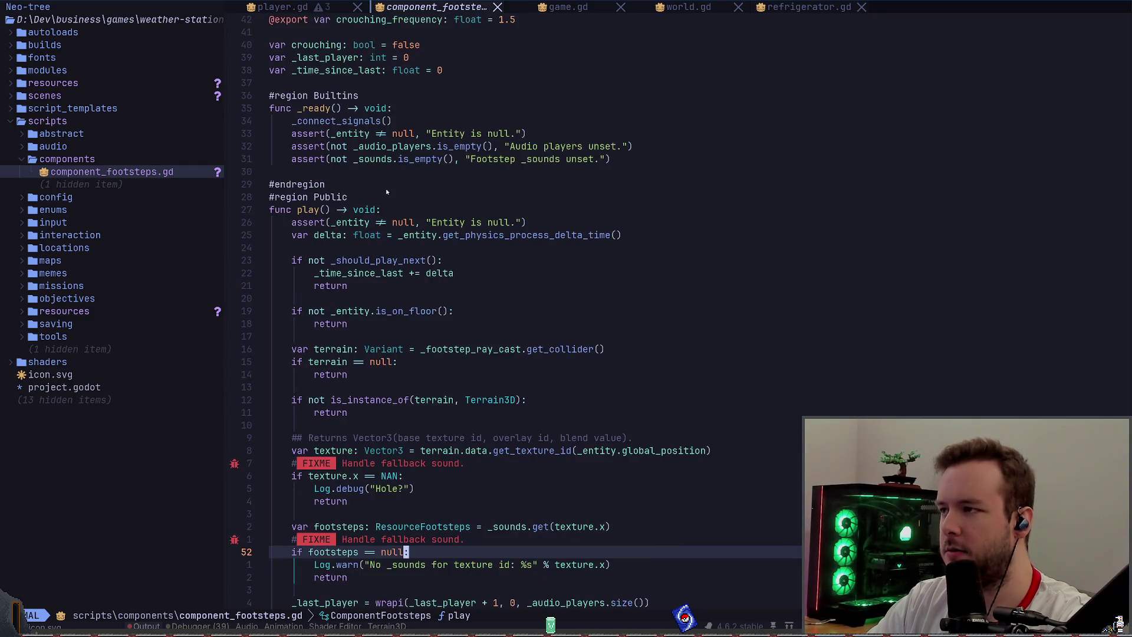
{"action": "scroll", "coordinate": [378, 171], "scroll_direction": "down", "scroll_amount": 10}
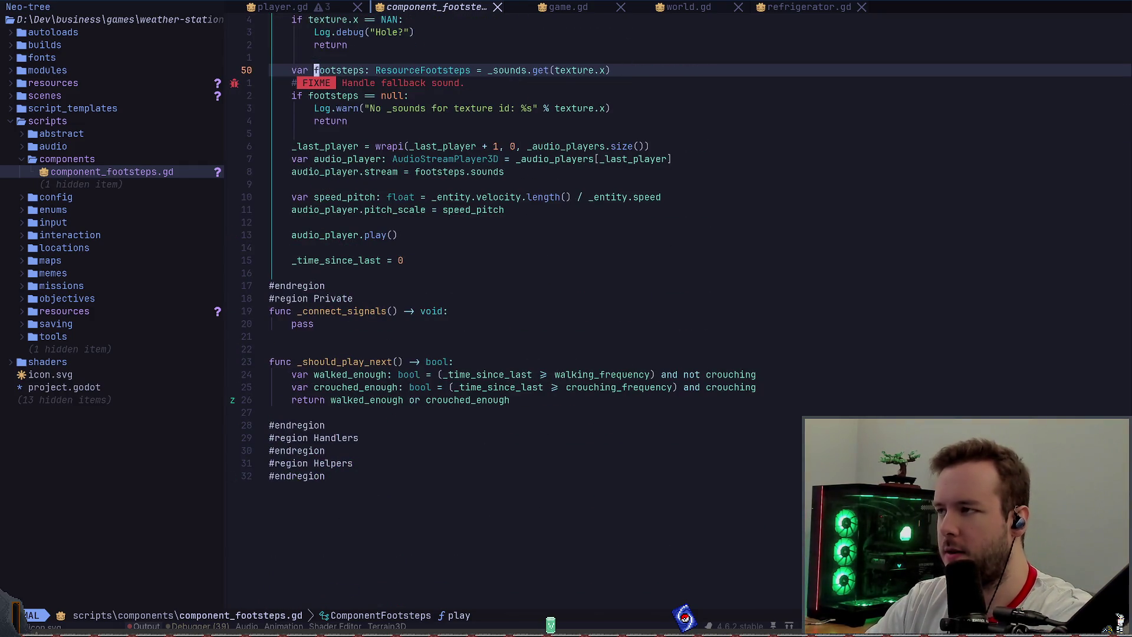
Step: Grep the project for 'play' and 'component_foo' usages, then jump back to the script's top
{"action": "key", "text": "space"}
{"action": "type", "text": "sgplay"}
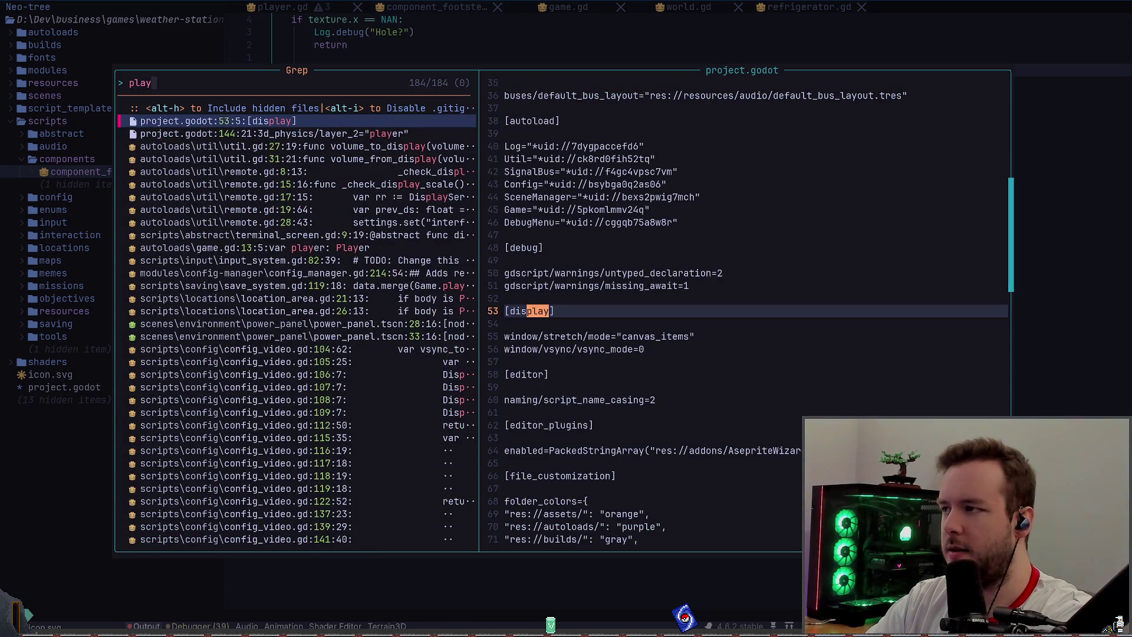
{"action": "key", "text": "Escape"}
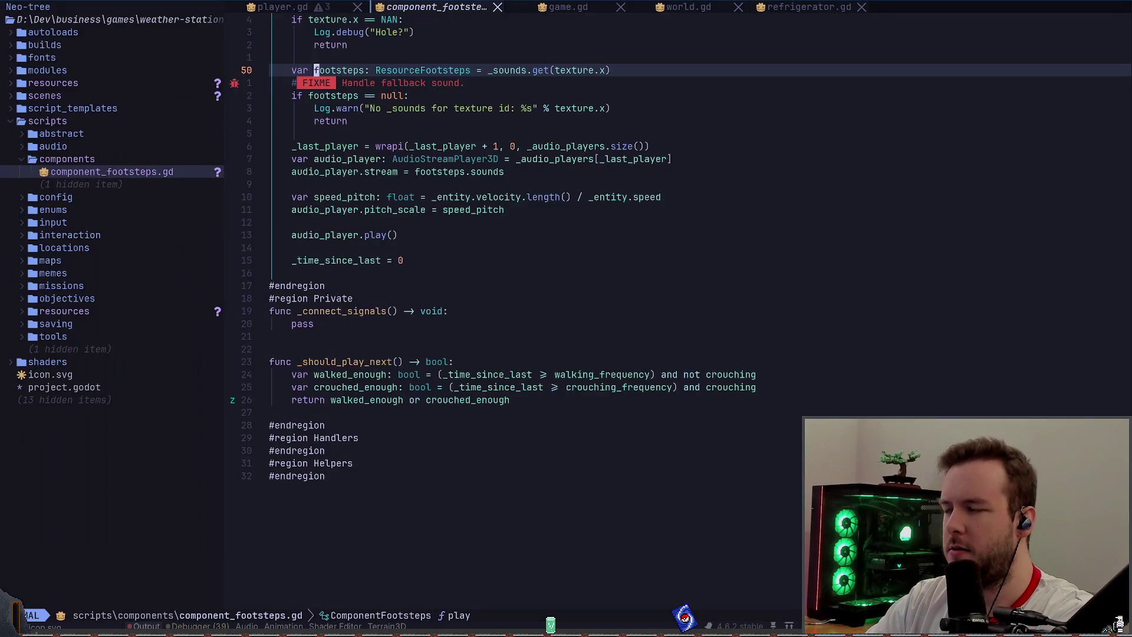
{"action": "key", "text": "space"}
{"action": "type", "text": "sgcomponent_foo"}
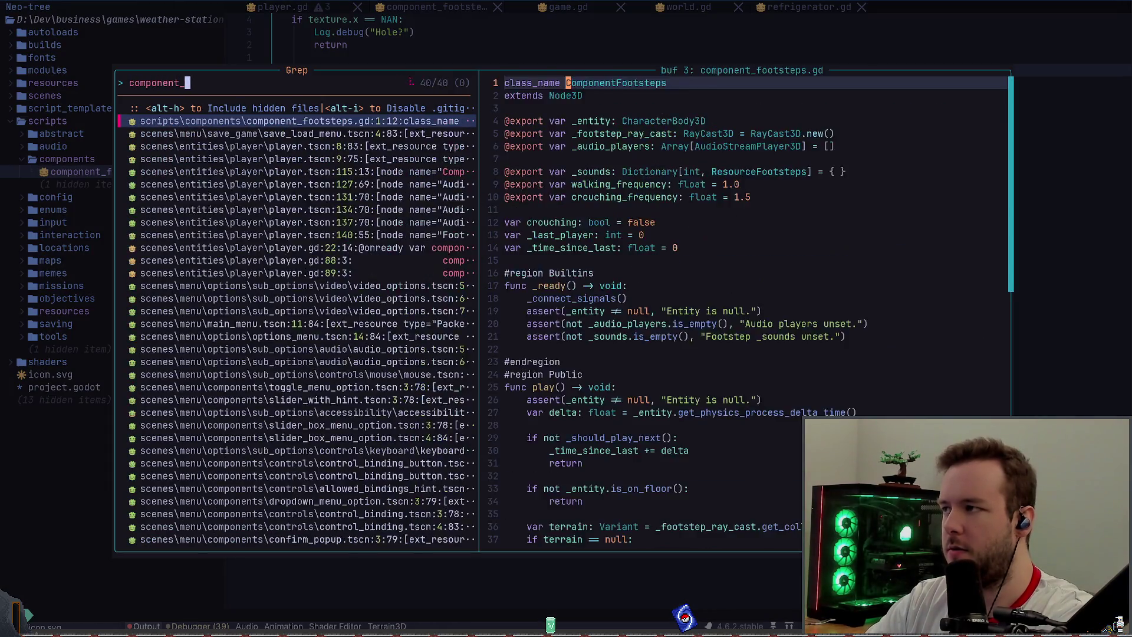
{"action": "key", "text": "Down"}
{"action": "key", "text": "Down"}
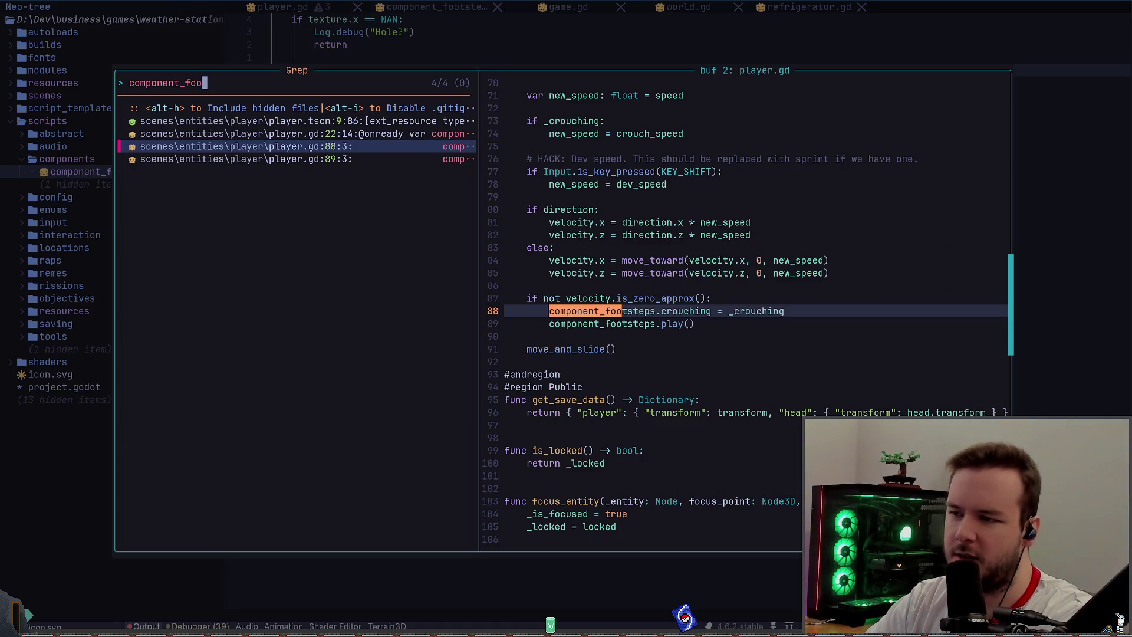
{"action": "key", "text": "Down"}
{"action": "key", "text": "Up"}
{"action": "key", "text": "Escape"}
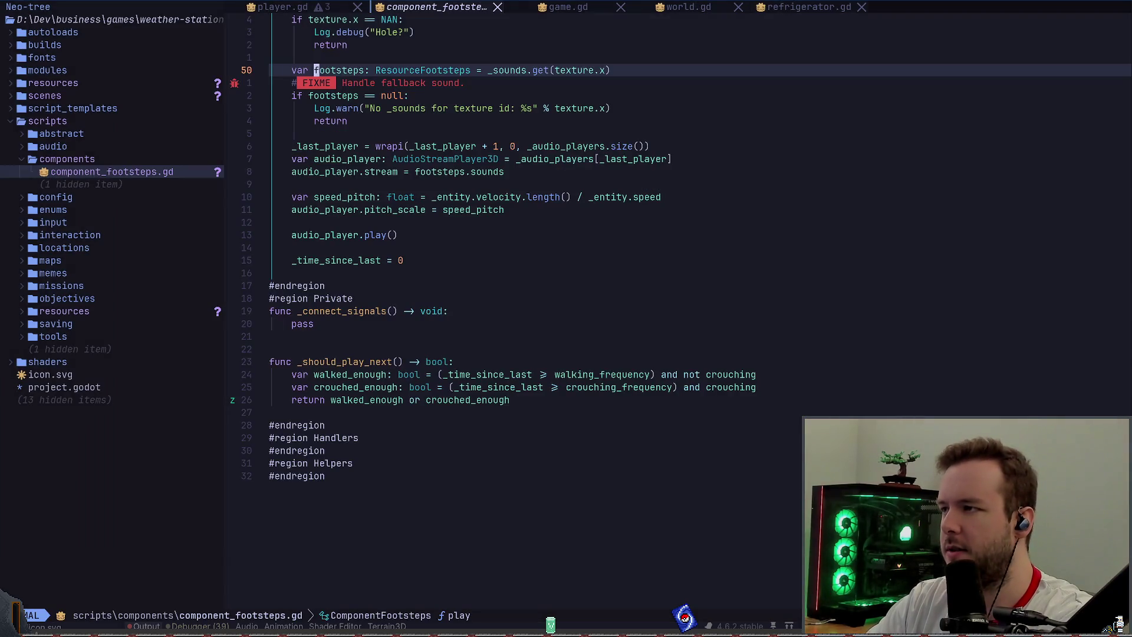
{"action": "key", "text": "ctrl+o"}
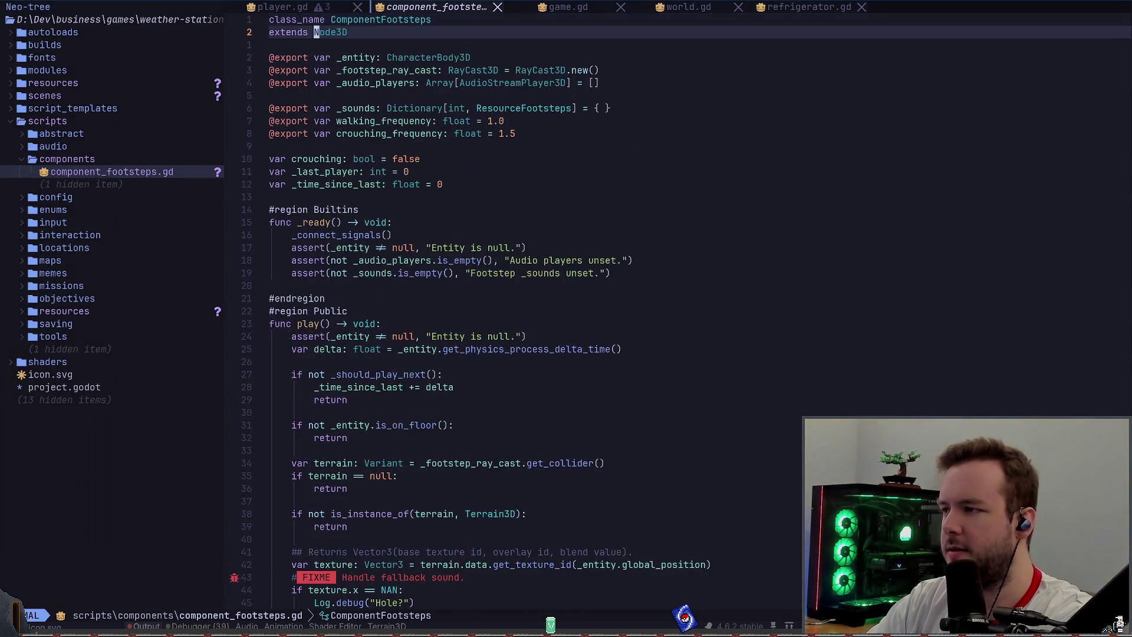
Step: In the footstep script's play function, view the documentation for get_physics_process_delta_time
{"action": "left_click", "coordinate": [316, 260]}
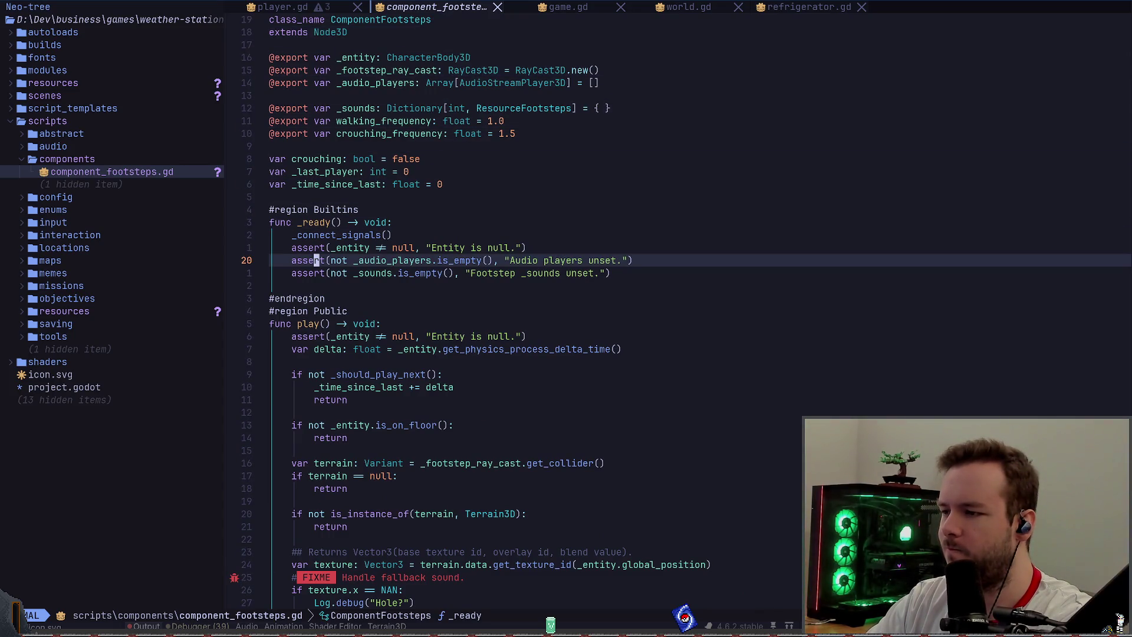
{"action": "key", "text": "j"}
{"action": "key", "text": "j"}
{"action": "key", "text": "j"}
{"action": "key", "text": "j"}
{"action": "key", "text": "j"}
{"action": "key", "text": "w"}
{"action": "key", "text": "w"}
{"action": "key", "text": "w"}
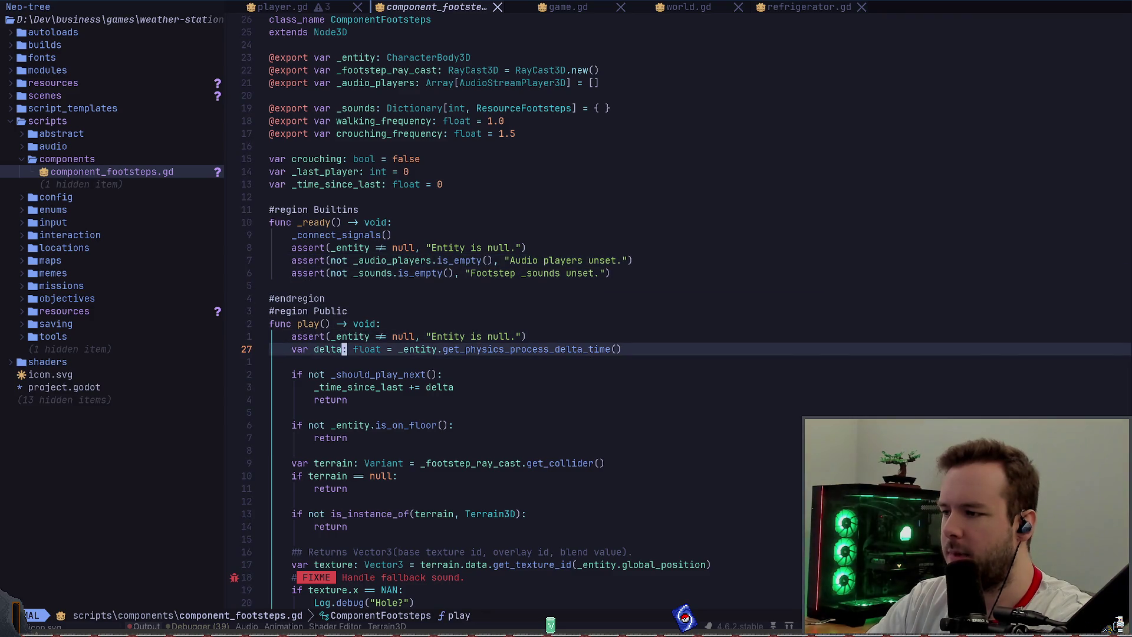
{"action": "key", "text": "K"}
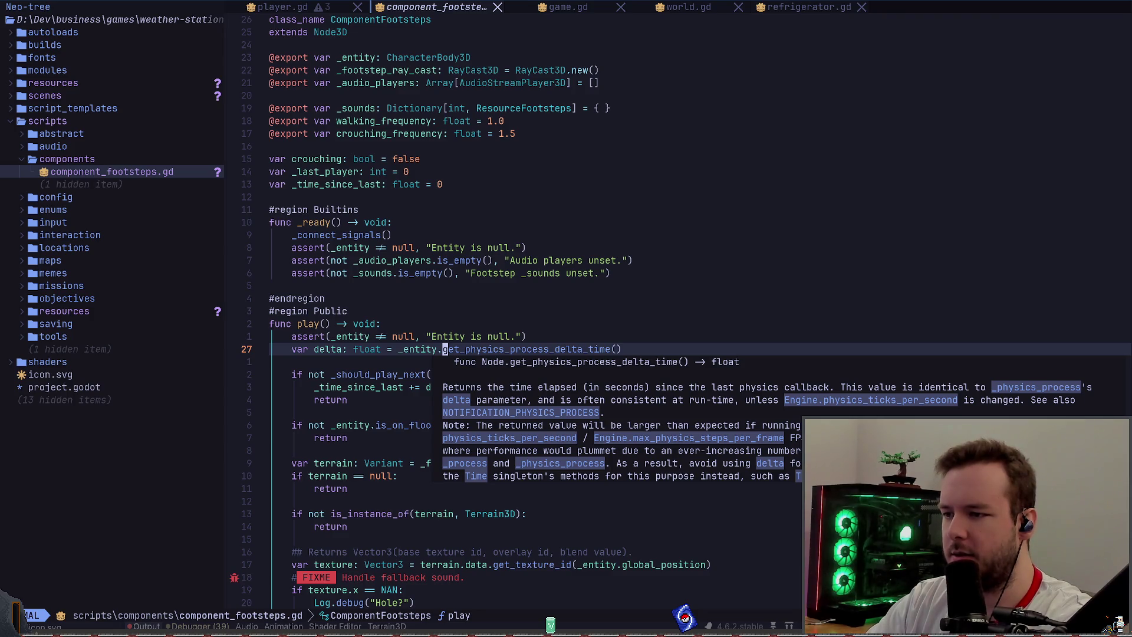
{"action": "key", "text": "j"}
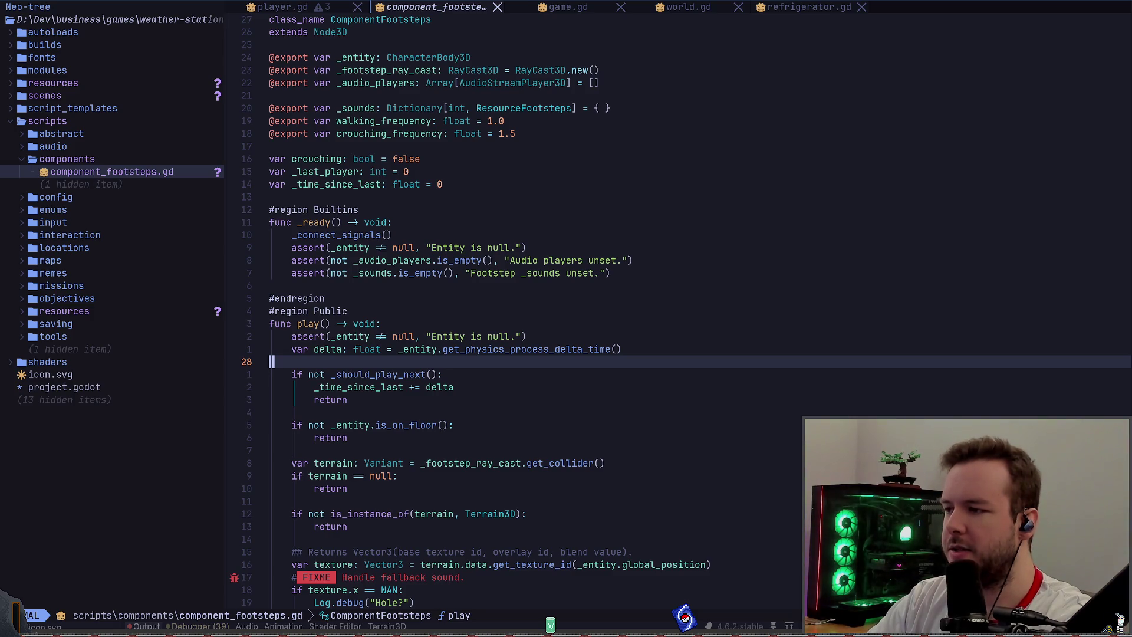
Step: Jump to _should_play_next, then start a new empty task in the Obsidian daily log
{"action": "key", "text": "ctrl+d"}
{"action": "key", "text": "ctrl+d"}
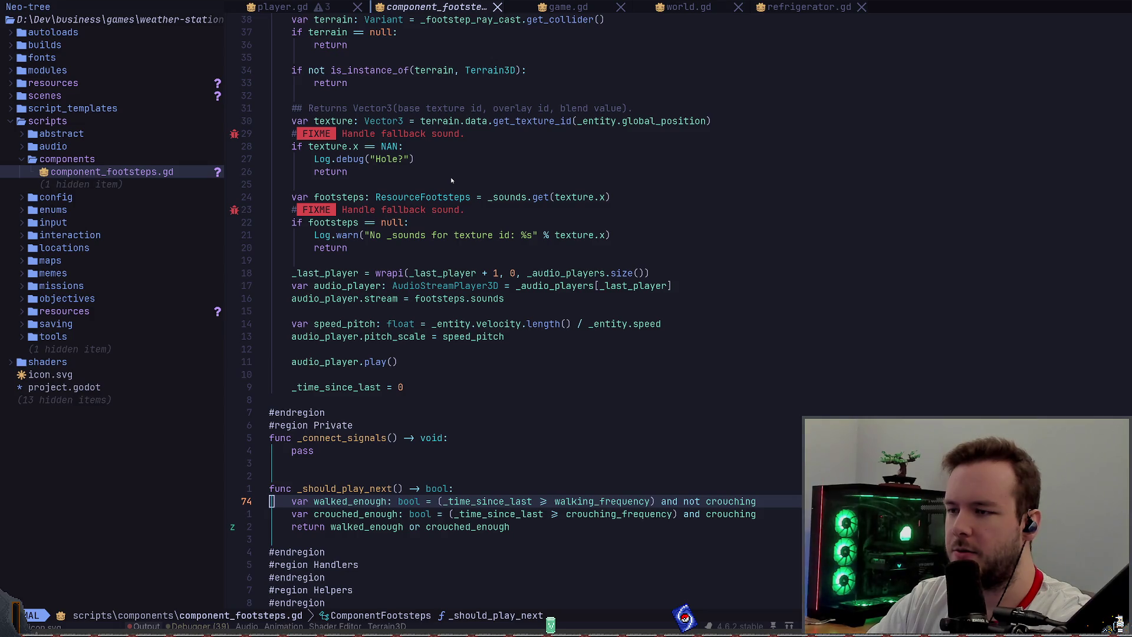
{"action": "key", "text": "alt+Tab"}
{"action": "key", "text": "Return"}
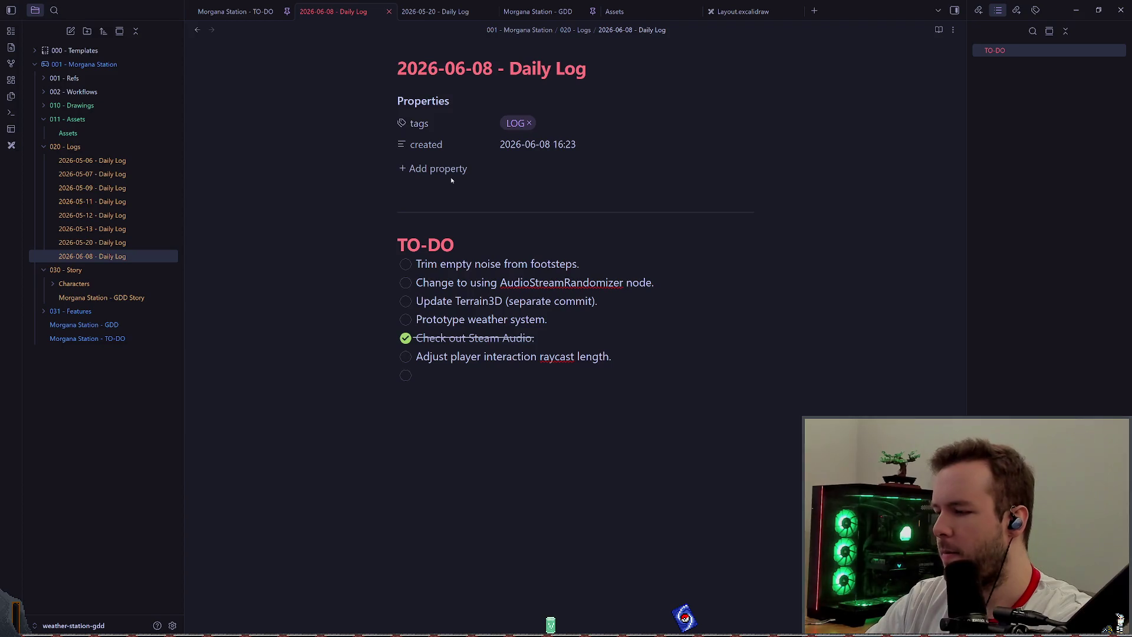
Step: Draft the task as 'Create some way for re-usable components that require processing'
{"action": "type", "text": "Refactor"}
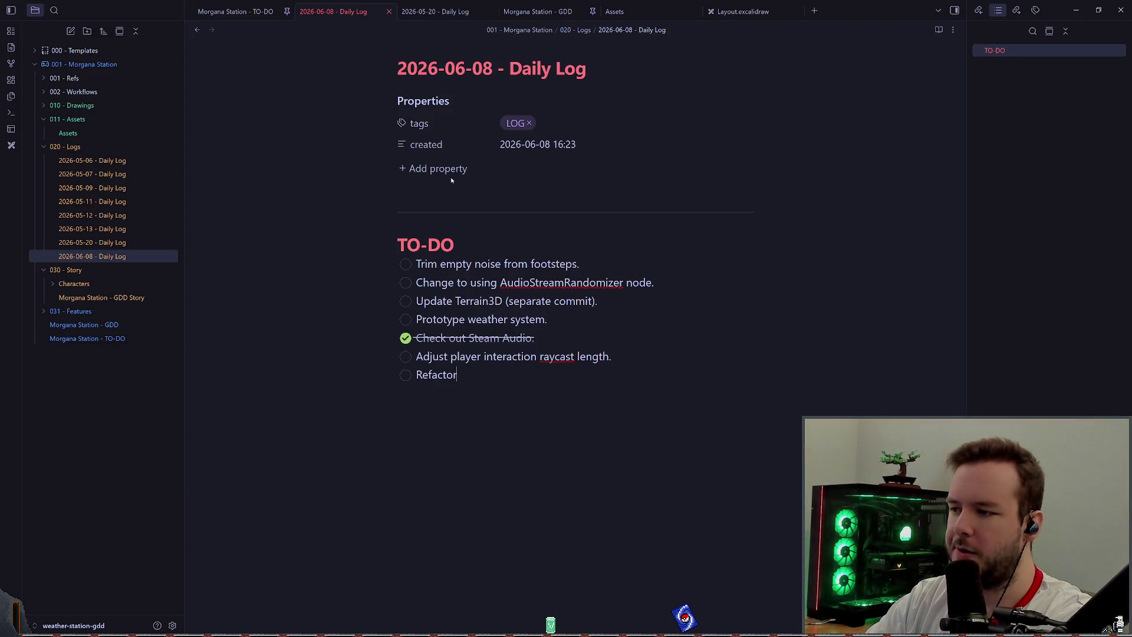
{"action": "key", "text": "BackSpace"}
{"action": "key", "text": "BackSpace"}
{"action": "key", "text": "BackSpace"}
{"action": "type", "text": "Create some "}
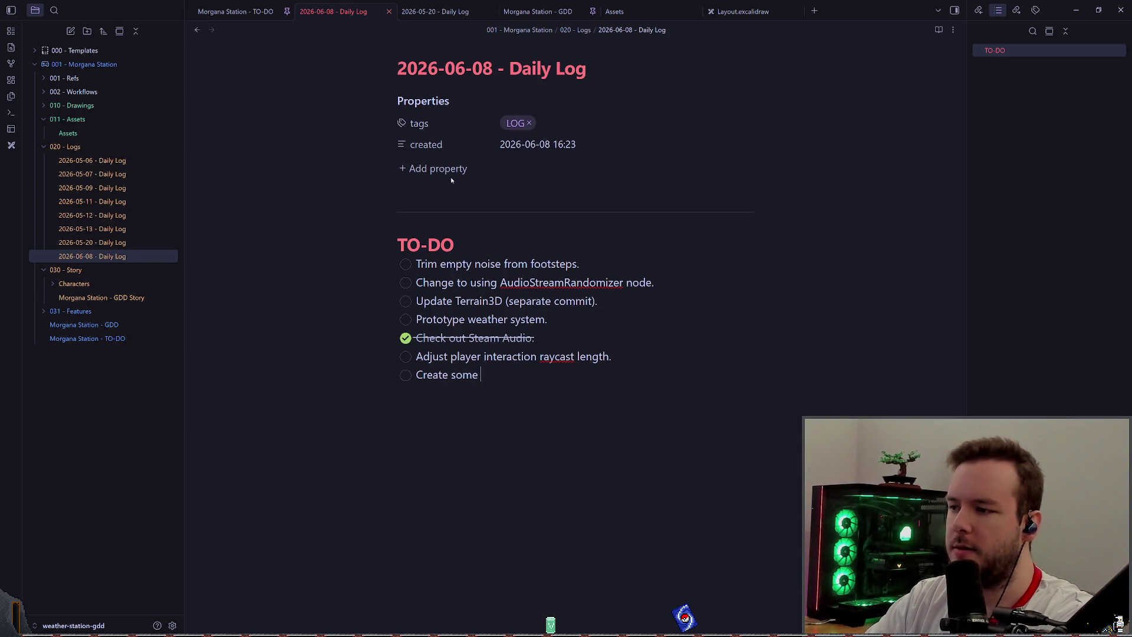
{"action": "type", "text": "way for re-"}
{"action": "type", "text": "usable component"}
{"action": "type", "text": "s taht ne"}
{"action": "key", "text": "BackSpace"}
{"action": "key", "text": "BackSpace"}
{"action": "key", "text": "BackSpace"}
{"action": "type", "text": "hat require processing."}
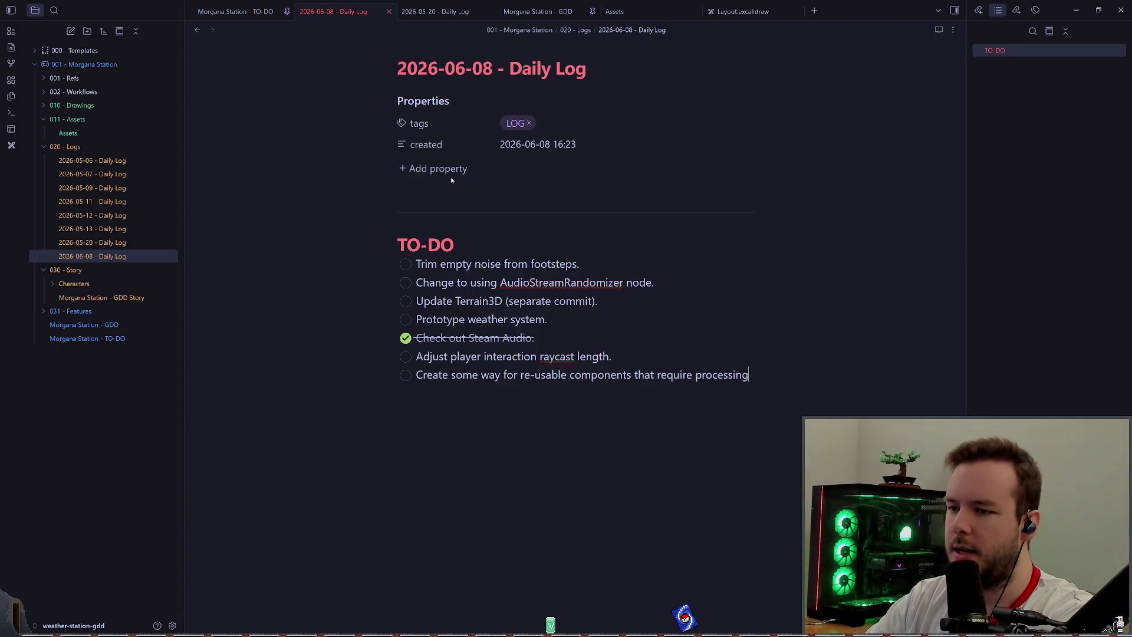
{"action": "type", "text": " but use"}
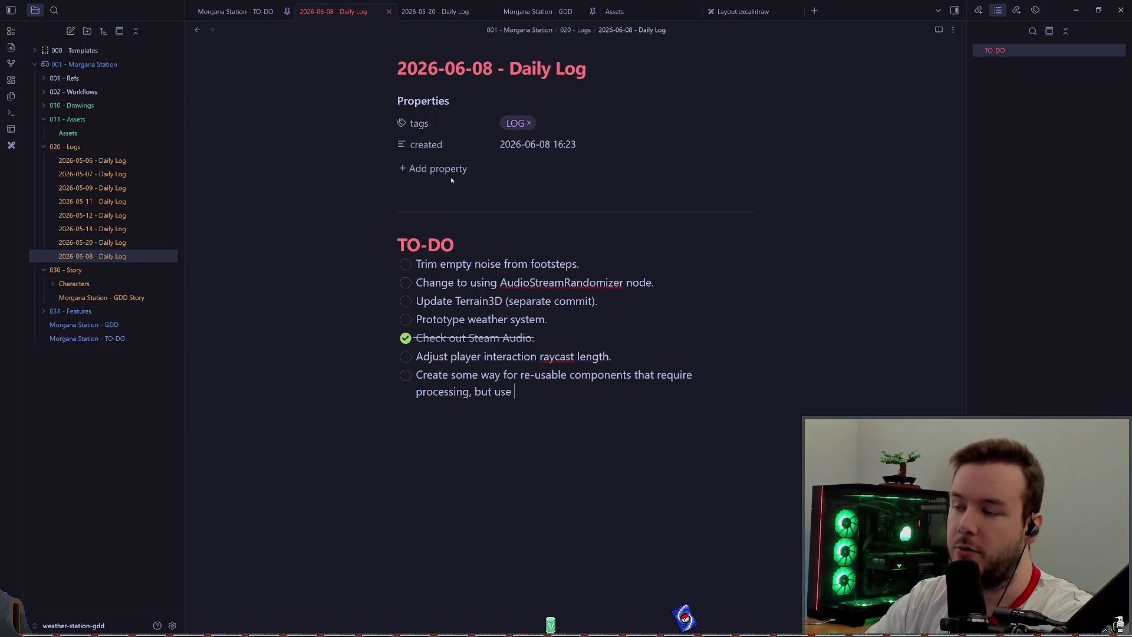
{"action": "key", "text": "BackSpace"}
{"action": "key", "text": "BackSpace"}
{"action": "key", "text": "BackSpace"}
{"action": "type", "text": "require"}
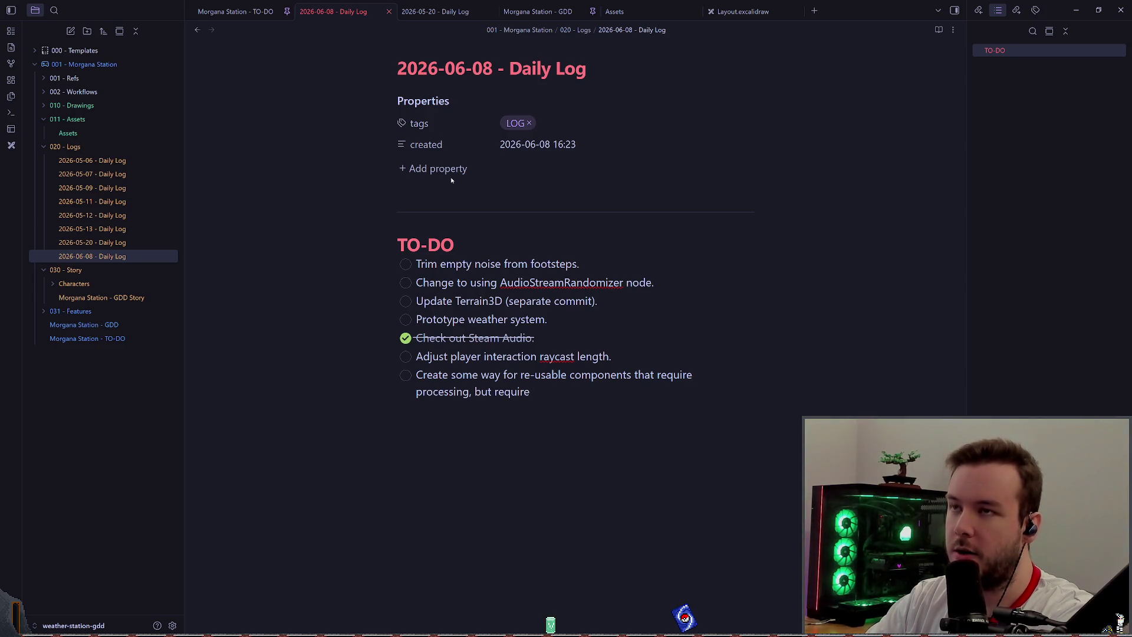
Step: Reword the task draft to read 'Create some way for re-usable components to use'
{"action": "key", "text": "BackSpace"}
{"action": "key", "text": "BackSpace"}
{"action": "key", "text": "BackSpace"}
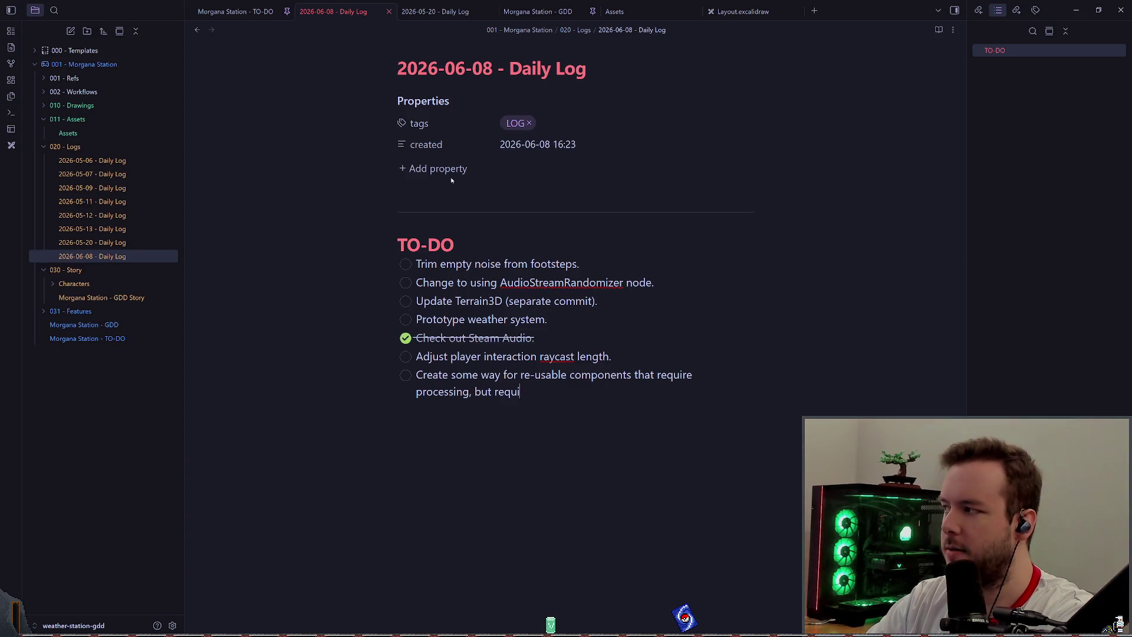
{"action": "key", "text": "BackSpace"}
{"action": "key", "text": "BackSpace"}
{"action": "key", "text": "BackSpace"}
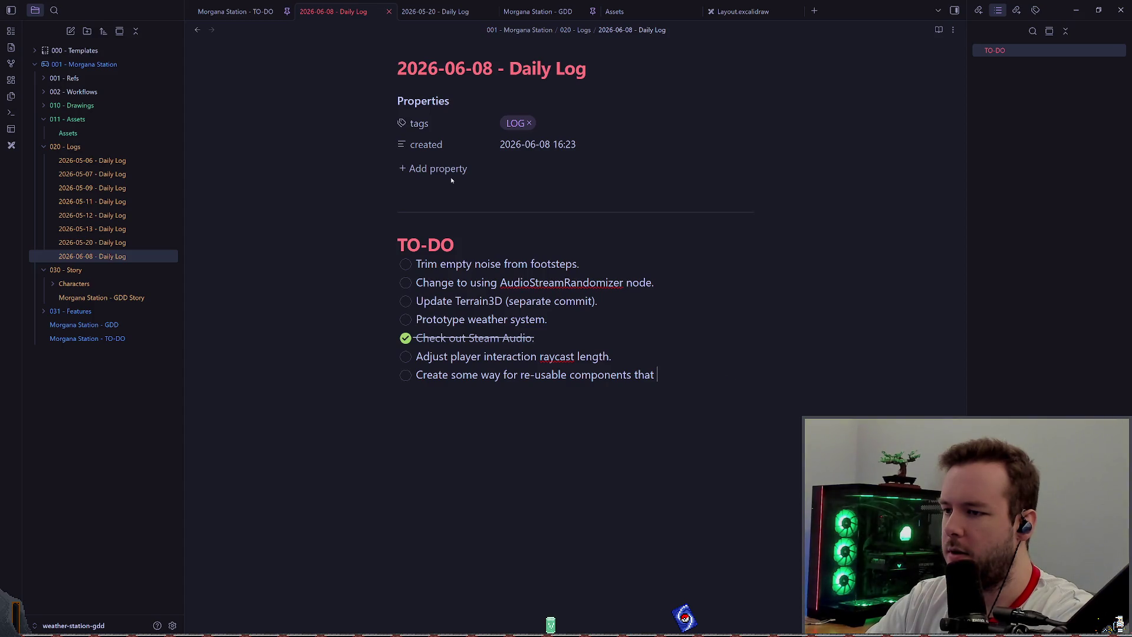
{"action": "type", "text": "are processed, but "}
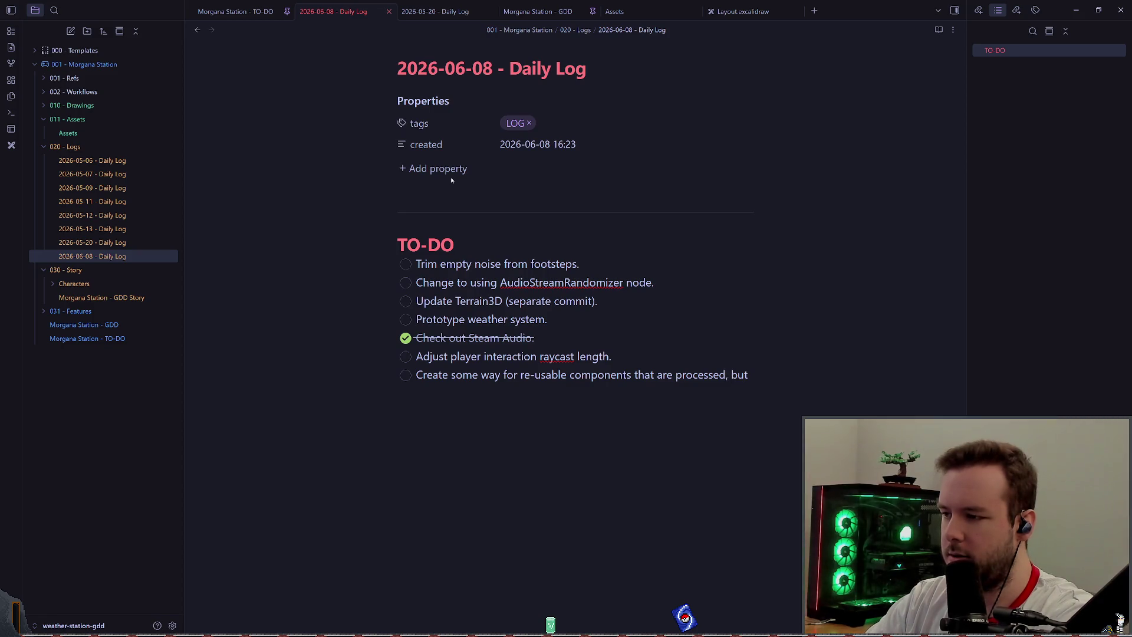
{"action": "type", "text": "rquire"}
{"action": "key", "text": "BackSpace"}
{"action": "key", "text": "BackSpace"}
{"action": "key", "text": "BackSpace"}
{"action": "type", "text": "equire their pul"}
{"action": "key", "text": "BackSpace"}
{"action": "key", "text": "BackSpace"}
{"action": "key", "text": "BackSpace"}
{"action": "key", "text": "BackSpace"}
{"action": "type", "text": "a node"}
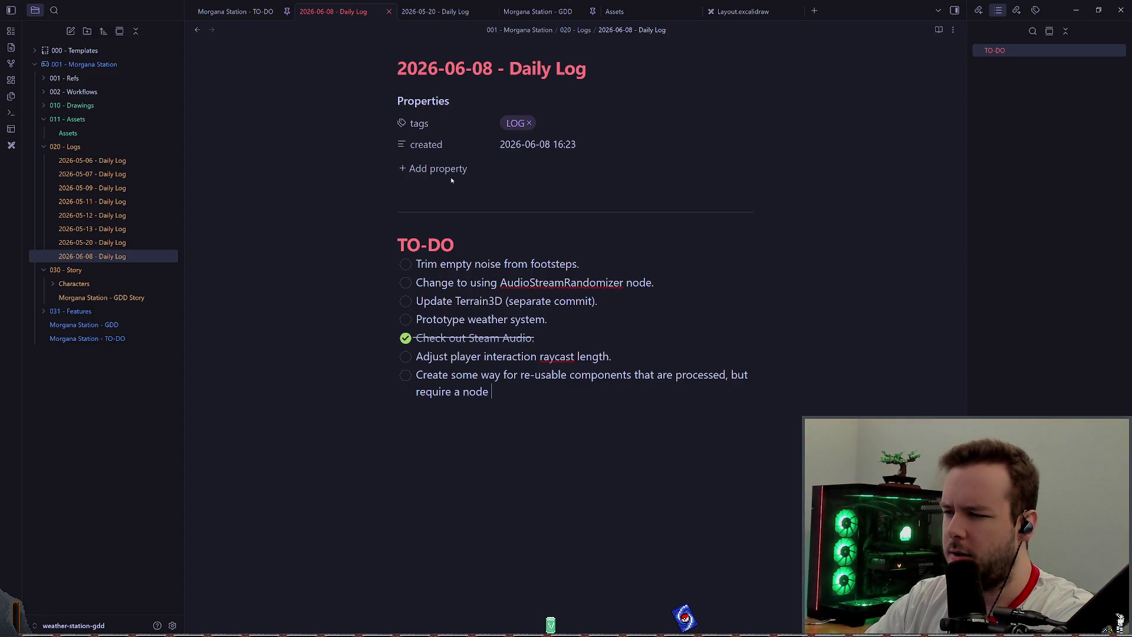
{"action": "key", "text": "BackSpace"}
{"action": "key", "text": "BackSpace"}
{"action": "key", "text": "BackSpace"}
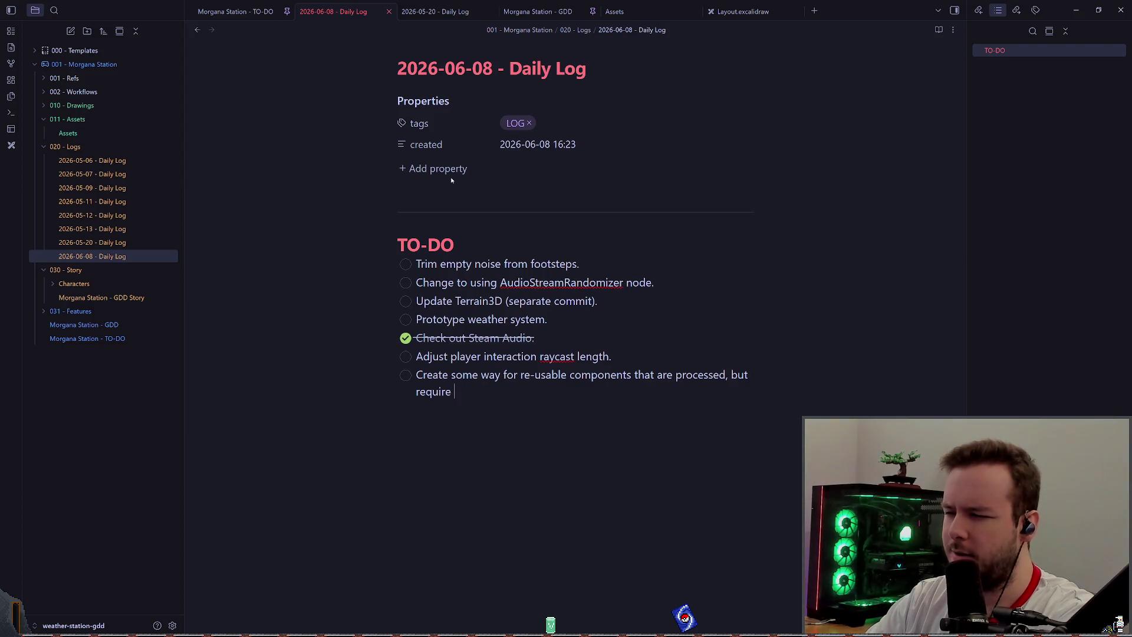
{"action": "type", "text": "o use"}
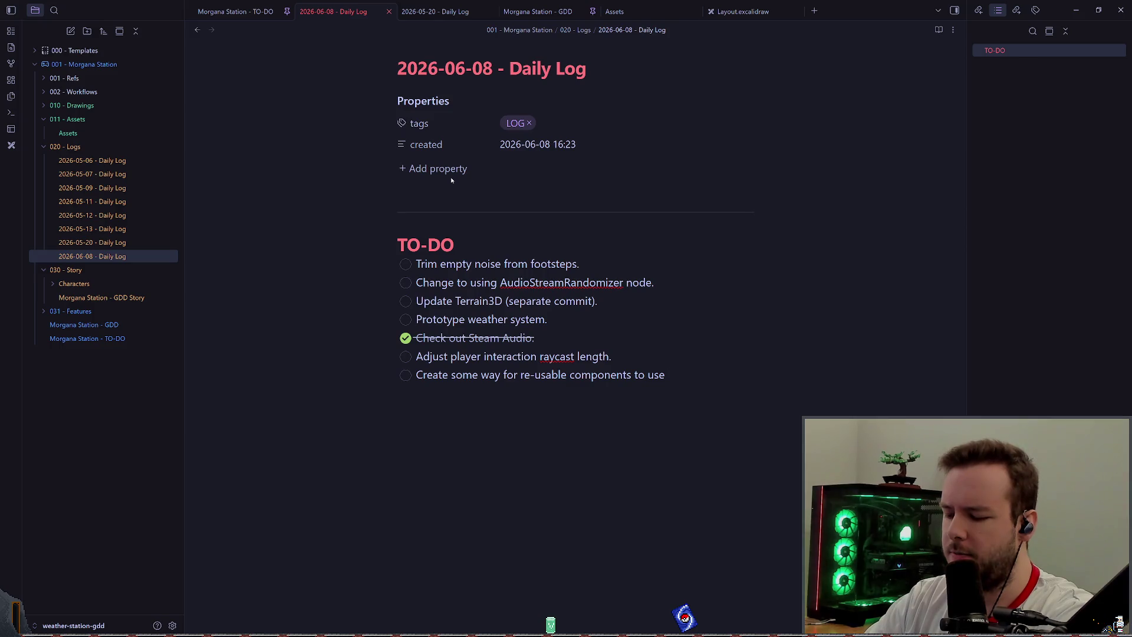
Step: Complete the task: use the target node's process, maybe via .process(delta) inside its _process function
{"action": "key", "text": "BackSpace"}
{"action": "key", "text": "BackSpace"}
{"action": "key", "text": "BackSpace"}
{"action": "type", "text": "targ"}
{"action": "key", "text": "BackSpace"}
{"action": "key", "text": "BackSpace"}
{"action": "key", "text": "BackSpace"}
{"action": "type", "text": "arget node's process. (maybe just"}
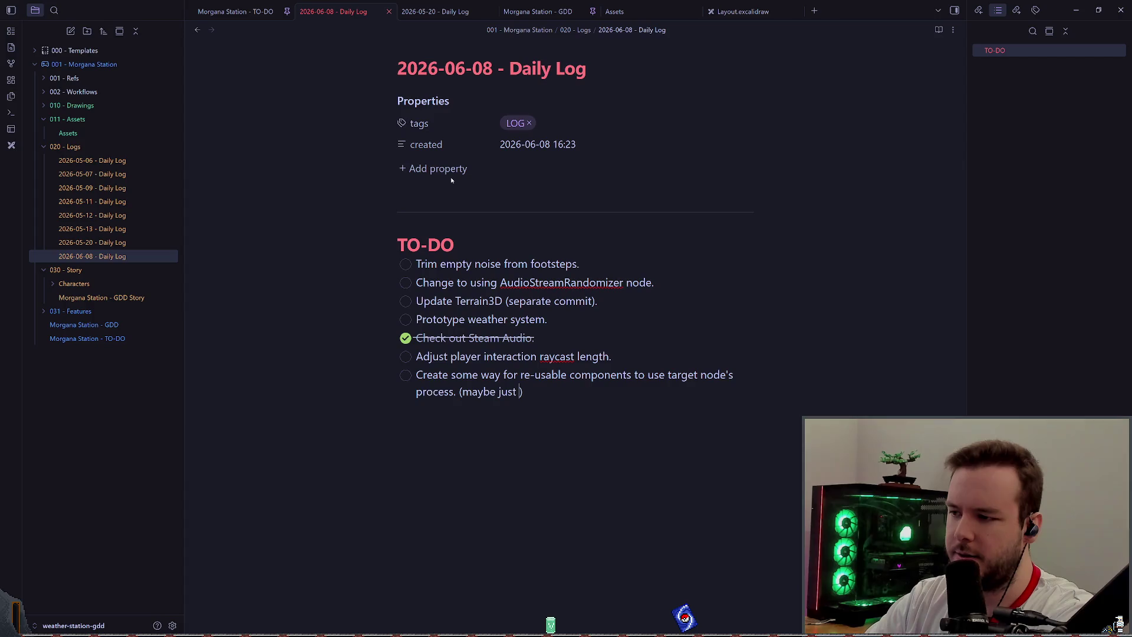
{"action": "key", "text": "BackSpace"}
{"action": "key", "text": "BackSpace"}
{"action": "key", "text": "BackSpace"}
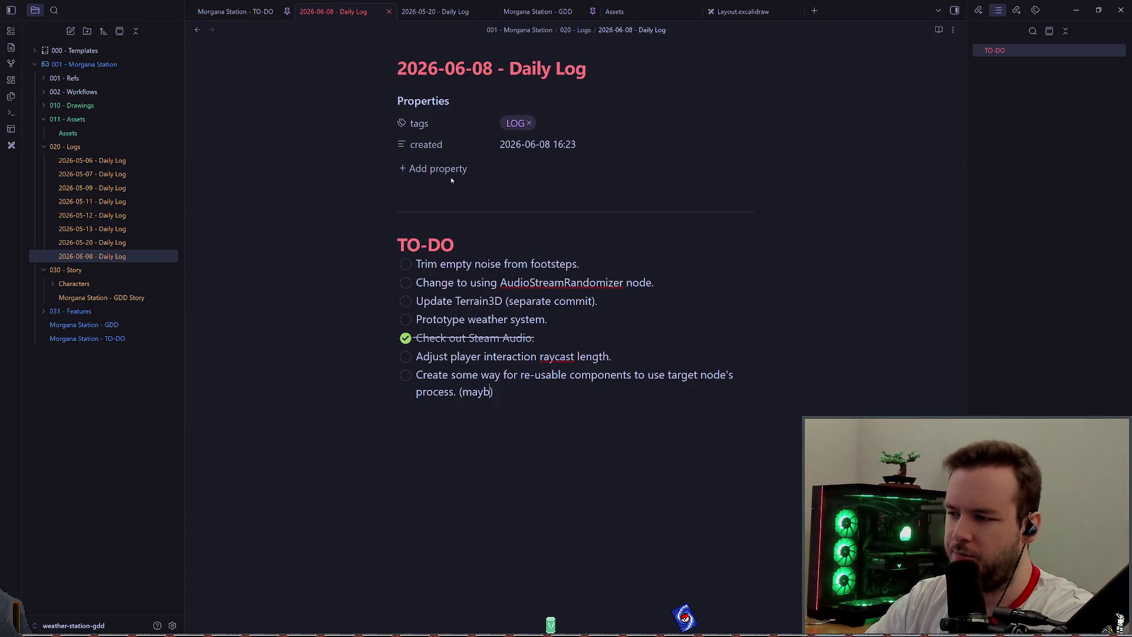
{"action": "type", "text": "ybe just "}
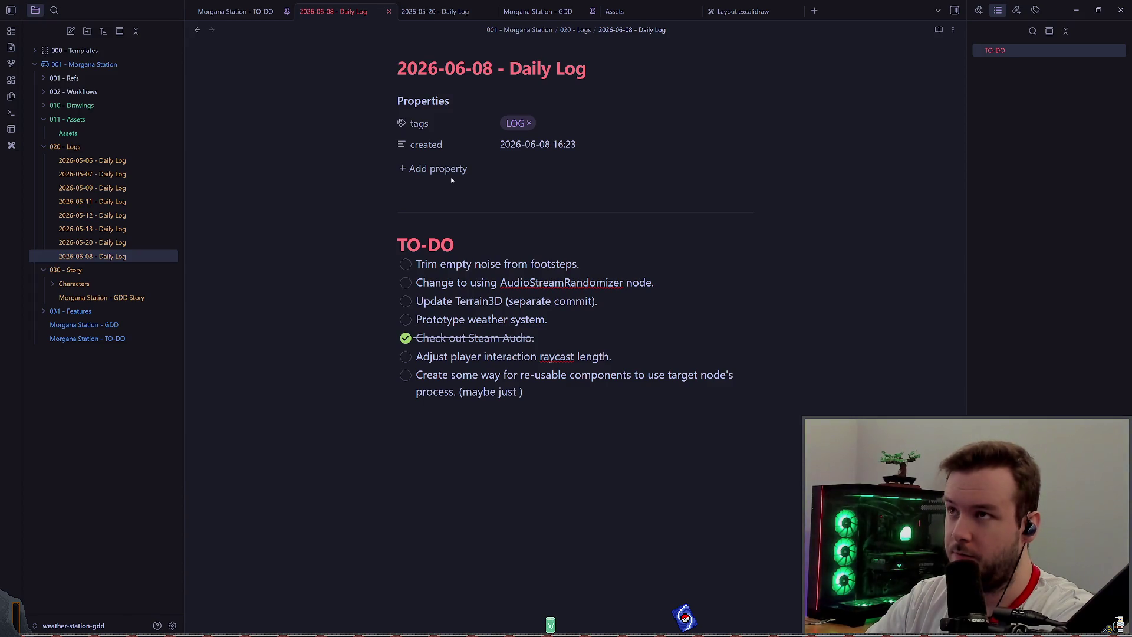
{"action": "type", "text": ".process(delta"}
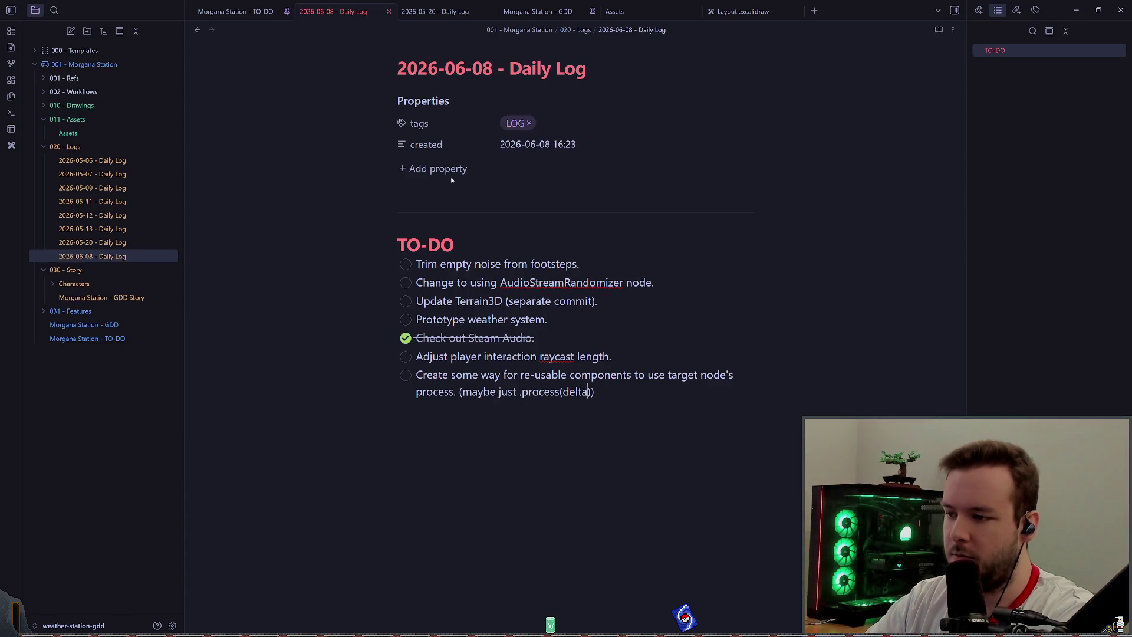
{"action": "type", "text": ") inside the "}
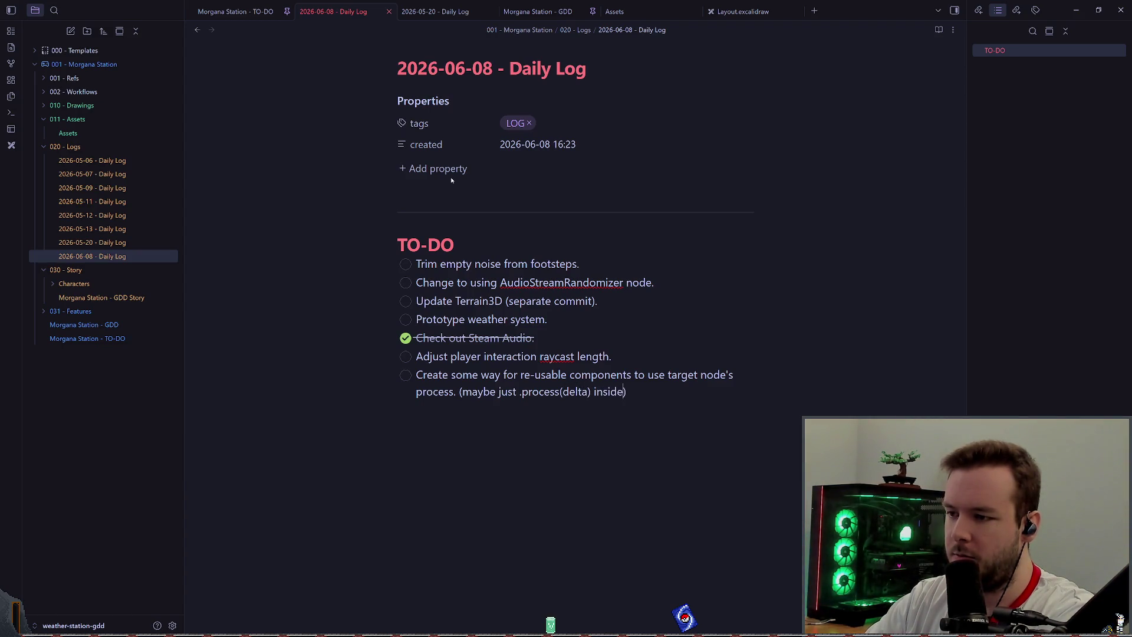
{"action": "type", "text": "target node's proc"}
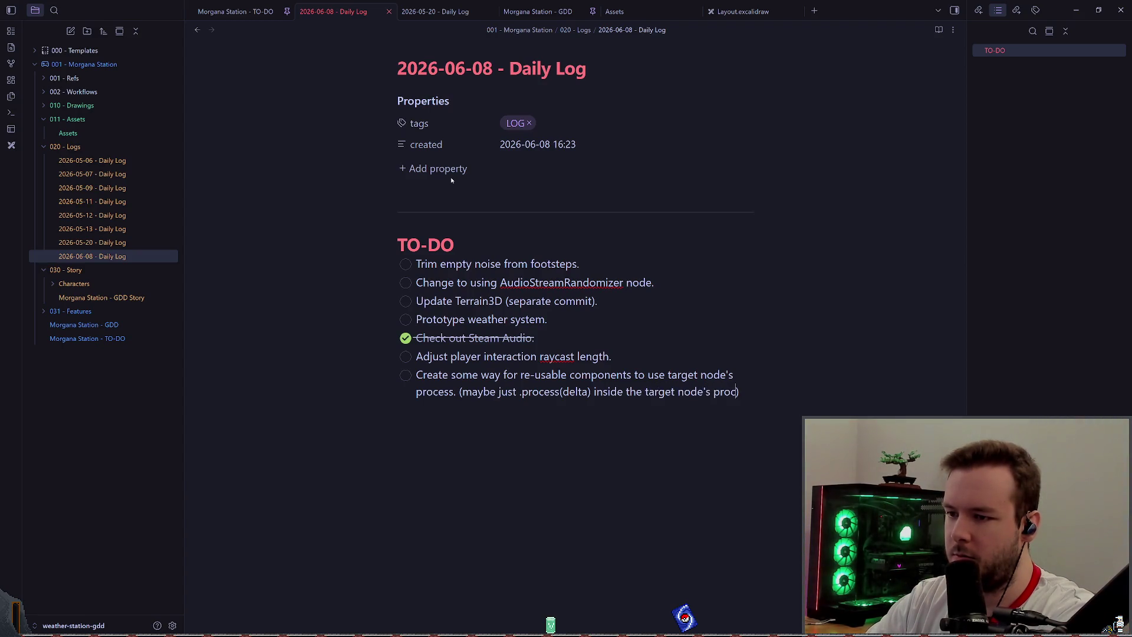
{"action": "key", "text": "BackSpace"}
{"action": "type", "text": "_process function"}
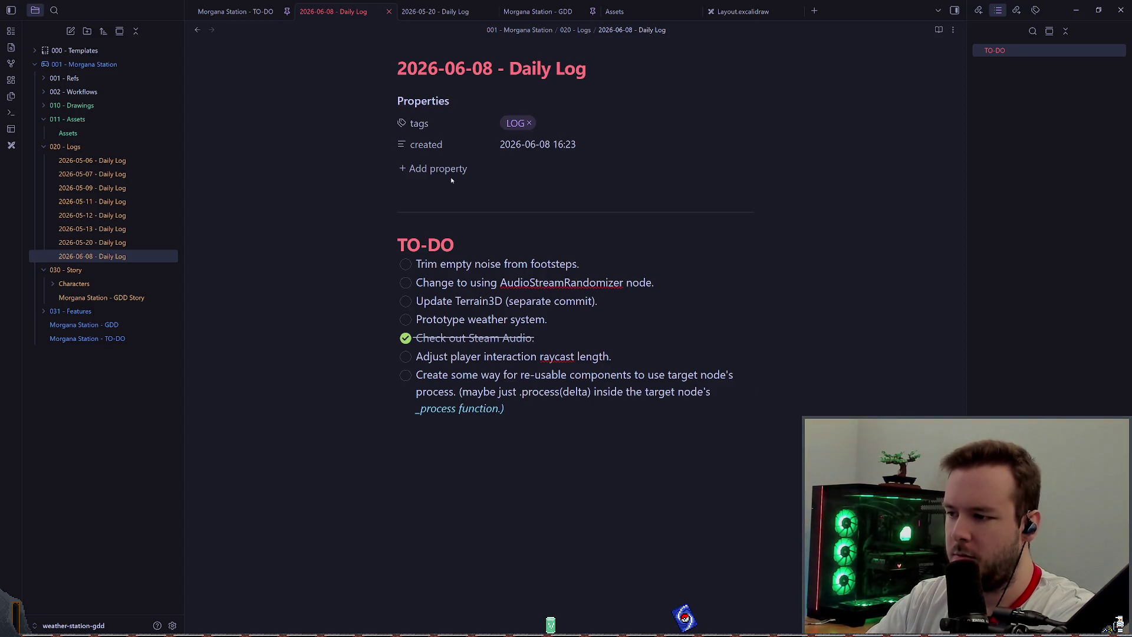
{"action": "type", "text": "."}
Step: Leave the finished task and return to component_footsteps.gd in Neovim
{"action": "key", "text": "Home"}
{"action": "key", "text": "Up"}
{"action": "key", "text": "Up"}
{"action": "key", "text": "Up"}
{"action": "key", "text": "End"}
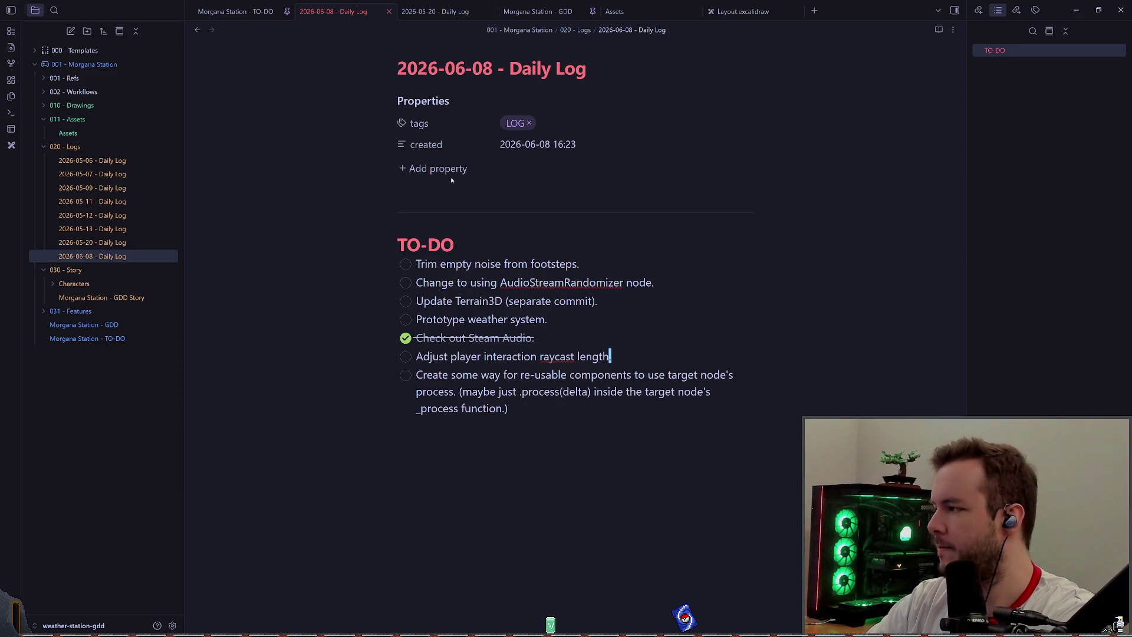
{"action": "key", "text": "alt+Tab"}
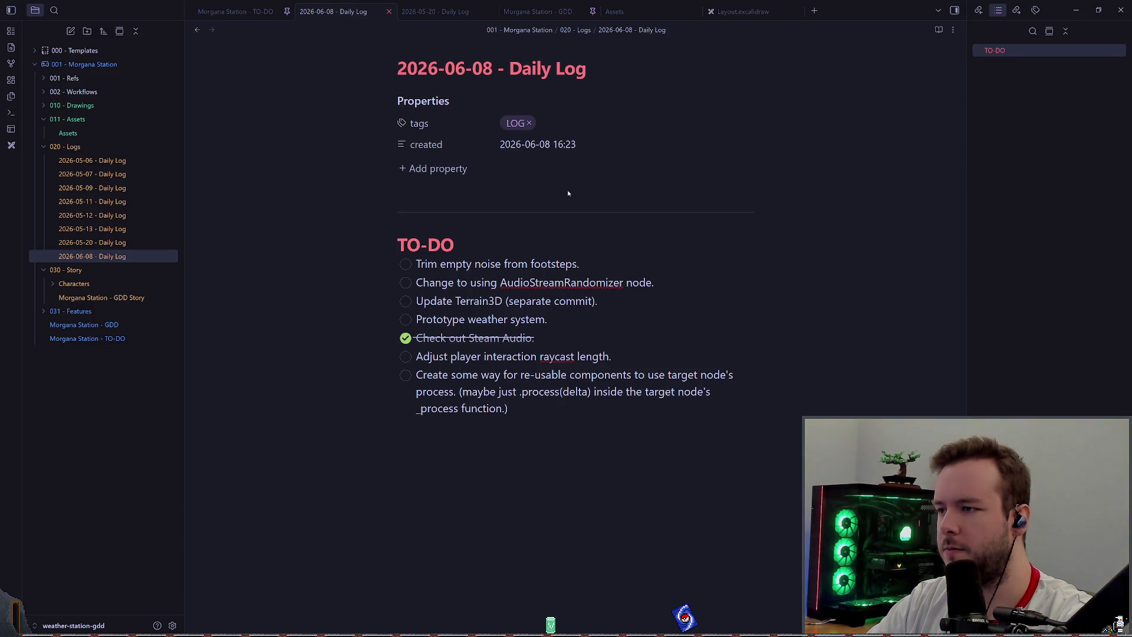
{"action": "key", "text": "alt+Tab"}
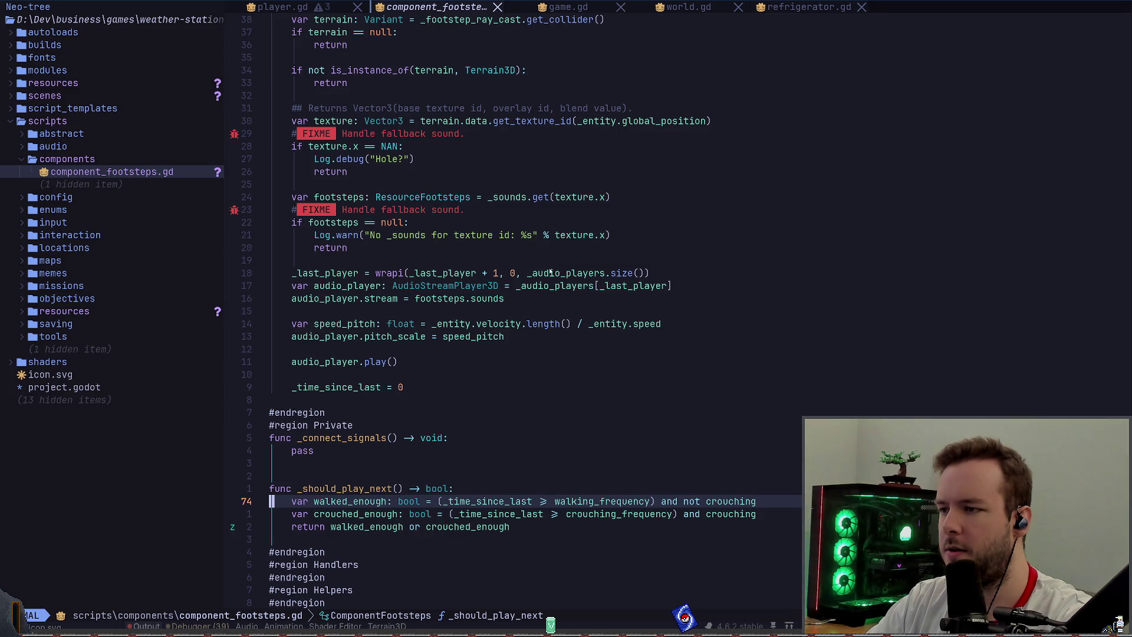
Step: Place the cursor on the 'if footsteps == null:' line in component_footsteps.gd
{"action": "left_click", "coordinate": [428, 223]}
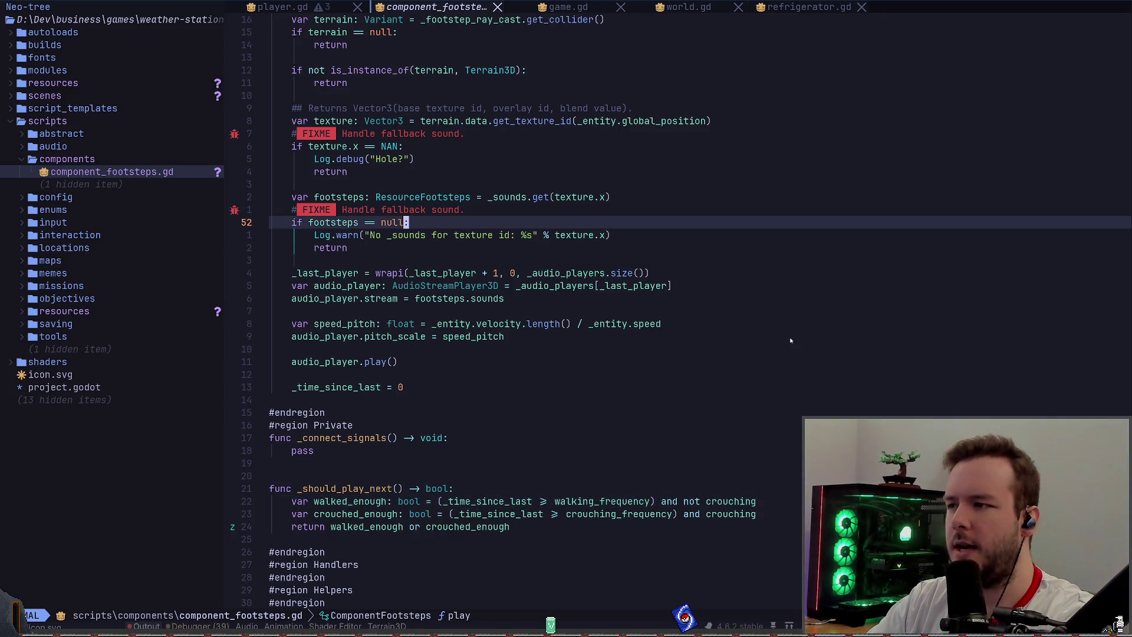
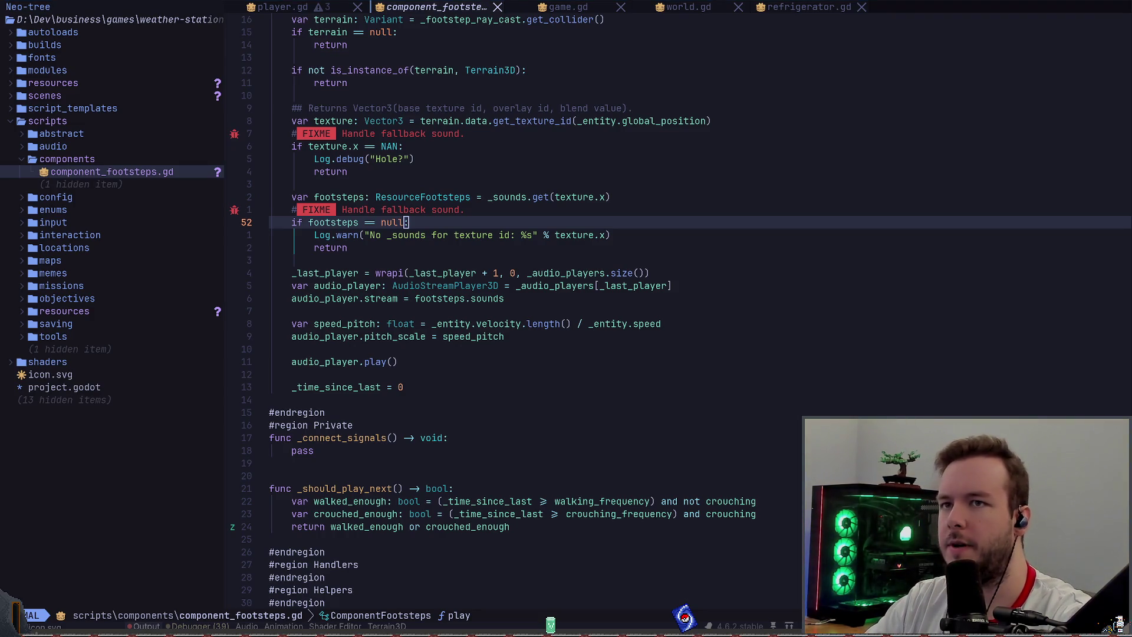
Step: Switch from Neovim's component_footsteps.gd to the Godot editor with Alt+Tab
{"action": "key", "text": "alt+Tab"}
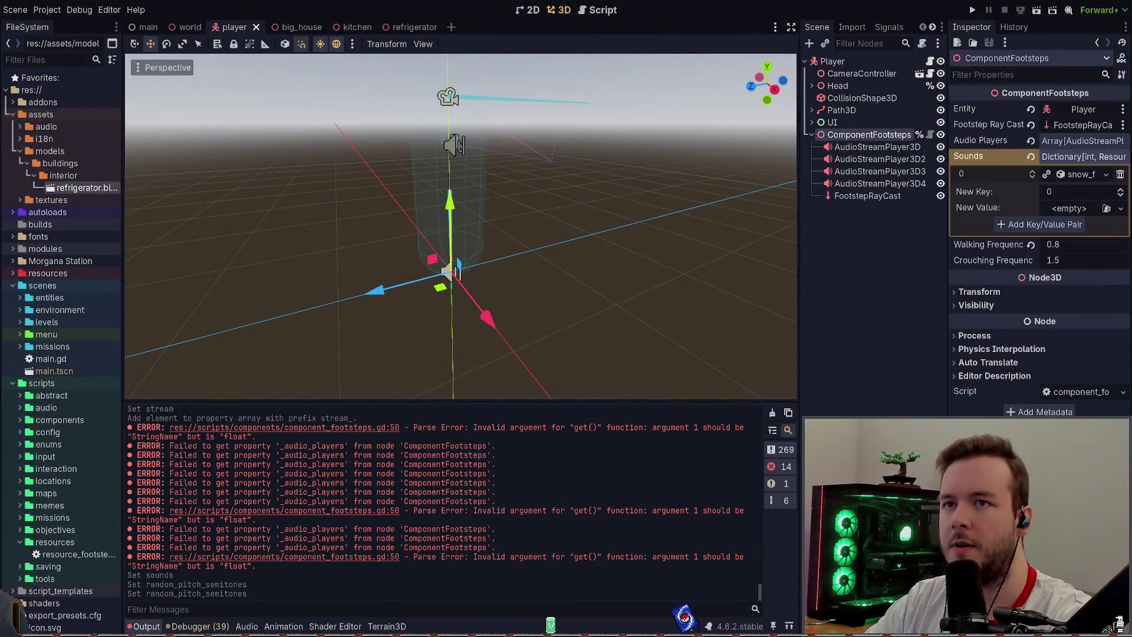
Step: Run the game and add a first stream slot to Sounds entry 0's Streams list
{"action": "key", "text": "F5"}
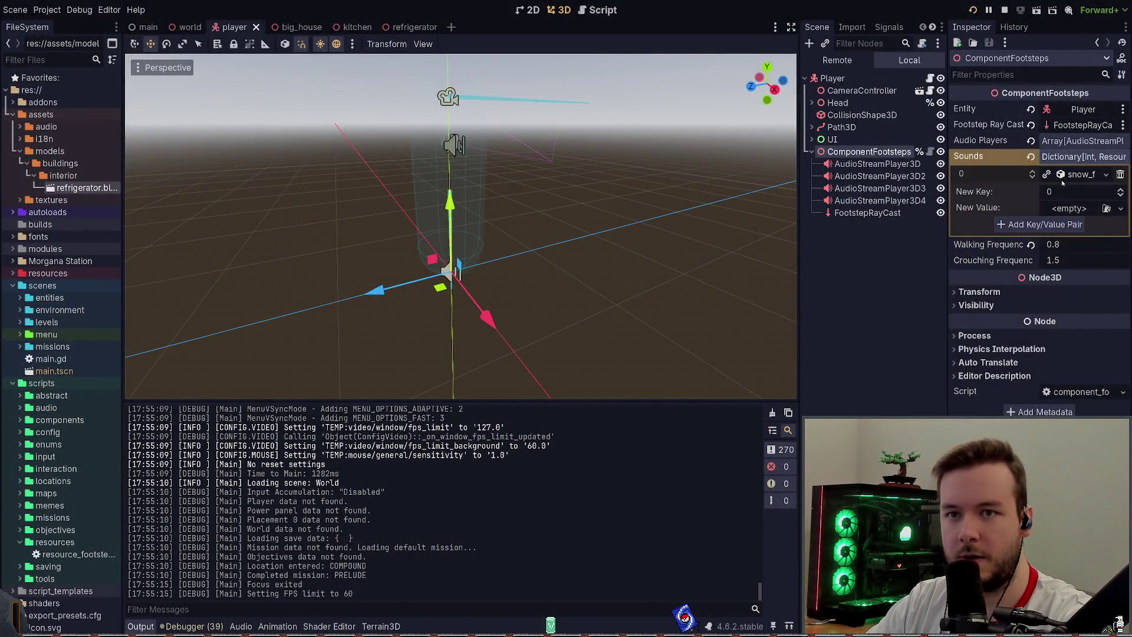
{"action": "left_click", "coordinate": [1068, 175]}
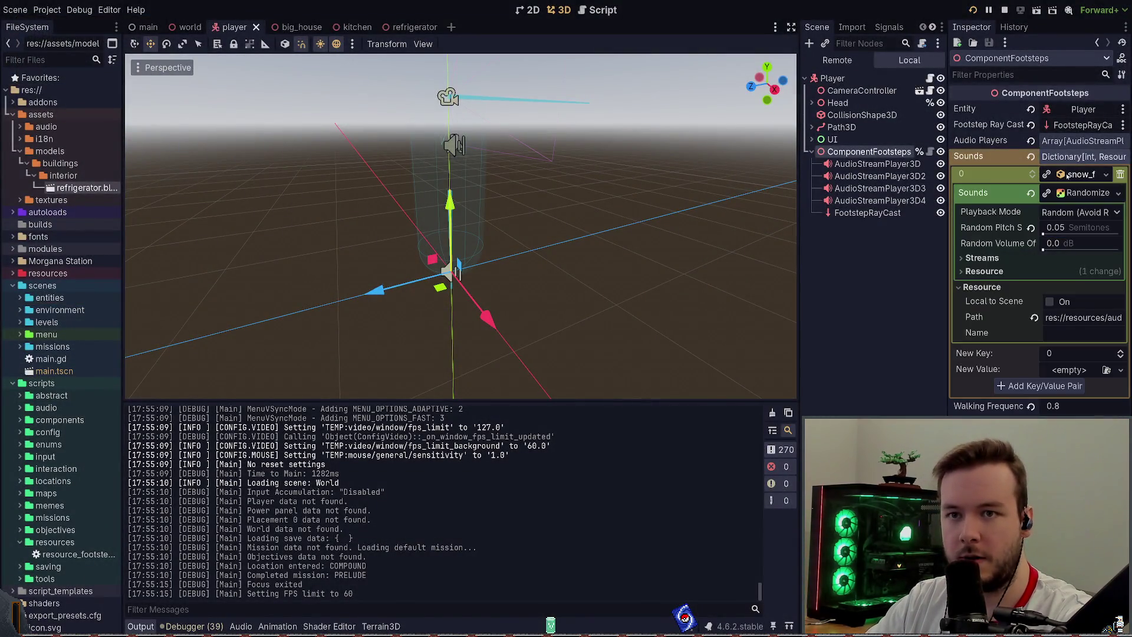
{"action": "left_click", "coordinate": [984, 260]}
{"action": "left_click", "coordinate": [1040, 272]}
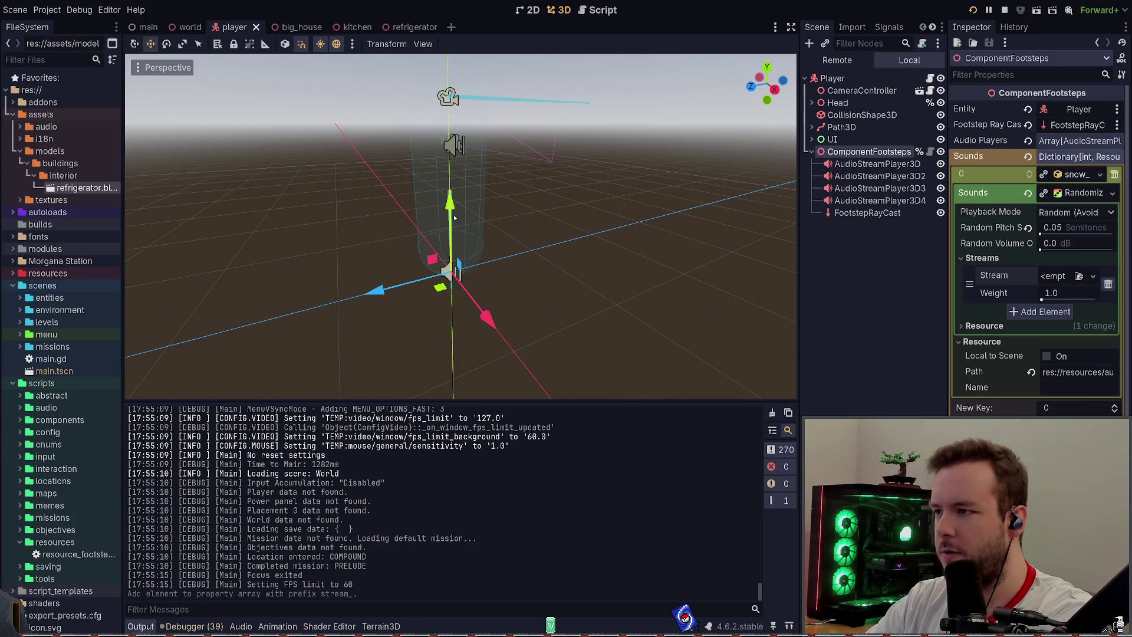
Step: Load footstep audio files into three stream slots of the sound randomizer
{"action": "left_click", "coordinate": [1056, 331]}
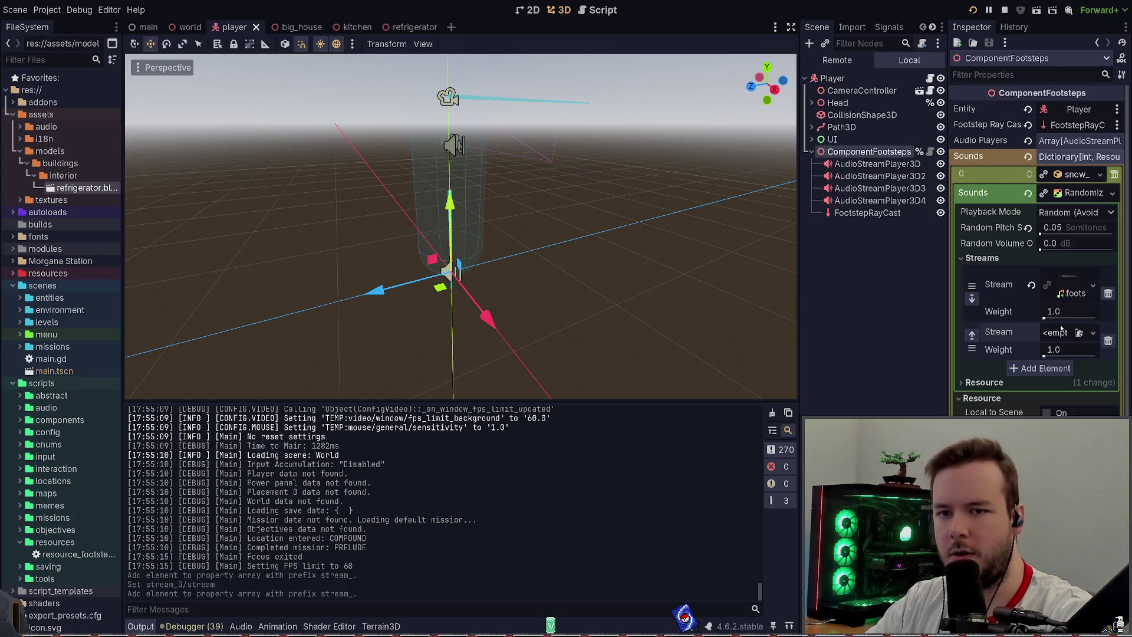
{"action": "left_click", "coordinate": [1079, 332]}
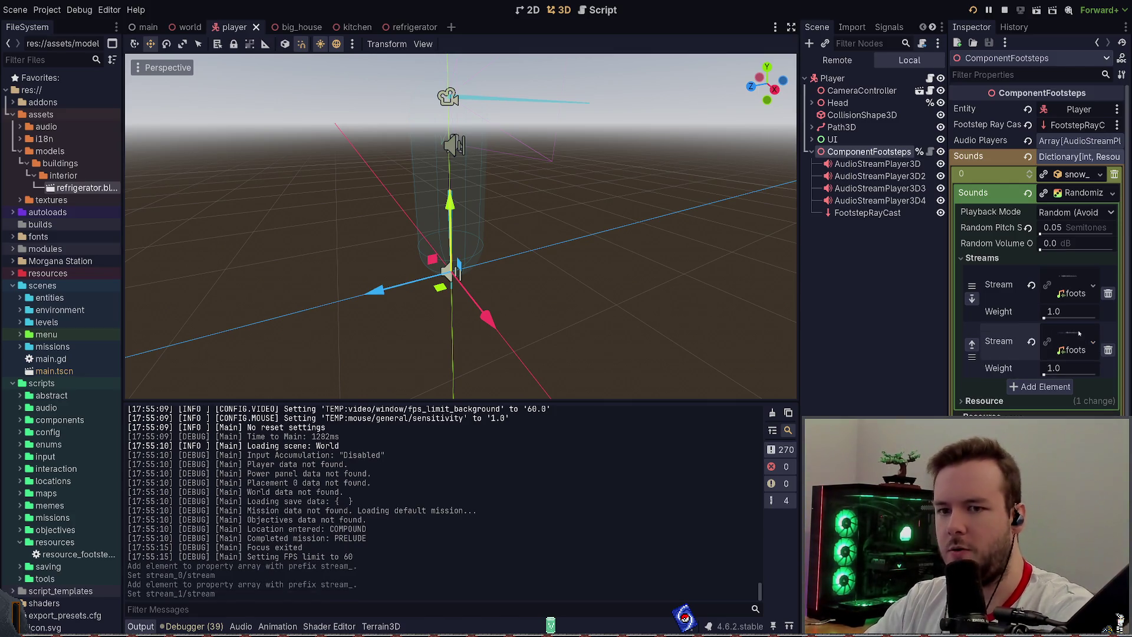
{"action": "left_click", "coordinate": [1067, 387]}
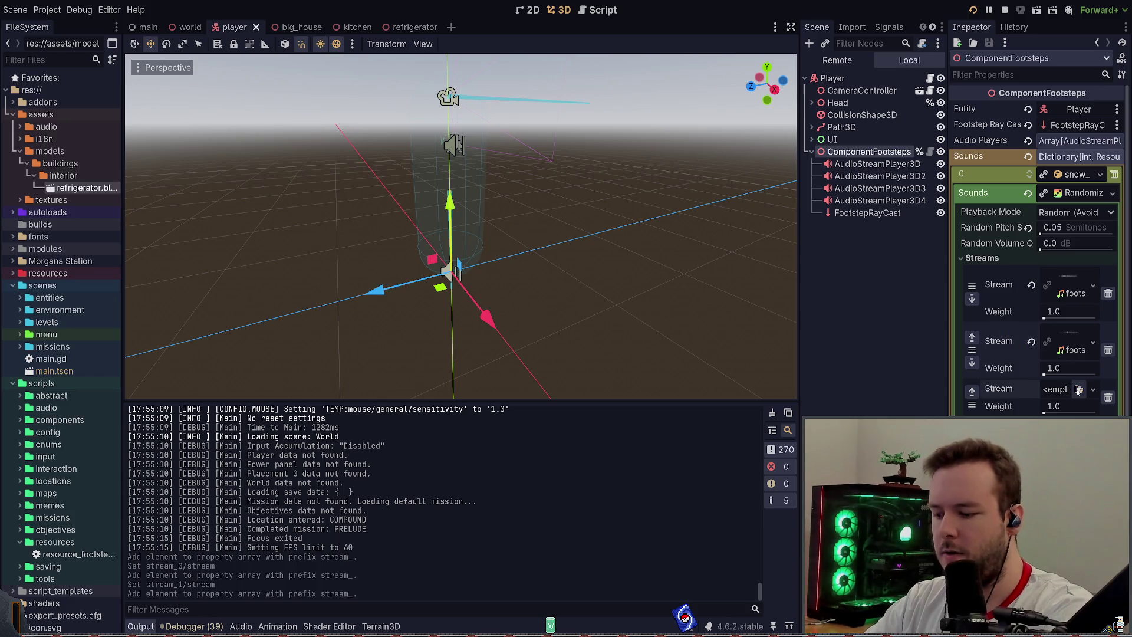
{"action": "left_click", "coordinate": [1079, 390]}
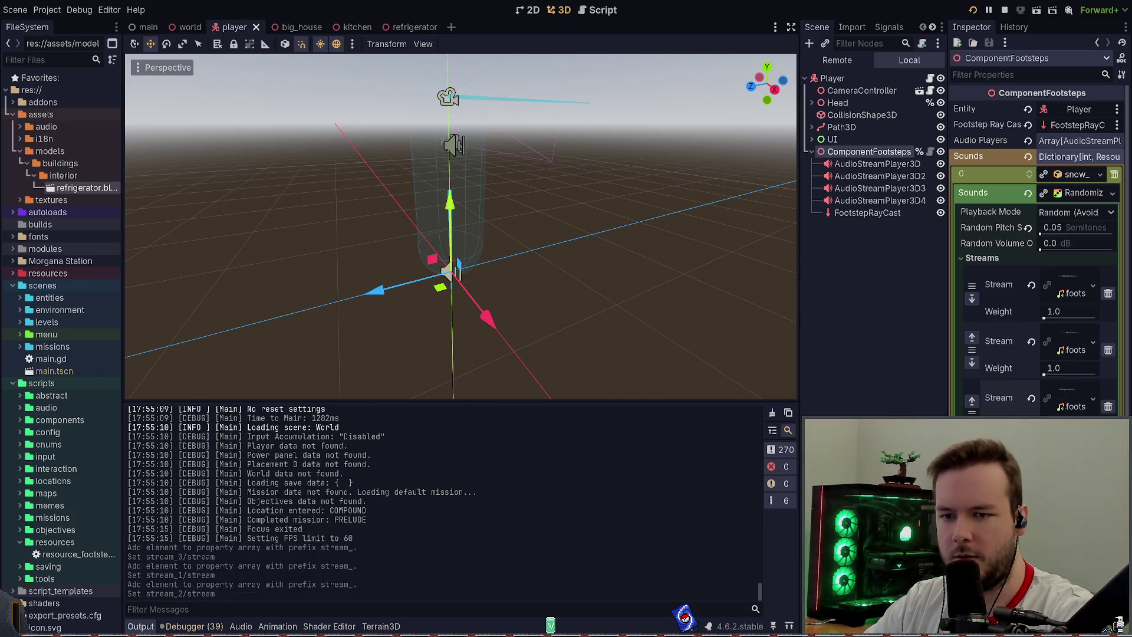
{"action": "left_click", "coordinate": [1068, 444]}
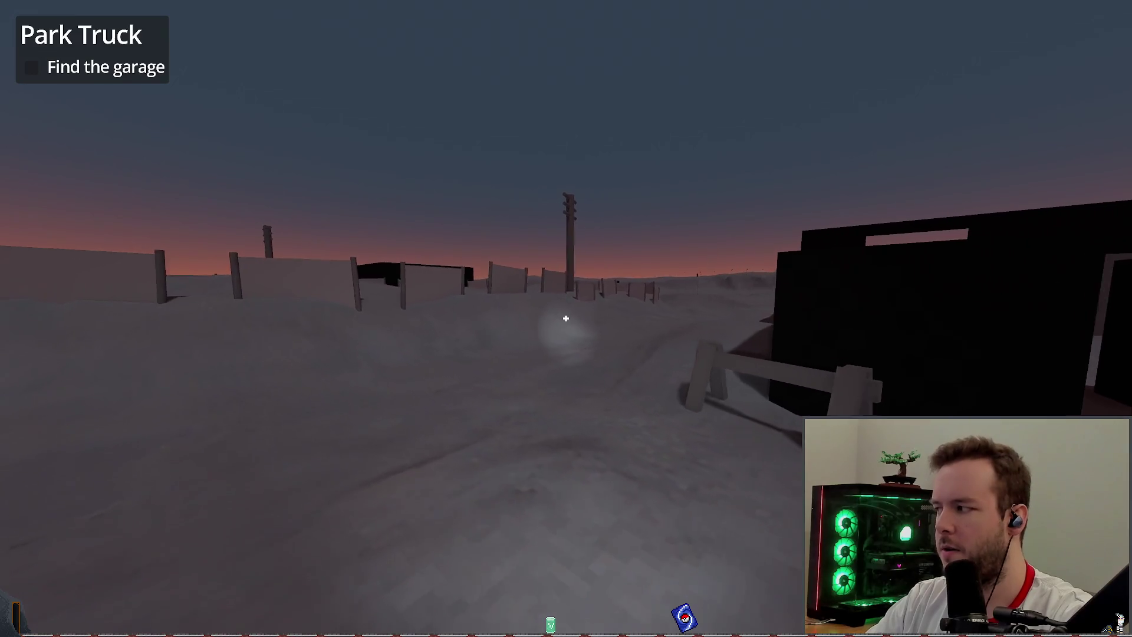
Step: Walk the player across the snow past the fences and lit garage to hear footsteps
{"action": "key", "text": "w"}
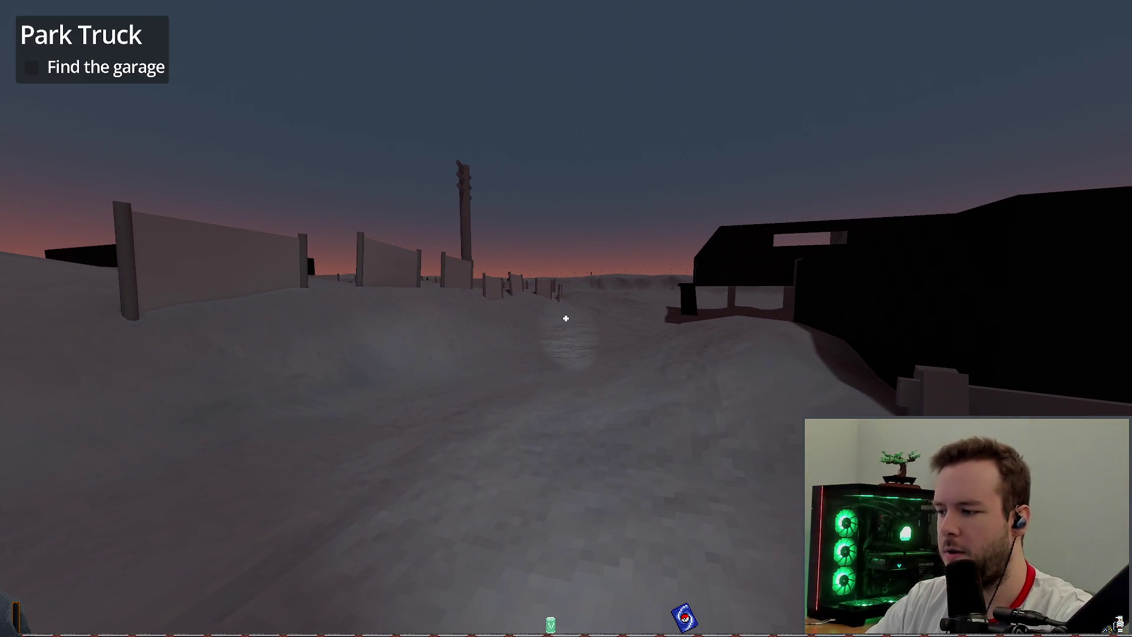
{"action": "key", "text": "F8"}
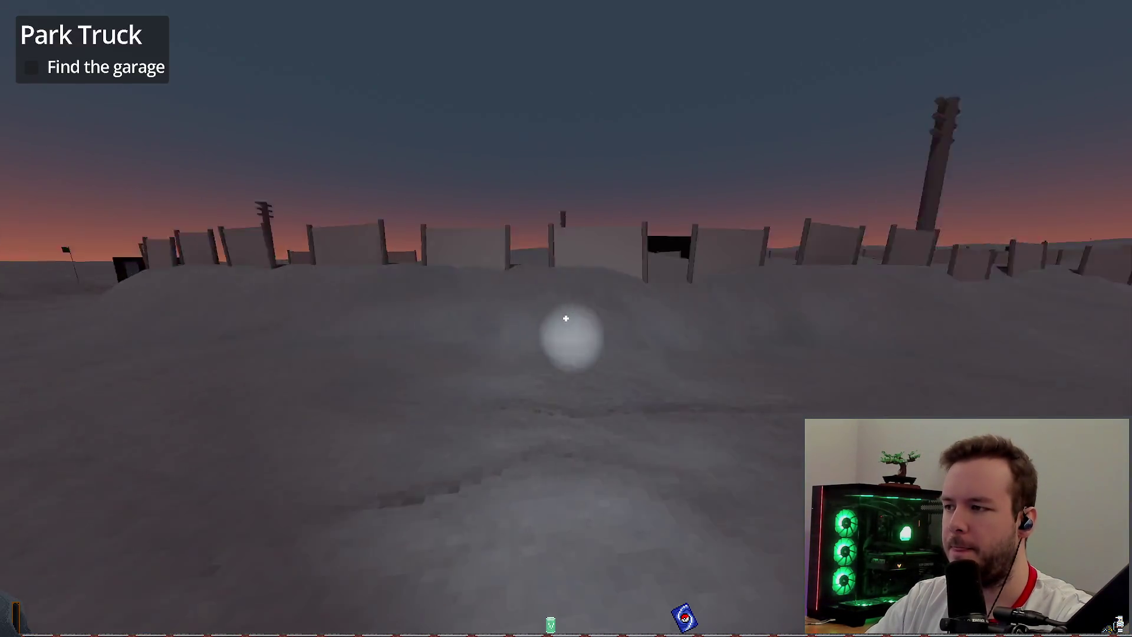
{"action": "key", "text": "s"}
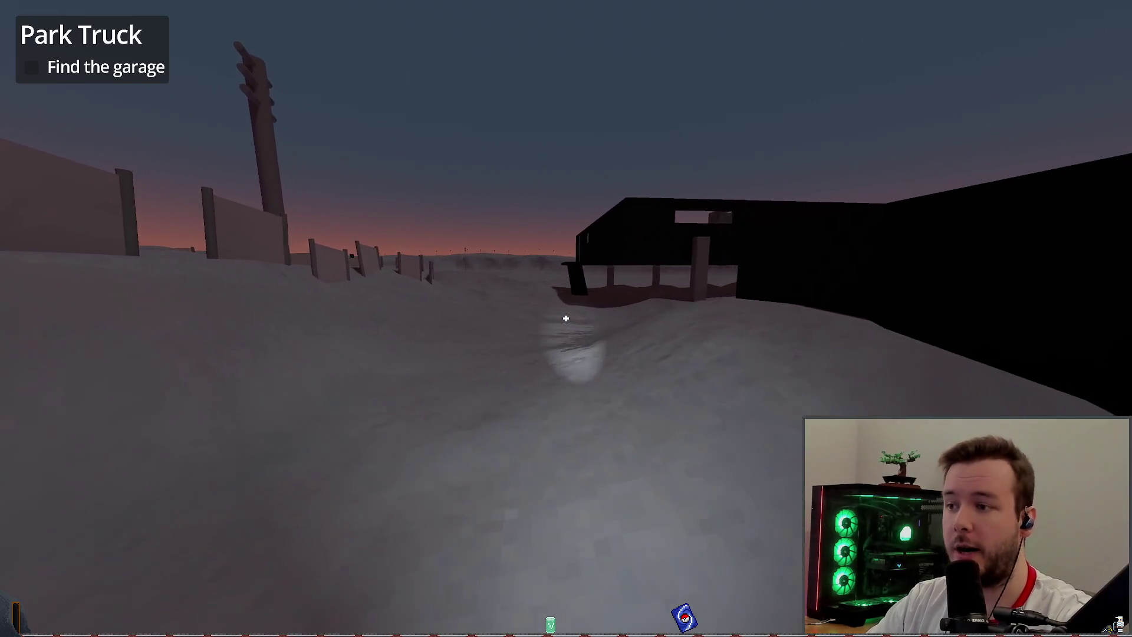
{"action": "key", "text": "w"}
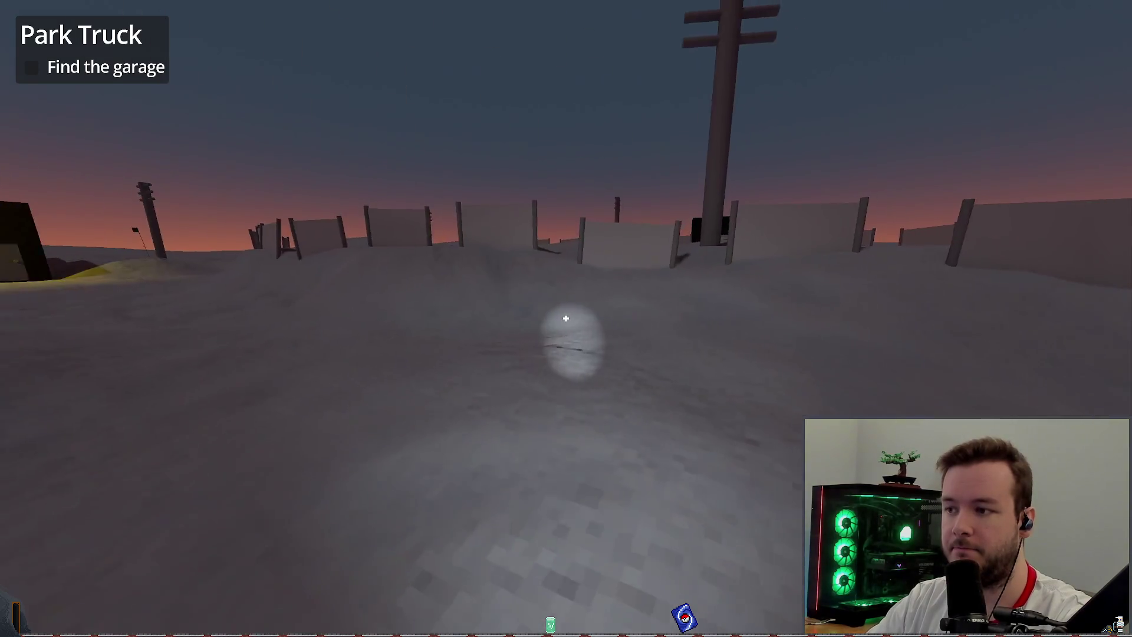
{"action": "key", "text": "w"}
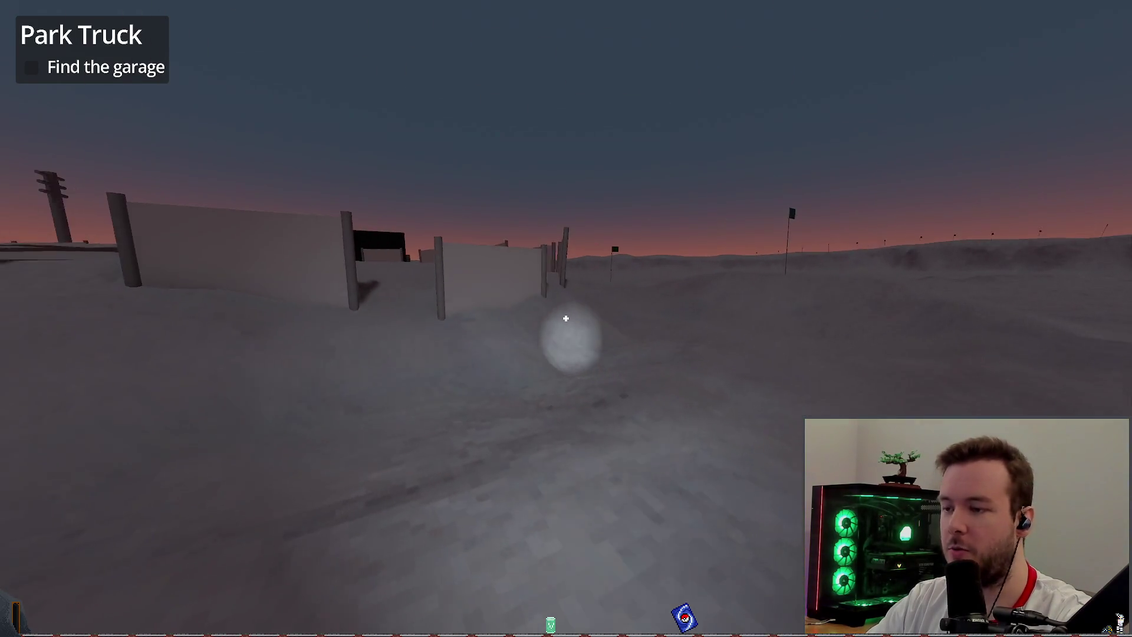
{"action": "key", "text": "w"}
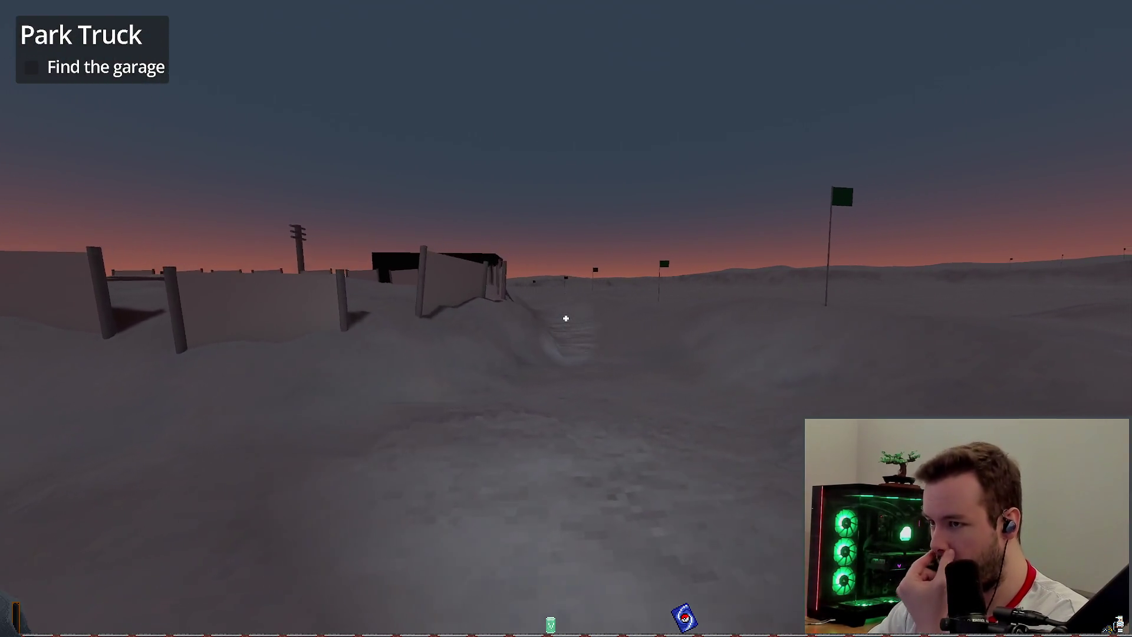
{"action": "key", "text": "w"}
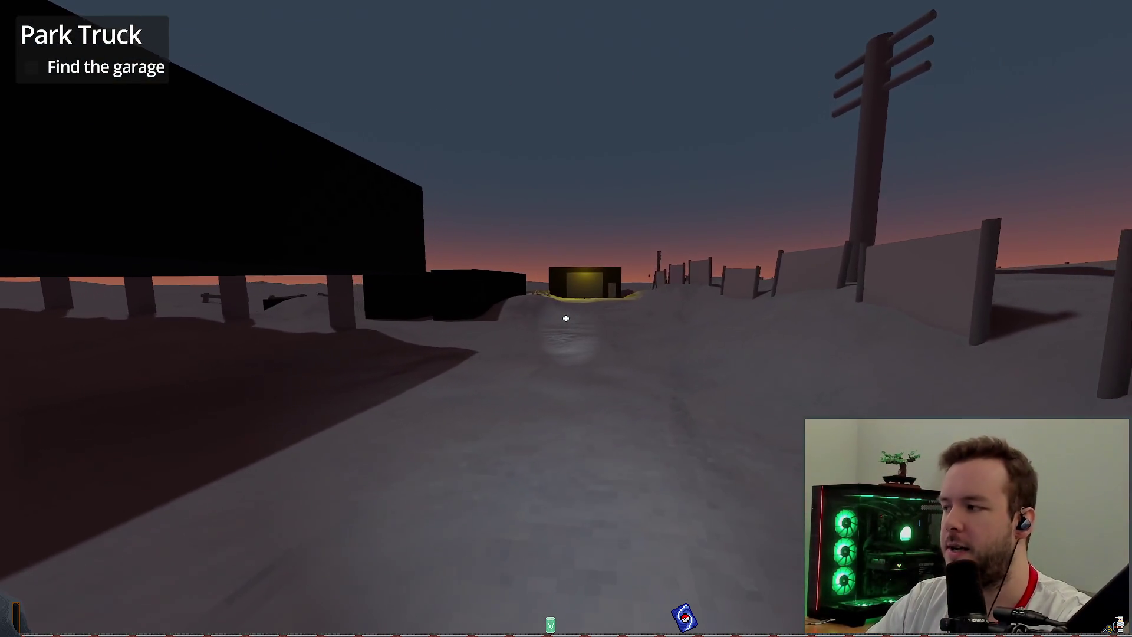
{"action": "key", "text": "s"}
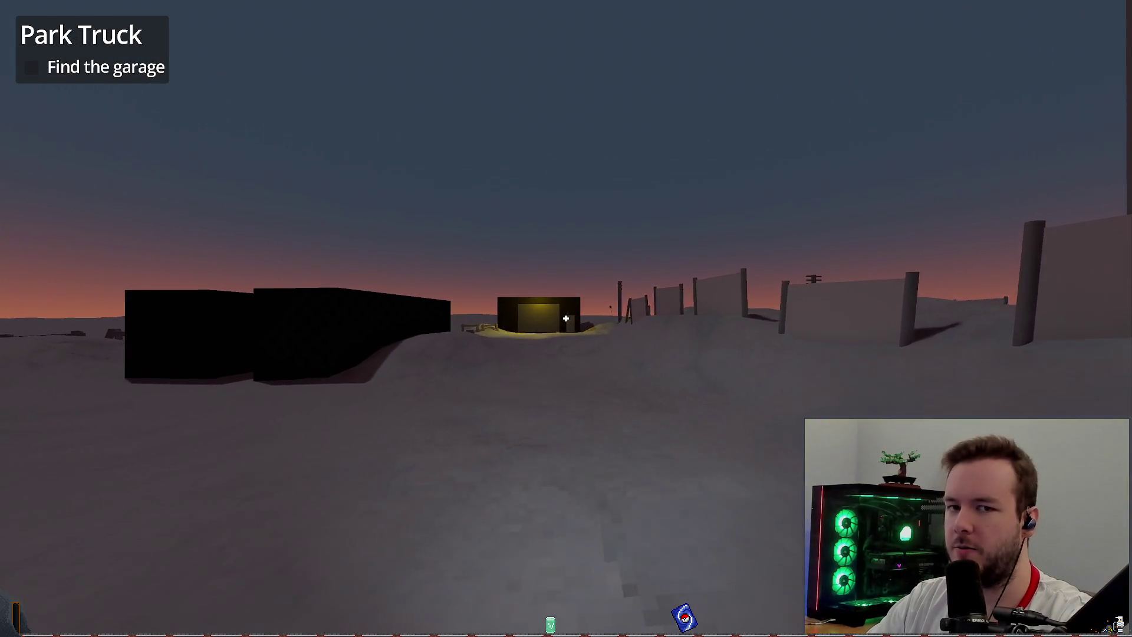
{"action": "key", "text": "w"}
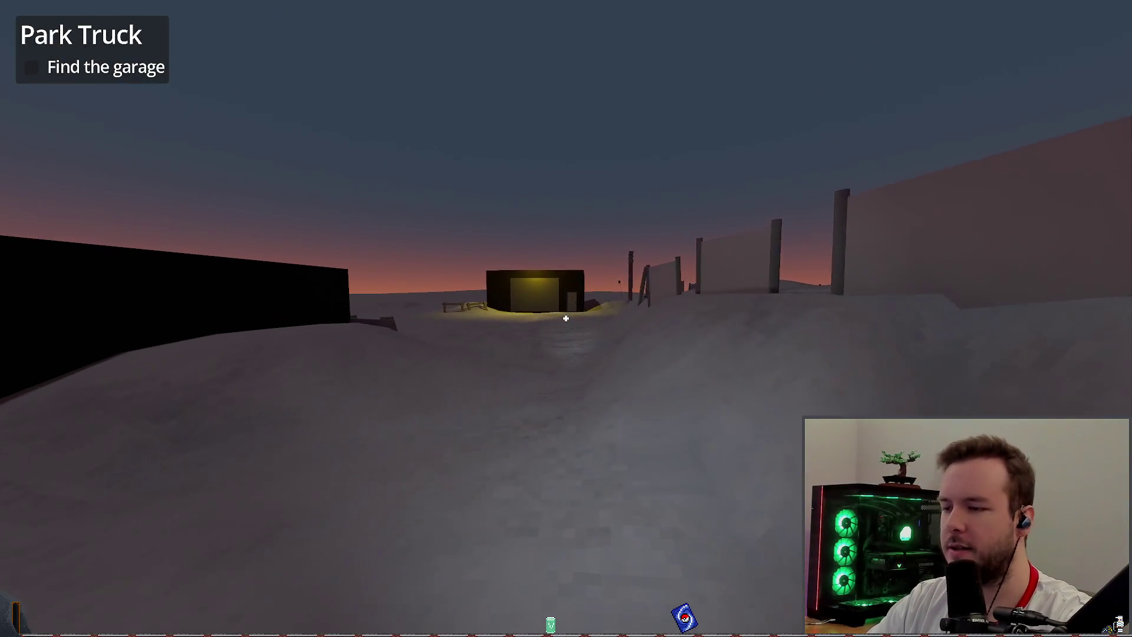
{"action": "key", "text": "w"}
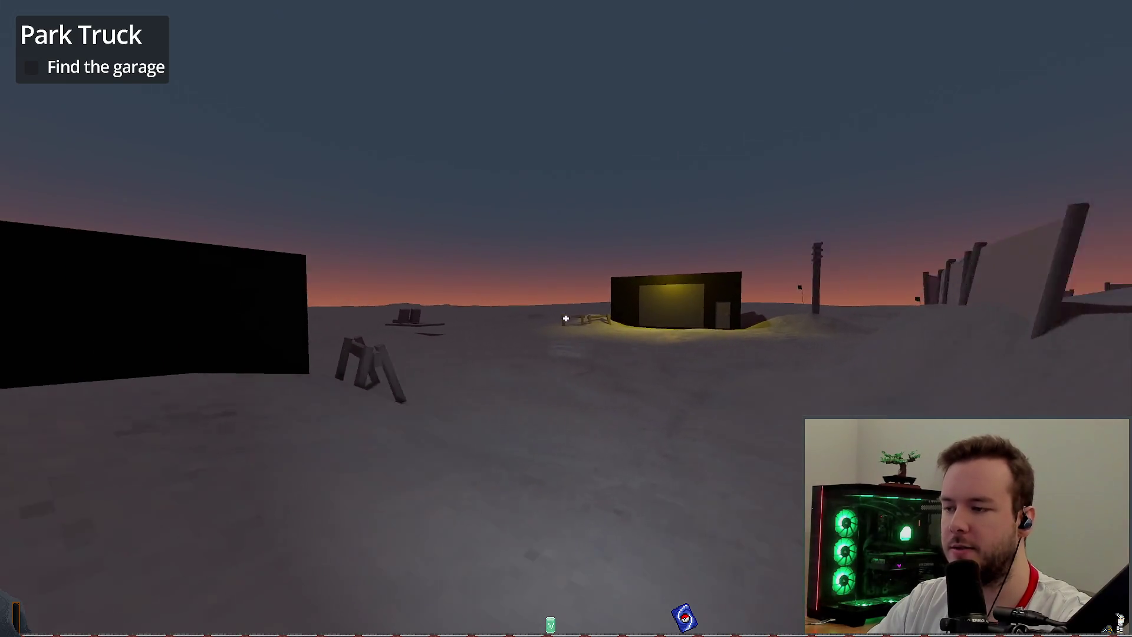
{"action": "key", "text": "w"}
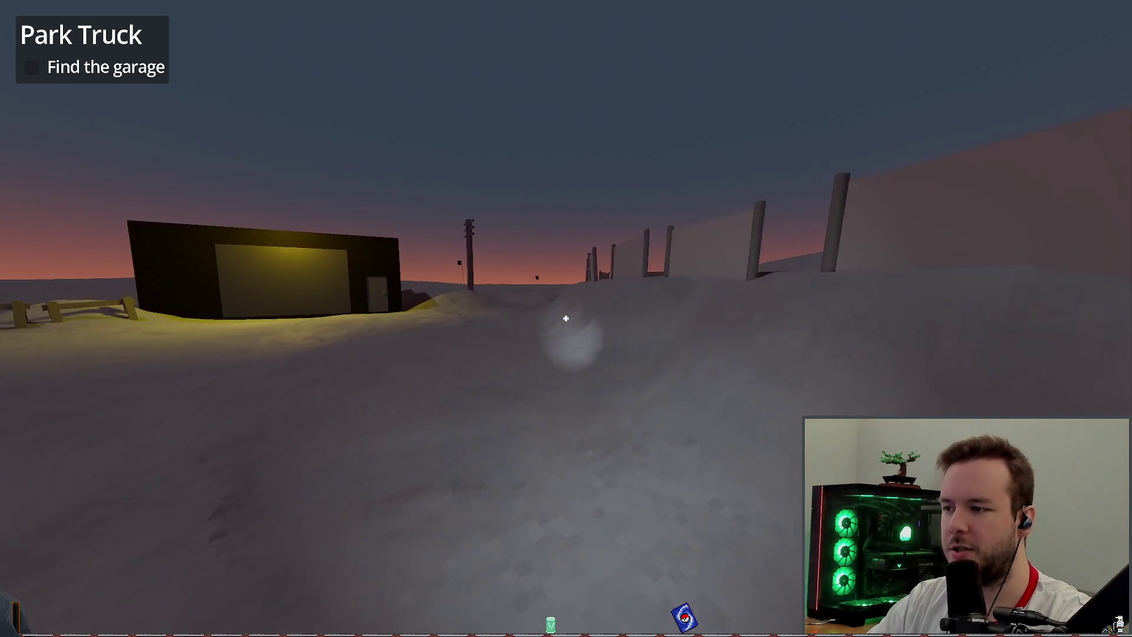
{"action": "key", "text": "w"}
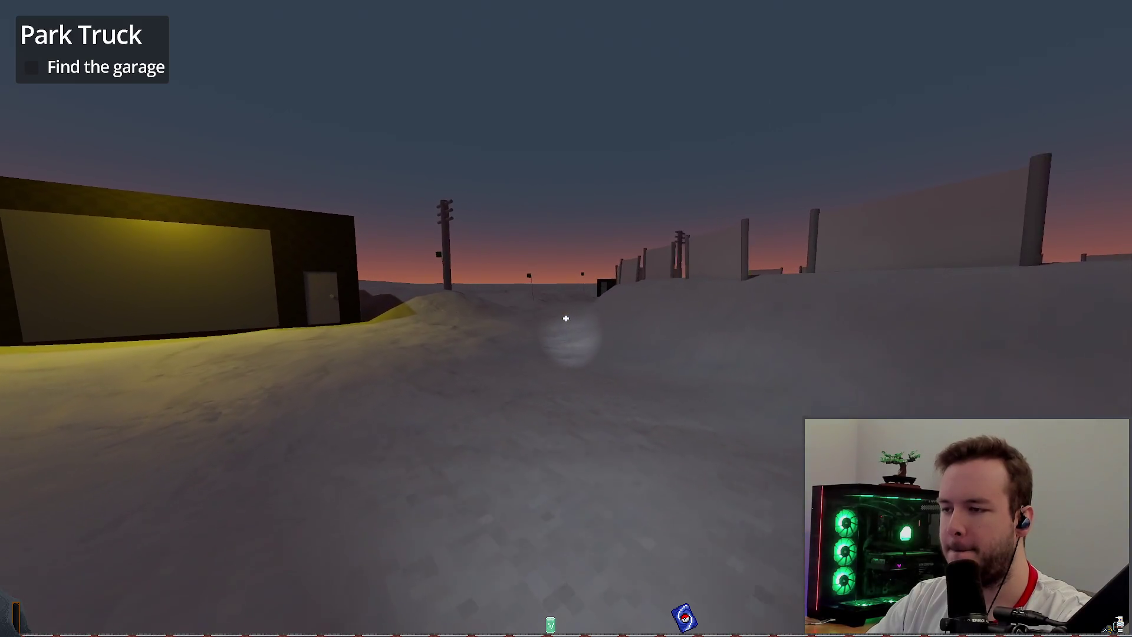
{"action": "key", "text": "w"}
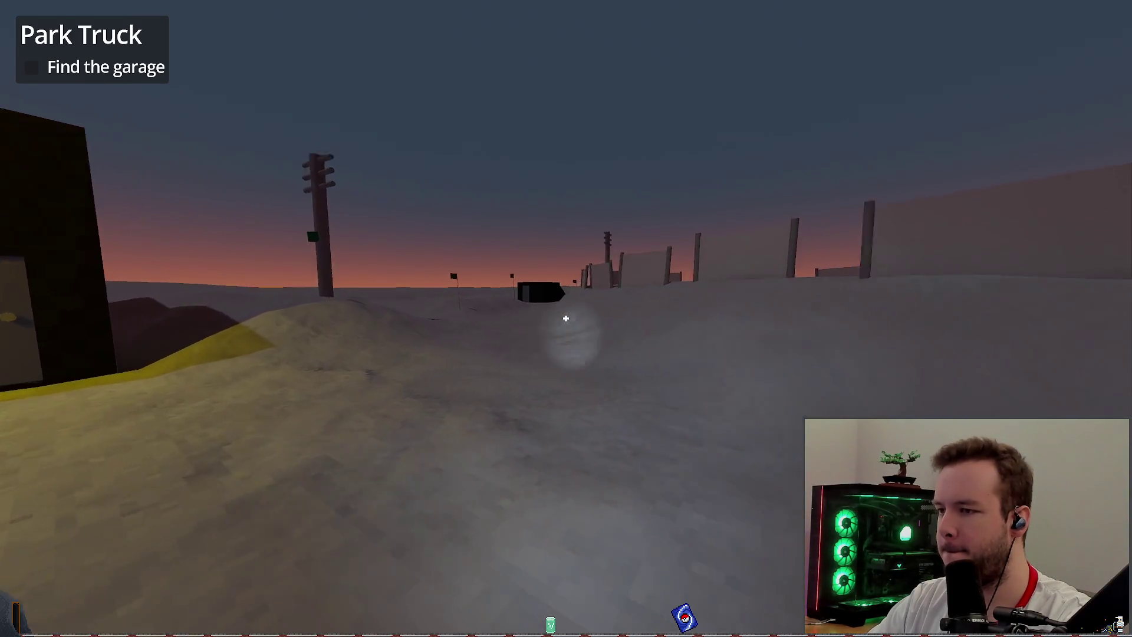
{"action": "key", "text": "w"}
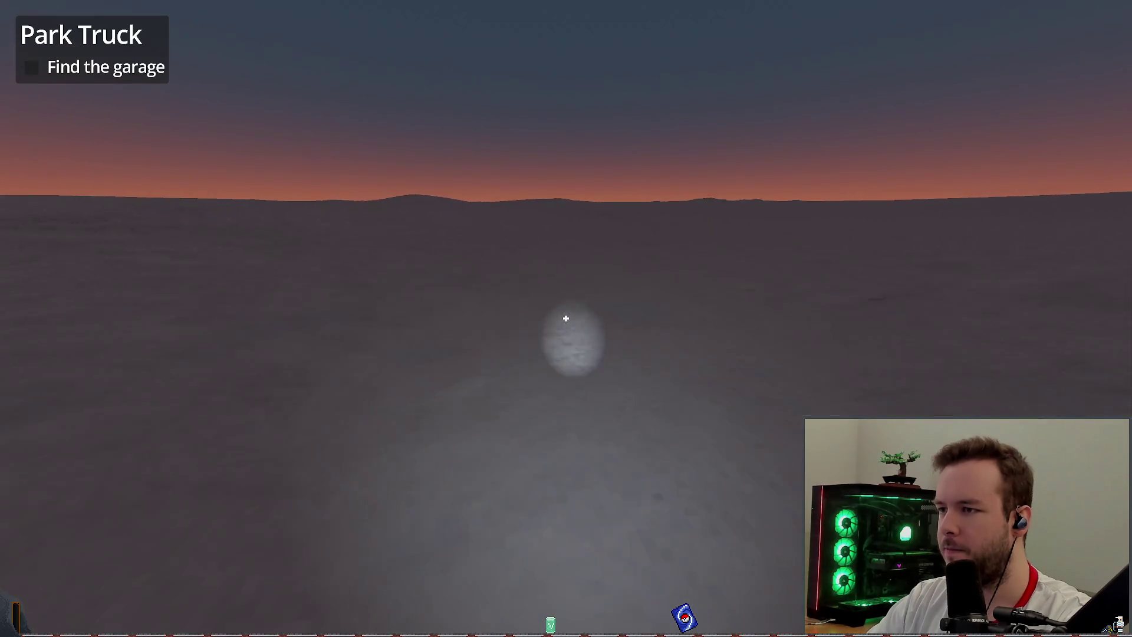
{"action": "key", "text": "w"}
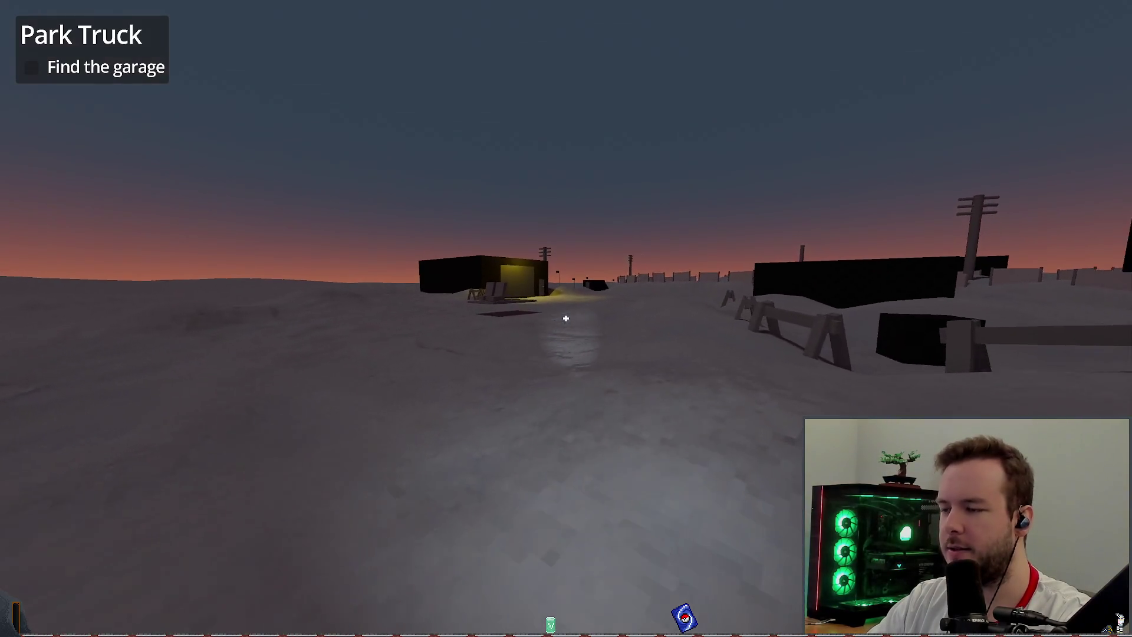
{"action": "key", "text": "w"}
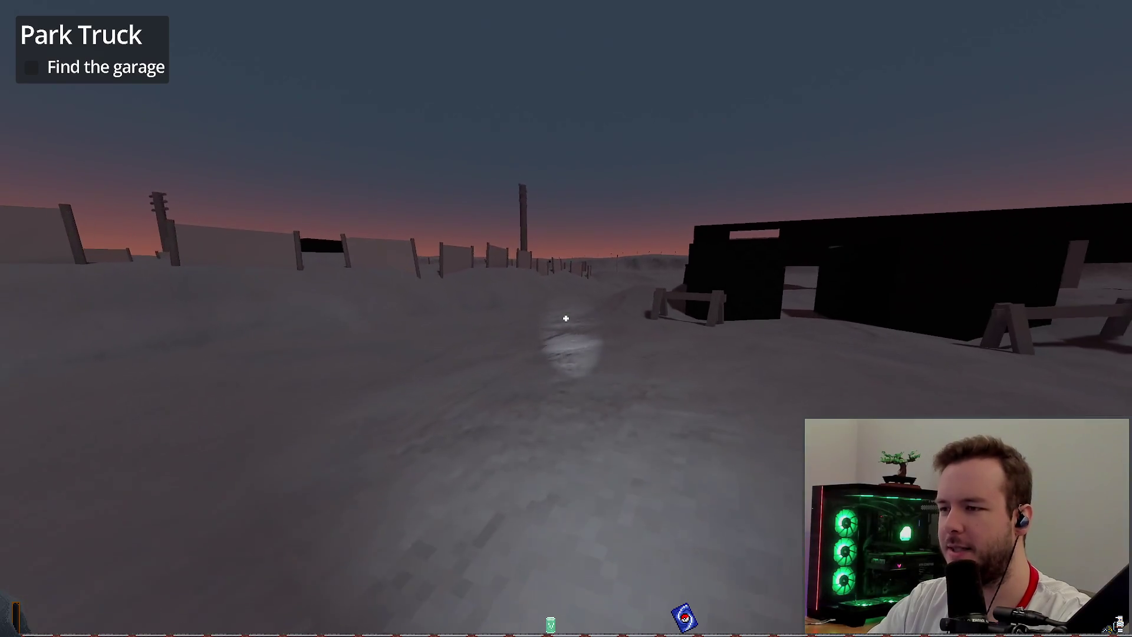
{"action": "key", "text": "w"}
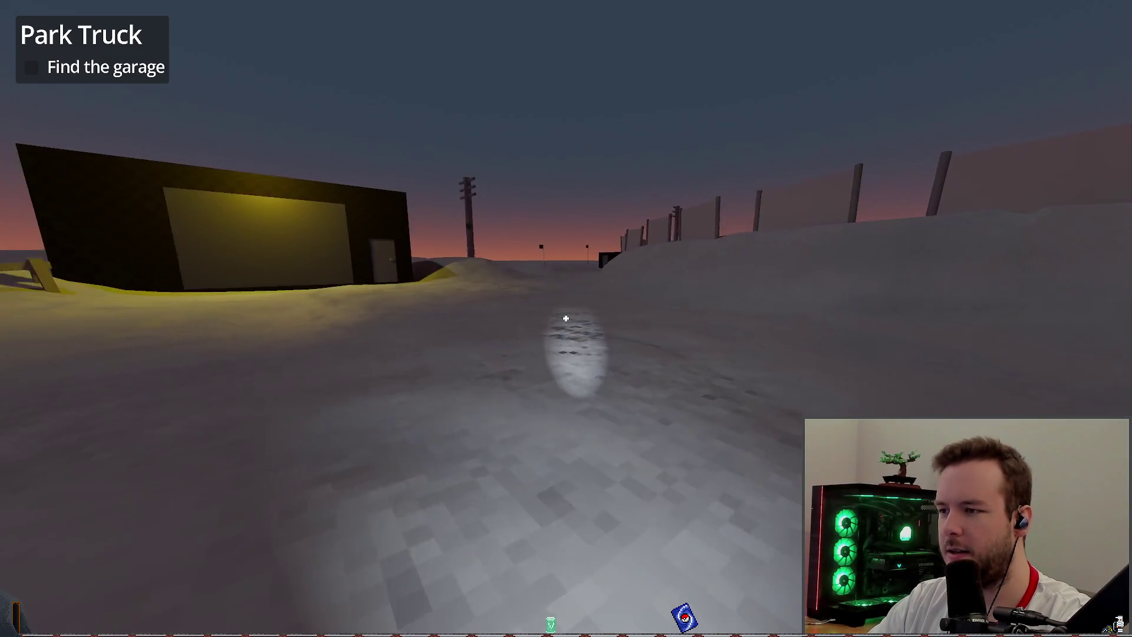
{"action": "key", "text": "w"}
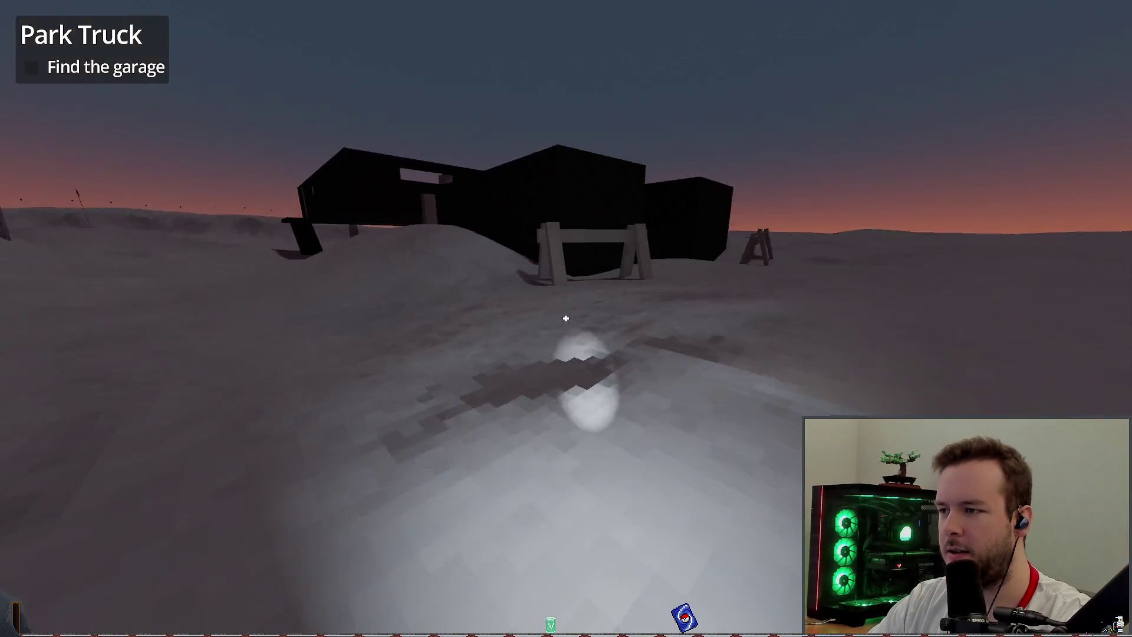
{"action": "key", "text": "w"}
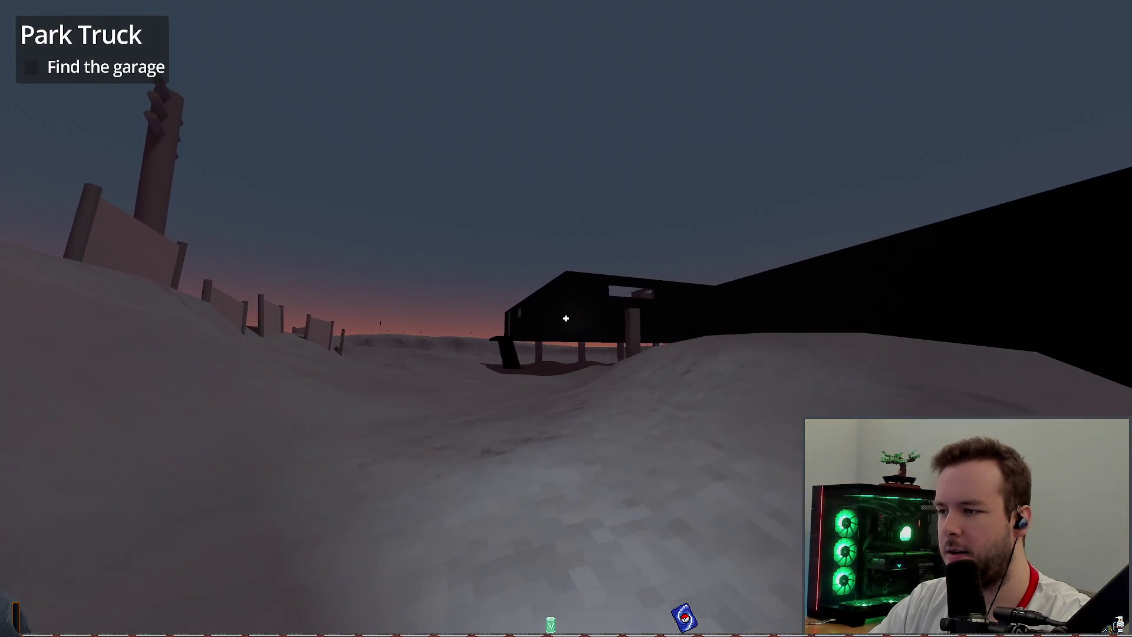
{"action": "key", "text": "w"}
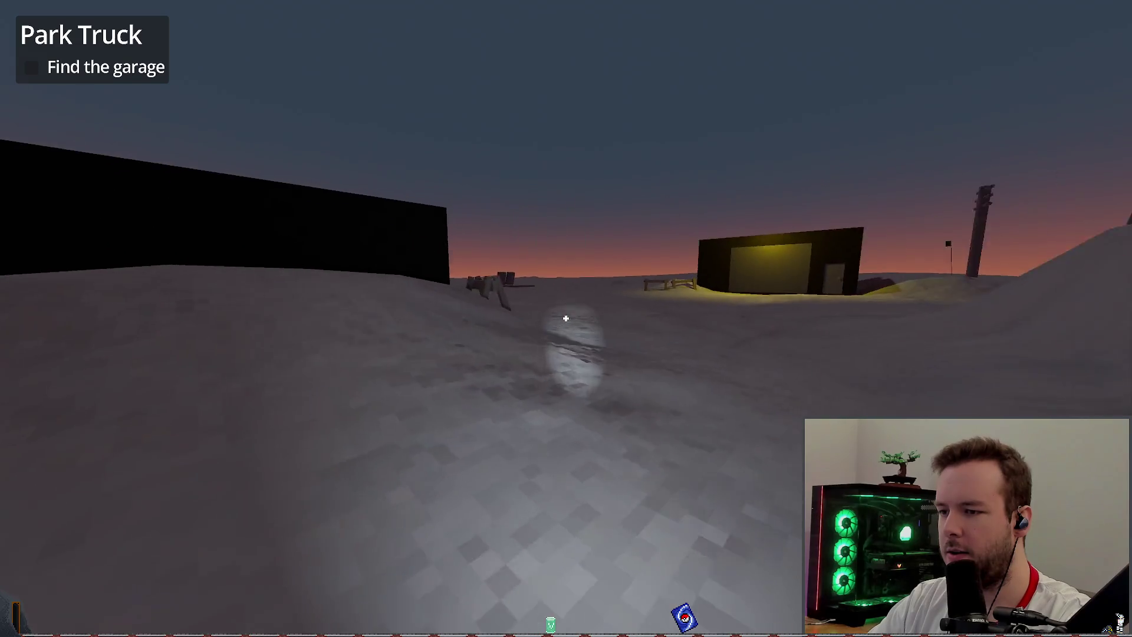
{"action": "key", "text": "w"}
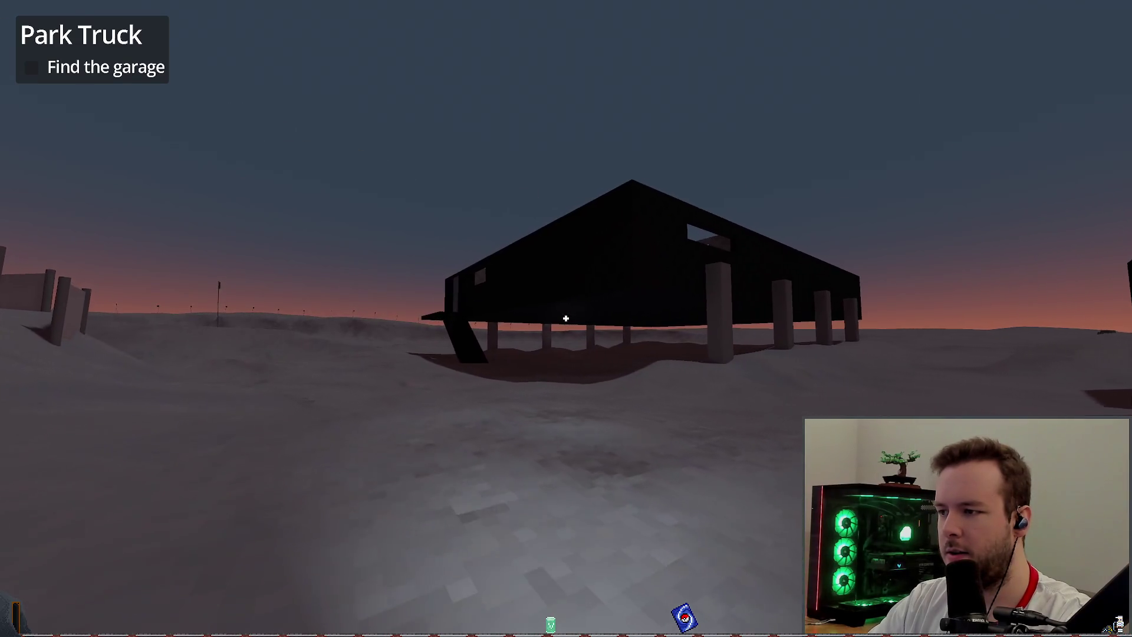
Step: Quit the game test from the pause menu and return to Neovim
{"action": "key", "text": "Escape"}
{"action": "left_click", "coordinate": [52, 406]}
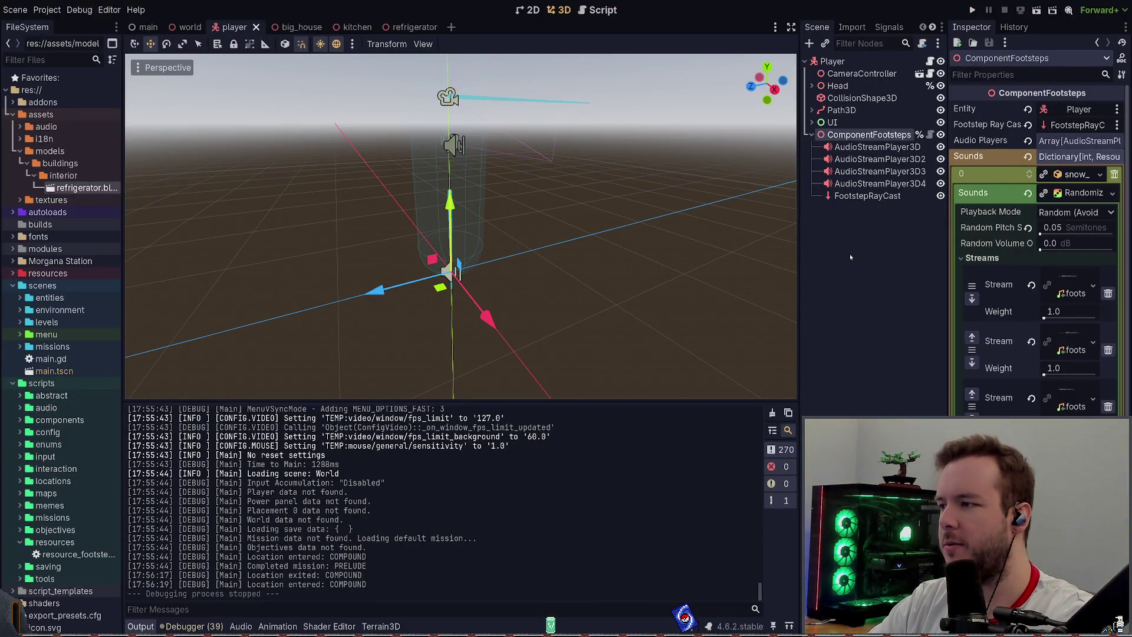
{"action": "key", "text": "alt+Tab"}
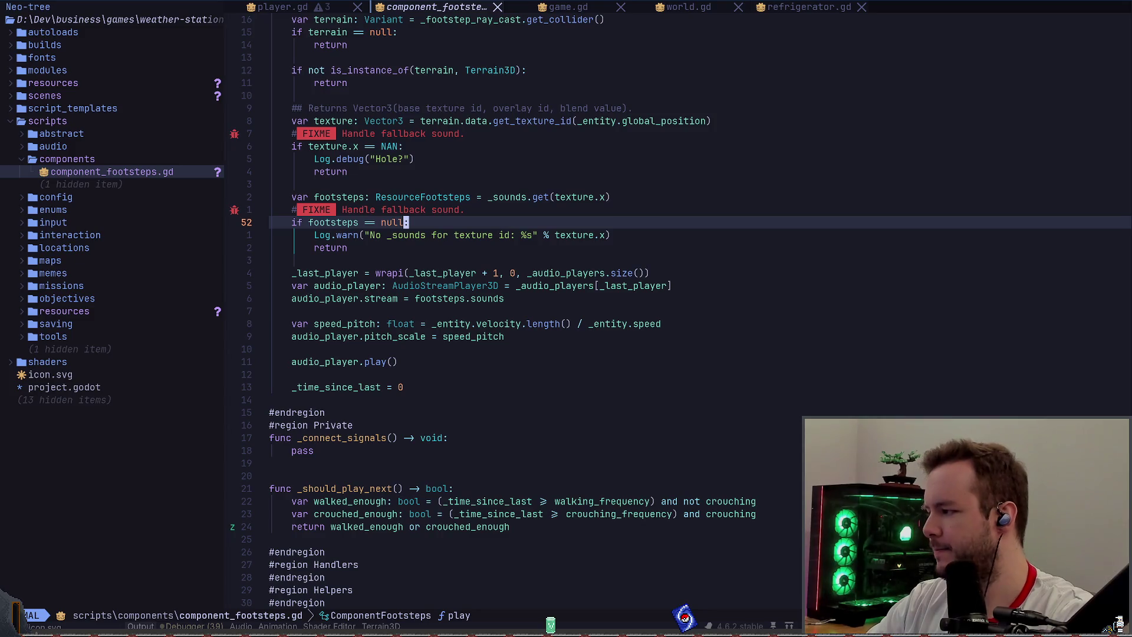
Step: Open Lazygit and stage the resources/audio/footsteps folder
{"action": "key", "text": "j"}
{"action": "key", "text": "j"}
{"action": "key", "text": "space"}
{"action": "key", "text": "g"}
{"action": "key", "text": "g"}
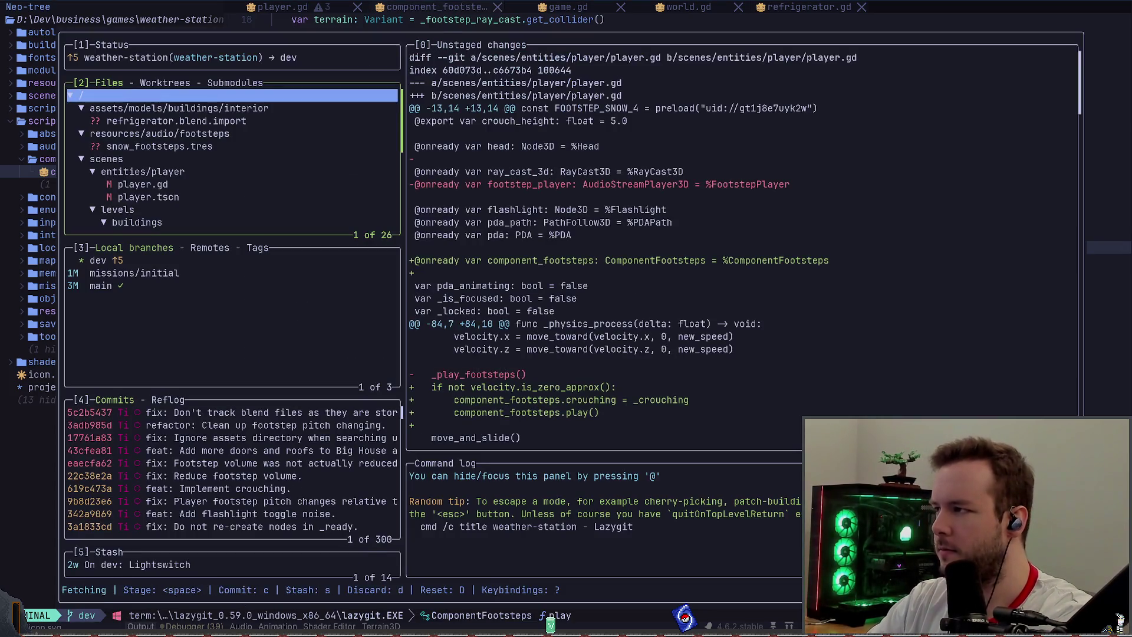
{"action": "key", "text": "j"}
{"action": "key", "text": "j"}
{"action": "key", "text": "j"}
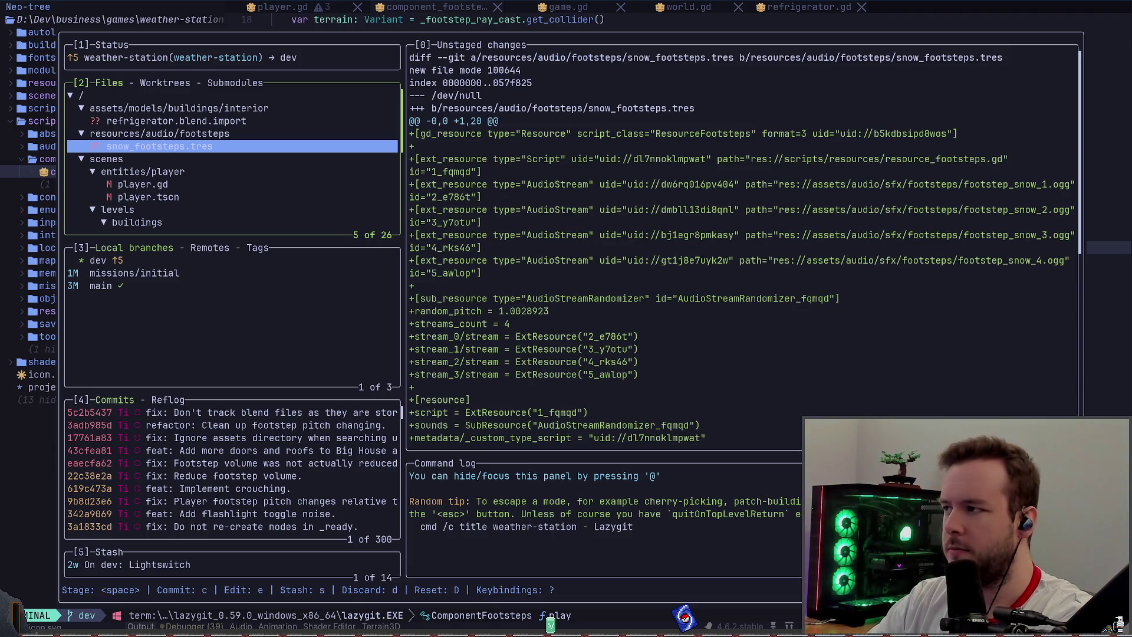
{"action": "key", "text": "k"}
{"action": "key", "text": "space"}
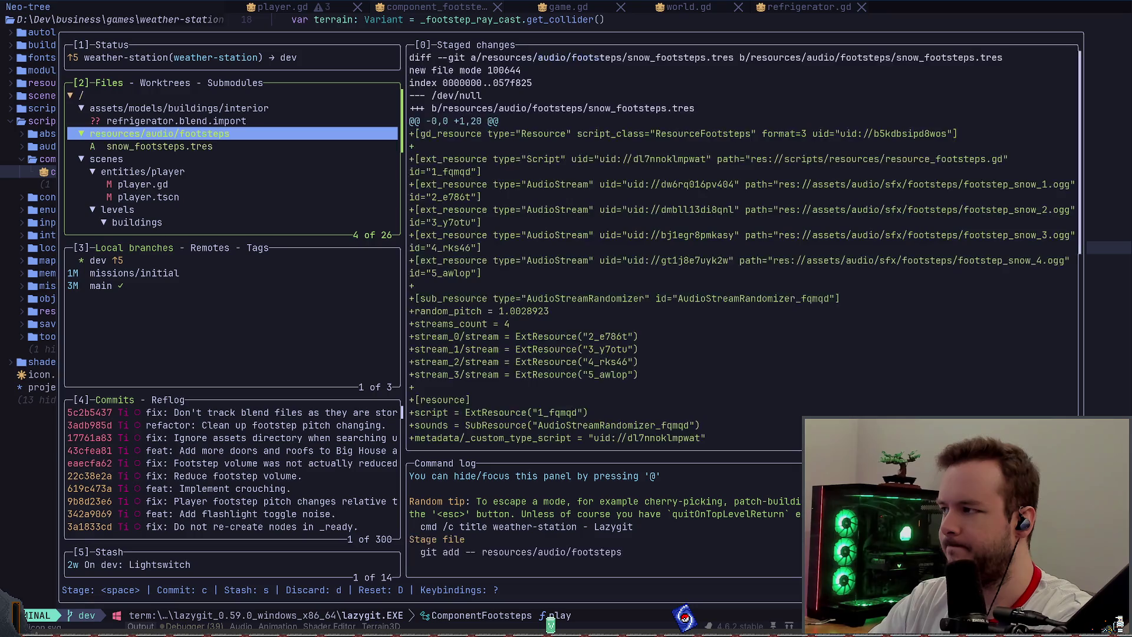
Step: Review the player.gd and player.tscn changes, reading through the player.gd diff
{"action": "key", "text": "j"}
{"action": "key", "text": "j"}
{"action": "key", "text": "j"}
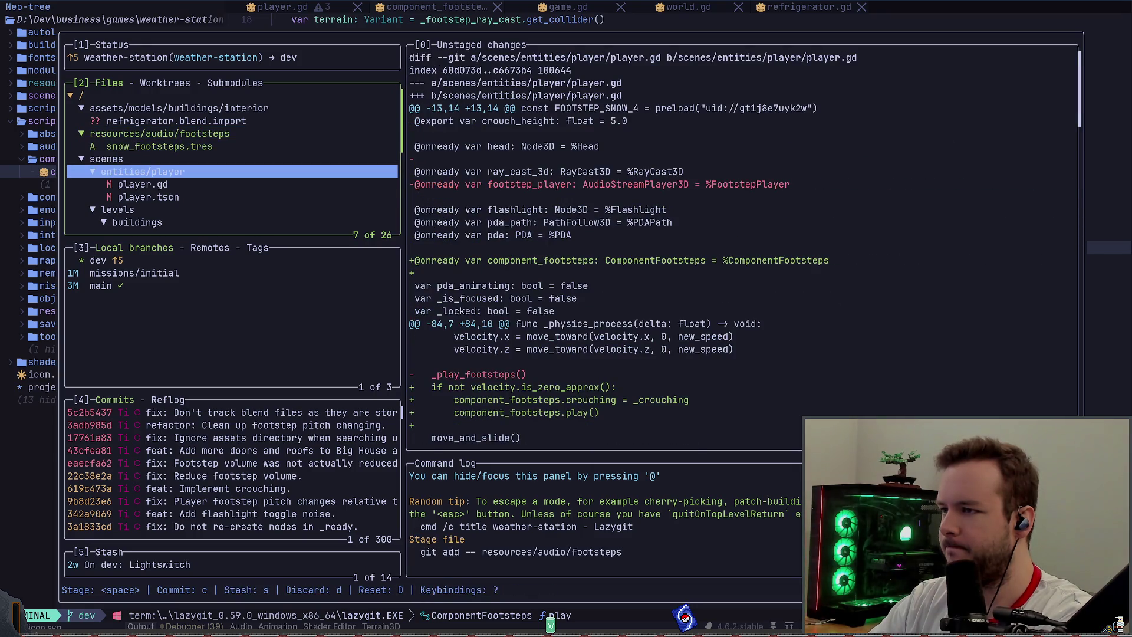
{"action": "key", "text": "j"}
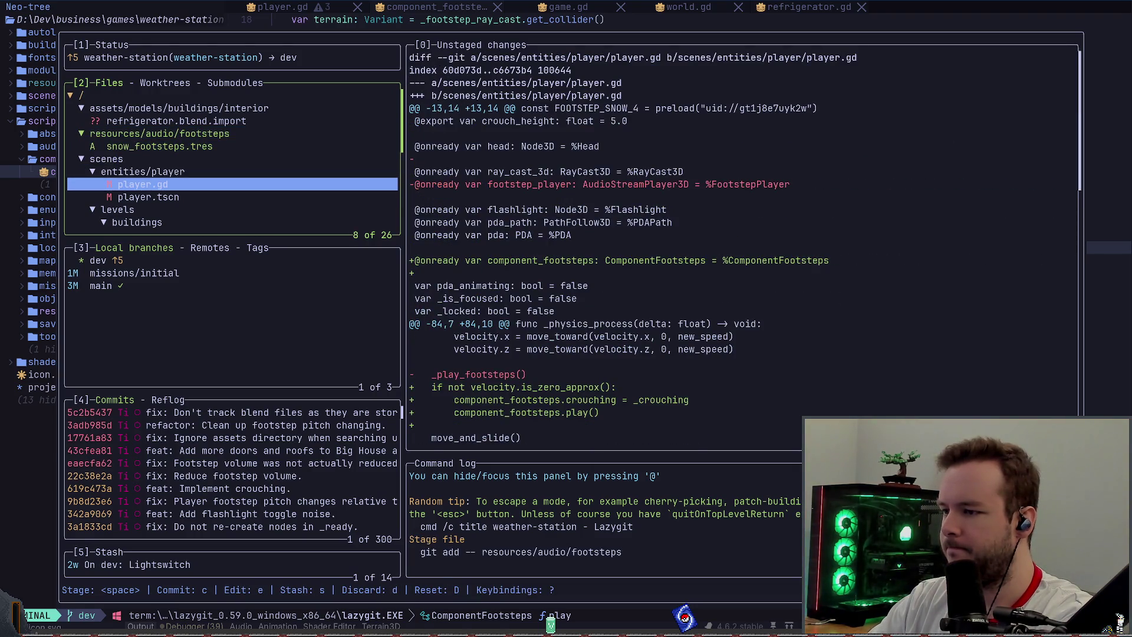
{"action": "key", "text": "j"}
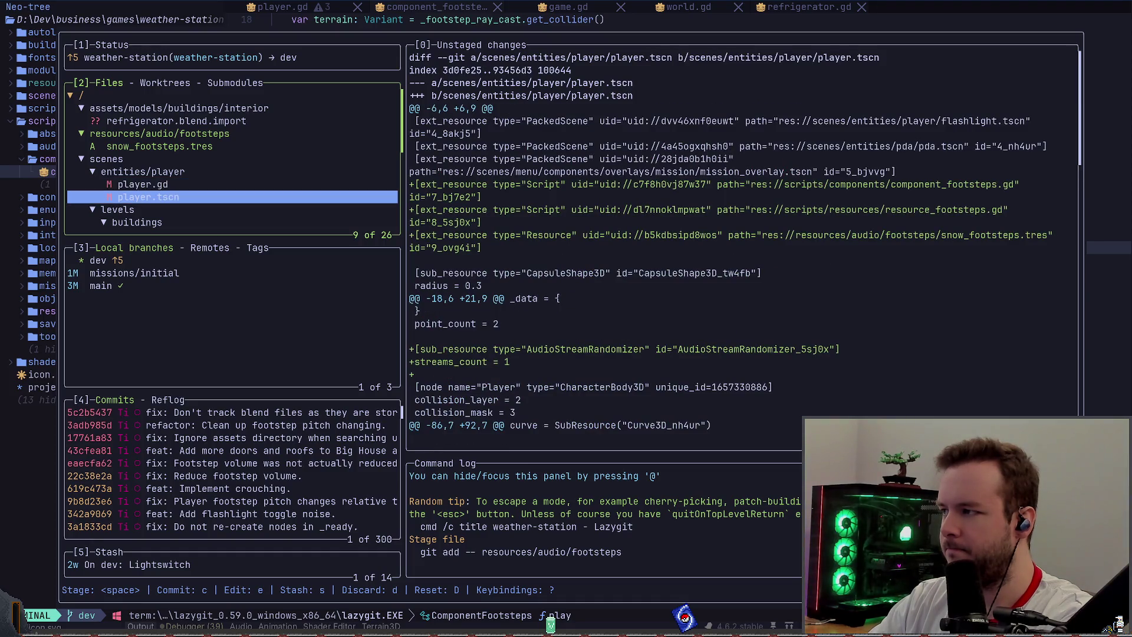
{"action": "key", "text": "k"}
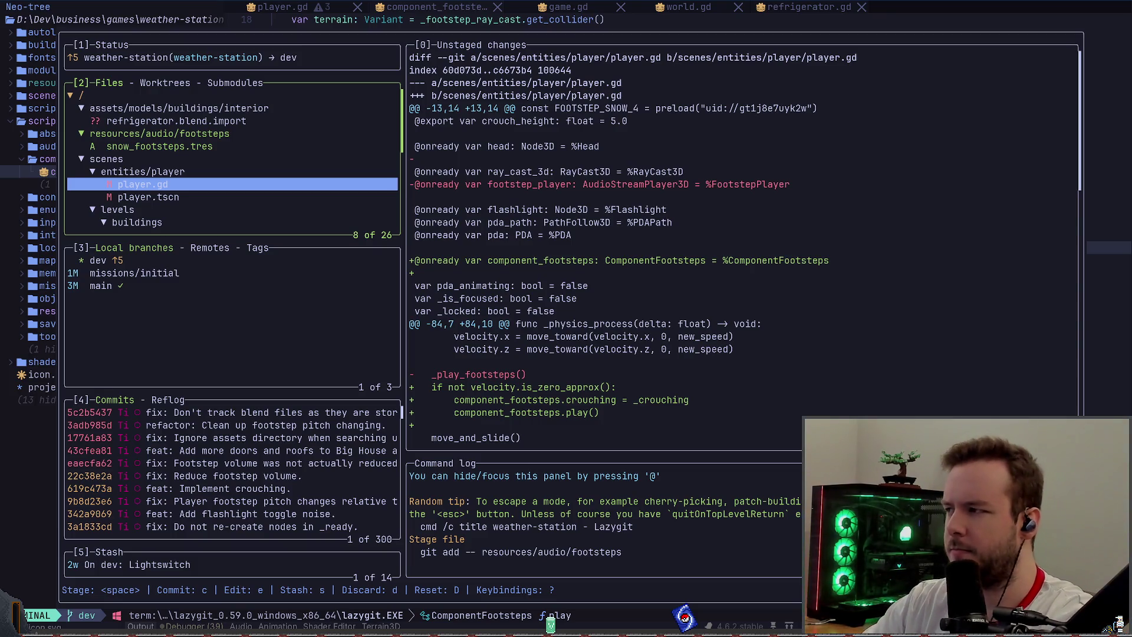
{"action": "key", "text": "Return"}
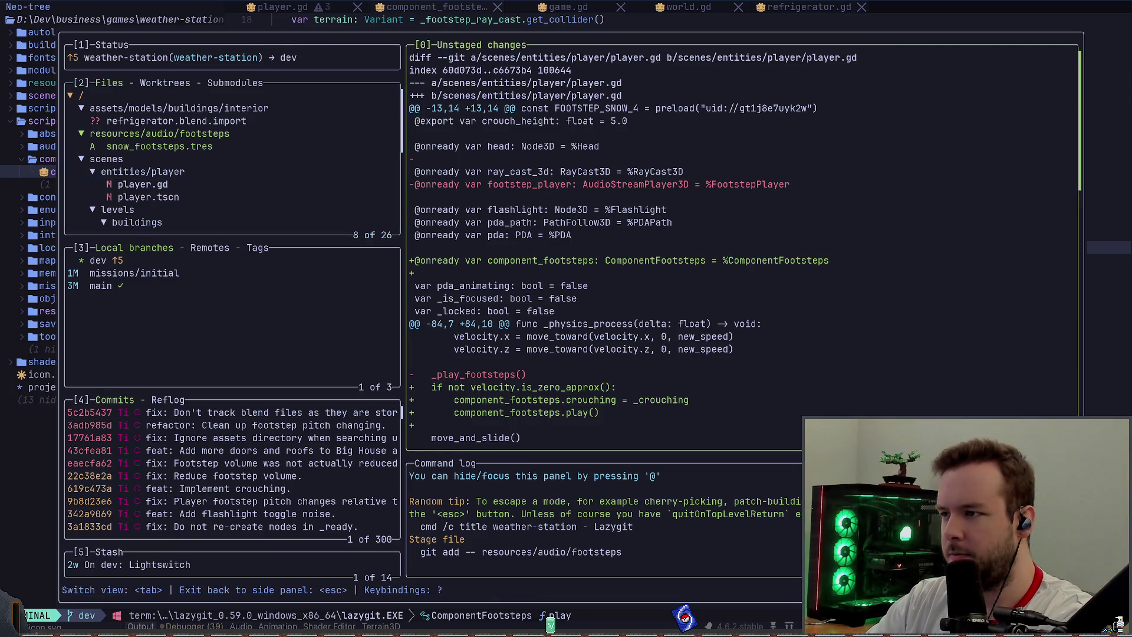
{"action": "scroll", "coordinate": [745, 246], "scroll_direction": "down", "scroll_amount": 15}
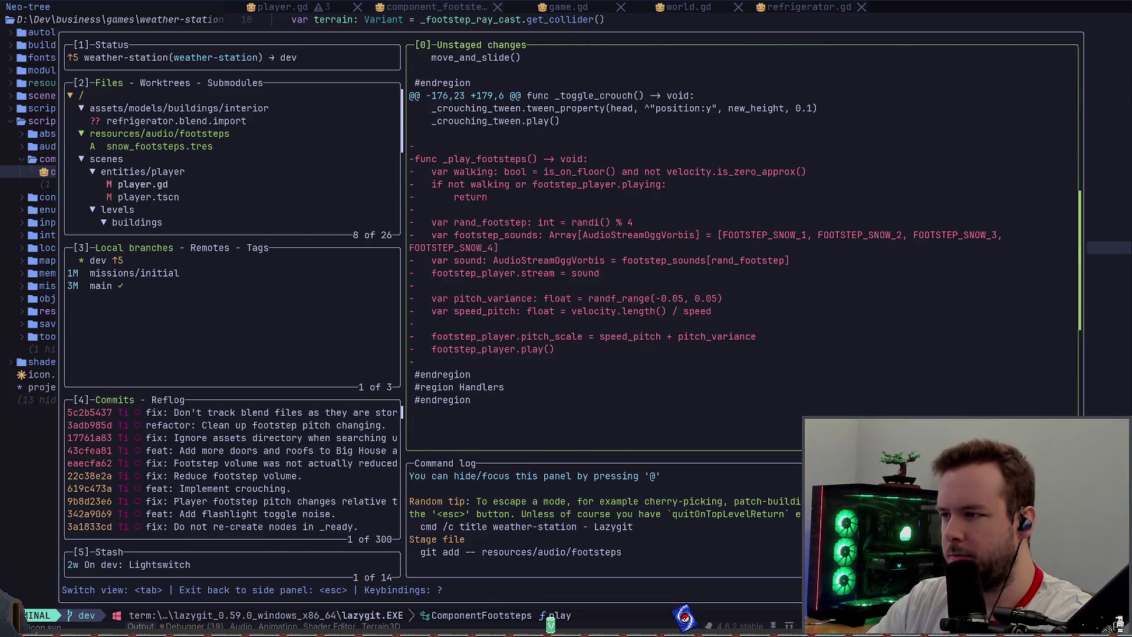
{"action": "scroll", "coordinate": [746, 246], "scroll_direction": "up", "scroll_amount": 15}
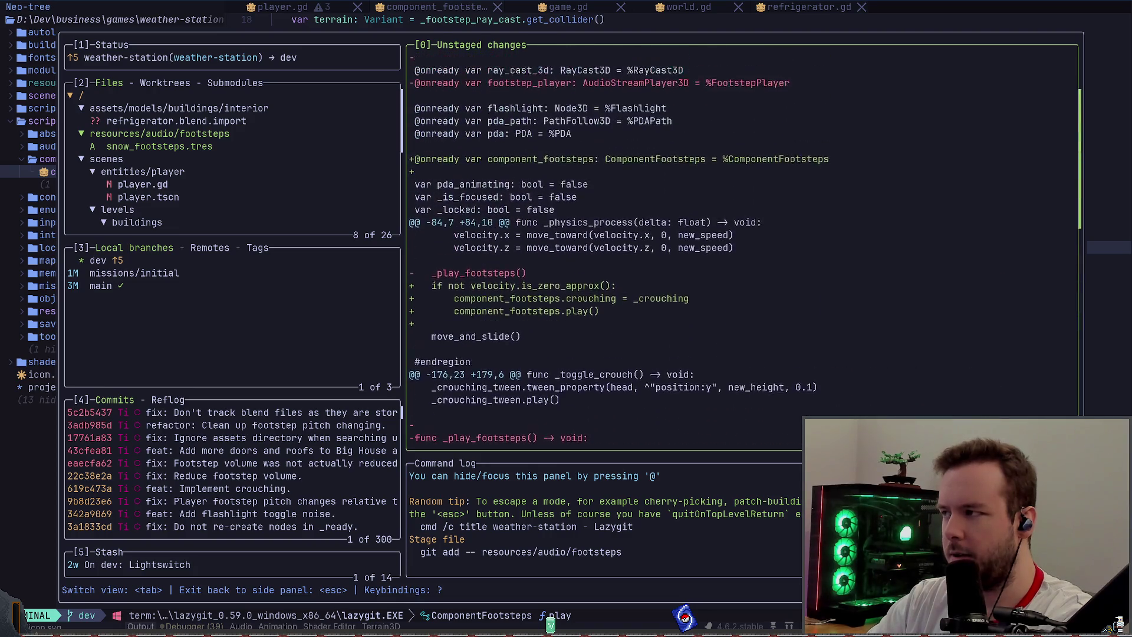
{"action": "key", "text": "1"}
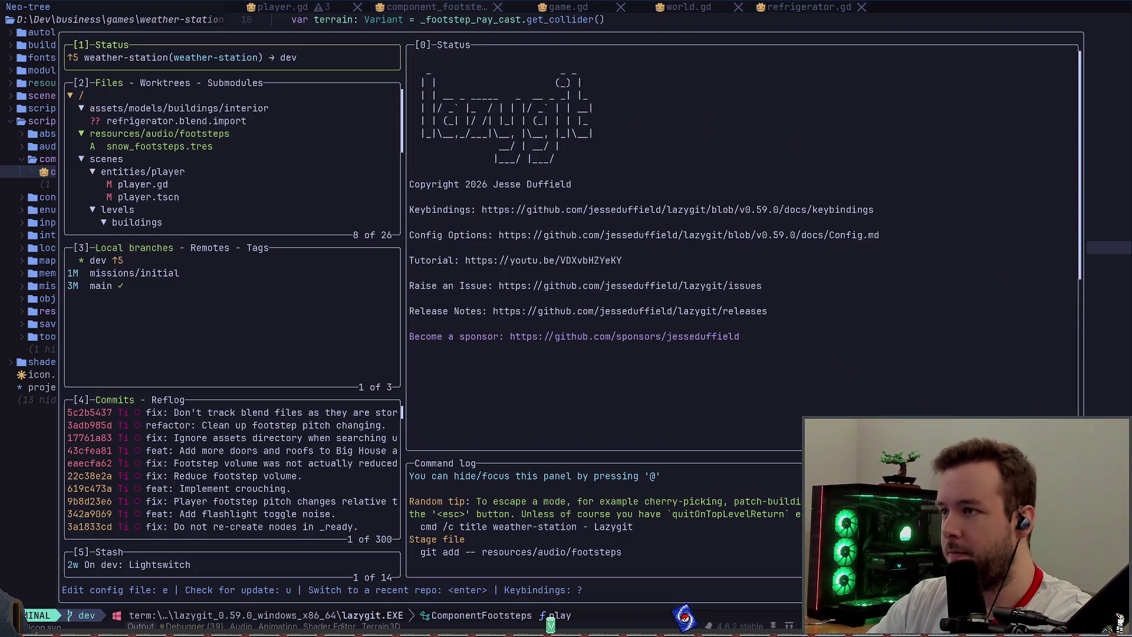
{"action": "key", "text": "2"}
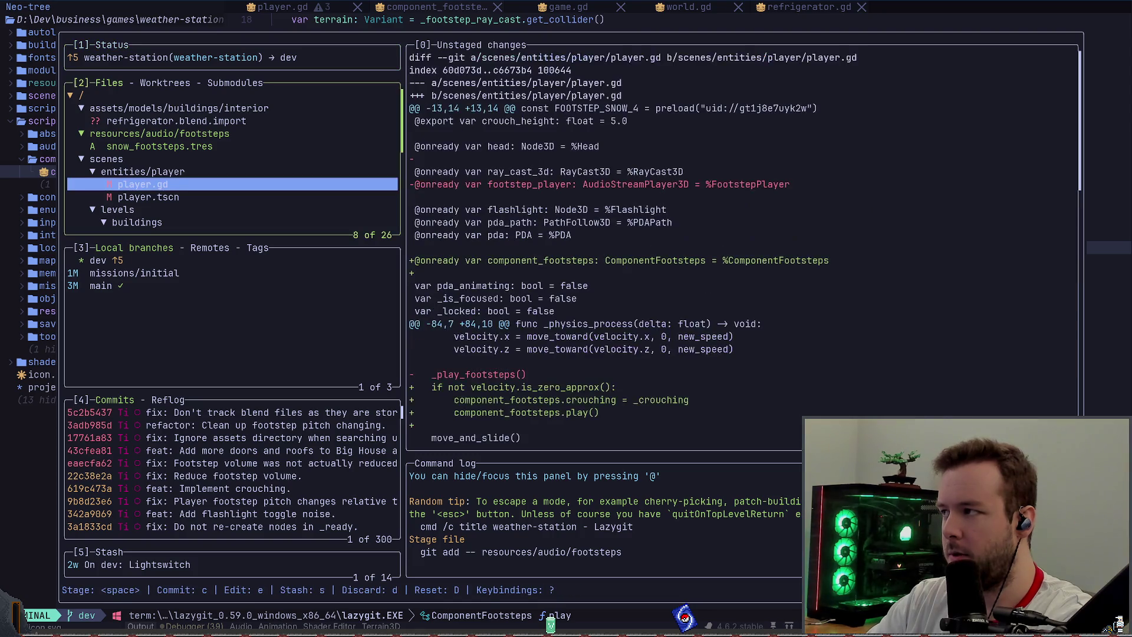
Step: Stage player.gd and player.tscn
{"action": "key", "text": "space"}
{"action": "key", "text": "Down"}
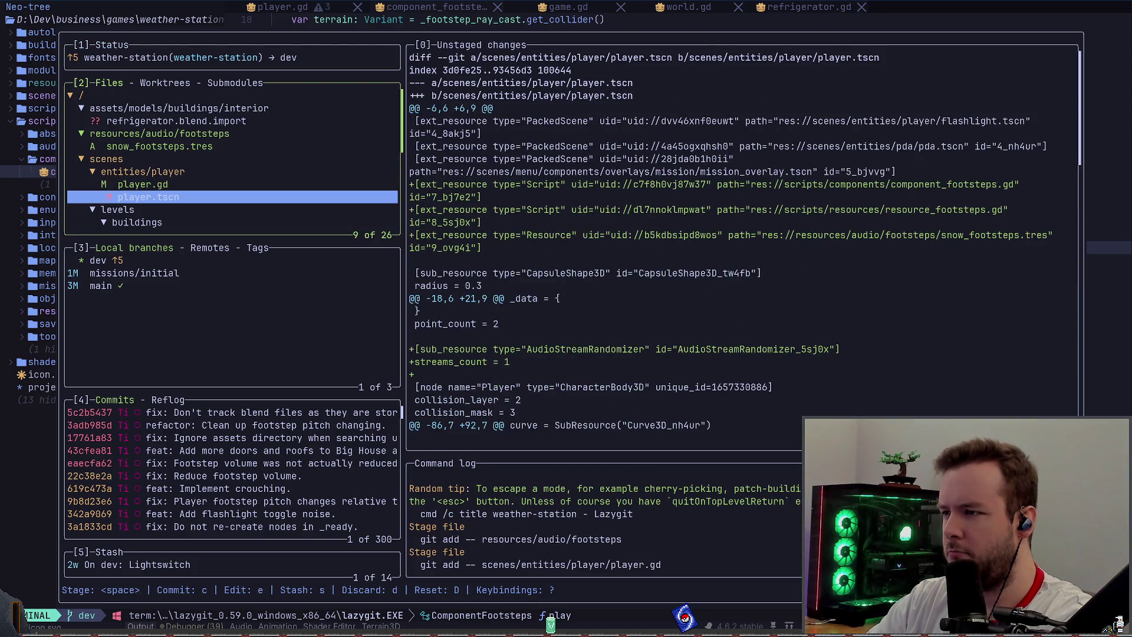
{"action": "key", "text": "space"}
{"action": "key", "text": "Up"}
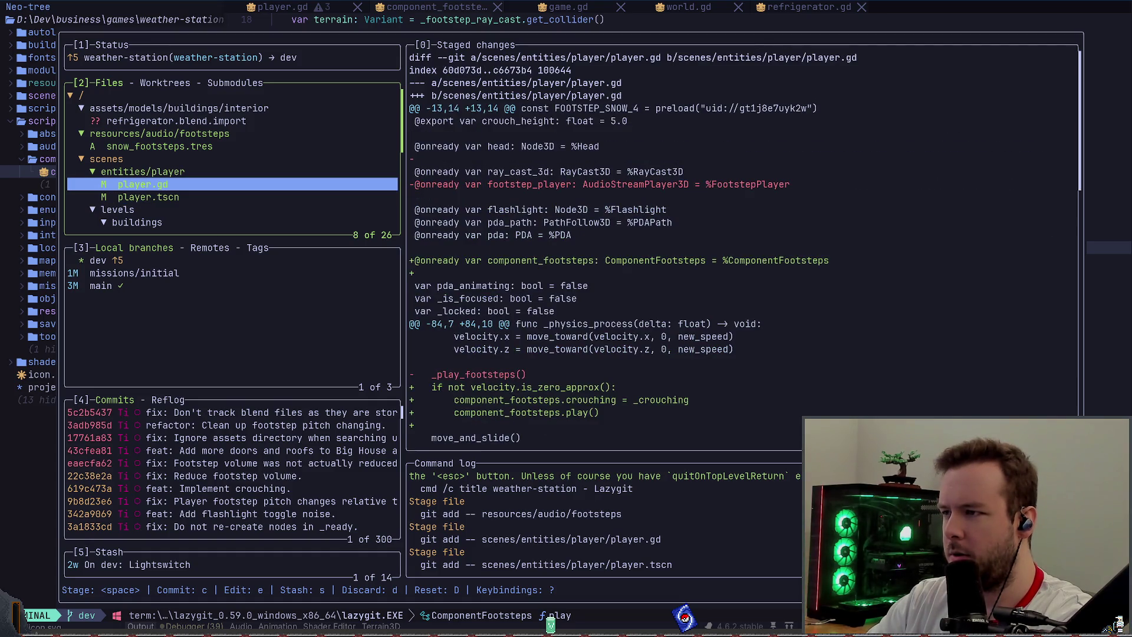
Step: Stage the scripts/components and scripts/resources folders
{"action": "key", "text": "Down"}
{"action": "key", "text": "Down"}
{"action": "key", "text": "Down"}
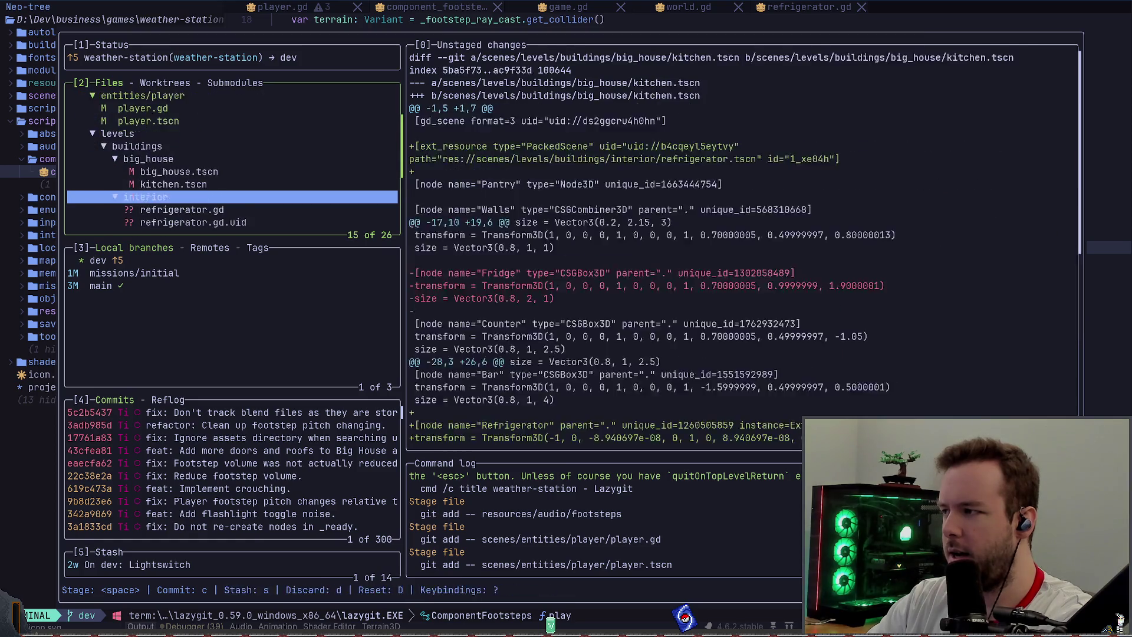
{"action": "key", "text": "Up"}
{"action": "key", "text": "space"}
{"action": "key", "text": "Down"}
{"action": "key", "text": "Down"}
{"action": "key", "text": "Down"}
{"action": "key", "text": "Down"}
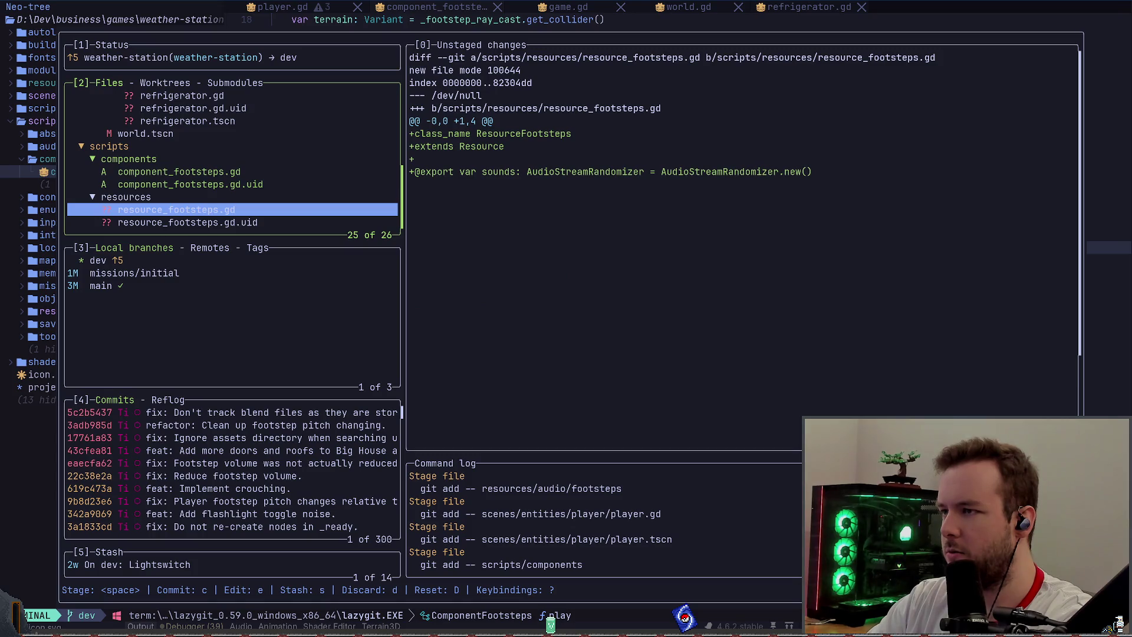
{"action": "key", "text": "Up"}
{"action": "key", "text": "space"}
Step: Review the unstaged big_house.tscn, kitchen.tscn and world.tscn changes
{"action": "key", "text": "Up"}
{"action": "key", "text": "Up"}
{"action": "key", "text": "Up"}
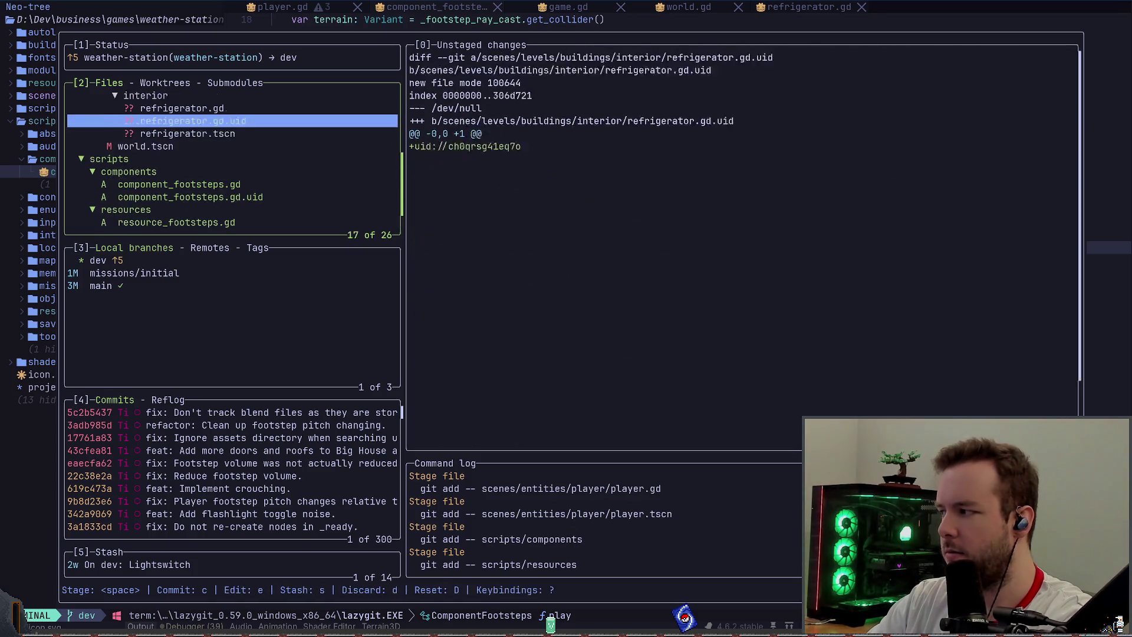
{"action": "key", "text": "Up"}
{"action": "key", "text": "Up"}
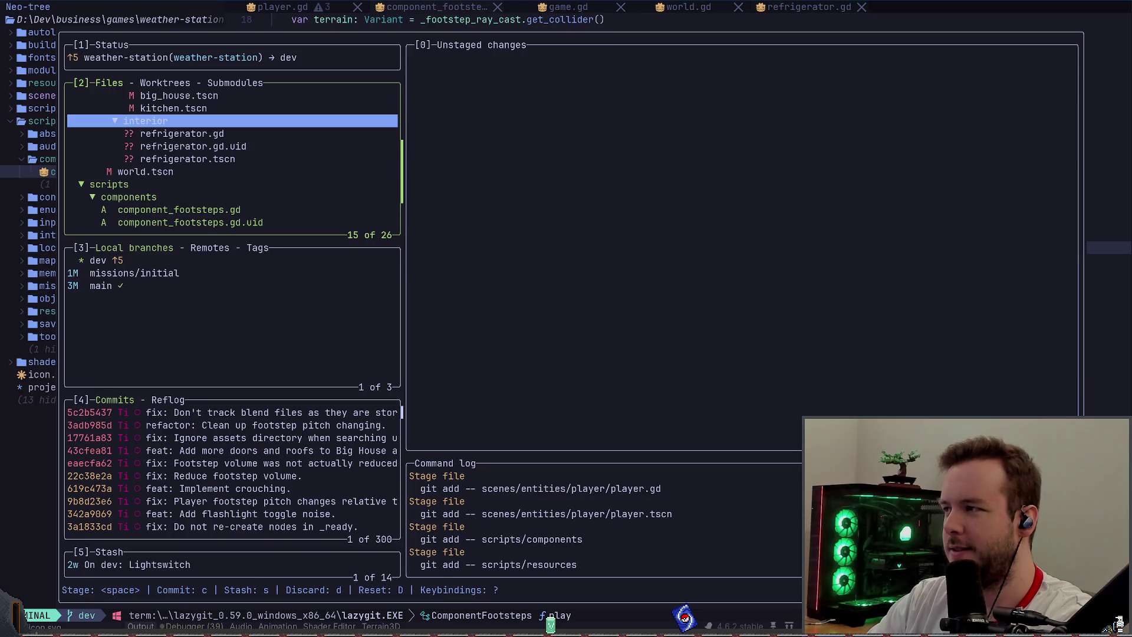
{"action": "key", "text": "Up"}
{"action": "key", "text": "Up"}
{"action": "key", "text": "Down"}
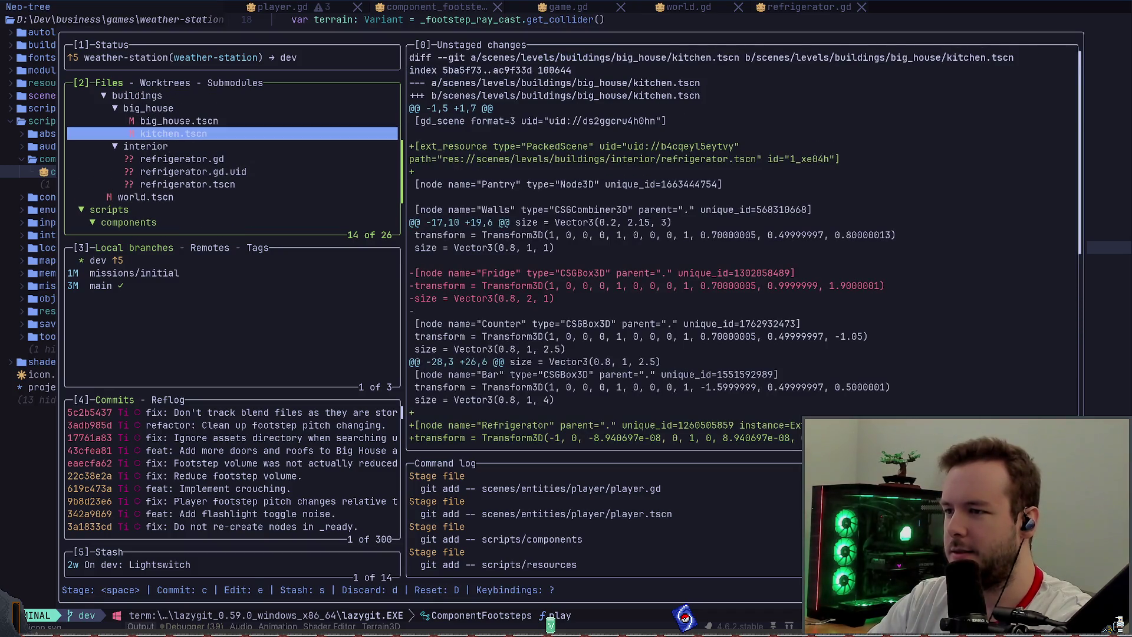
{"action": "key", "text": "Down"}
{"action": "key", "text": "Down"}
{"action": "key", "text": "Down"}
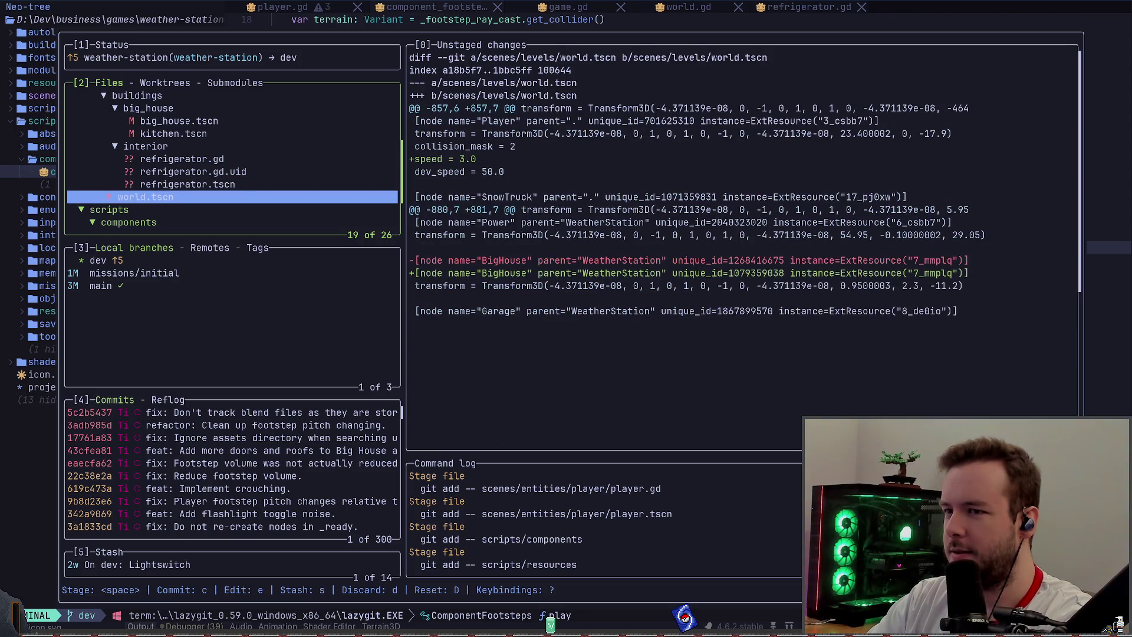
{"action": "key", "text": "Up"}
{"action": "key", "text": "Up"}
{"action": "key", "text": "Up"}
{"action": "key", "text": "Down"}
{"action": "key", "text": "Down"}
{"action": "key", "text": "Down"}
{"action": "key", "text": "Up"}
{"action": "key", "text": "Up"}
{"action": "key", "text": "Up"}
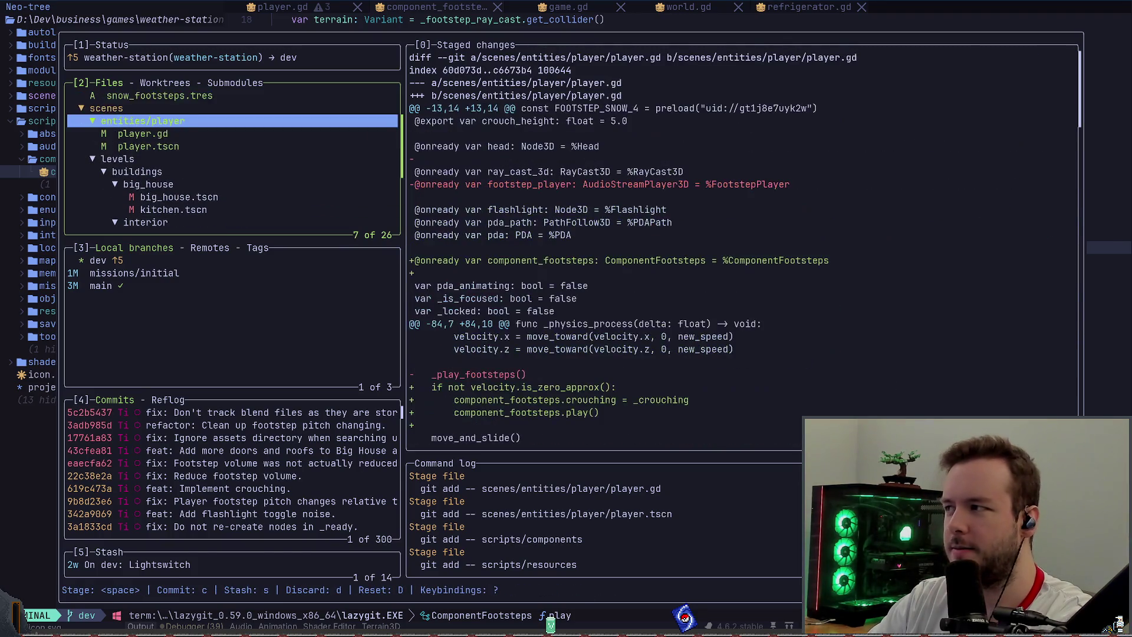
Step: Check refrigerator.blend.import and start a commit 'feat: Create ComponentFoosteps to handle footsteps for'
{"action": "key", "text": "Up"}
{"action": "key", "text": "Up"}
{"action": "key", "text": "Up"}
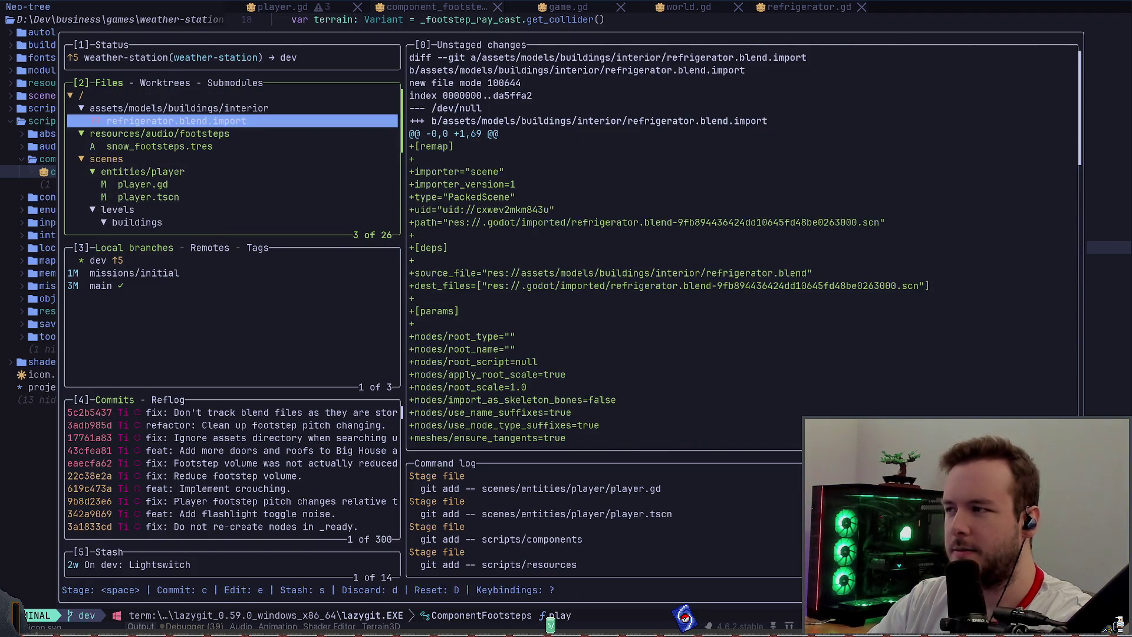
{"action": "key", "text": "Up"}
{"action": "key", "text": "Up"}
{"action": "key", "text": "Down"}
{"action": "key", "text": "Down"}
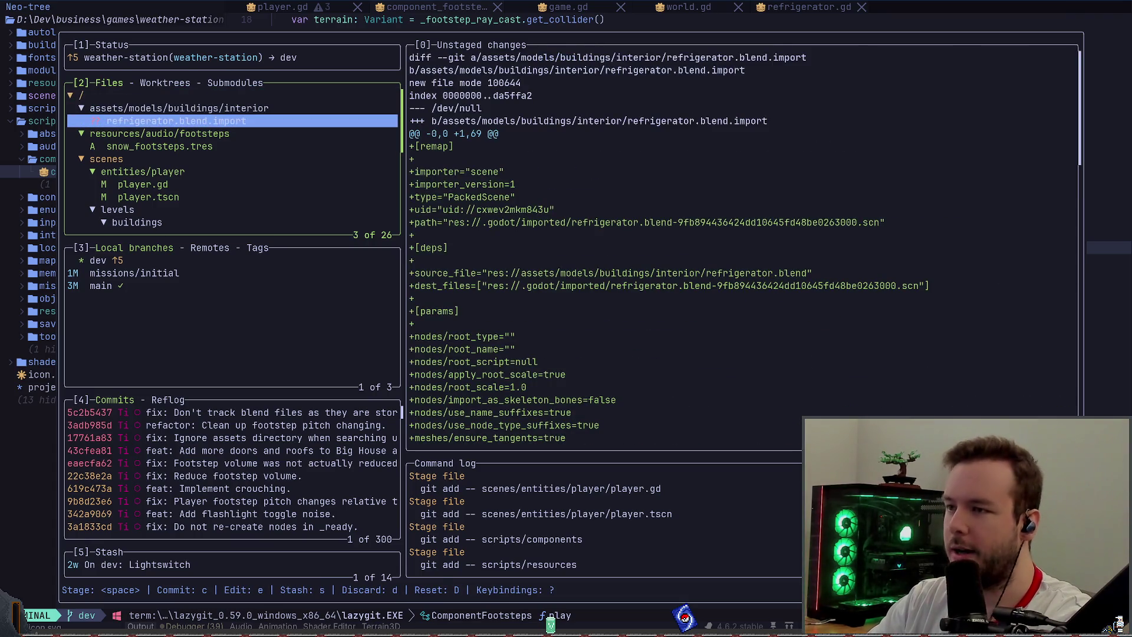
{"action": "key", "text": "Down"}
{"action": "key", "text": "Down"}
{"action": "key", "text": "Down"}
{"action": "key", "text": "Down"}
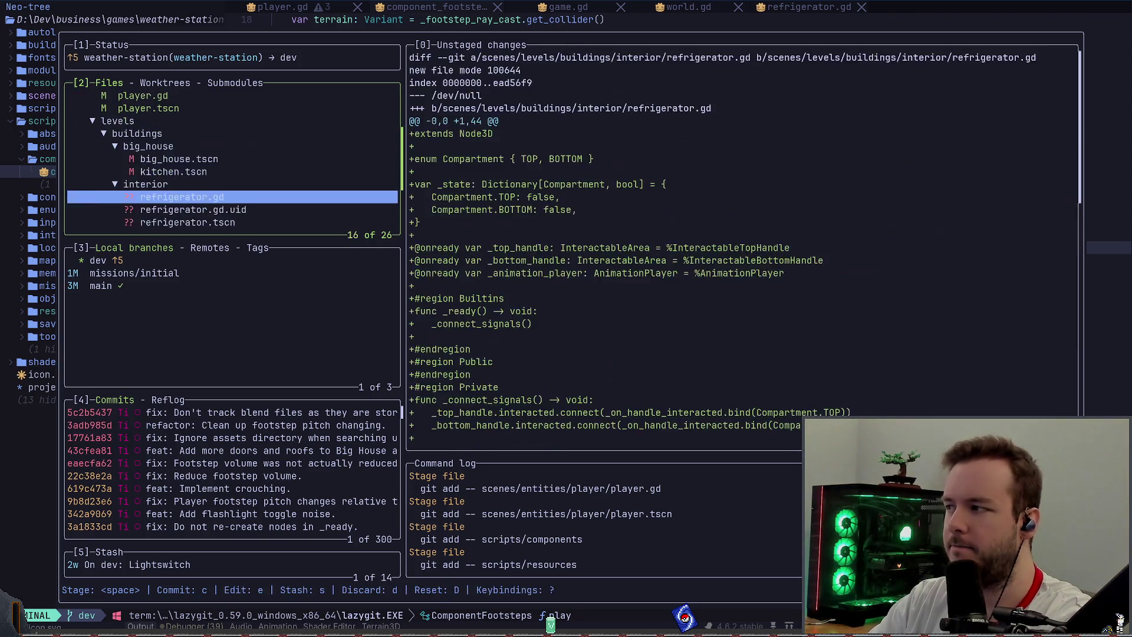
{"action": "type", "text": "cfeat: "}
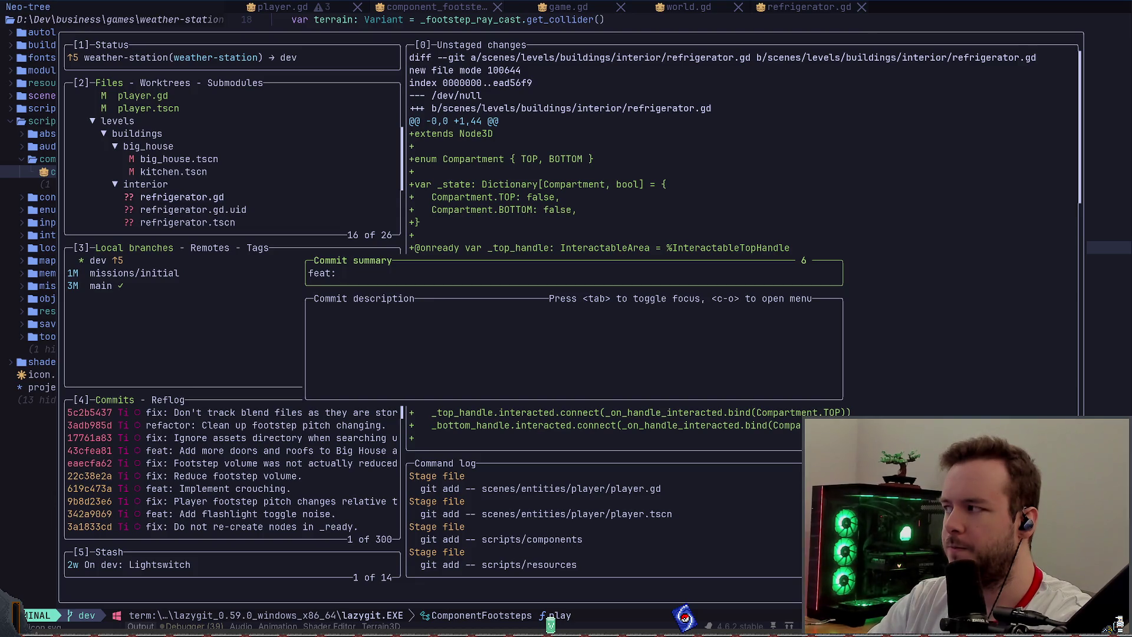
{"action": "type", "text": "Create "}
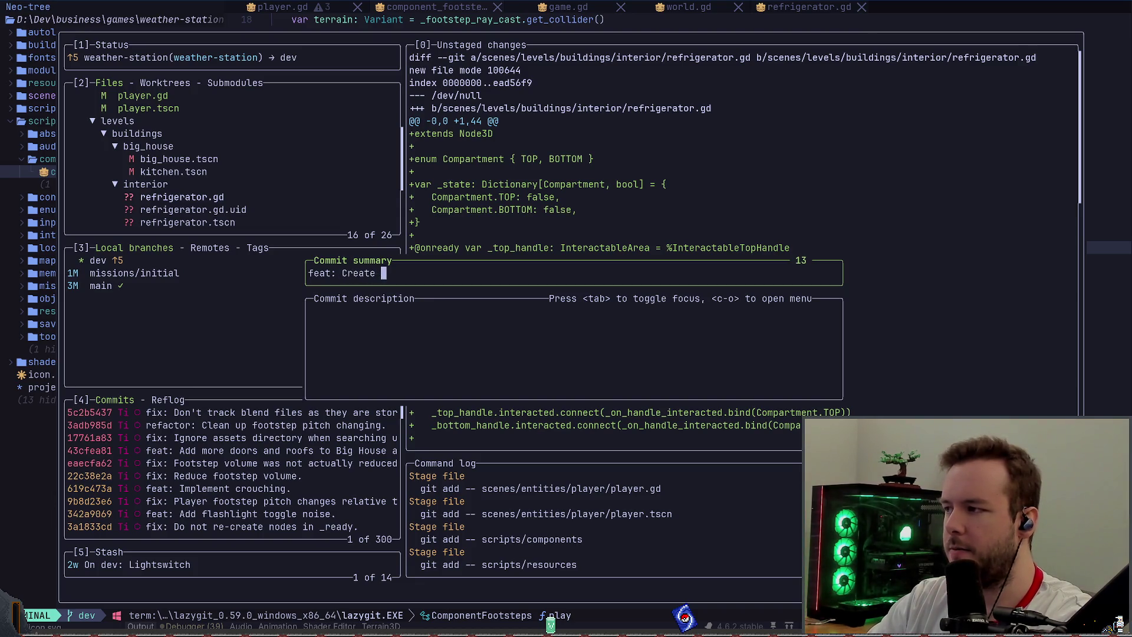
{"action": "type", "text": "ComponentFoosteps"}
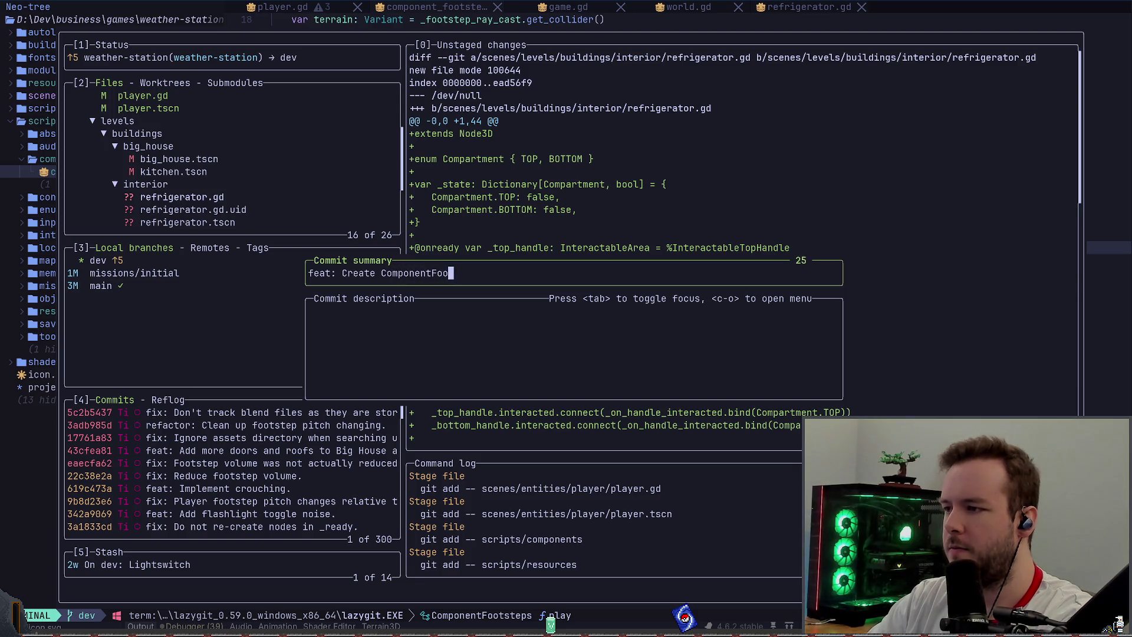
{"action": "type", "text": " to handle"}
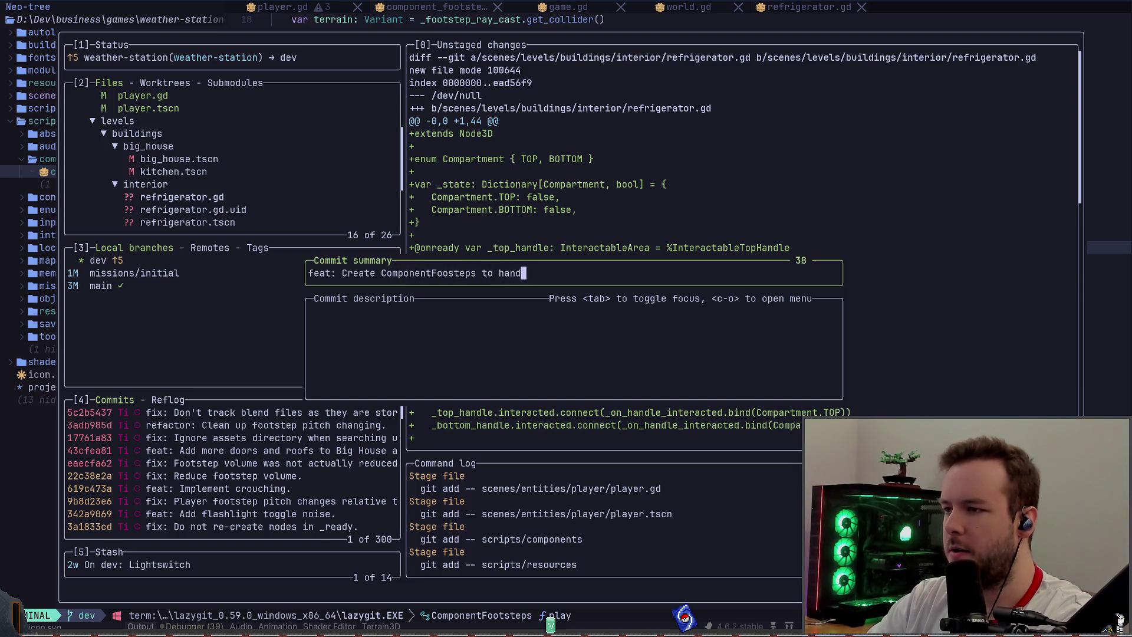
{"action": "type", "text": " footsteps"}
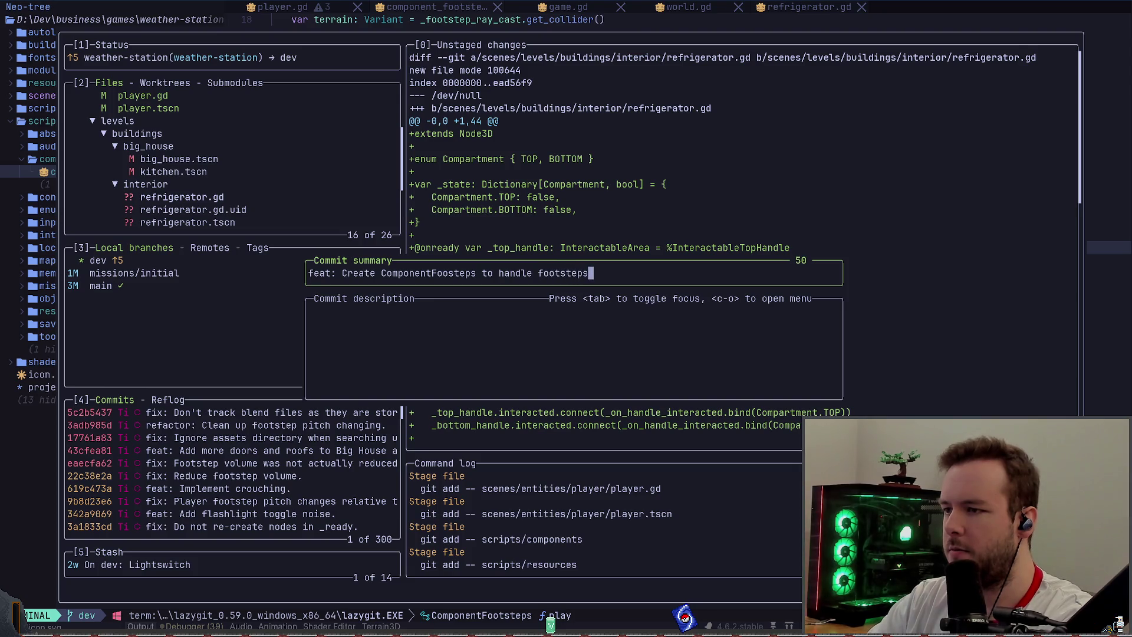
{"action": "type", "text": " for"}
Step: Reword the commit summary from 'handle footsteps' to 'support playing footsteps'
{"action": "key", "text": "BackSpace"}
{"action": "key", "text": "BackSpace"}
{"action": "key", "text": "BackSpace"}
{"action": "type", "text": "."}
{"action": "key", "text": "Left"}
{"action": "key", "text": "Left"}
{"action": "key", "text": "Left"}
{"action": "type", "text": "support adding"}
{"action": "key", "text": "Right"}
{"action": "key", "text": "Right"}
{"action": "key", "text": "Right"}
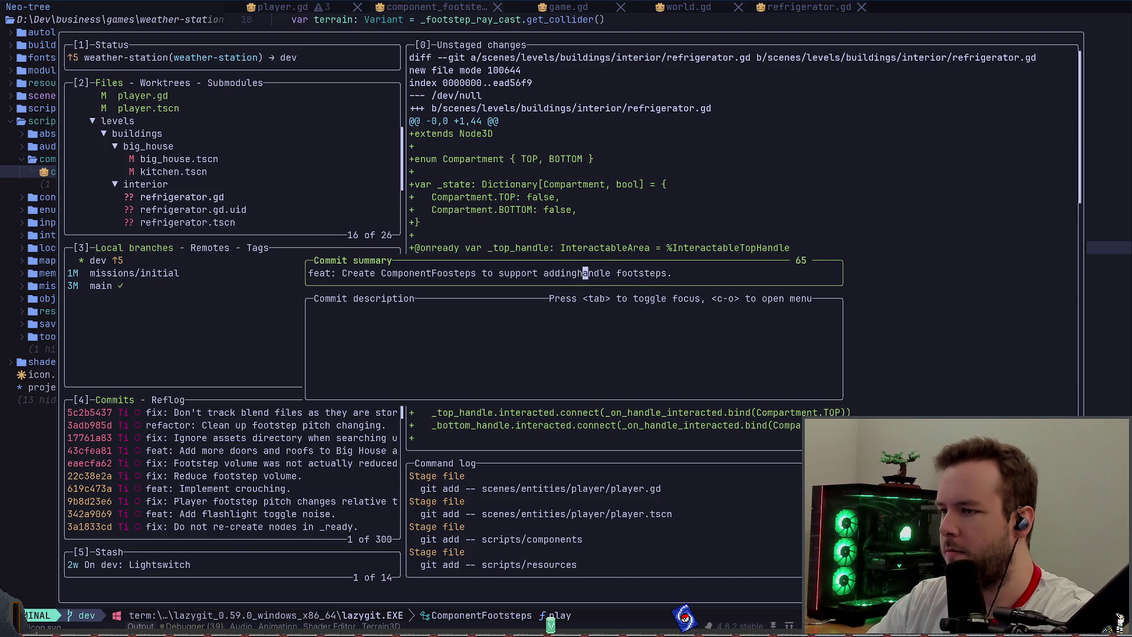
{"action": "key", "text": "BackSpace"}
{"action": "key", "text": "BackSpace"}
{"action": "key", "text": "BackSpace"}
{"action": "key", "text": "BackSpace"}
{"action": "key", "text": "BackSpace"}
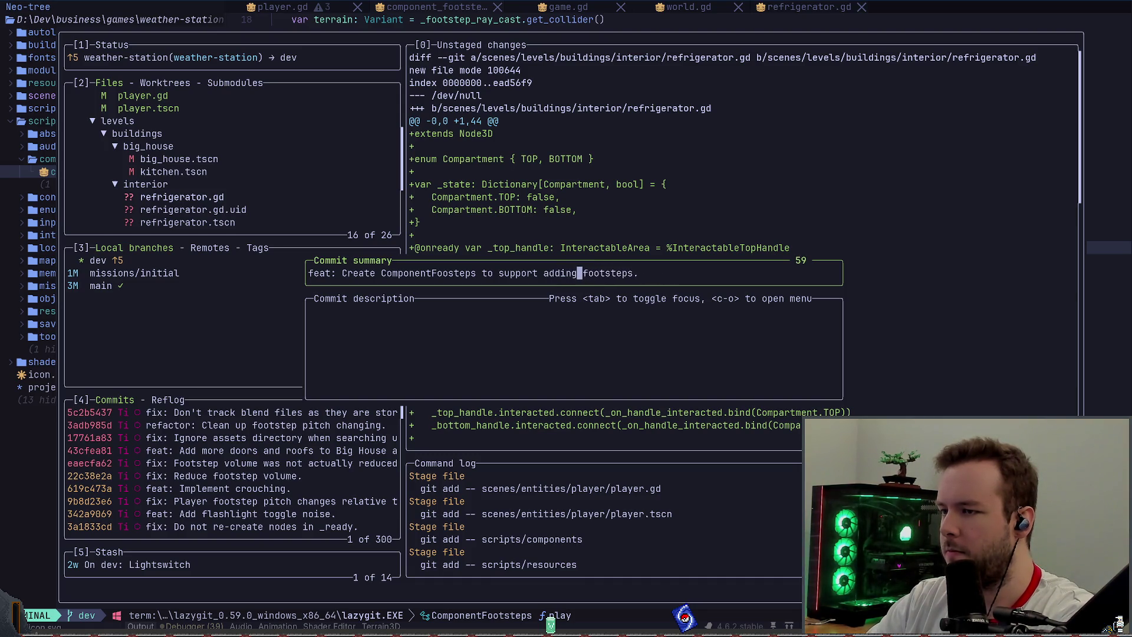
{"action": "key", "text": "BackSpace"}
{"action": "key", "text": "BackSpace"}
{"action": "key", "text": "BackSpace"}
{"action": "type", "text": "playing"}
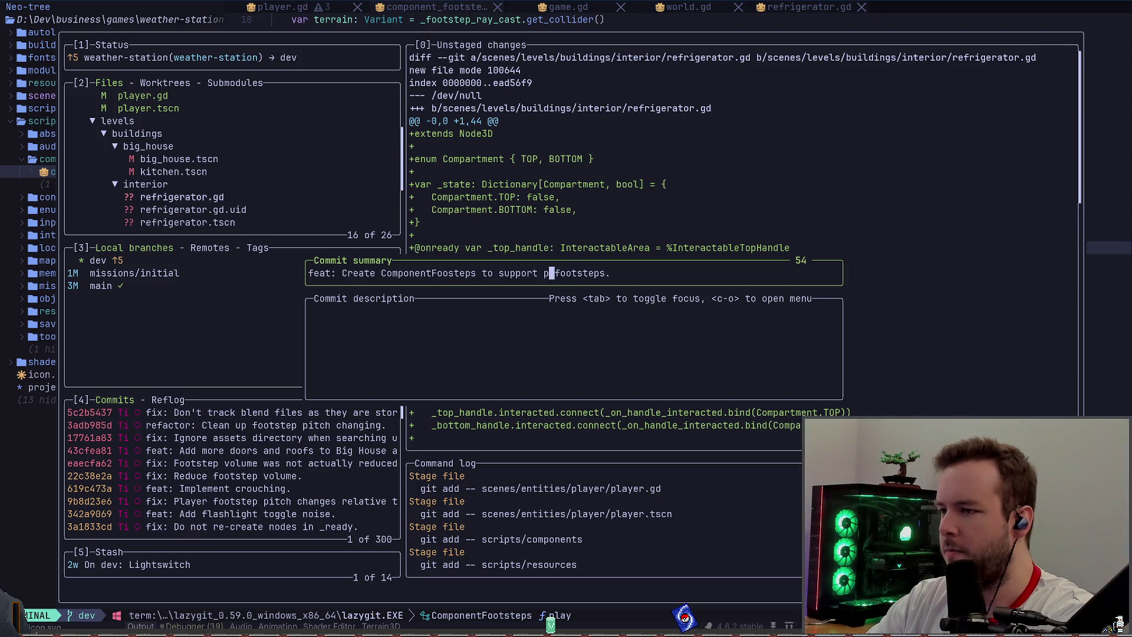
Step: End the summary with 'for entities' and create the commit
{"action": "key", "text": "End"}
{"action": "type", "text": "for"}
{"action": "key", "text": "BackSpace"}
{"action": "key", "text": "BackSpace"}
{"action": "key", "text": "BackSpace"}
{"action": "type", "text": "on entitie"}
{"action": "key", "text": "BackSpace"}
{"action": "key", "text": "BackSpace"}
{"action": "key", "text": "BackSpace"}
{"action": "type", "text": "for "}
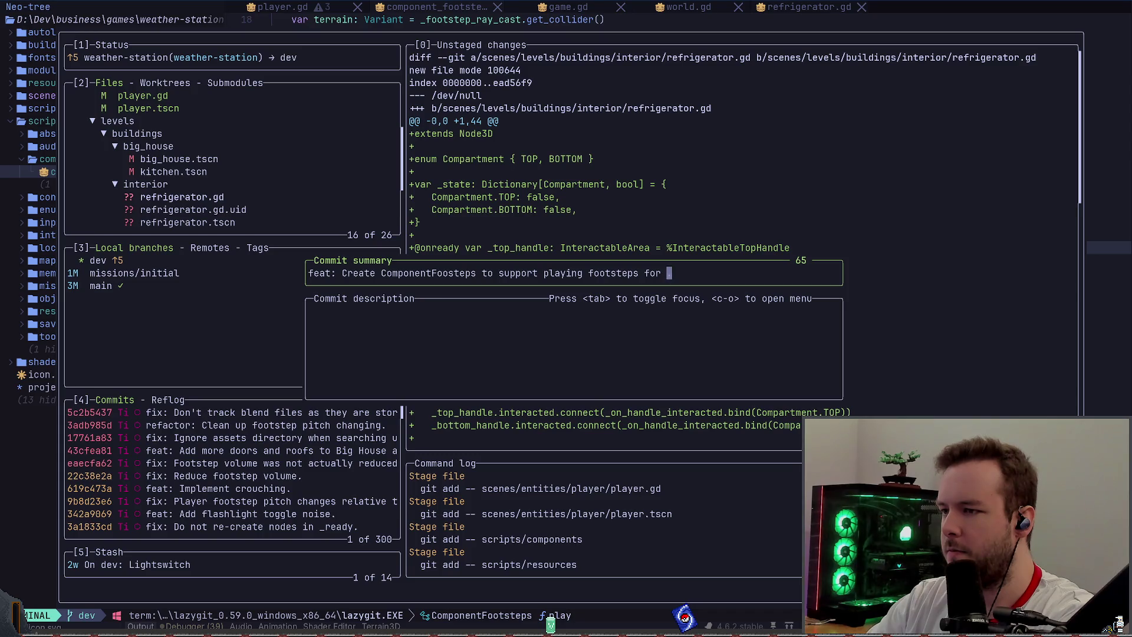
{"action": "type", "text": "entities"}
{"action": "key", "text": "Return"}
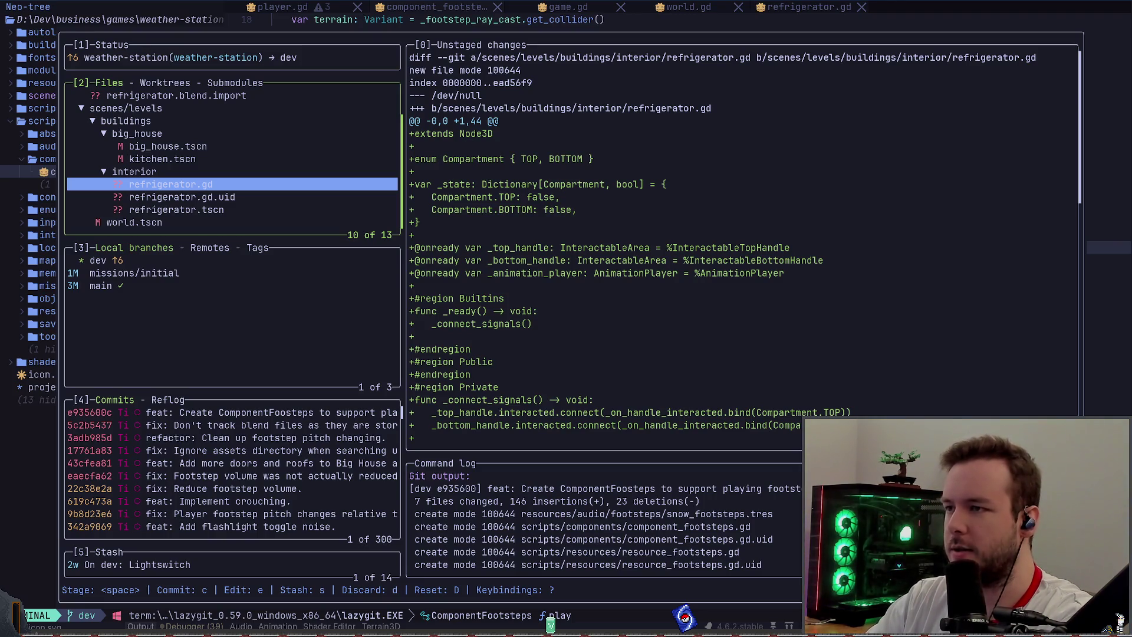
Step: Check the world.tscn, kitchen.tscn, big_house.tscn and refrigerator.blend.import diffs, then quit Lazygit
{"action": "key", "text": "Down"}
{"action": "key", "text": "Down"}
{"action": "key", "text": "Down"}
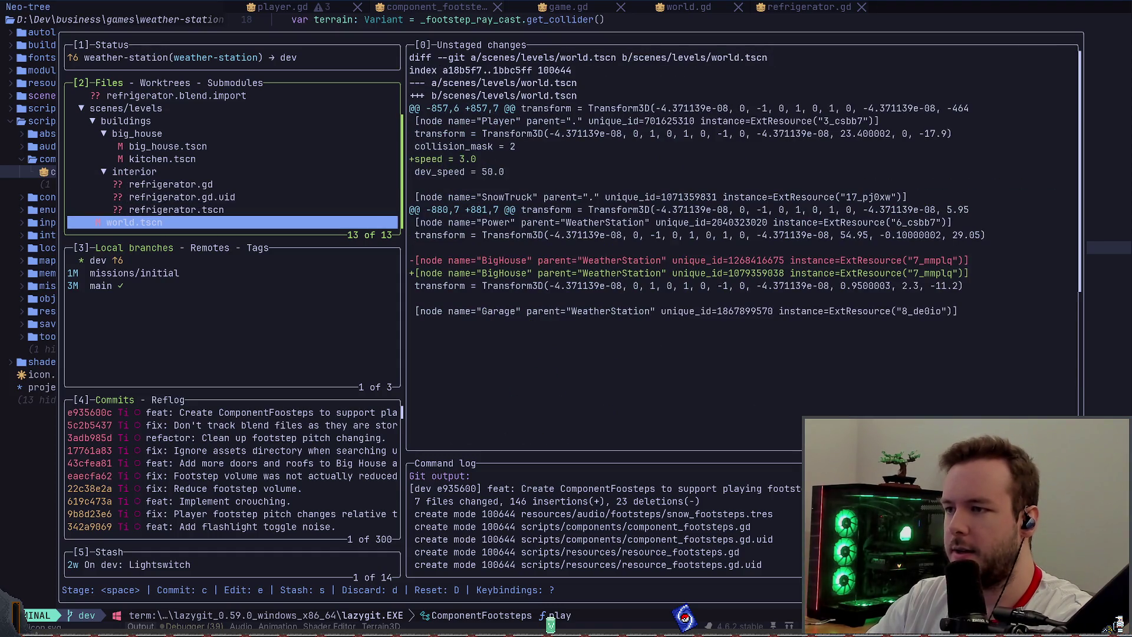
{"action": "key", "text": "Up"}
{"action": "key", "text": "Up"}
{"action": "key", "text": "Up"}
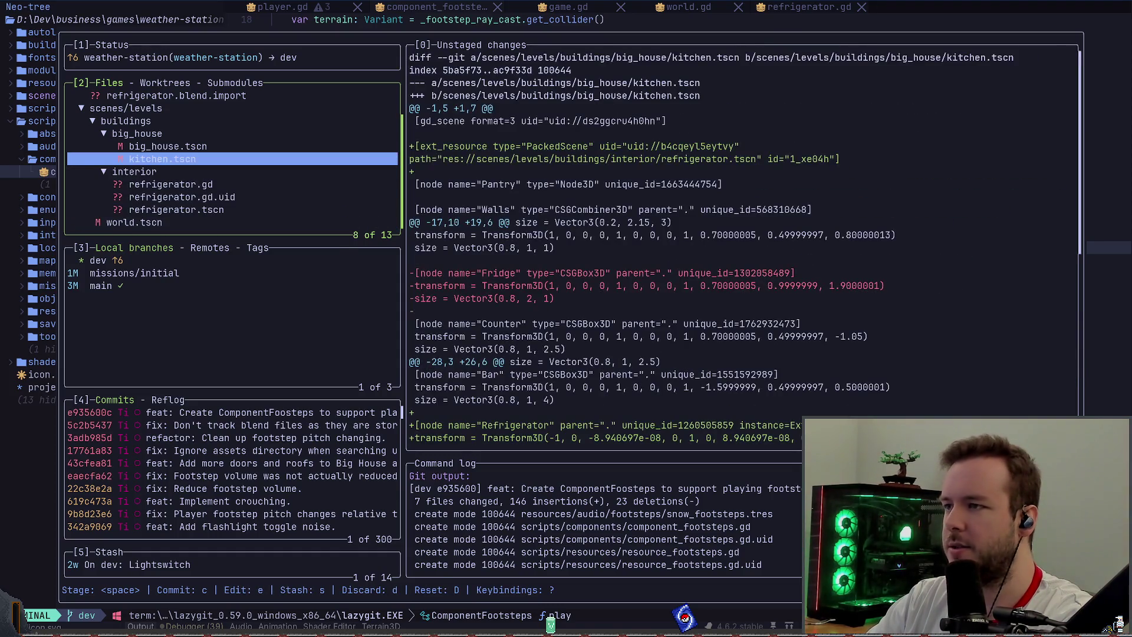
{"action": "key", "text": "Up"}
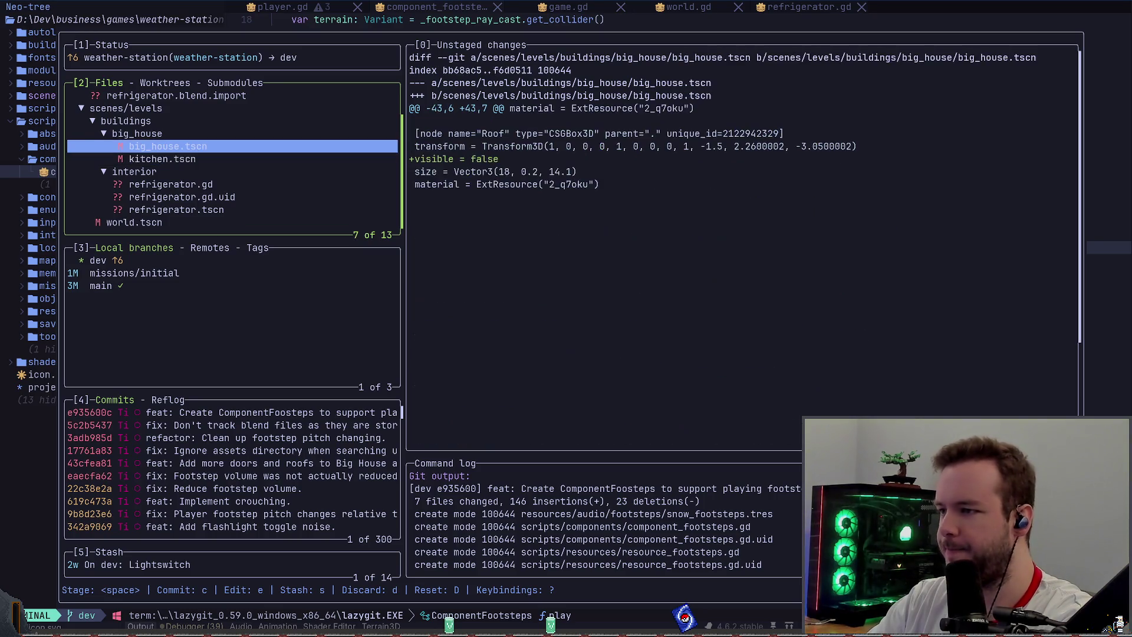
{"action": "key", "text": "Up"}
{"action": "key", "text": "Up"}
{"action": "key", "text": "Up"}
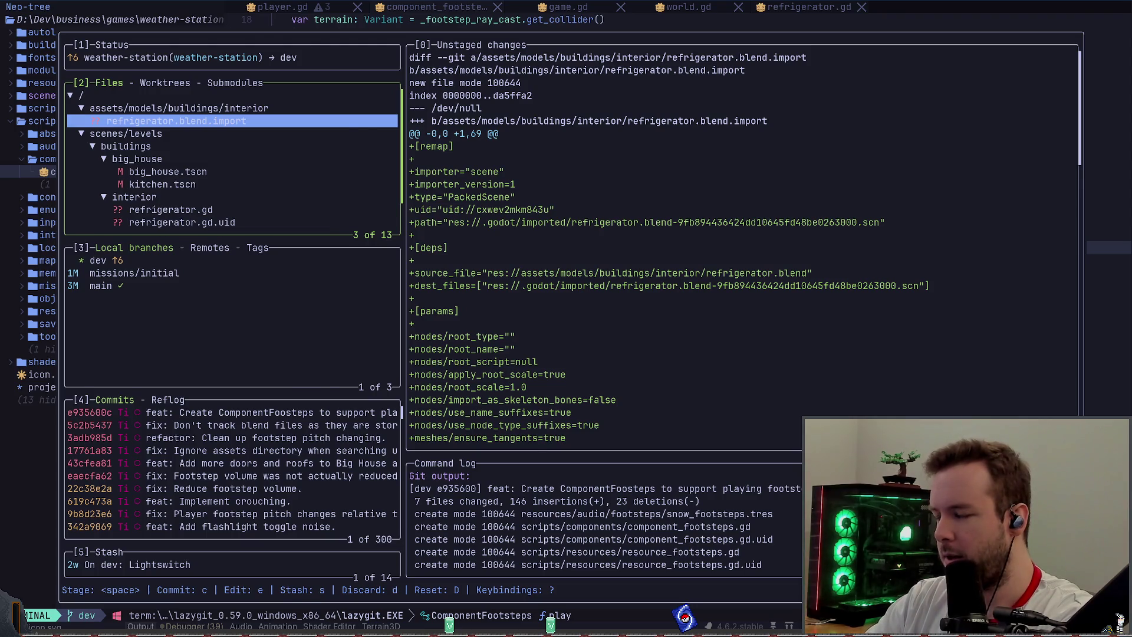
{"action": "key", "text": "q"}
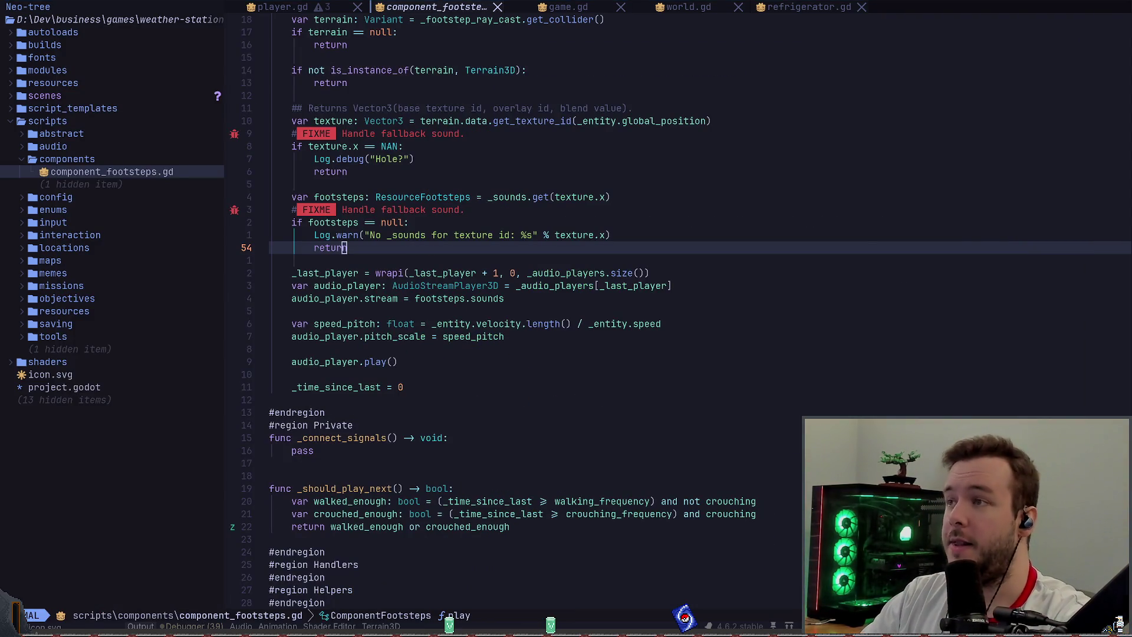
{"action": "key", "text": "alt+Tab"}
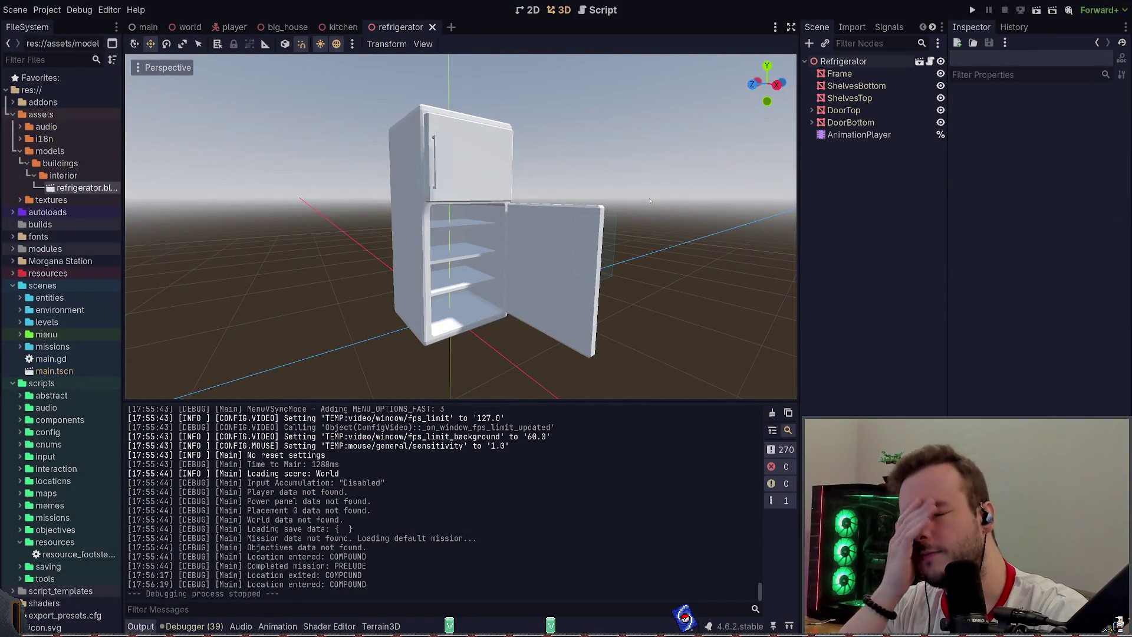
Step: Inspect DoorBottom and the AnimationPlayer's bottom_close track, then start adding a child node
{"action": "left_click", "coordinate": [846, 123]}
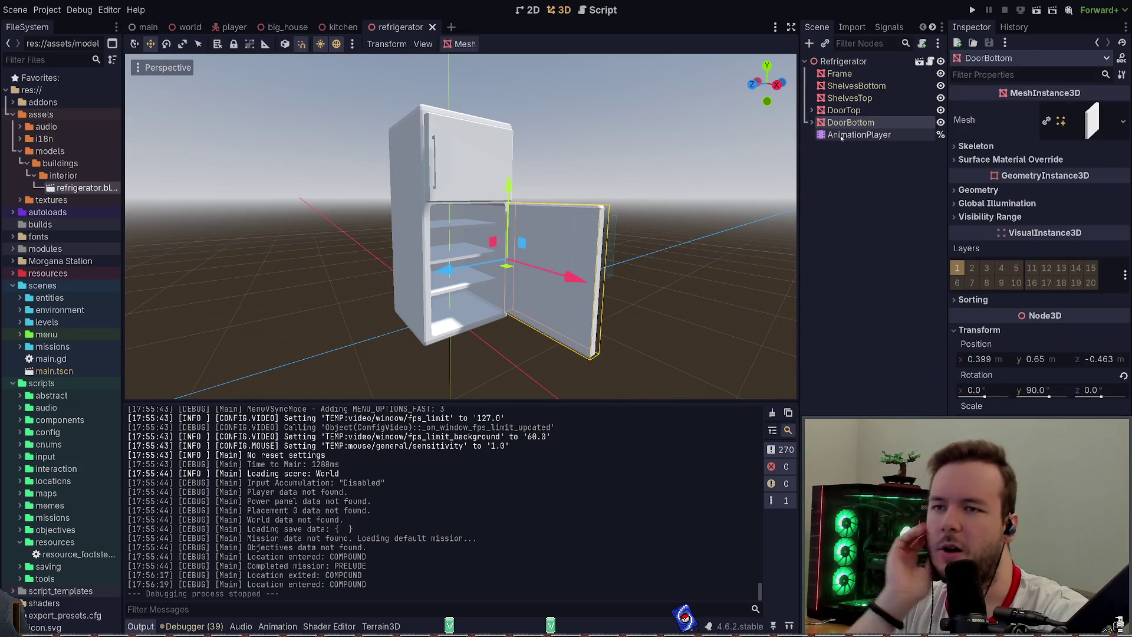
{"action": "left_click", "coordinate": [842, 135]}
{"action": "left_click", "coordinate": [563, 253]}
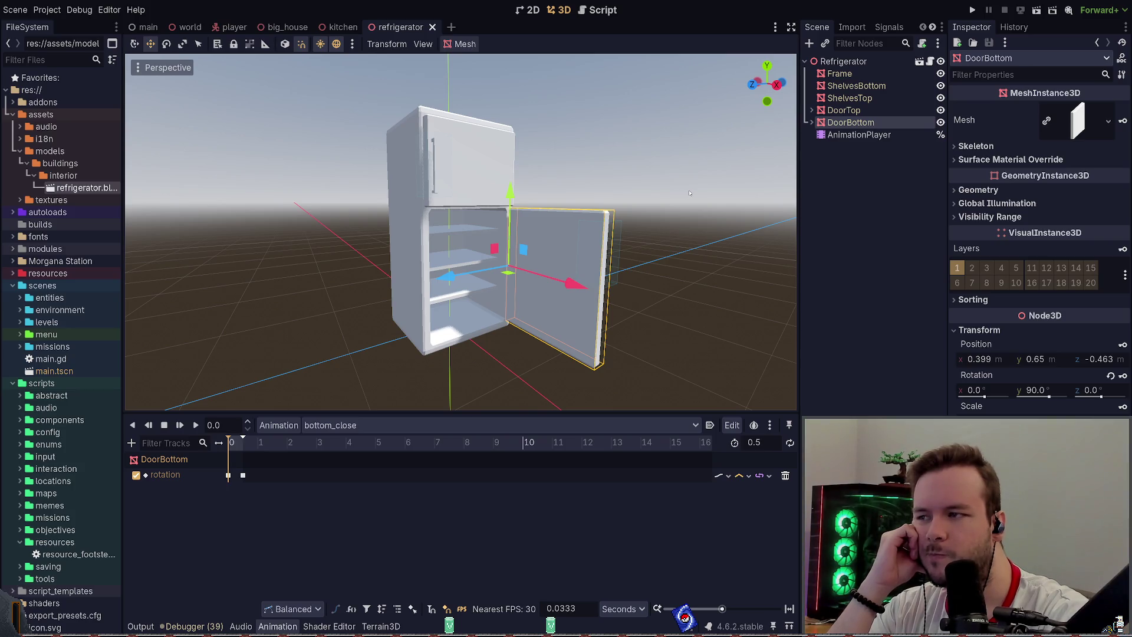
{"action": "left_click", "coordinate": [855, 133]}
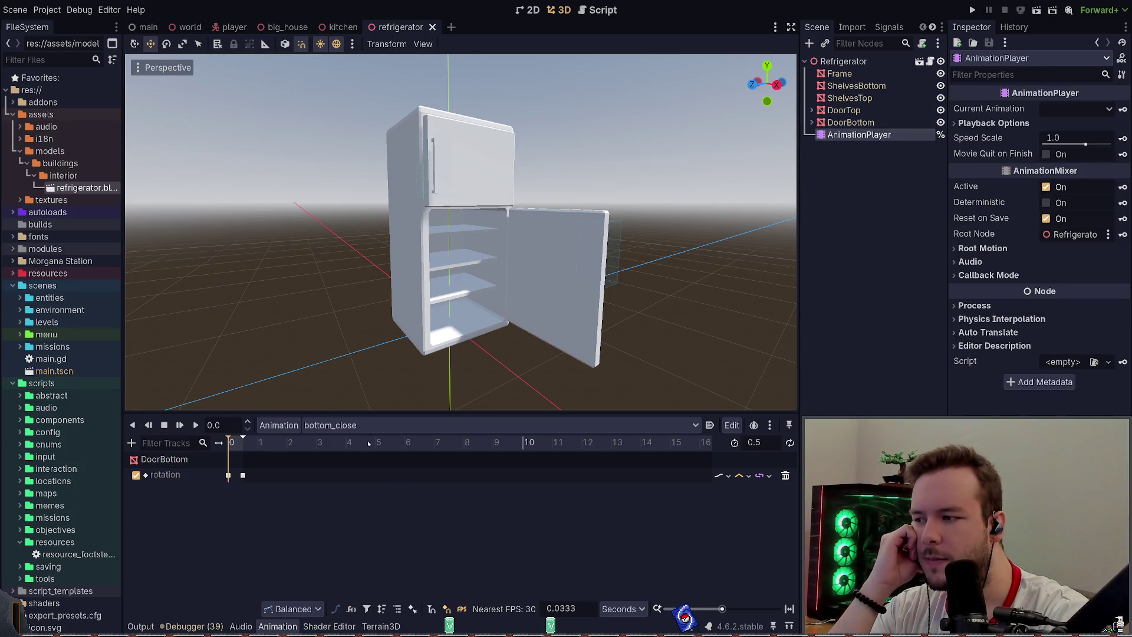
{"action": "left_click", "coordinate": [831, 331]}
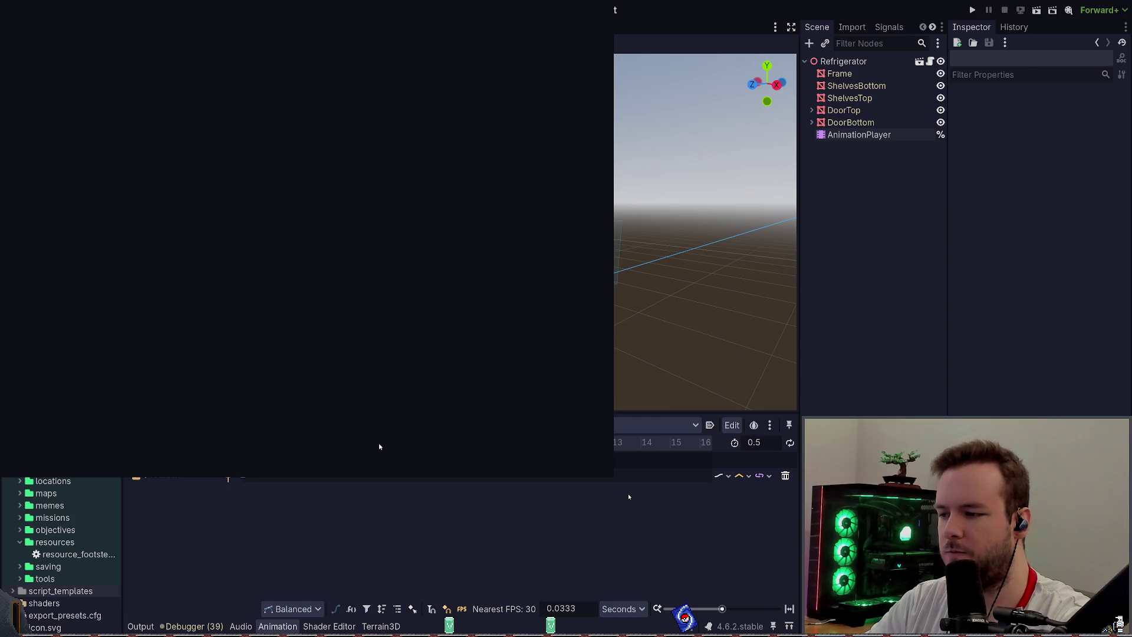
Step: Add an AnimationTree node to the refrigerator scene and save it
{"action": "left_click", "coordinate": [213, 462]}
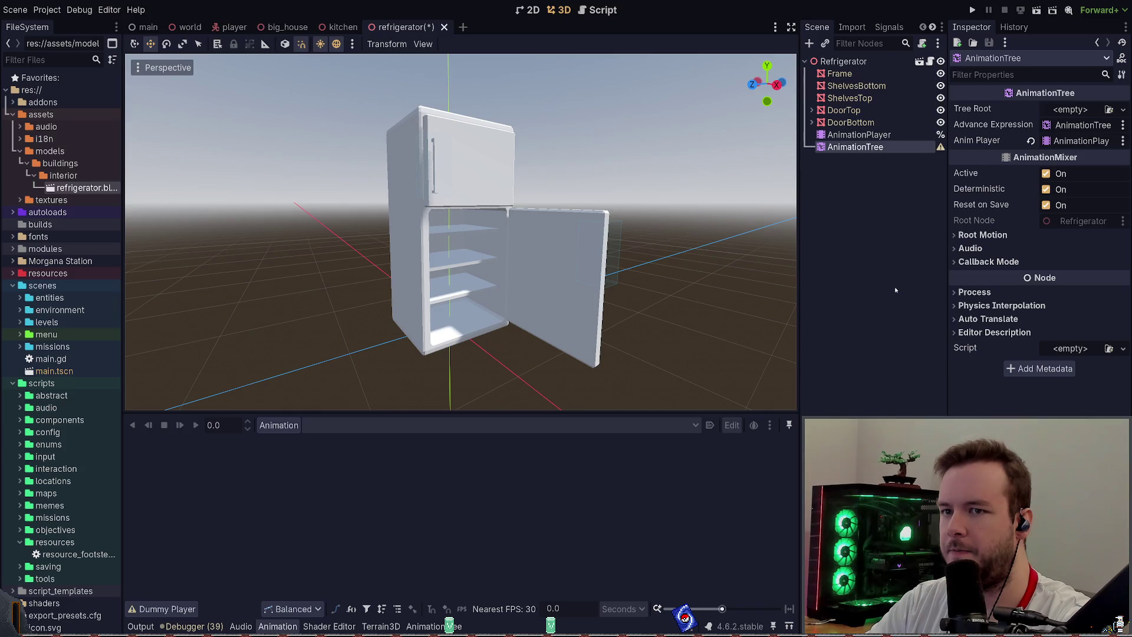
{"action": "key", "text": "ctrl+s"}
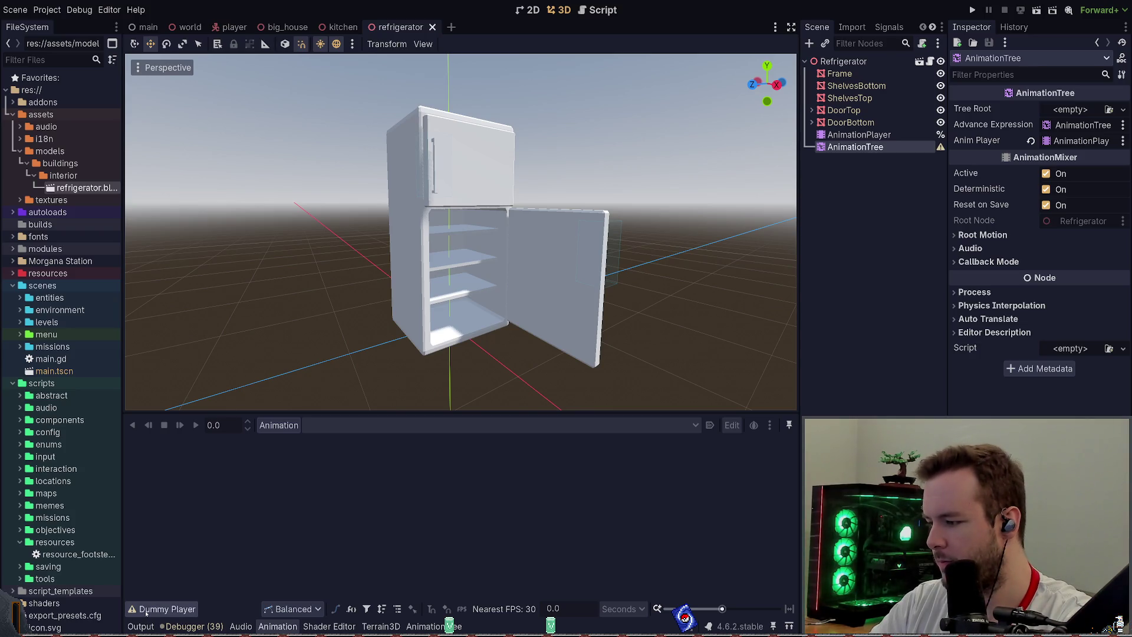
{"action": "left_click", "coordinate": [861, 136]}
{"action": "left_click", "coordinate": [862, 147]}
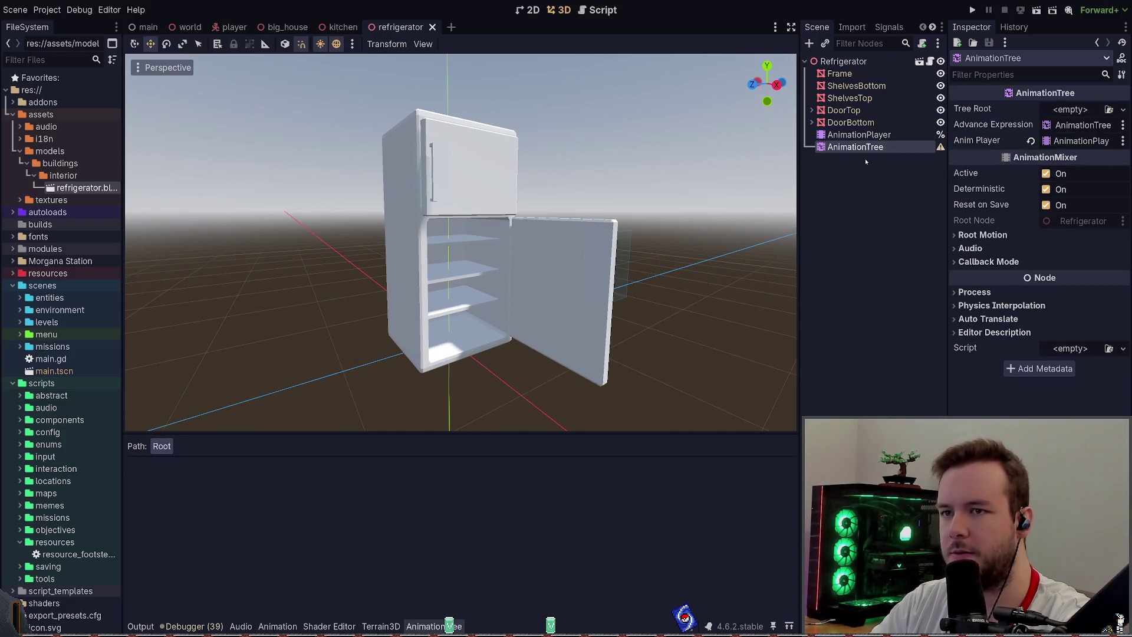
{"action": "left_click", "coordinate": [859, 135]}
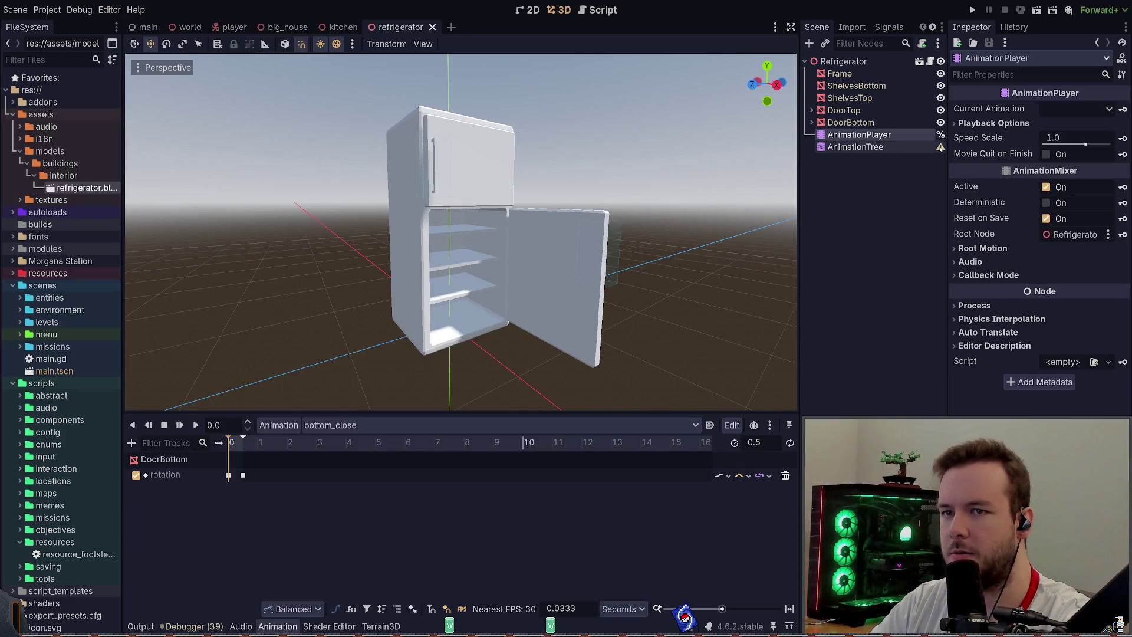
{"action": "left_click", "coordinate": [861, 147]}
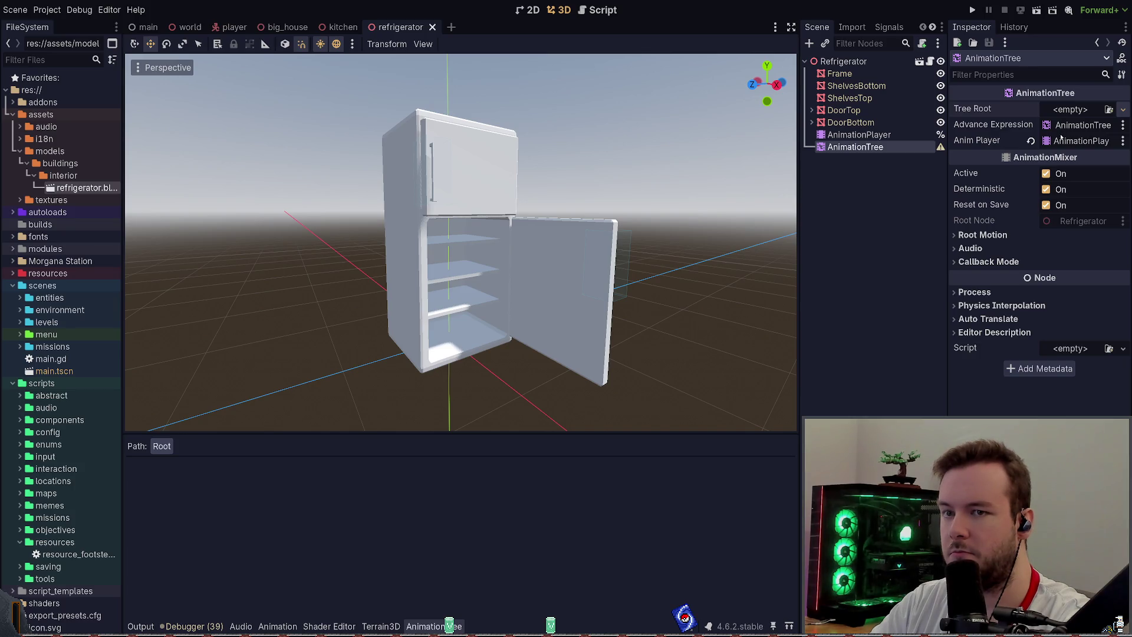
Step: Give the AnimationTree a new AnimationRootNode tree root and view its documentation
{"action": "left_click", "coordinate": [1071, 109]}
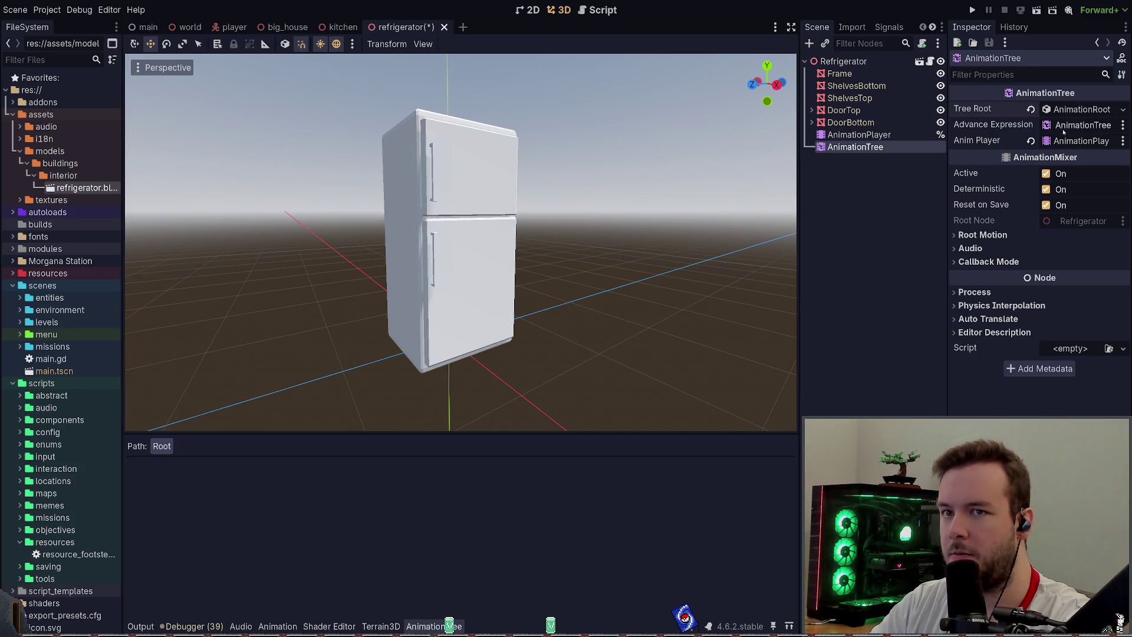
{"action": "left_click", "coordinate": [1072, 113]}
{"action": "left_click", "coordinate": [1061, 116]}
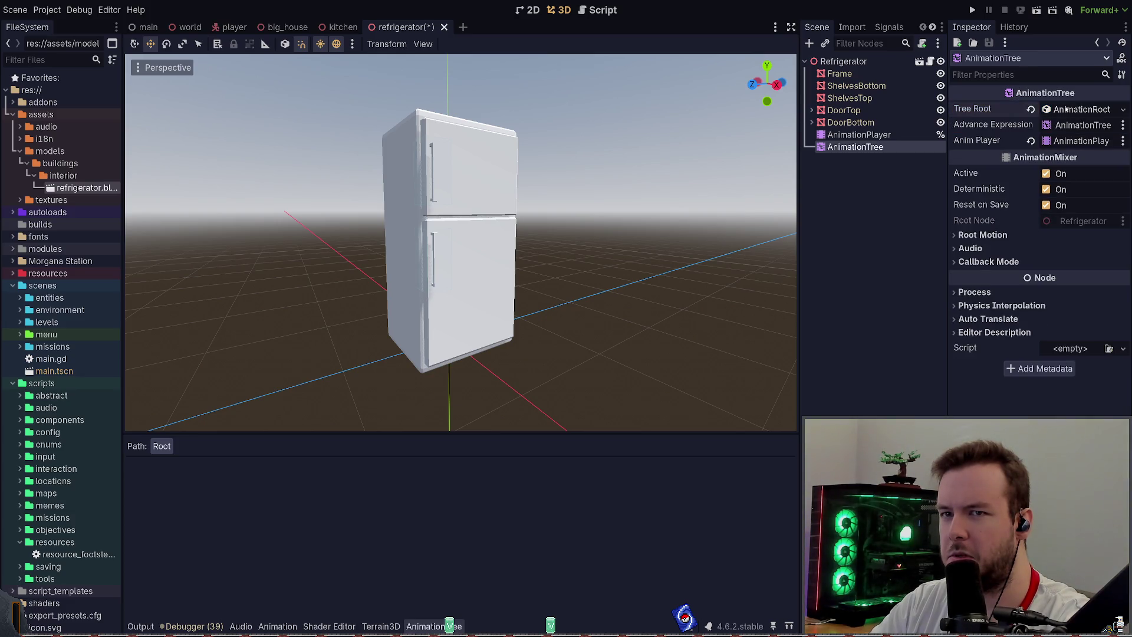
{"action": "left_click", "coordinate": [978, 114]}
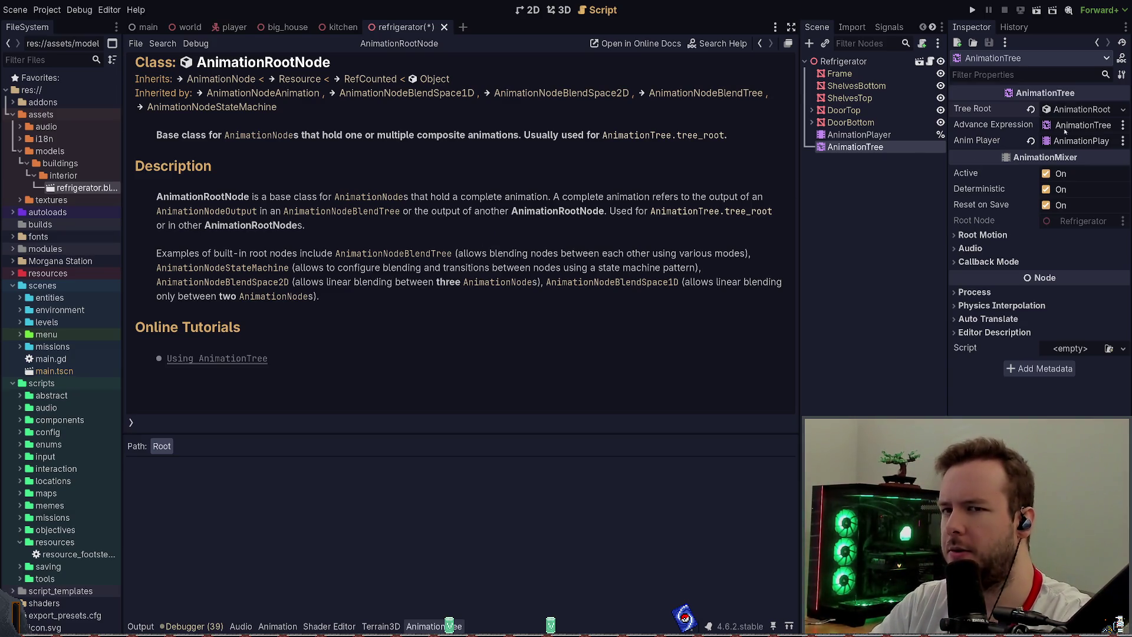
Step: Try out the AnimationTree's tree root settings, undoing the change
{"action": "left_click", "coordinate": [1100, 110]}
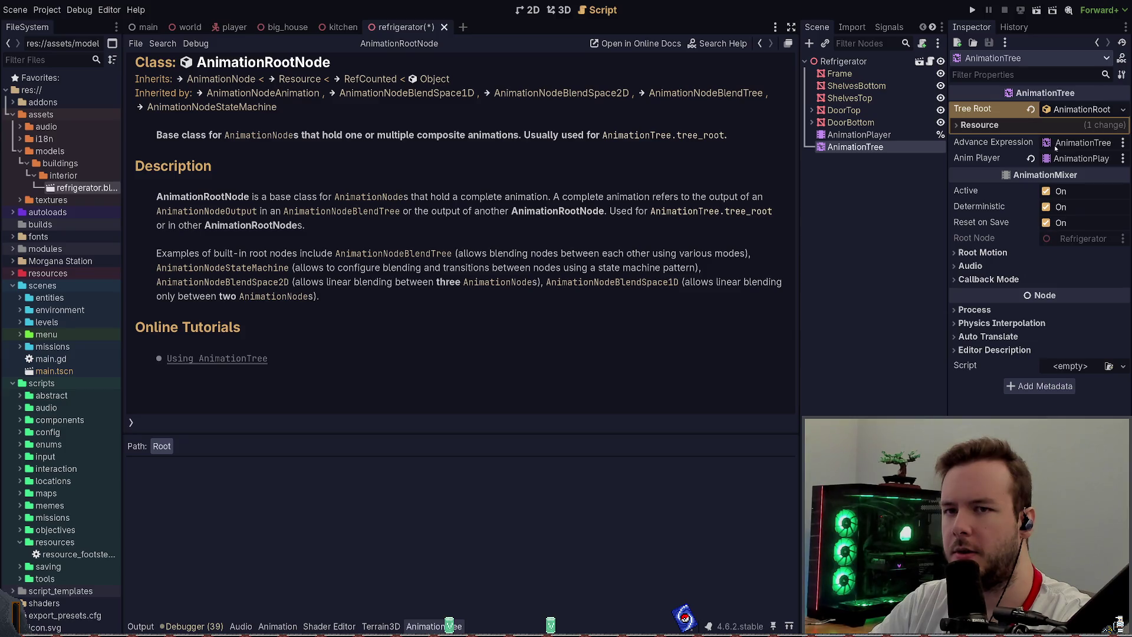
{"action": "key", "text": "ctrl+z"}
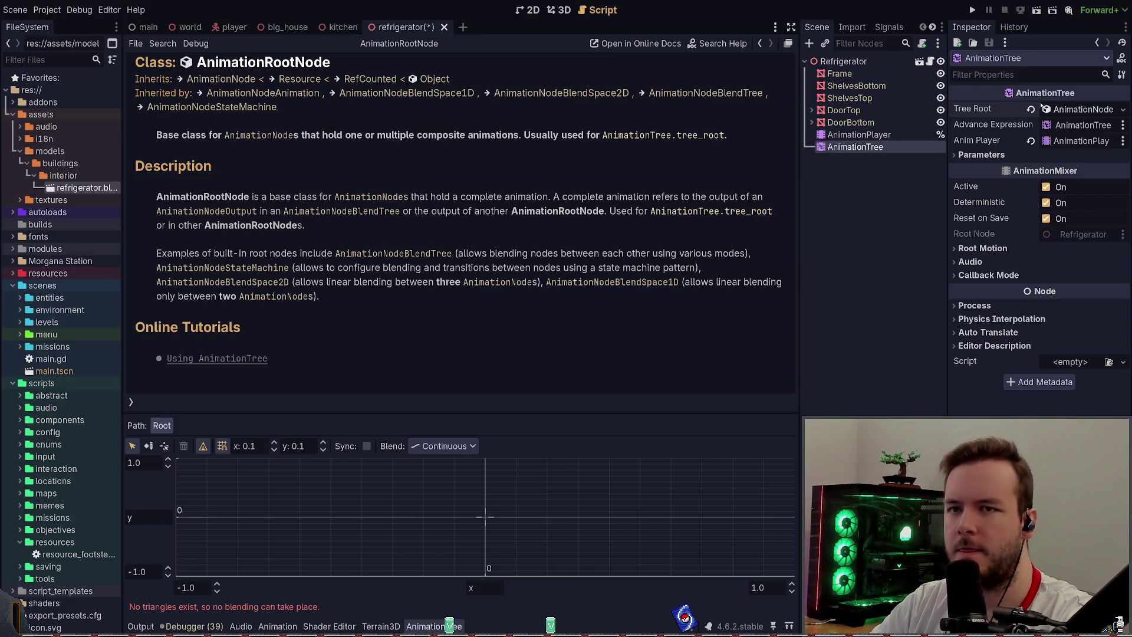
{"action": "left_click", "coordinate": [1056, 109]}
{"action": "left_click", "coordinate": [1056, 109]}
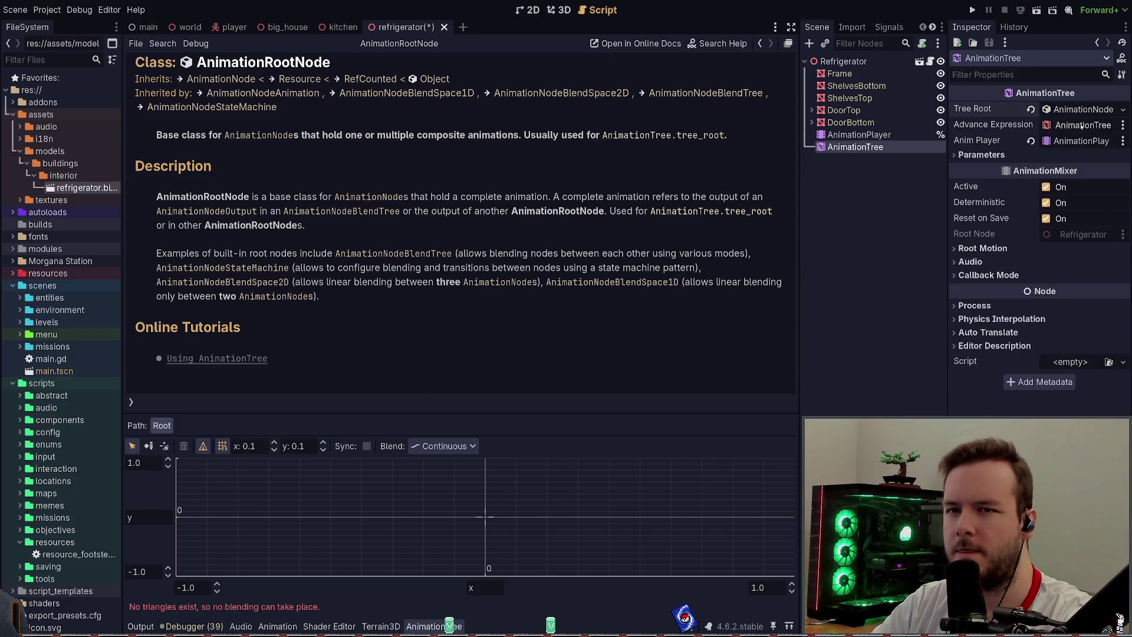
Step: Back in the 3D view, check the door rotation tracks and delete the AnimationTree node
{"action": "key", "text": "ctrl+F2"}
{"action": "key", "text": "ctrl+F1"}
{"action": "key", "text": "ctrl+F2"}
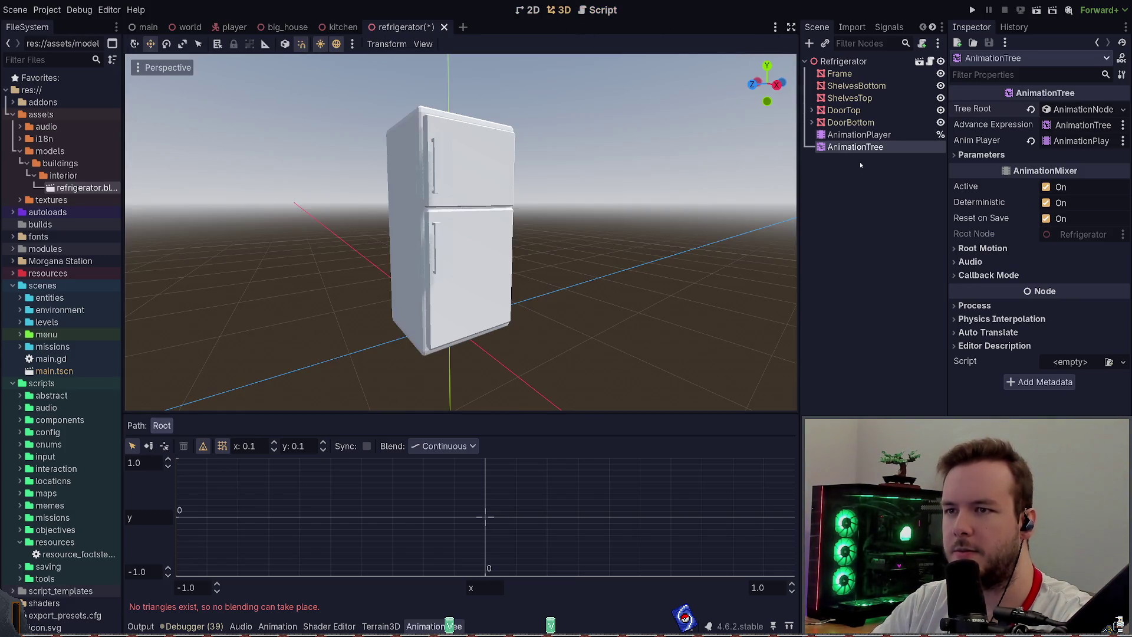
{"action": "left_click", "coordinate": [1001, 262]}
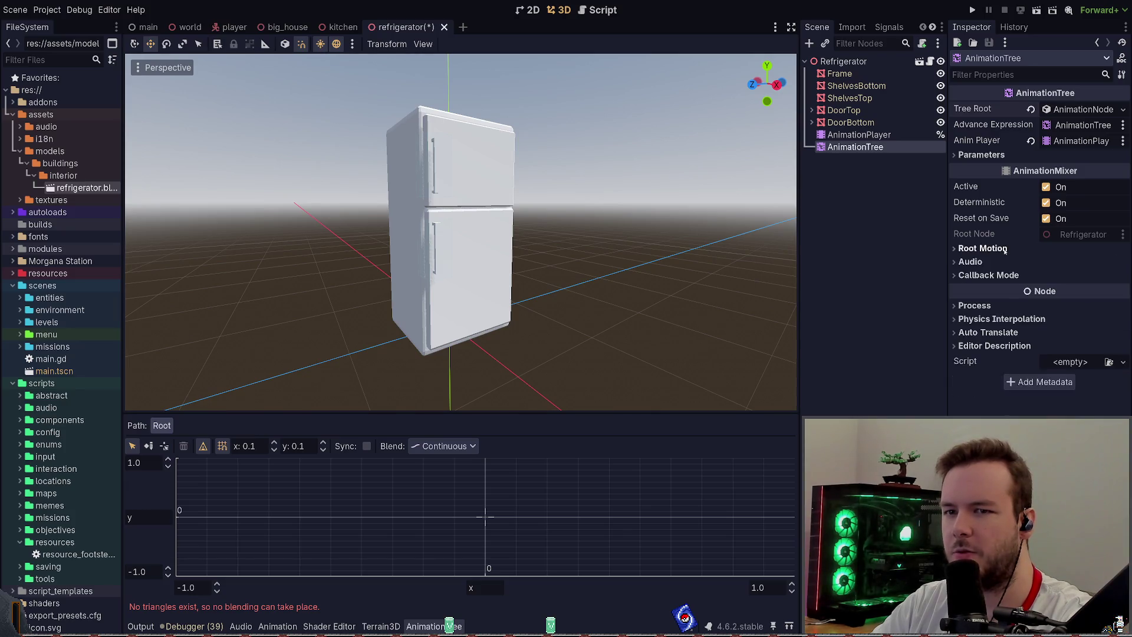
{"action": "left_click", "coordinate": [1000, 262]}
{"action": "left_click", "coordinate": [278, 626]}
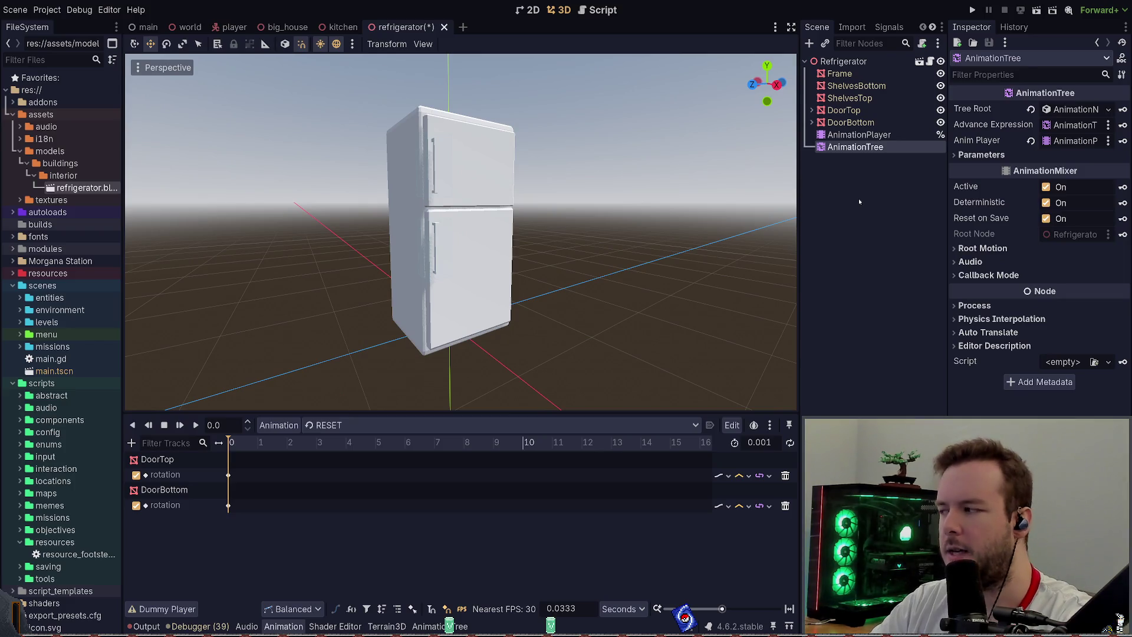
{"action": "key", "text": "Delete"}
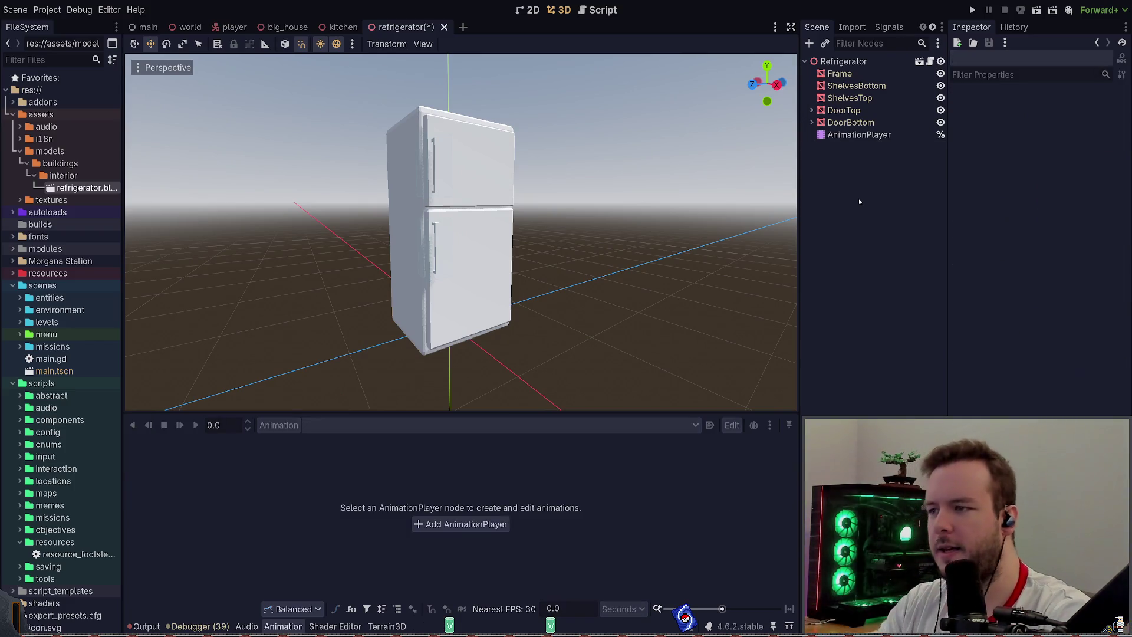
Step: Select the AnimationPlayer, save the refrigerator scene, and orbit around to inspect the fridge doors
{"action": "left_click", "coordinate": [859, 134]}
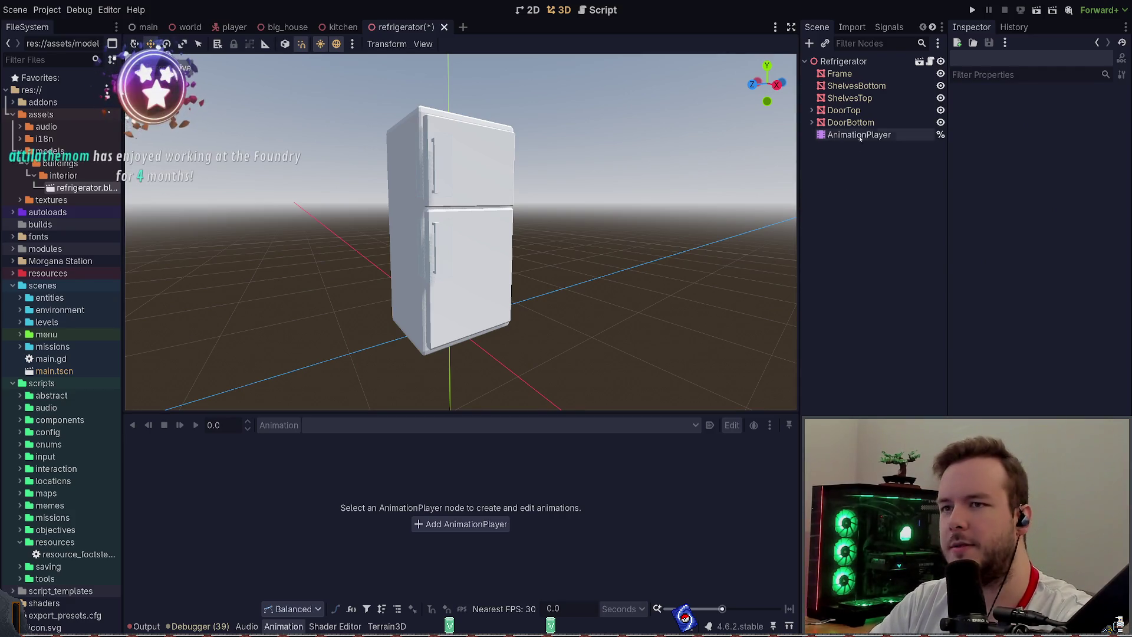
{"action": "key", "text": "ctrl+s"}
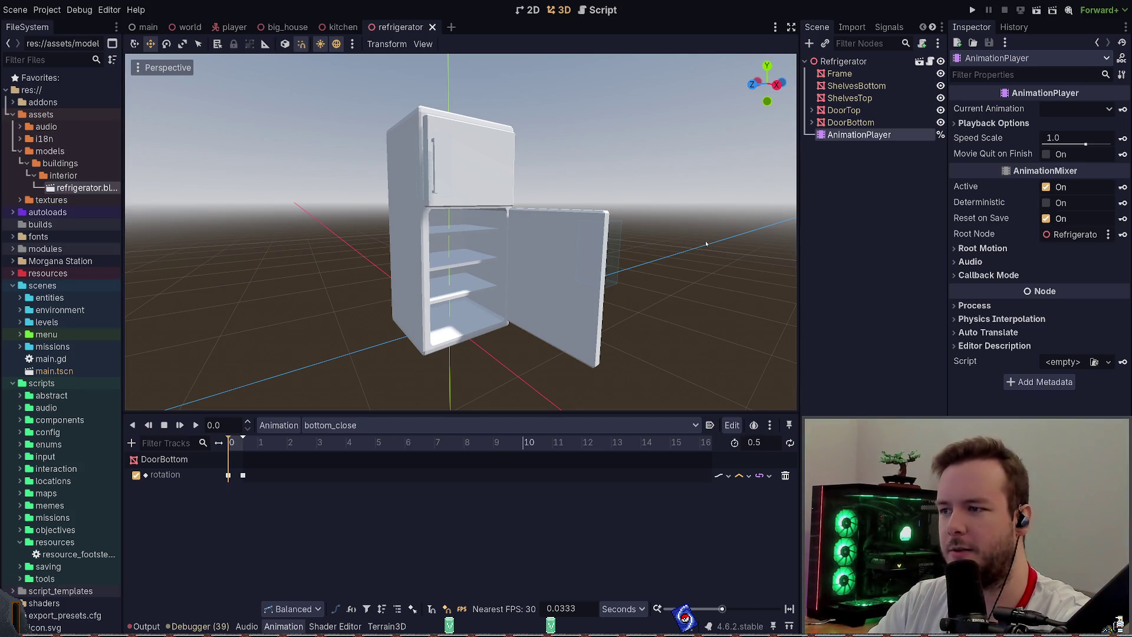
{"action": "mouse_move", "coordinate": [638, 250]}
{"action": "left_mouse_down"}
{"action": "mouse_move", "coordinate": [634, 224]}
{"action": "mouse_move", "coordinate": [640, 254]}
{"action": "mouse_move", "coordinate": [631, 236]}
{"action": "mouse_move", "coordinate": [619, 242]}
{"action": "mouse_move", "coordinate": [634, 251]}
{"action": "mouse_move", "coordinate": [616, 251]}
{"action": "left_mouse_up"}
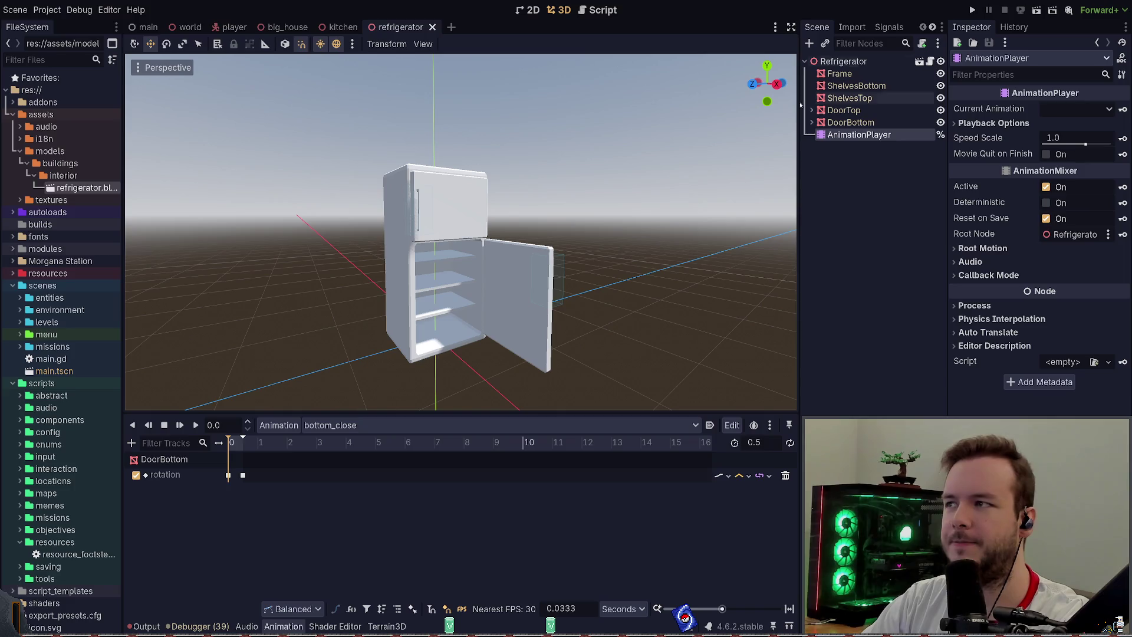
{"action": "mouse_move", "coordinate": [254, 29]}
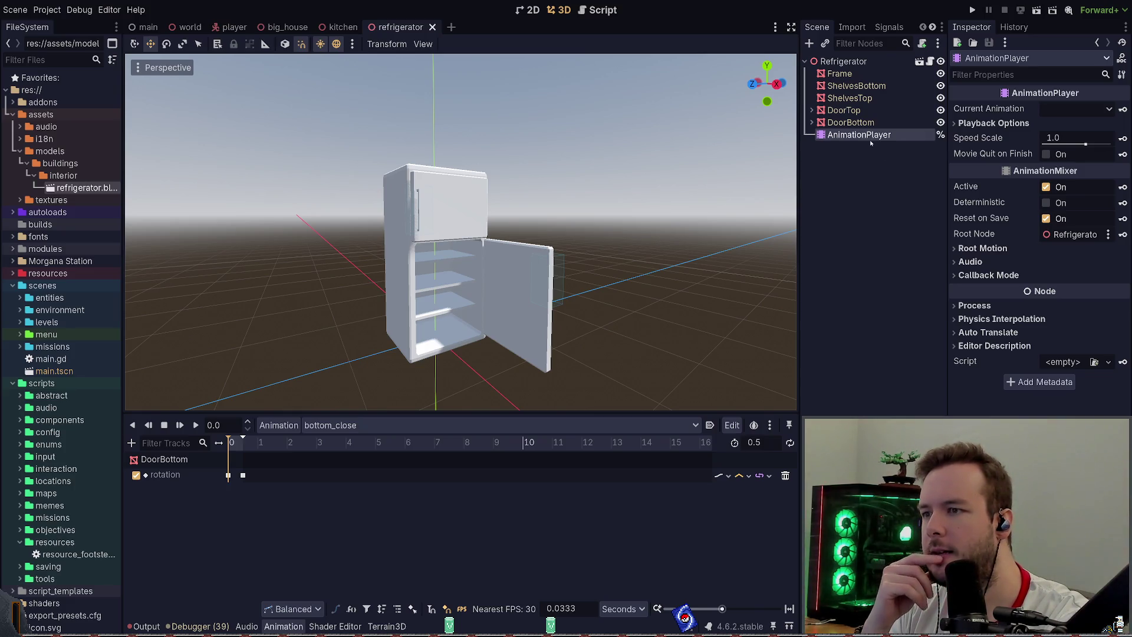
{"action": "left_click", "coordinate": [812, 111]}
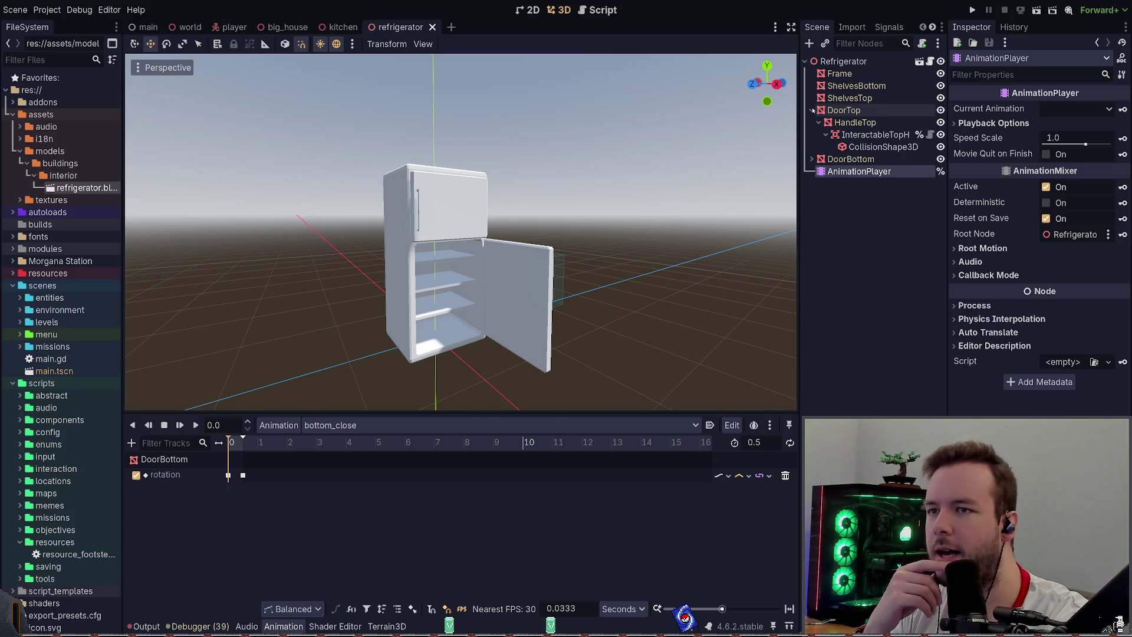
{"action": "left_click", "coordinate": [813, 110]}
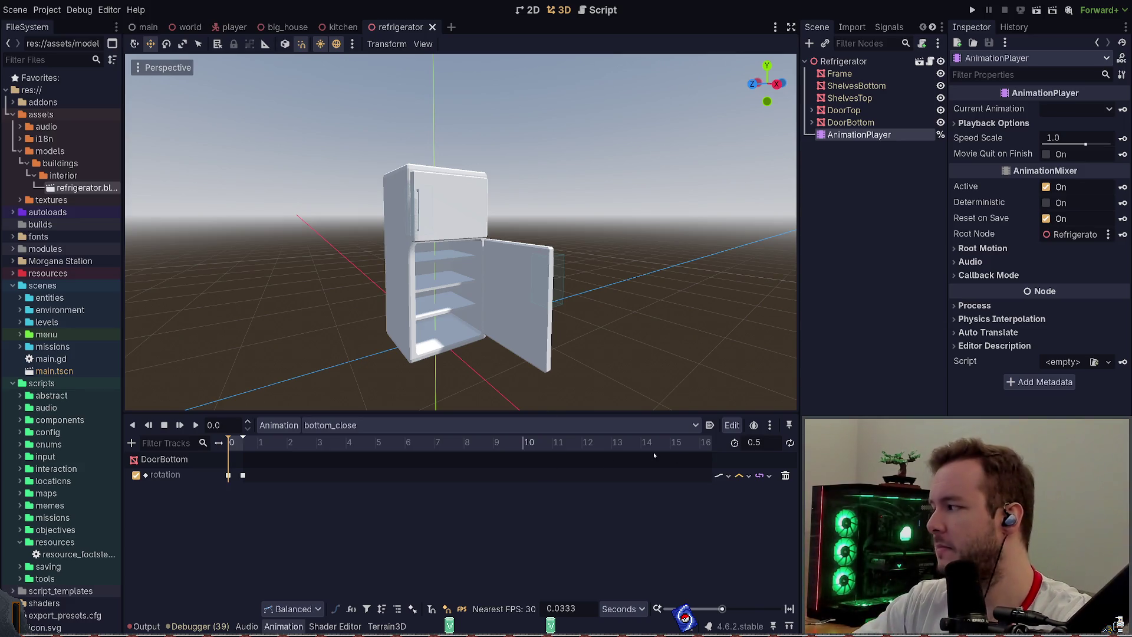
Step: Reselect the AnimationPlayer and briefly check its Root Motion, Audio and Callback Mode sections
{"action": "left_click", "coordinate": [854, 146]}
{"action": "left_click", "coordinate": [852, 135]}
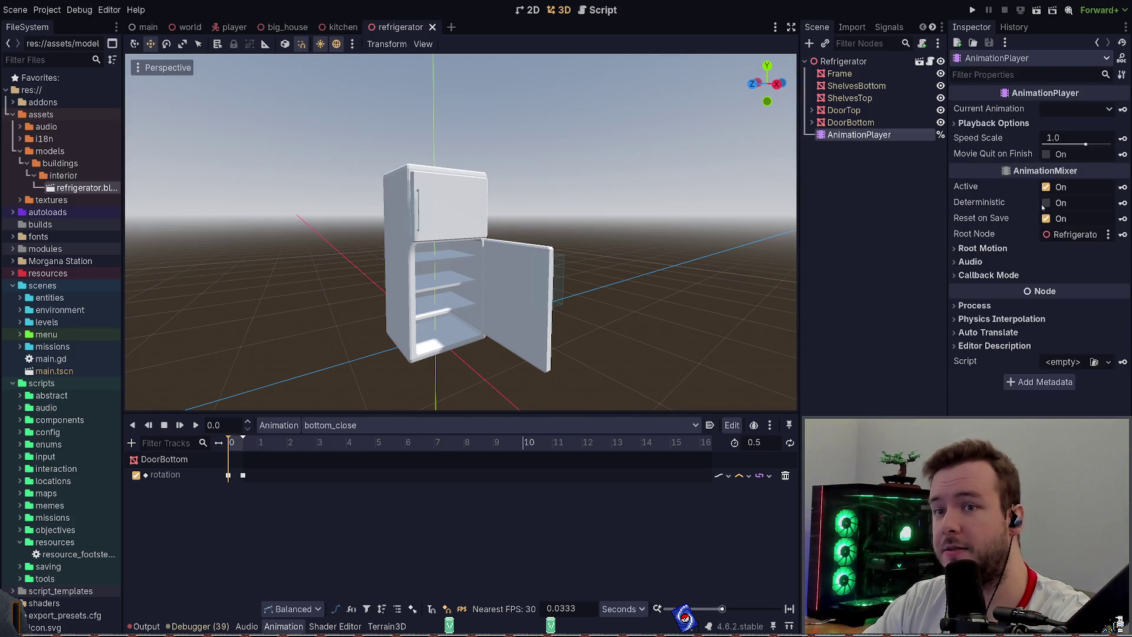
{"action": "left_click", "coordinate": [995, 249]}
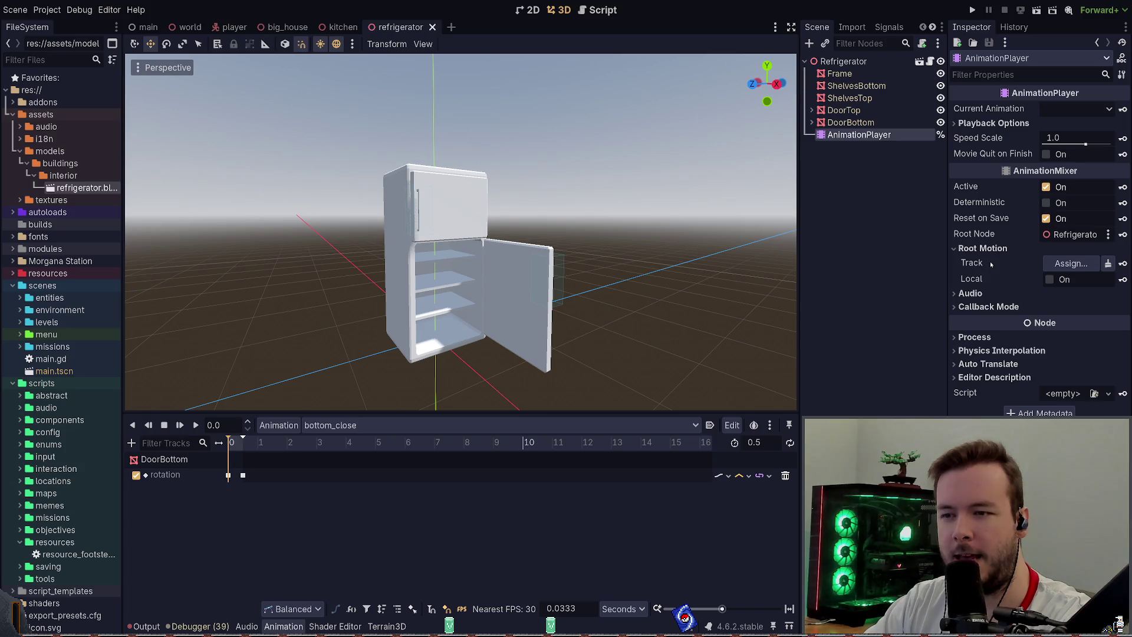
{"action": "left_click", "coordinate": [991, 249]}
{"action": "left_click", "coordinate": [992, 261]}
{"action": "left_click", "coordinate": [991, 261]}
{"action": "left_click", "coordinate": [991, 275]}
{"action": "left_click", "coordinate": [991, 275]}
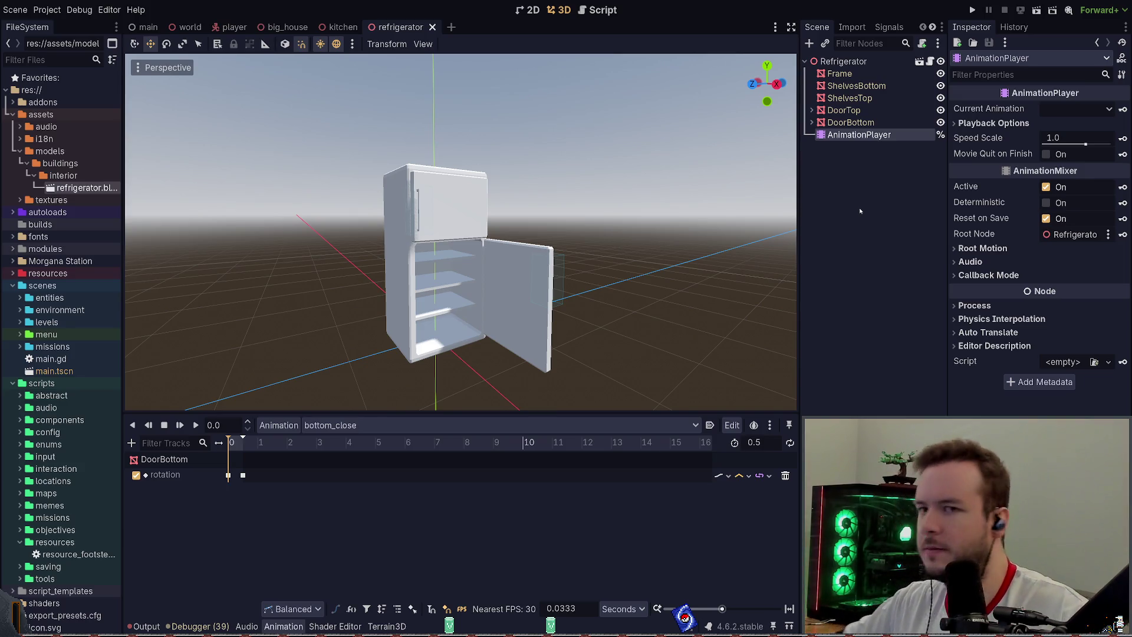
Step: Expand Playback Options, recheck Audio and Callback Mode, and leave Root Motion expanded
{"action": "left_click", "coordinate": [967, 124]}
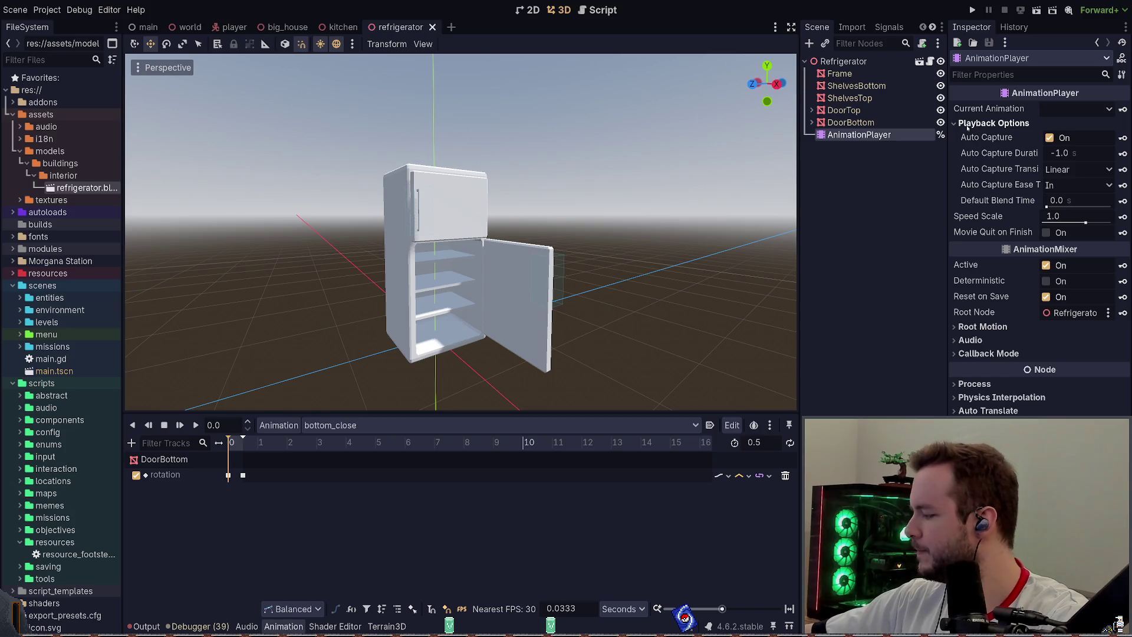
{"action": "left_click", "coordinate": [983, 327]}
{"action": "left_click", "coordinate": [983, 327]}
{"action": "left_click", "coordinate": [1009, 354]}
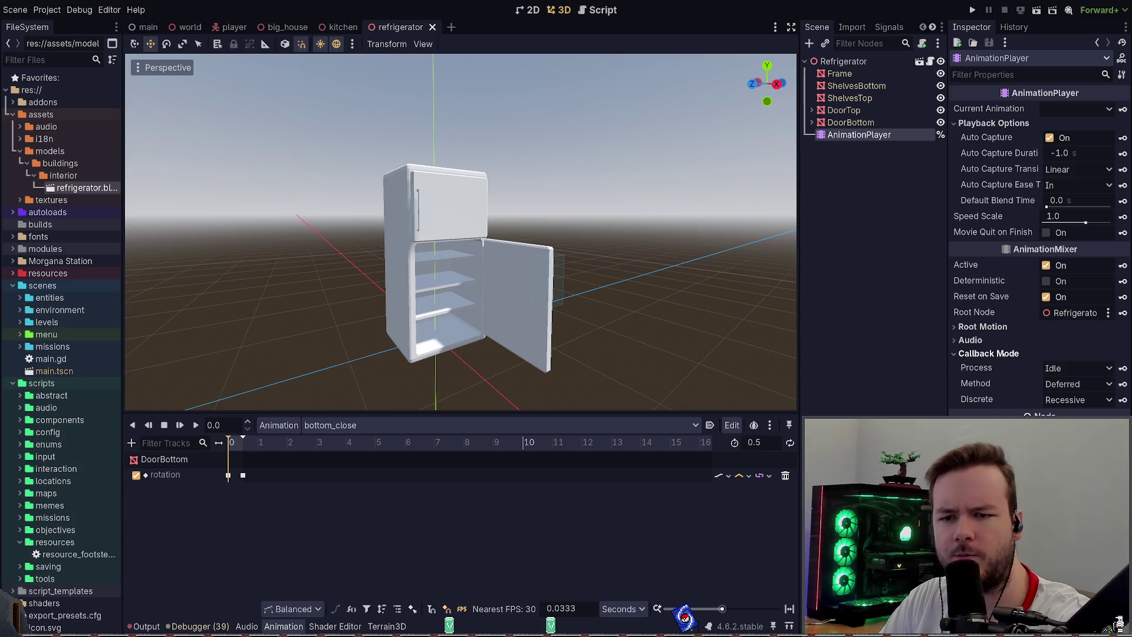
{"action": "left_click", "coordinate": [1003, 354]}
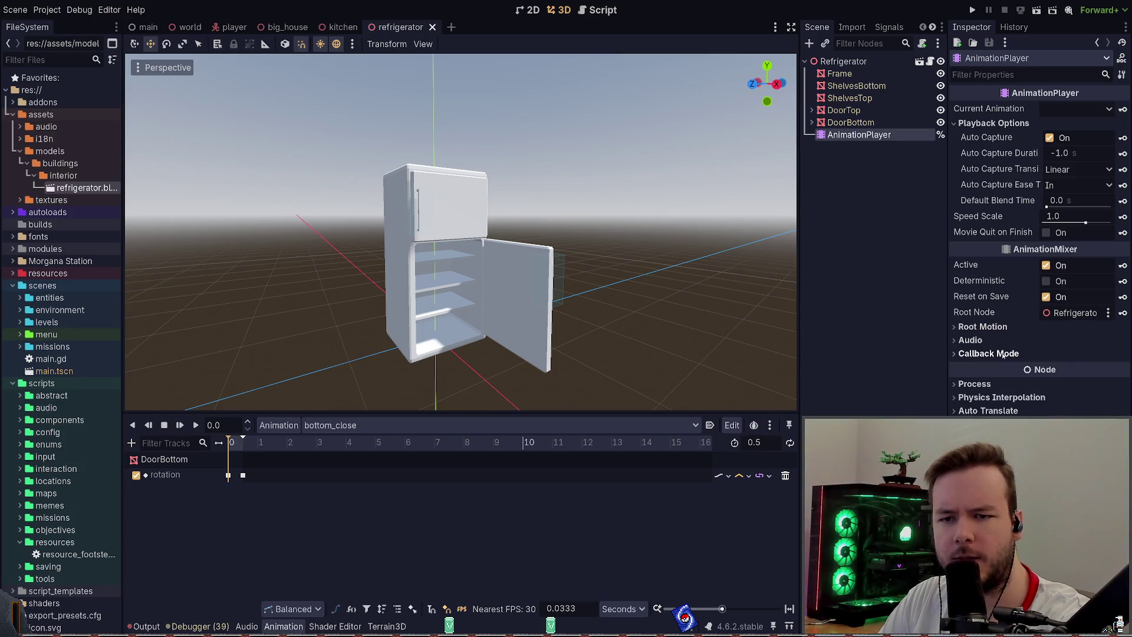
{"action": "left_click", "coordinate": [989, 341]}
{"action": "left_click", "coordinate": [988, 341]}
{"action": "left_click", "coordinate": [985, 327]}
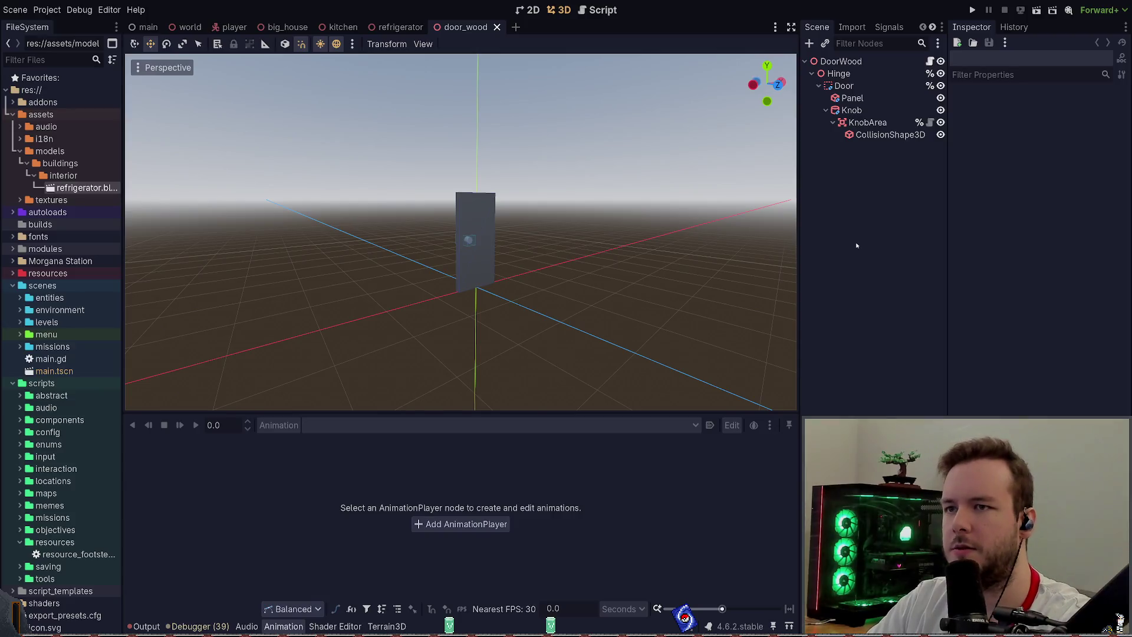
Step: View door_wood.gd's open()/close() tweens, then select DoorWood and check the 3D and 2D views
{"action": "left_click", "coordinate": [930, 61]}
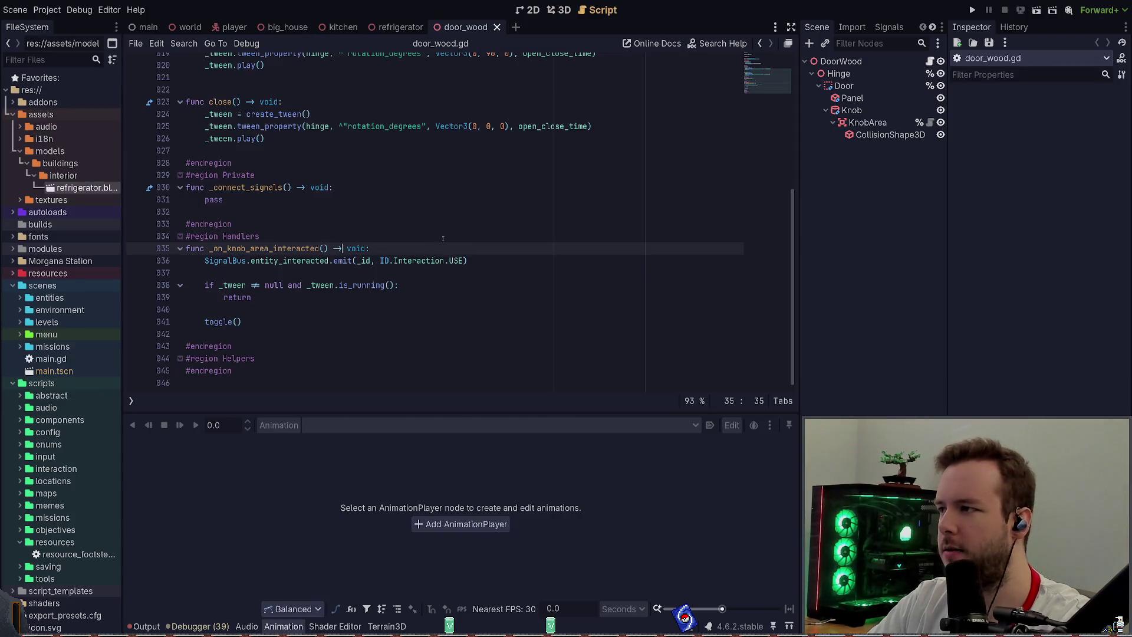
{"action": "scroll", "coordinate": [407, 166], "scroll_direction": "down", "scroll_amount": 5}
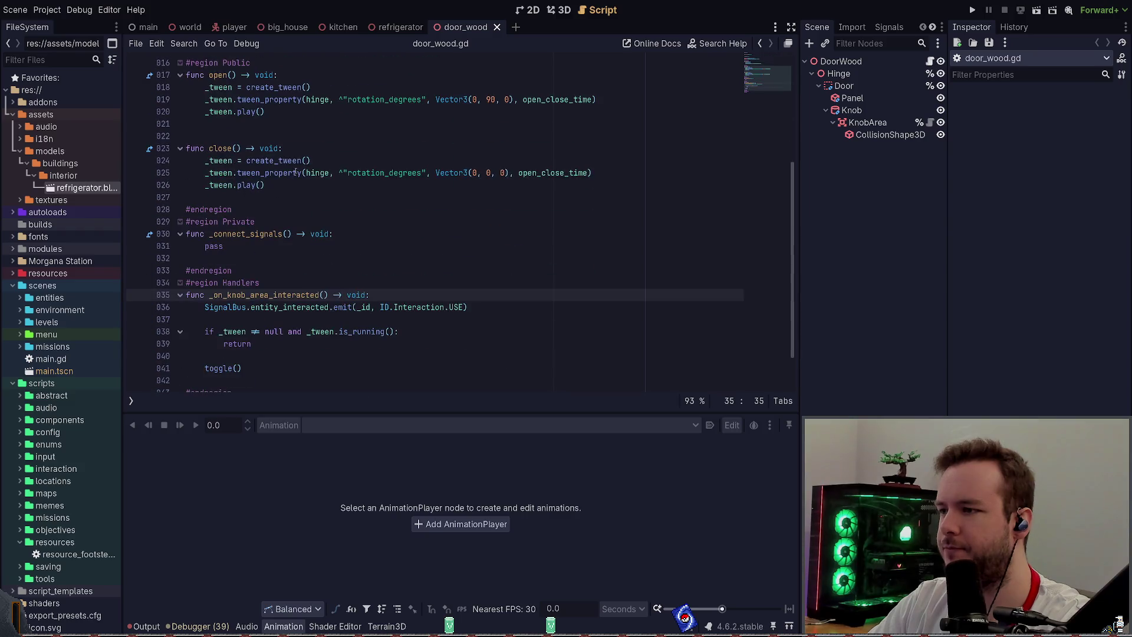
{"action": "left_click", "coordinate": [841, 61]}
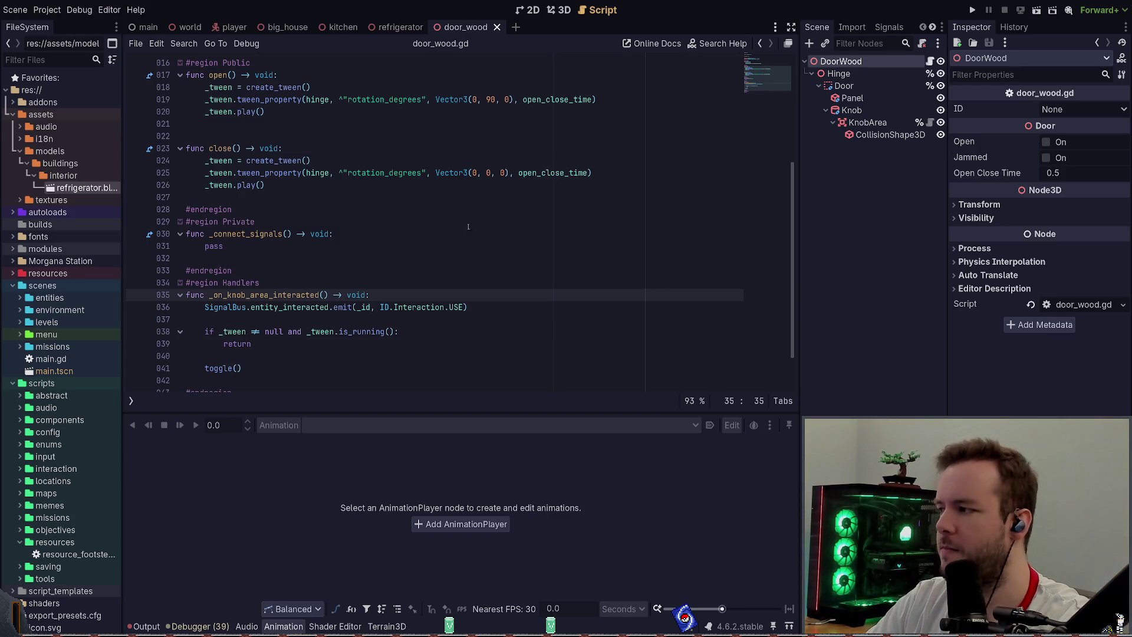
{"action": "left_click", "coordinate": [564, 10]}
{"action": "key", "text": "ctrl+F1"}
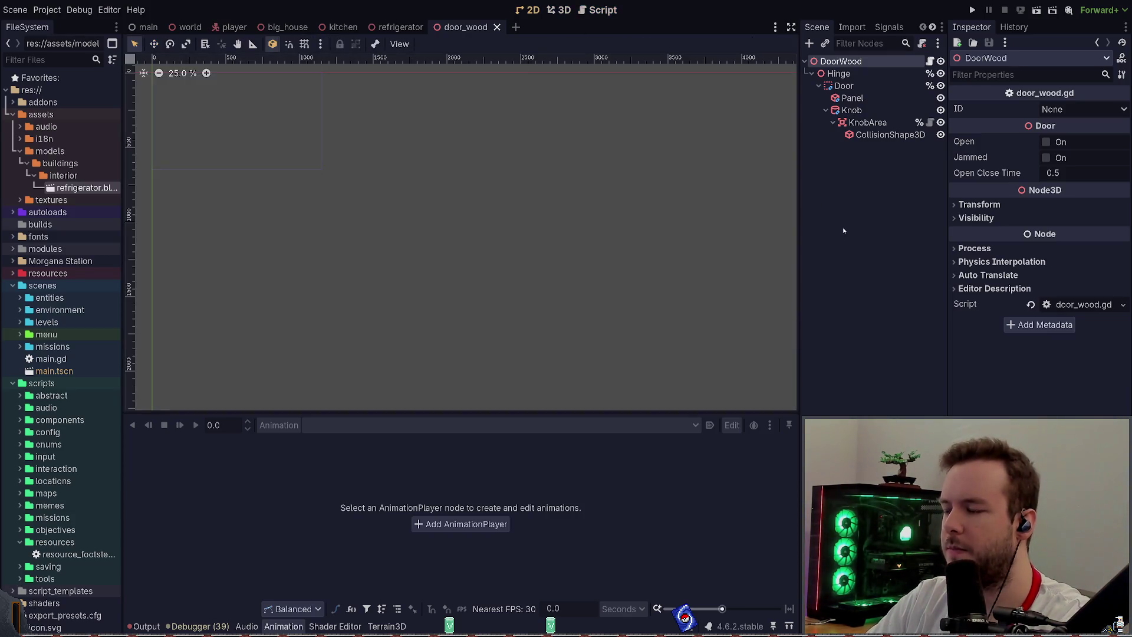
{"action": "key", "text": "alt+Tab"}
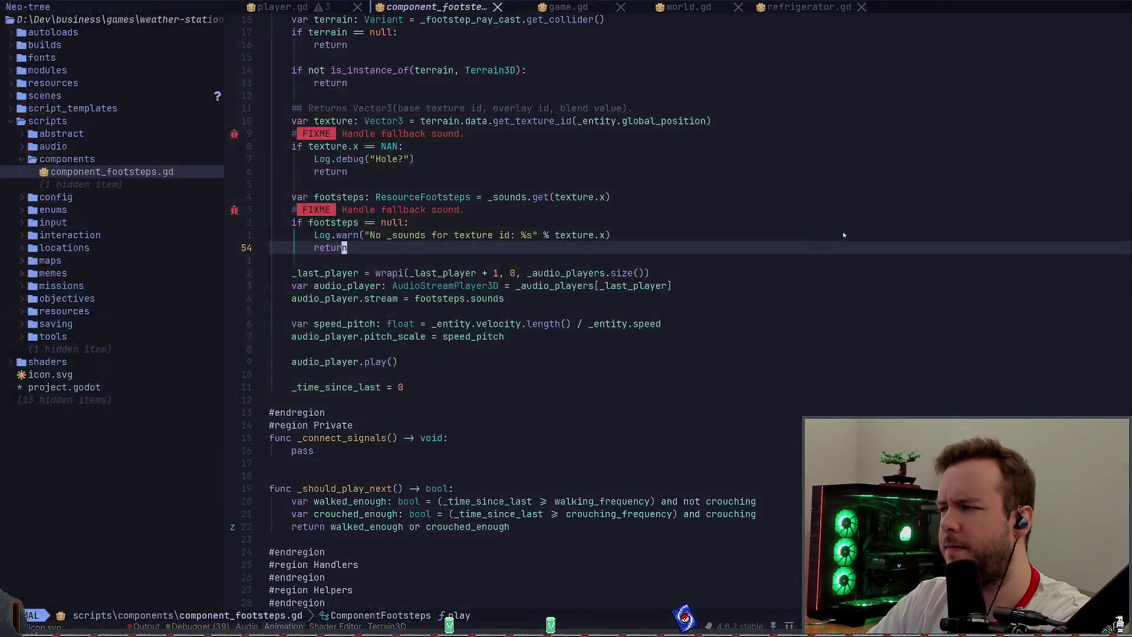
Step: In Neo-tree, collapse components, peek into scripts/interaction twice, then reopen scripts/components
{"action": "key", "text": "ctrl+h"}
{"action": "key", "text": "h"}
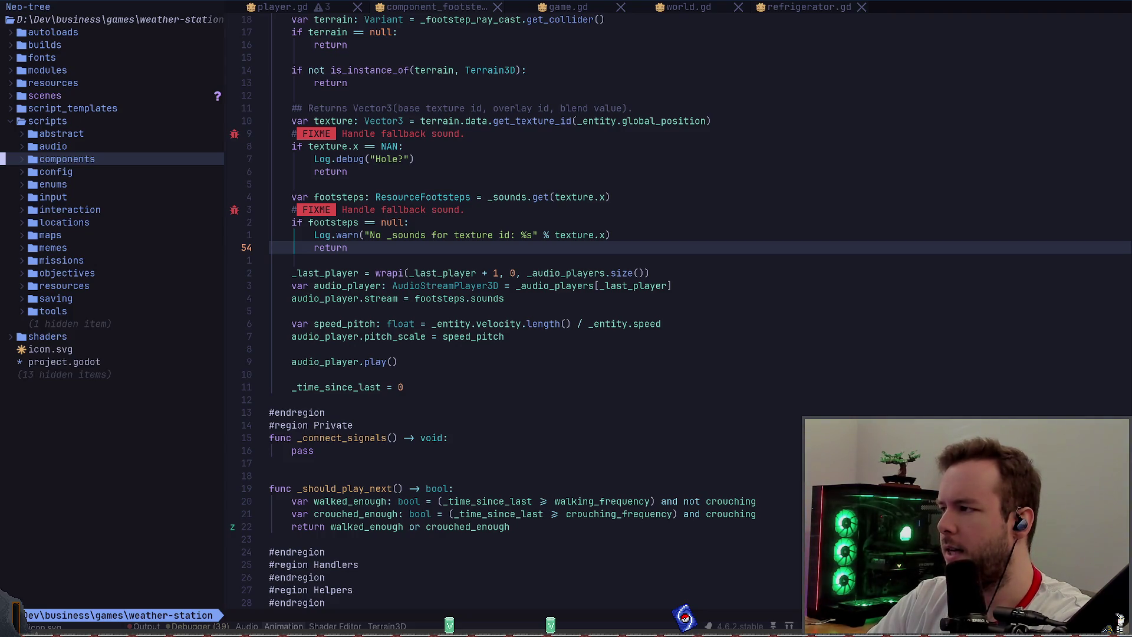
{"action": "key", "text": "j"}
{"action": "key", "text": "j"}
{"action": "key", "text": "j"}
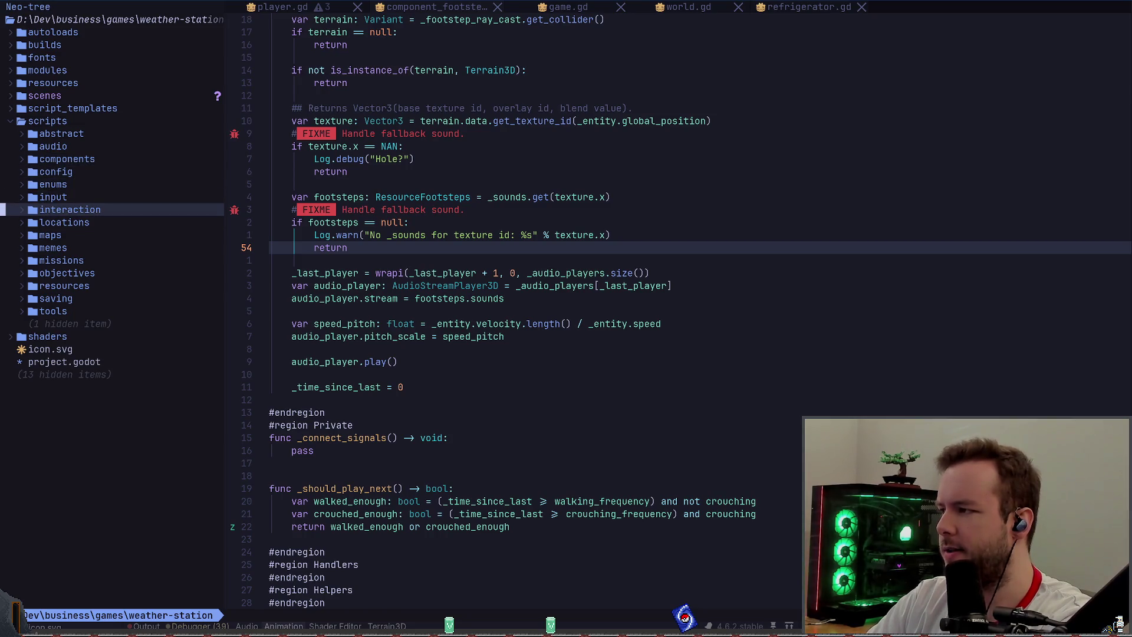
{"action": "key", "text": "Return"}
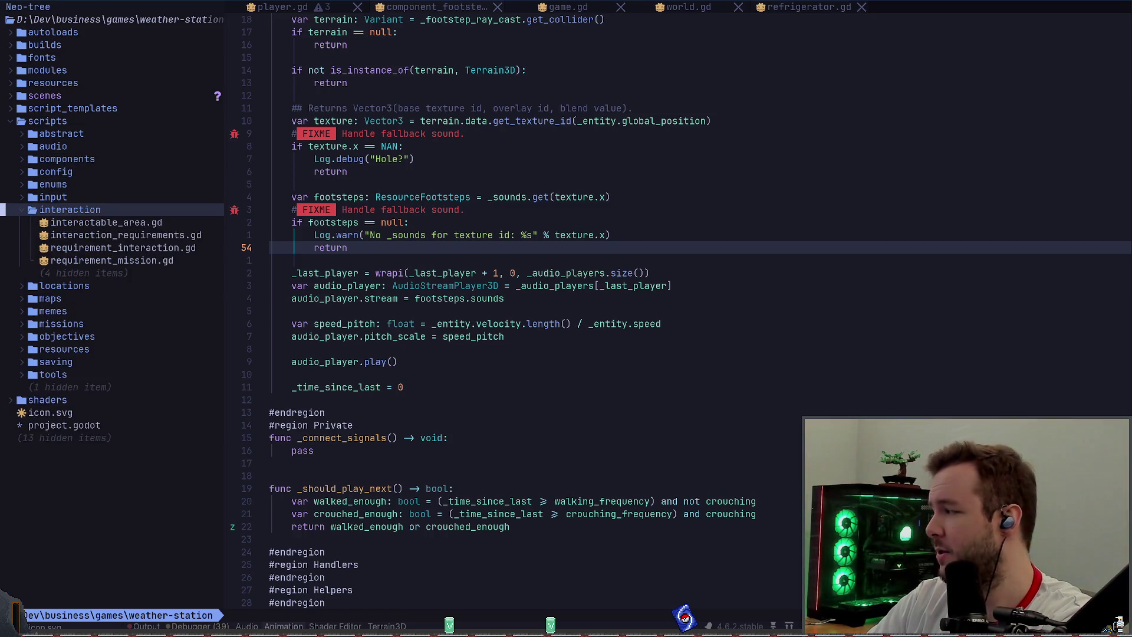
{"action": "key", "text": "Return"}
{"action": "key", "text": "j"}
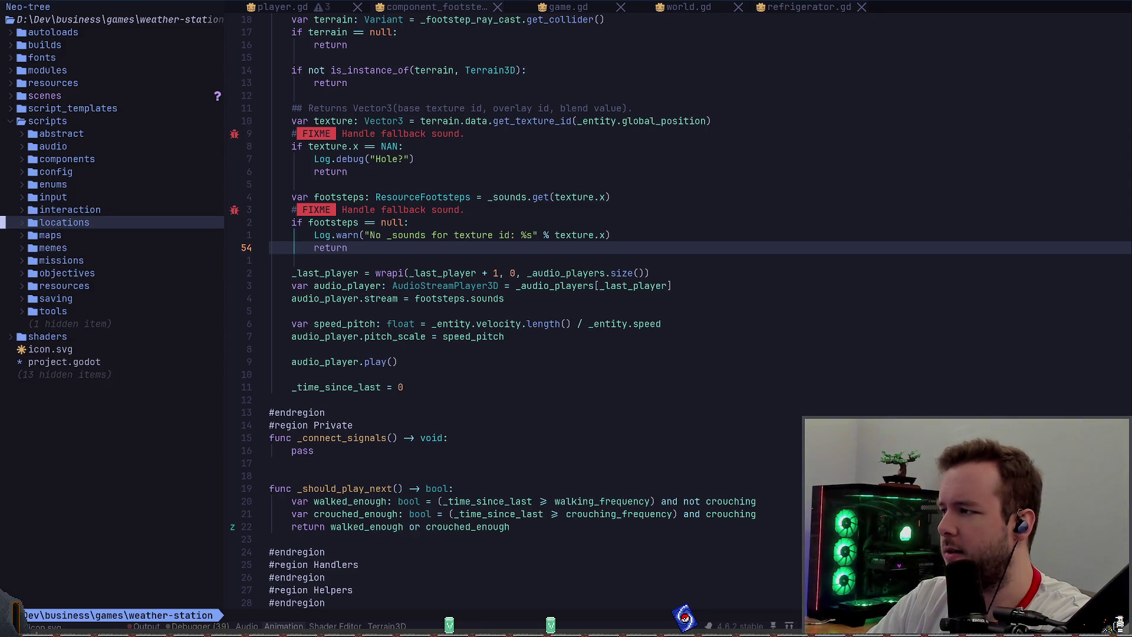
{"action": "key", "text": "k"}
{"action": "key", "text": "Return"}
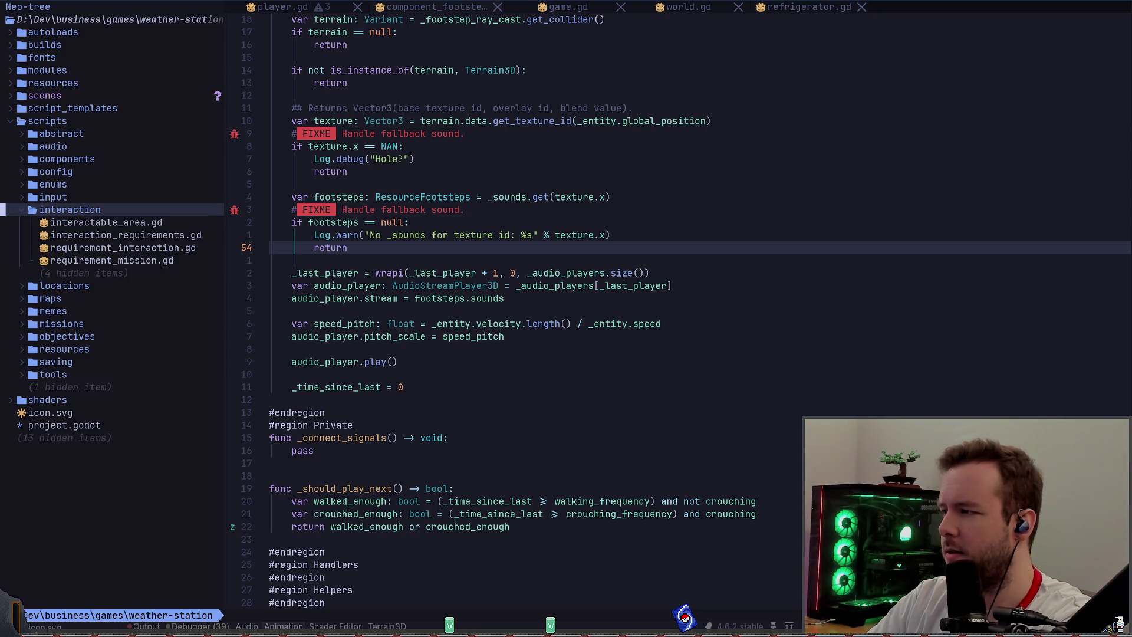
{"action": "key", "text": "Return"}
{"action": "key", "text": "k"}
{"action": "key", "text": "k"}
{"action": "key", "text": "k"}
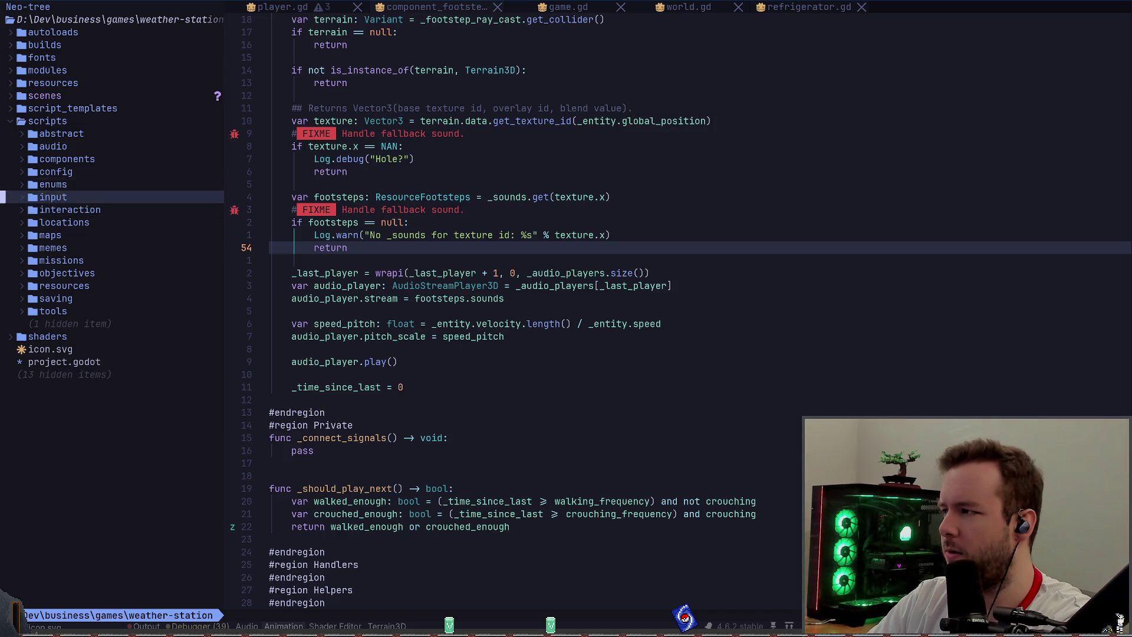
{"action": "key", "text": "Return"}
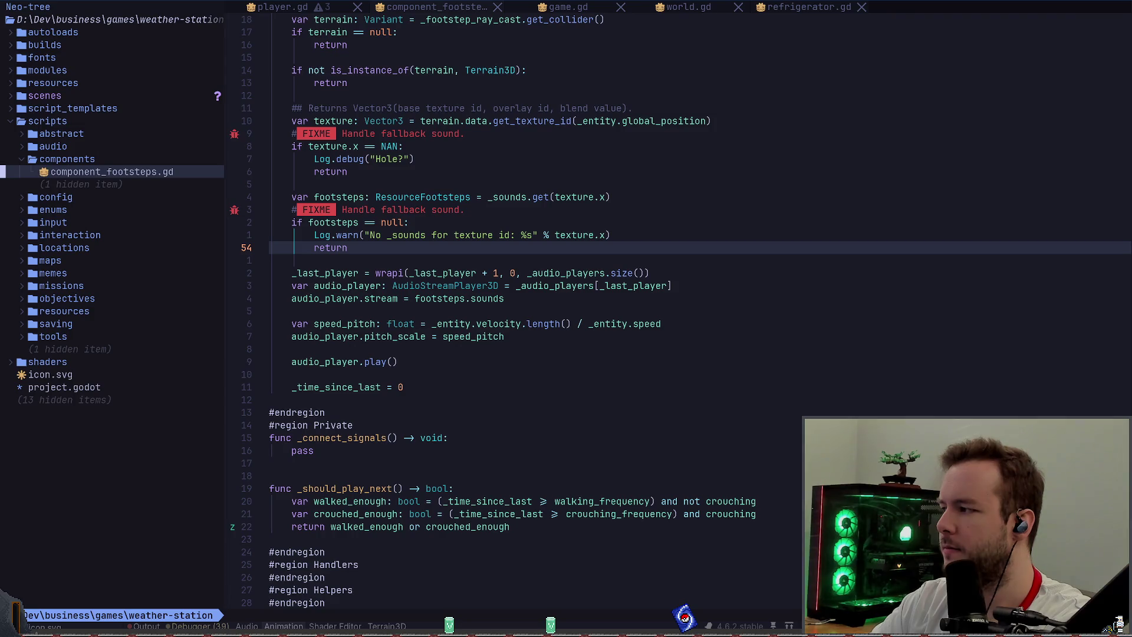
Step: Add component_transform_toggle.gd to scripts/components, correcting the misordered file name
{"action": "type", "text": "acomponent_toggle_t"}
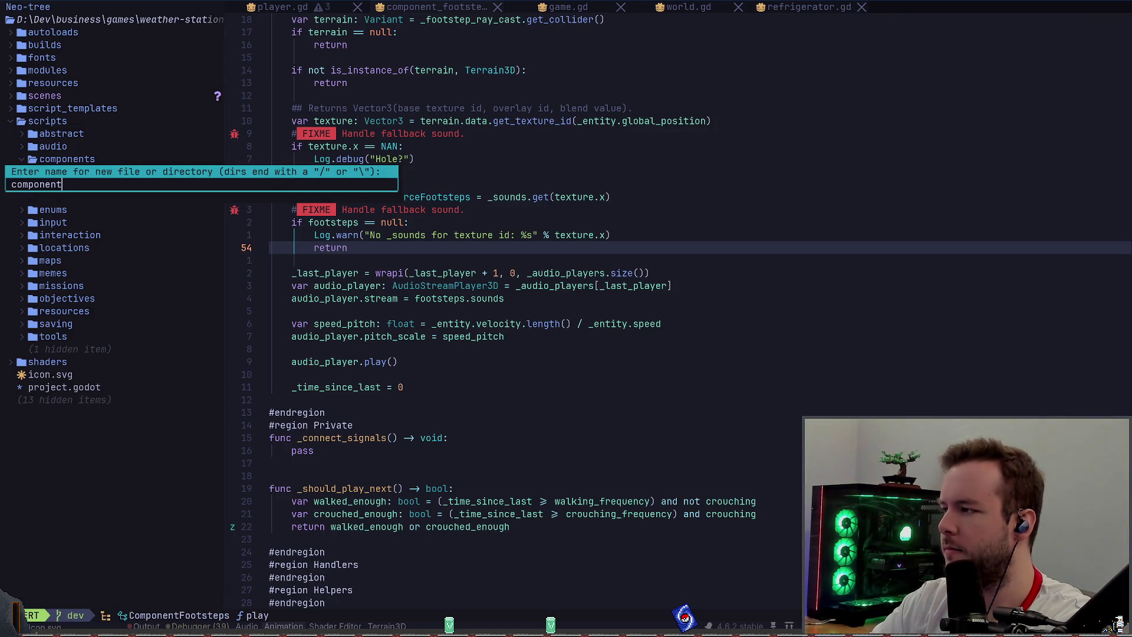
{"action": "type", "text": "ransform"}
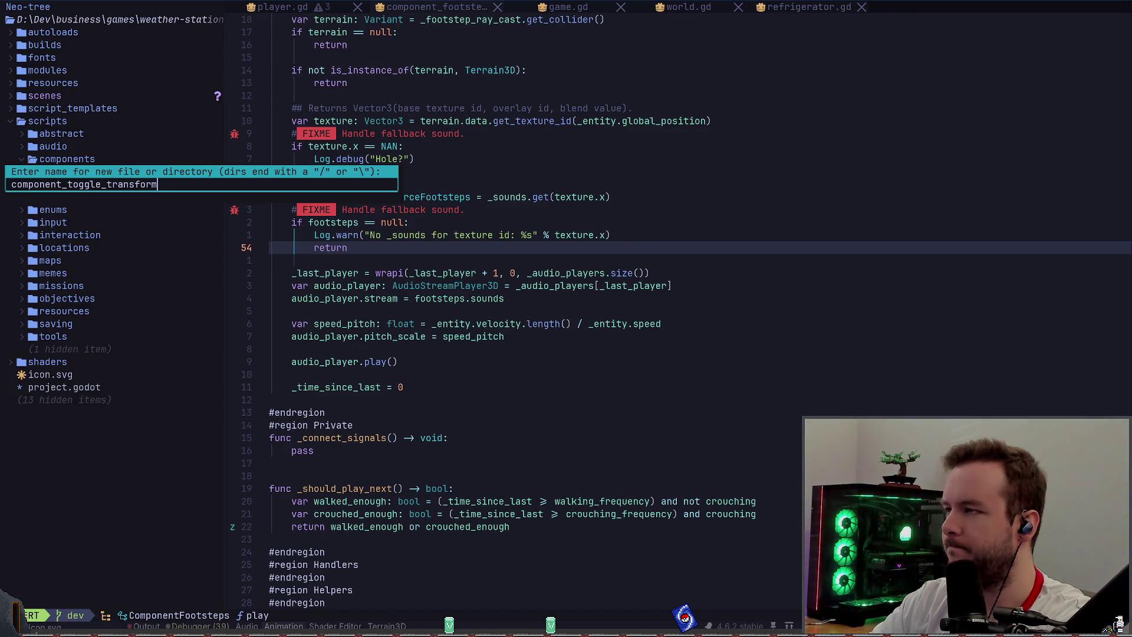
{"action": "key", "text": "BackSpace"}
{"action": "key", "text": "BackSpace"}
{"action": "key", "text": "BackSpace"}
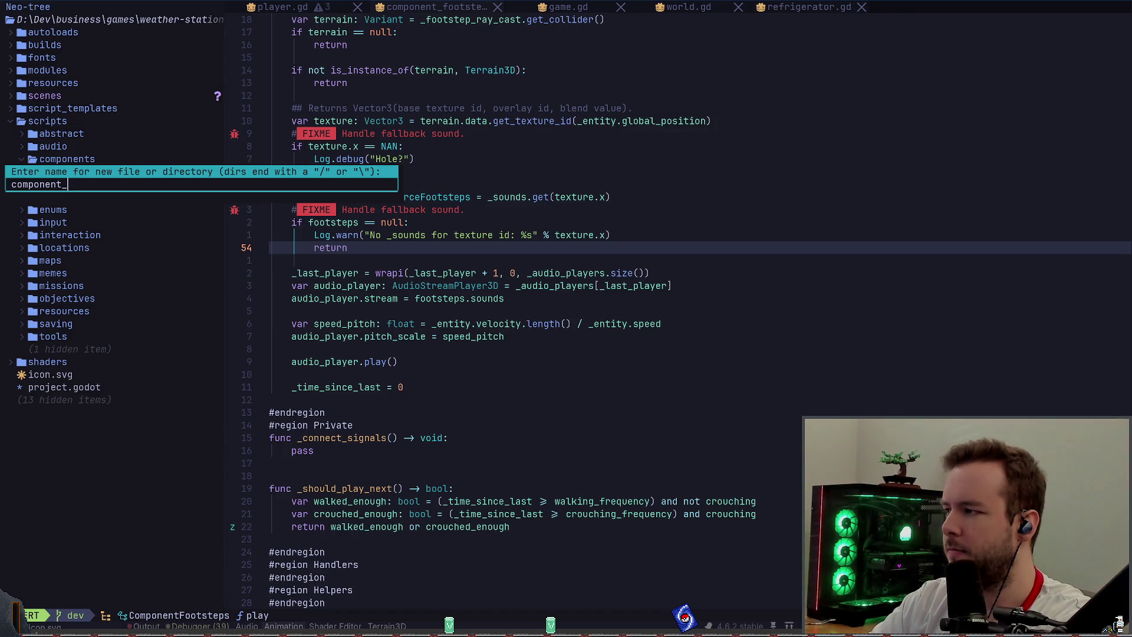
{"action": "type", "text": "transform_toggle"}
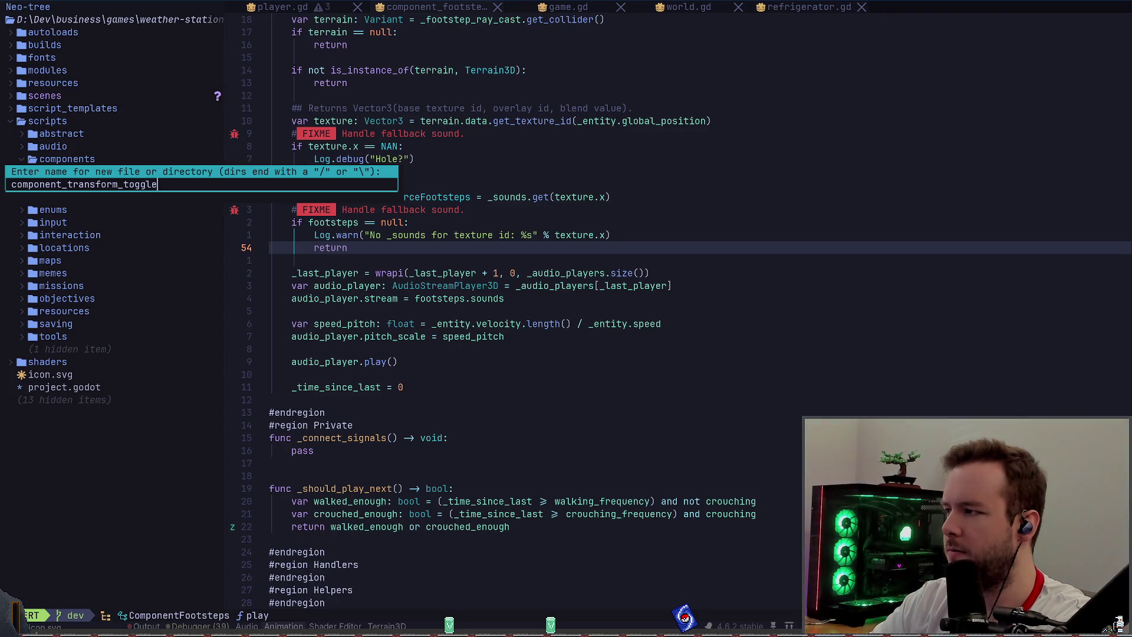
{"action": "type", "text": ".gd"}
{"action": "key", "text": "Return"}
{"action": "key", "text": "Return"}
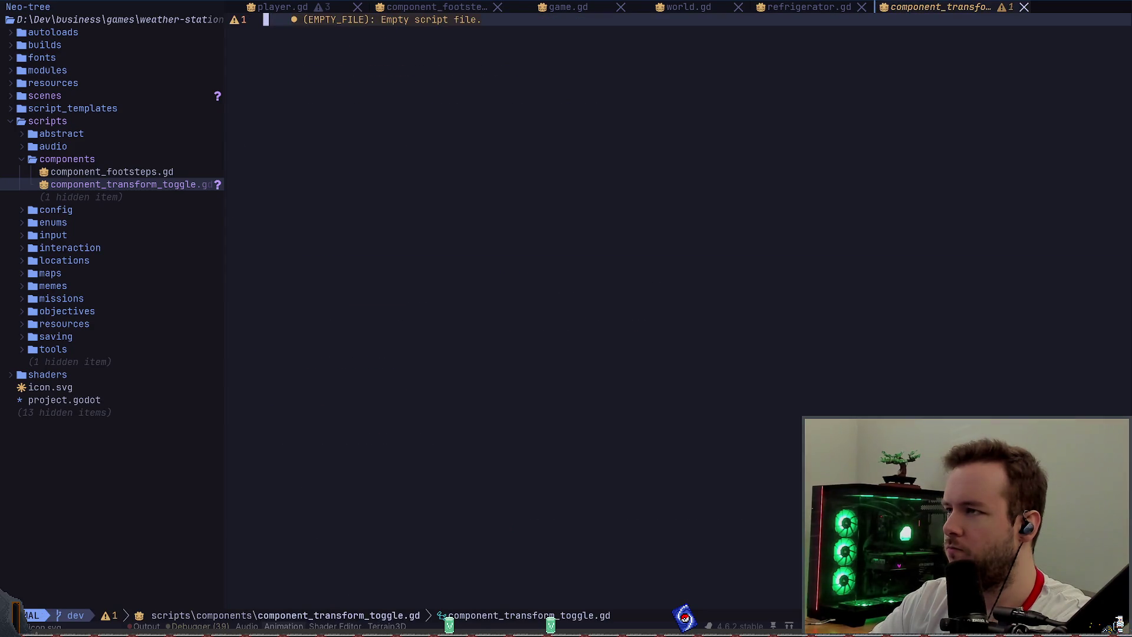
{"action": "key", "text": "ctrl+6"}
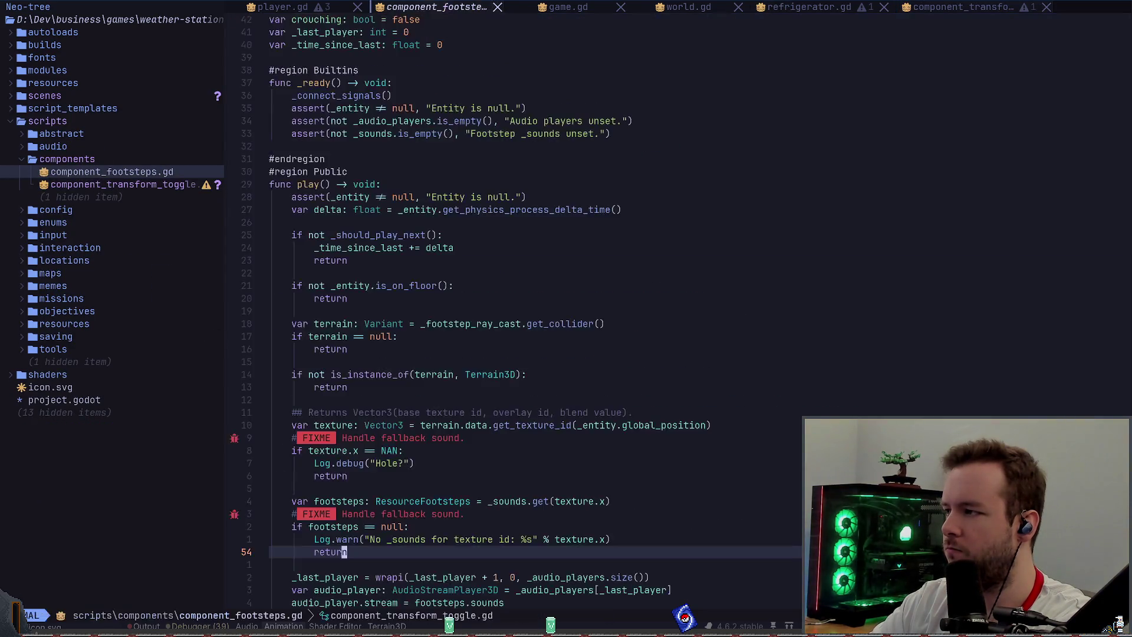
Step: Copy all of component_footsteps.gd into the new script and remove the blank top line
{"action": "key", "text": "y"}
{"action": "key", "text": "shift+g"}
{"action": "key", "text": "shift+l"}
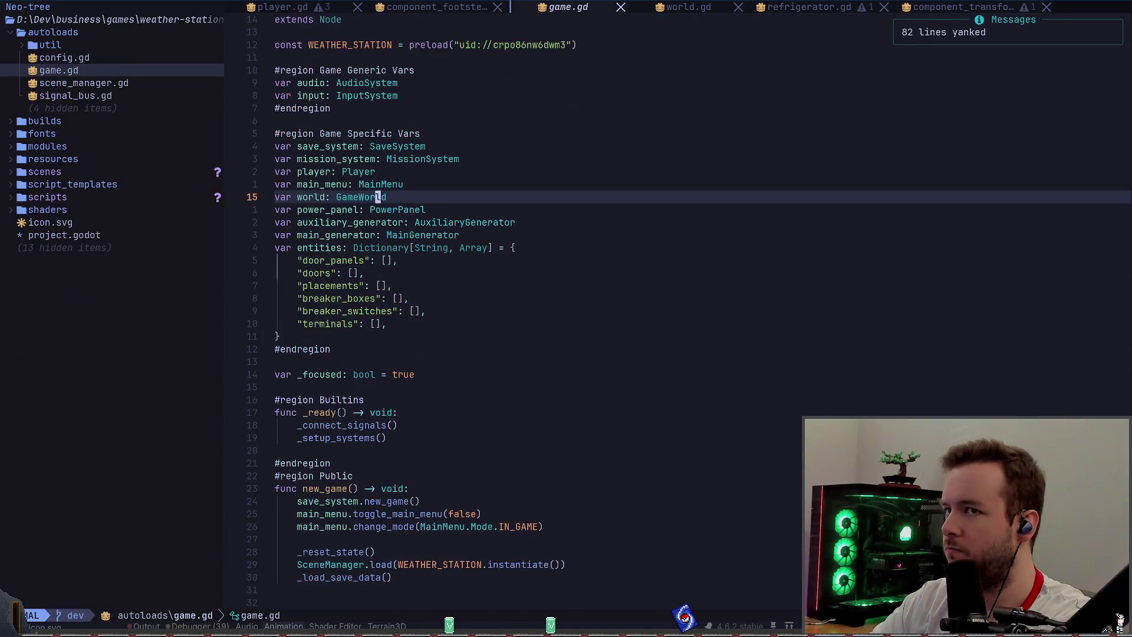
{"action": "key", "text": "shift+l"}
{"action": "key", "text": "shift+h"}
{"action": "key", "text": "shift+l"}
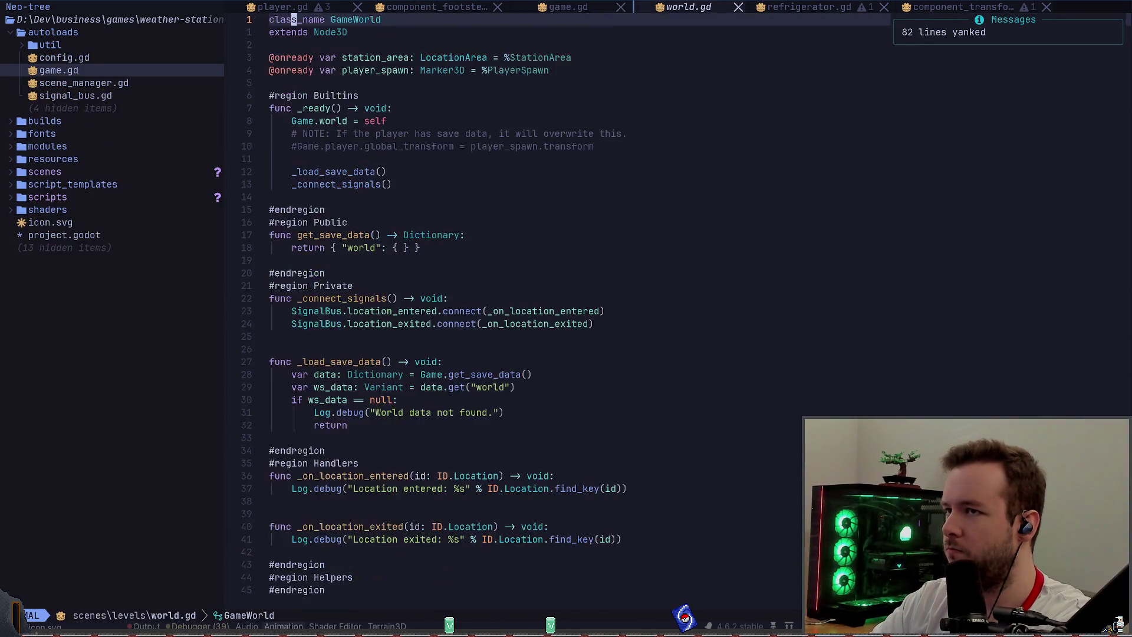
{"action": "key", "text": "shift+l"}
{"action": "key", "text": "shift+l"}
{"action": "key", "text": "space"}
{"action": "key", "text": "b"}
{"action": "key", "text": "o"}
{"action": "key", "text": "p"}
{"action": "key", "text": "k"}
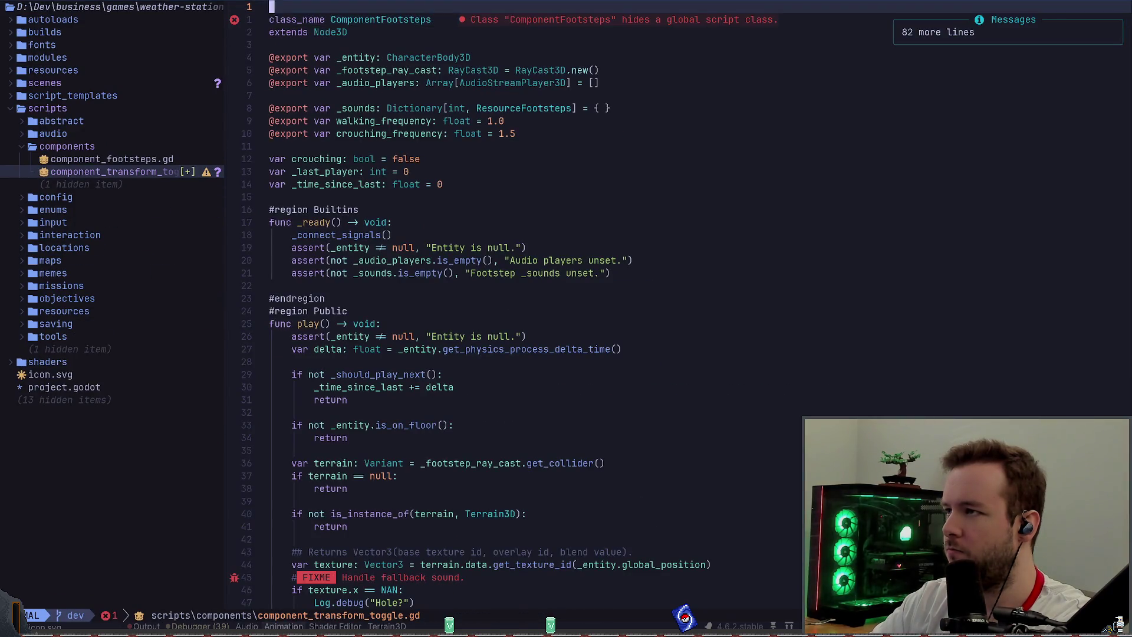
{"action": "key", "text": "d"}
{"action": "key", "text": "d"}
Step: Rename the class_name to ComponentTransformToggle
{"action": "key", "text": "A"}
{"action": "key", "text": "BackSpace"}
{"action": "key", "text": "BackSpace"}
{"action": "key", "text": "BackSpace"}
{"action": "key", "text": "BackSpace"}
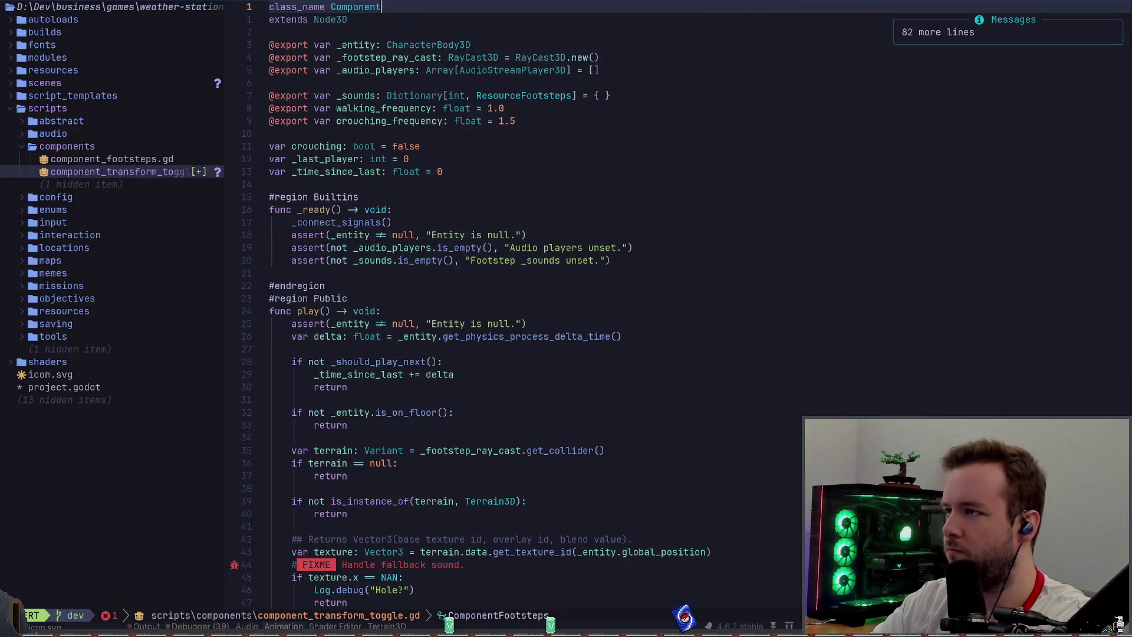
{"action": "type", "text": "TransformTot"}
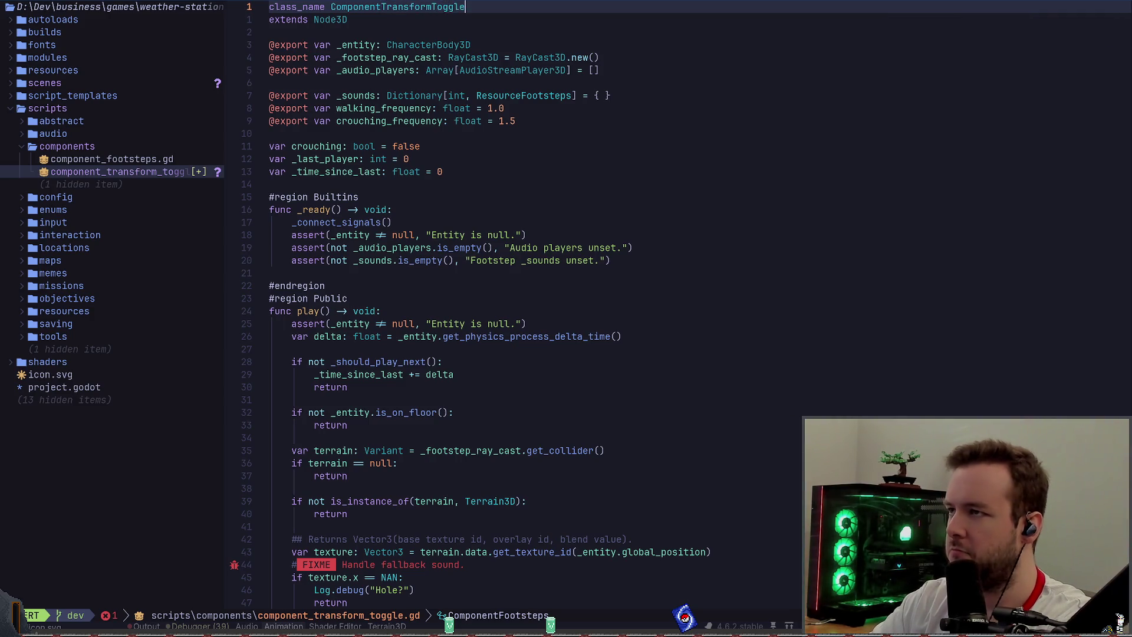
{"action": "key", "text": "BackSpace"}
{"action": "type", "text": "ggle"}
{"action": "key", "text": "Escape"}
{"action": "key", "text": "j"}
{"action": "key", "text": "j"}
{"action": "key", "text": "j"}
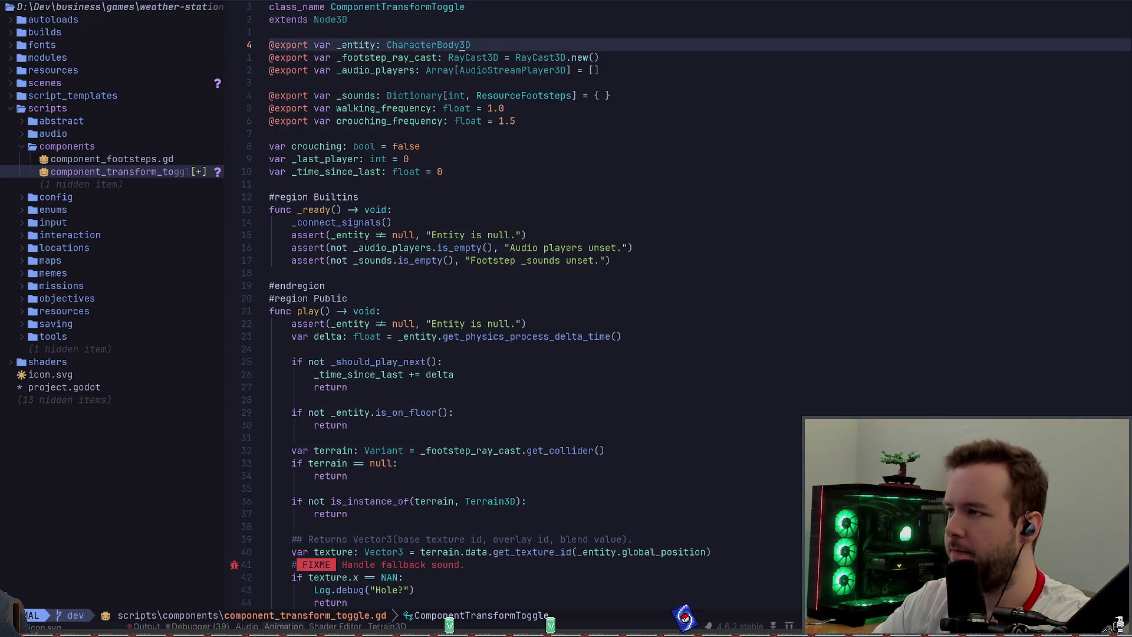
Step: Delete the exported variables, crouching/timing state variables and the three _ready asserts
{"action": "key", "text": "d"}
{"action": "key", "text": "d"}
{"action": "key", "text": "d"}
{"action": "key", "text": "d"}
{"action": "key", "text": "d"}
{"action": "key", "text": "d"}
{"action": "key", "text": "d"}
{"action": "key", "text": "d"}
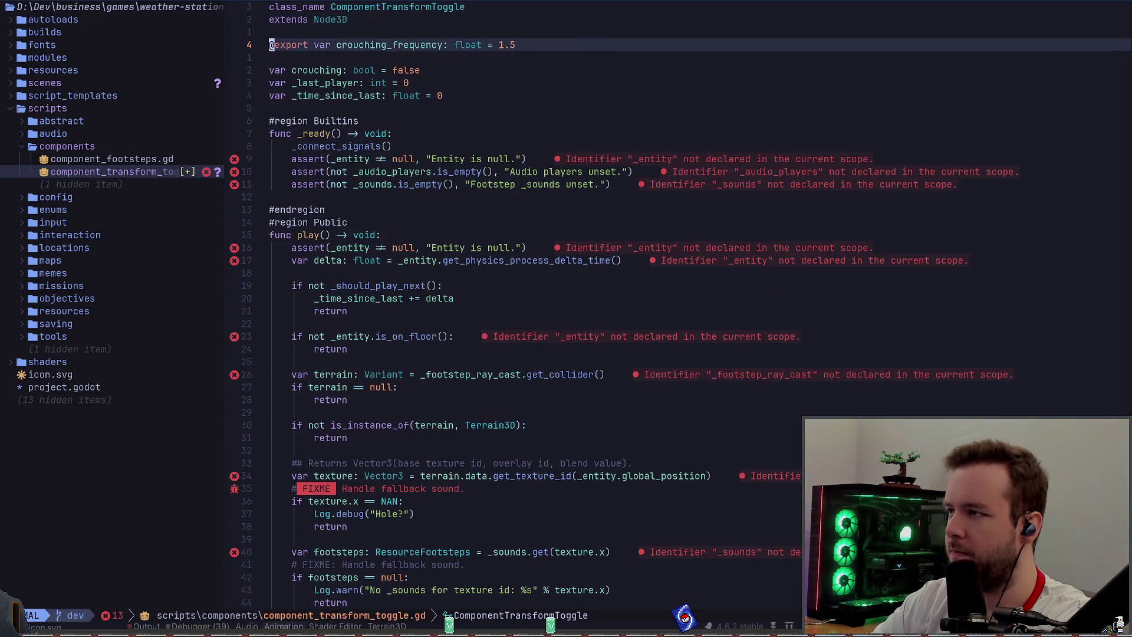
{"action": "key", "text": "d"}
{"action": "key", "text": "d"}
{"action": "key", "text": "d"}
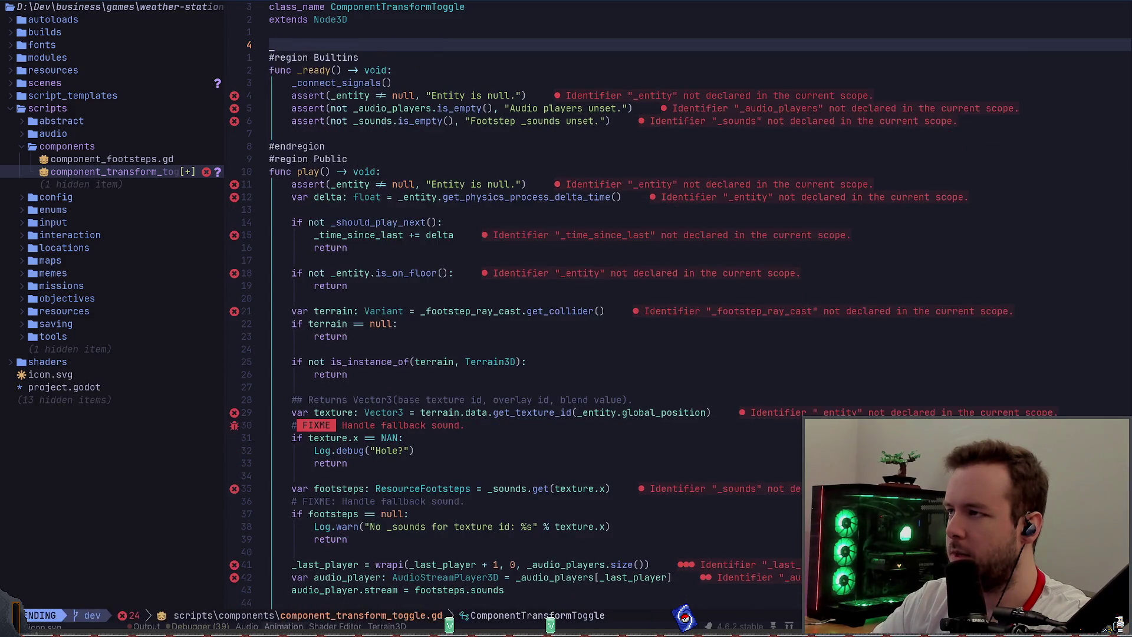
{"action": "key", "text": "j"}
{"action": "key", "text": "j"}
{"action": "key", "text": "j"}
{"action": "key", "text": "shift+v"}
{"action": "key", "text": "j"}
{"action": "key", "text": "j"}
{"action": "key", "text": "d"}
{"action": "key", "text": "j"}
{"action": "key", "text": "j"}
{"action": "key", "text": "j"}
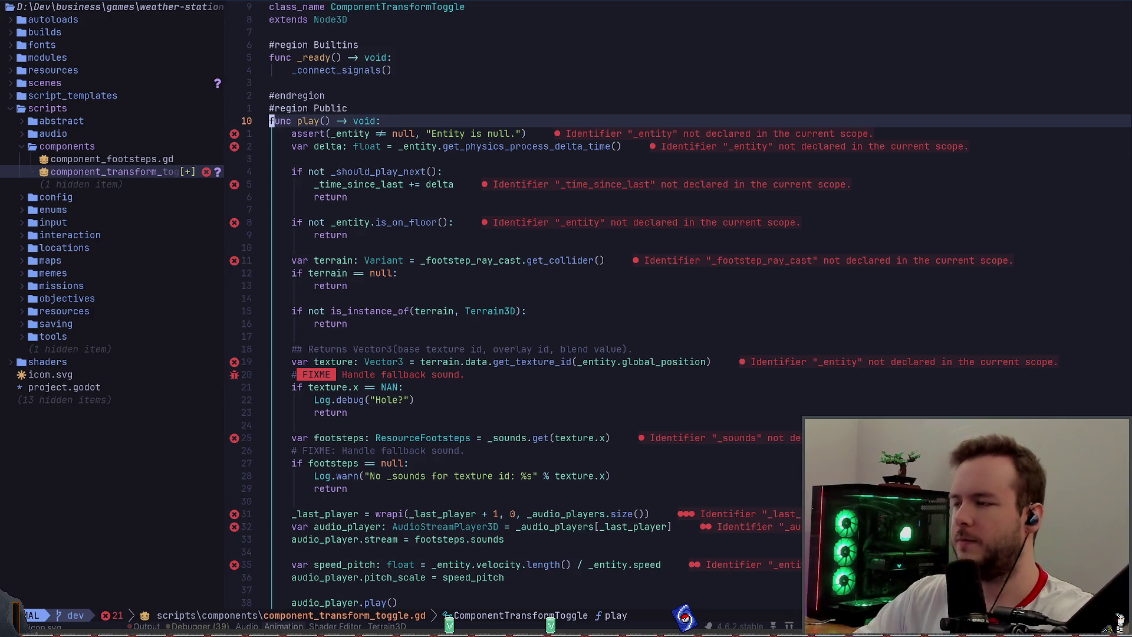
Step: Begin changing the extends base class to AnimationPlayer
{"action": "key", "text": "w"}
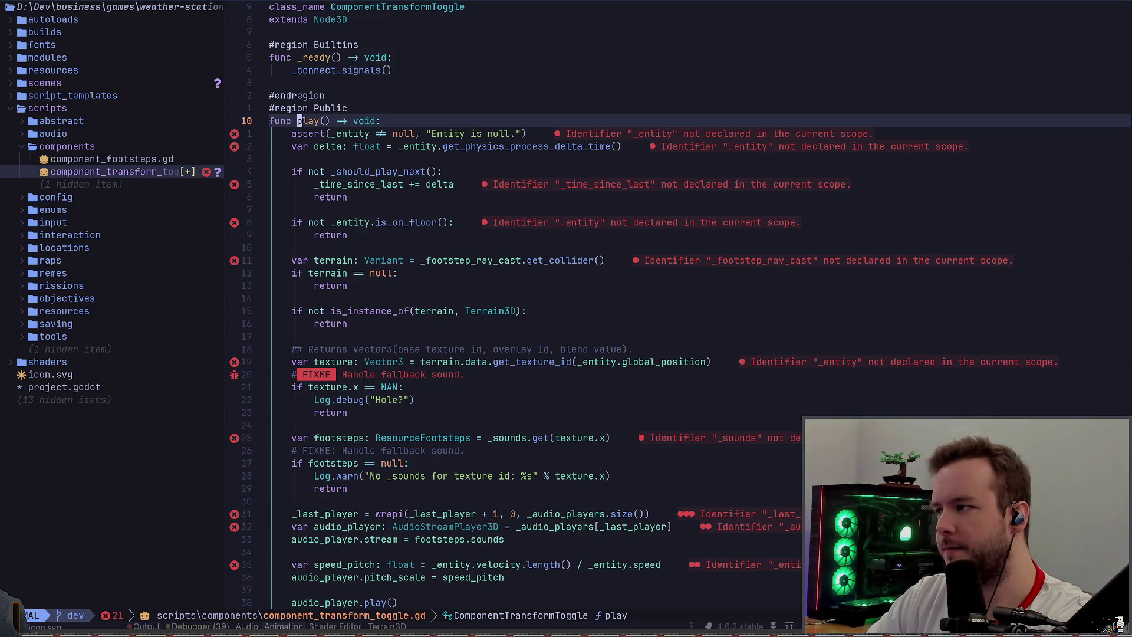
{"action": "key", "text": "k"}
{"action": "key", "text": "k"}
{"action": "key", "text": "k"}
{"action": "key", "text": "k"}
{"action": "key", "text": "k"}
{"action": "key", "text": "k"}
{"action": "type", "text": "wcw"}
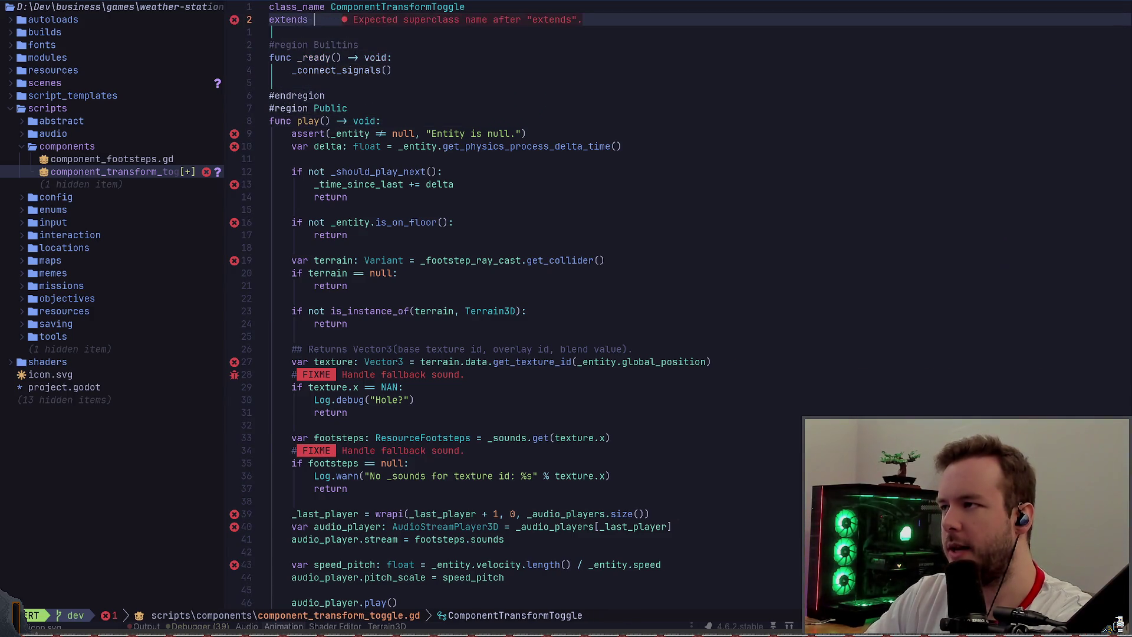
{"action": "type", "text": "AnimationPlayer"}
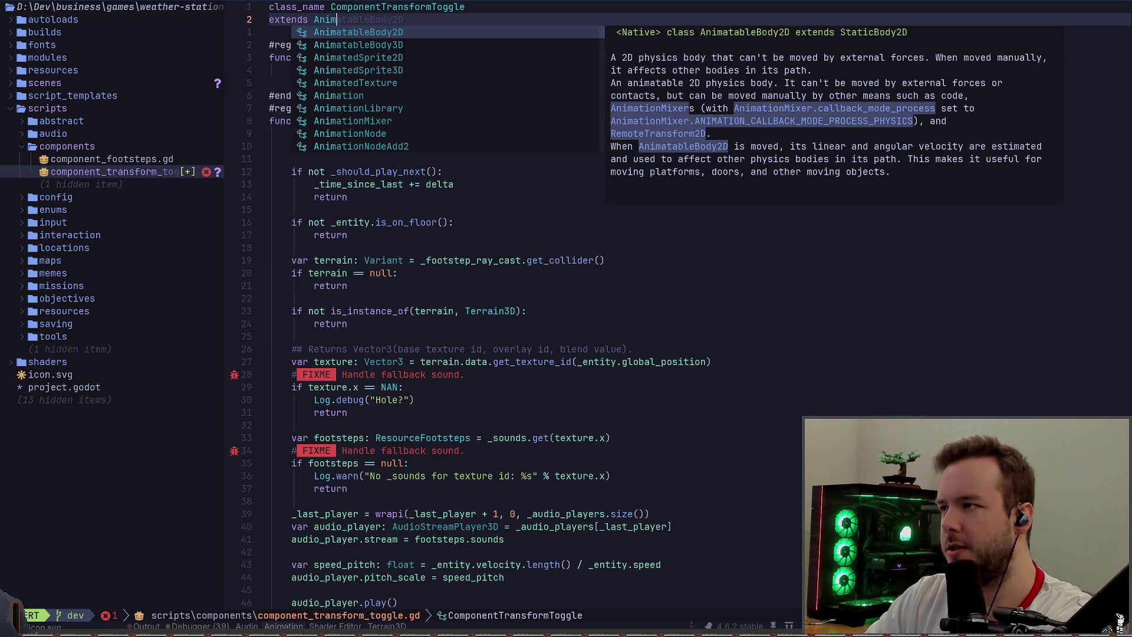
Step: Confirm AnimationPlayer as the base class and save the script with :w
{"action": "key", "text": "Escape"}
{"action": "key", "text": "colon"}
{"action": "type", "text": "w"}
{"action": "key", "text": "Return"}
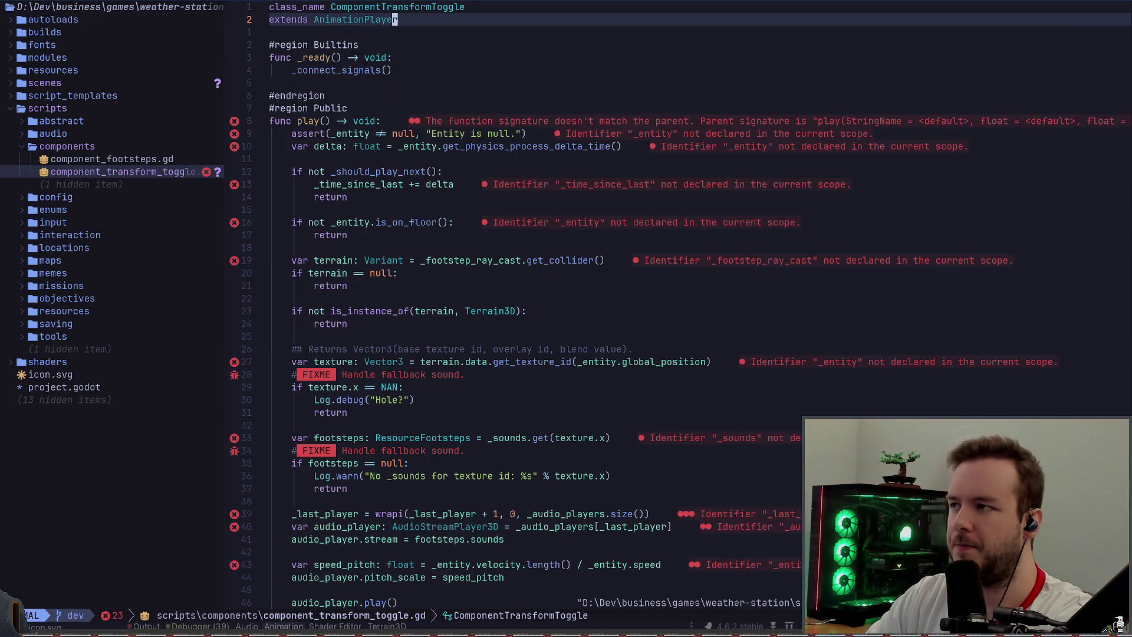
Step: Add a 'func toggle() -> void:' stub containing pass above play()
{"action": "key", "text": "j"}
{"action": "key", "text": "j"}
{"action": "key", "text": "j"}
{"action": "key", "text": "Return"}
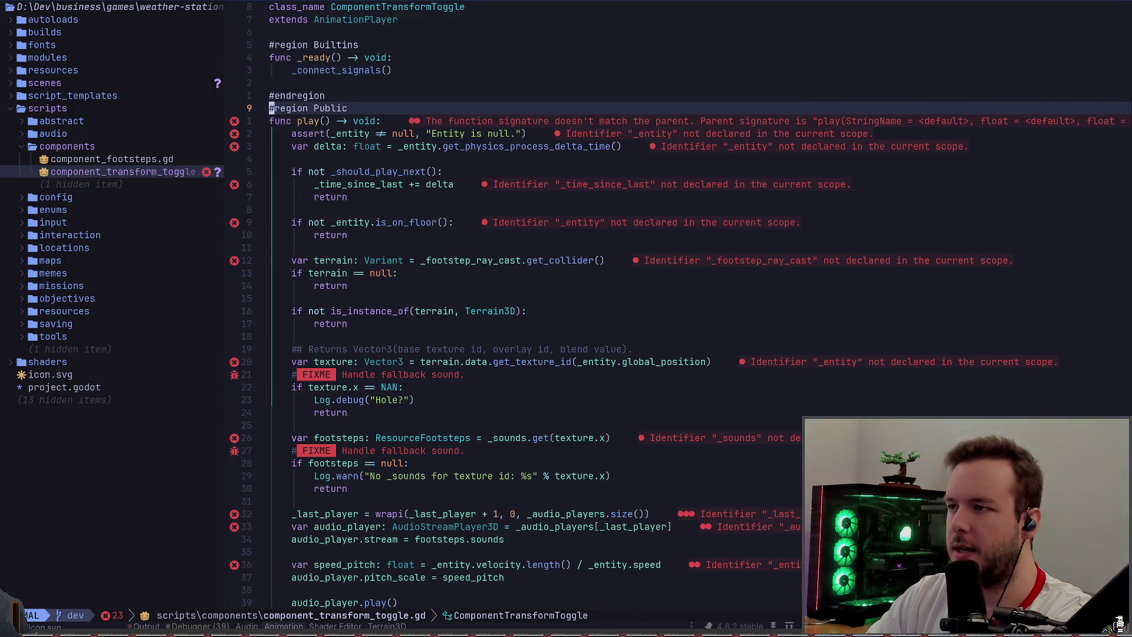
{"action": "key", "text": "Return"}
{"action": "key", "text": "w"}
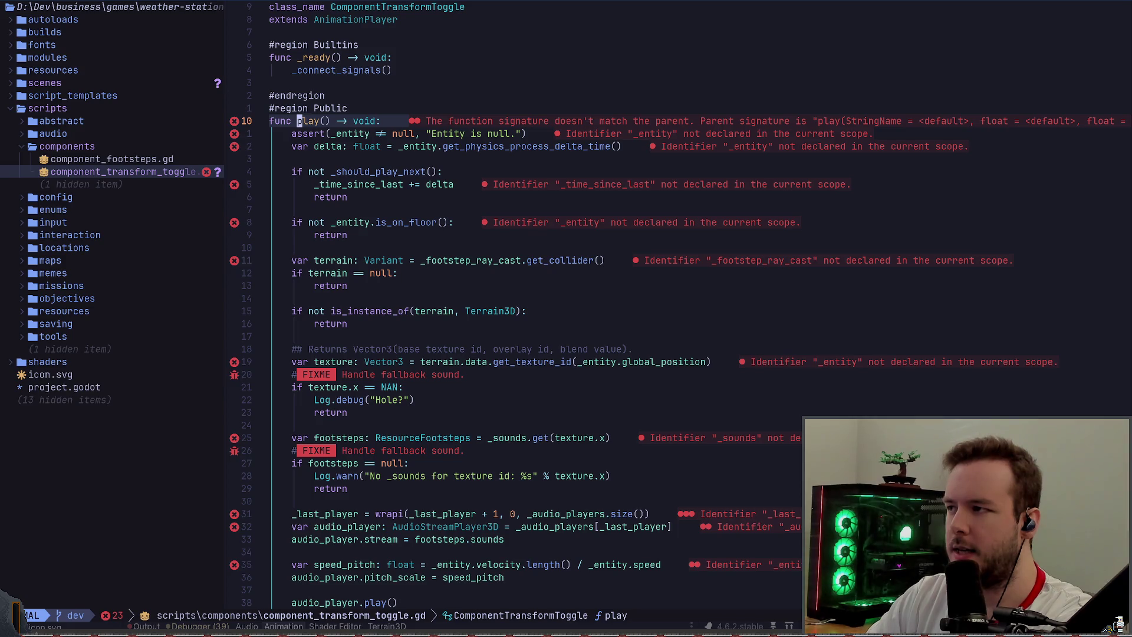
{"action": "key", "text": "O"}
{"action": "key", "text": "Escape"}
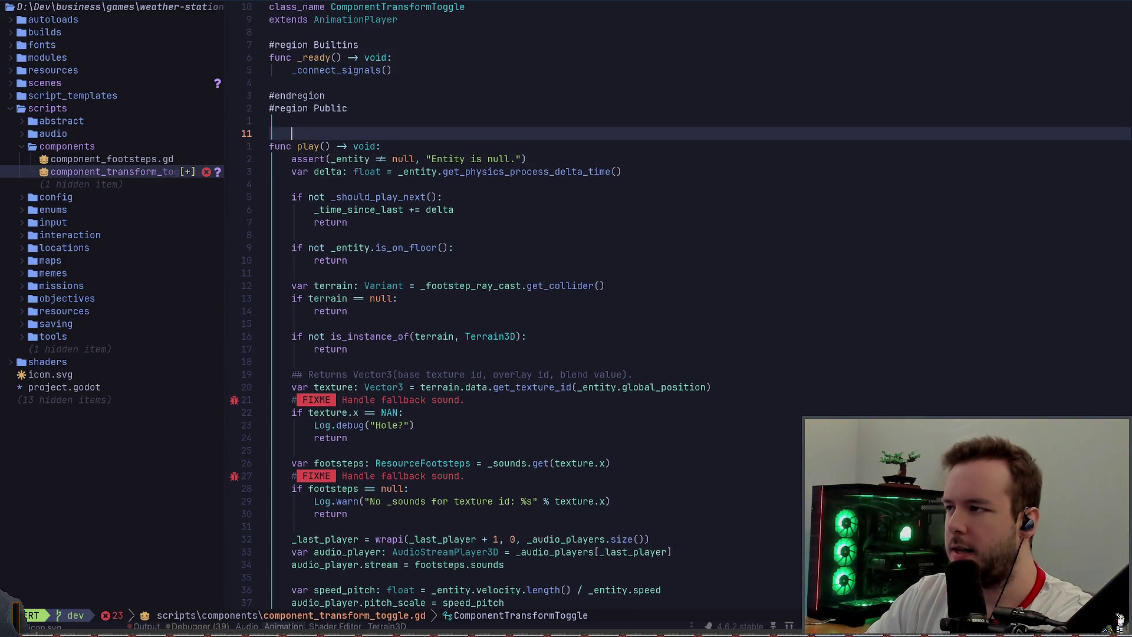
{"action": "type", "text": "Ofunc toggl"}
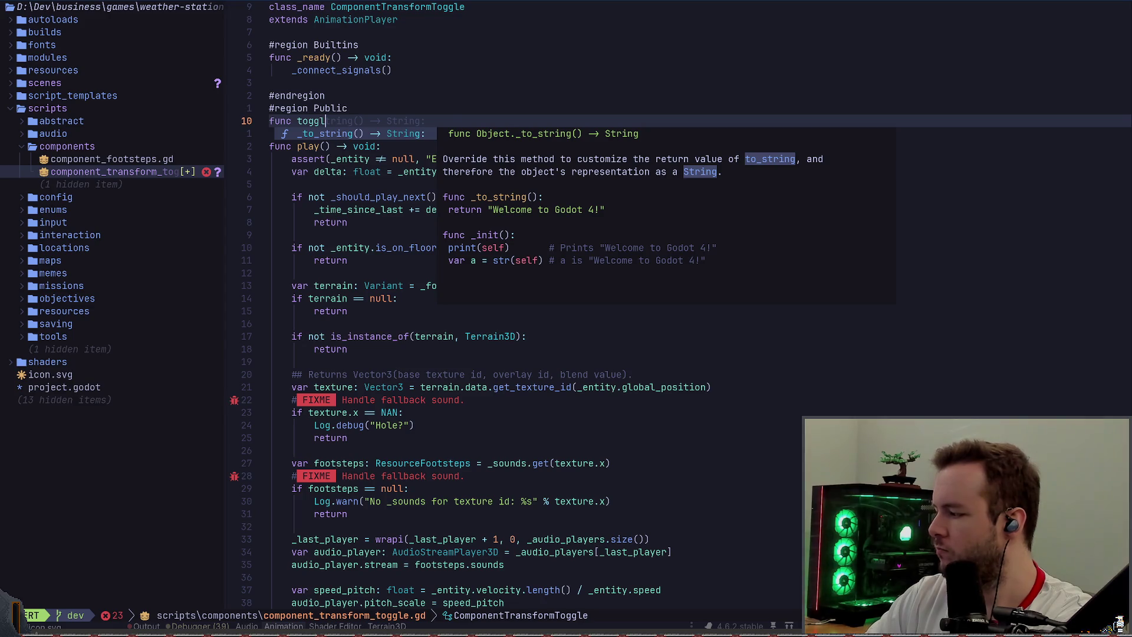
{"action": "type", "text": "e() -> void:"}
{"action": "key", "text": "Return"}
{"action": "type", "text": "pass"}
{"action": "key", "text": "Escape"}
Step: Fix toggle()'s indentation, comment out the old play() function and save
{"action": "key", "text": "k"}
{"action": "key", "text": "V"}
{"action": "key", "text": "less"}
{"action": "key", "text": "Escape"}
{"action": "key", "text": "j"}
{"action": "key", "text": "j"}
{"action": "key", "text": "j"}
{"action": "key", "text": "V"}
{"action": "key", "text": "}"}
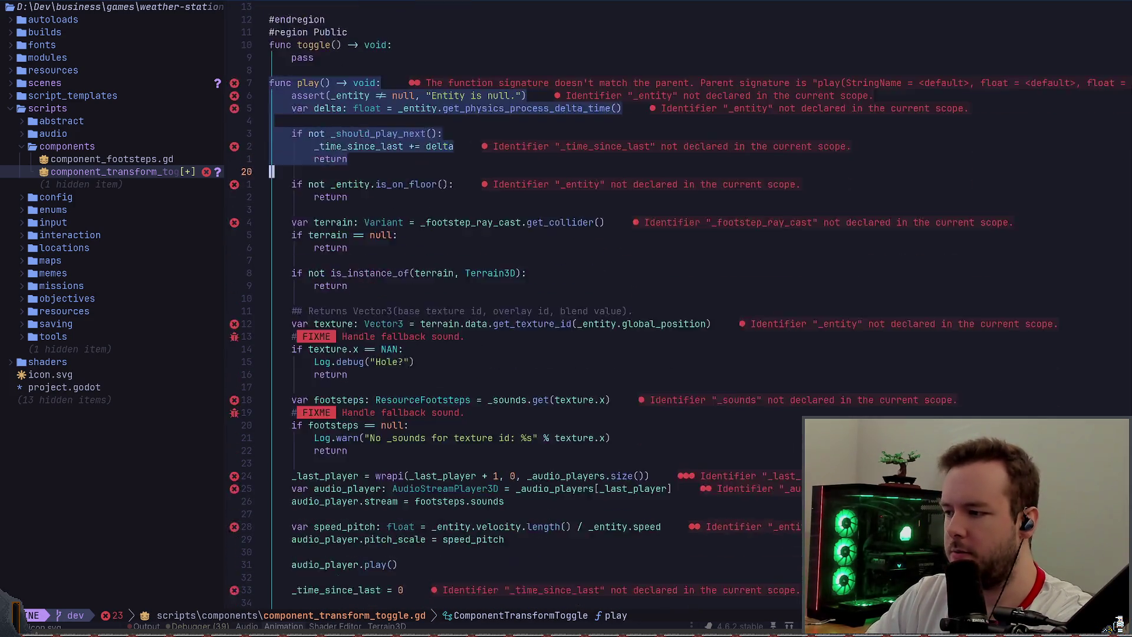
{"action": "key", "text": "}"}
{"action": "key", "text": "}"}
{"action": "key", "text": "}"}
{"action": "type", "text": "j"}
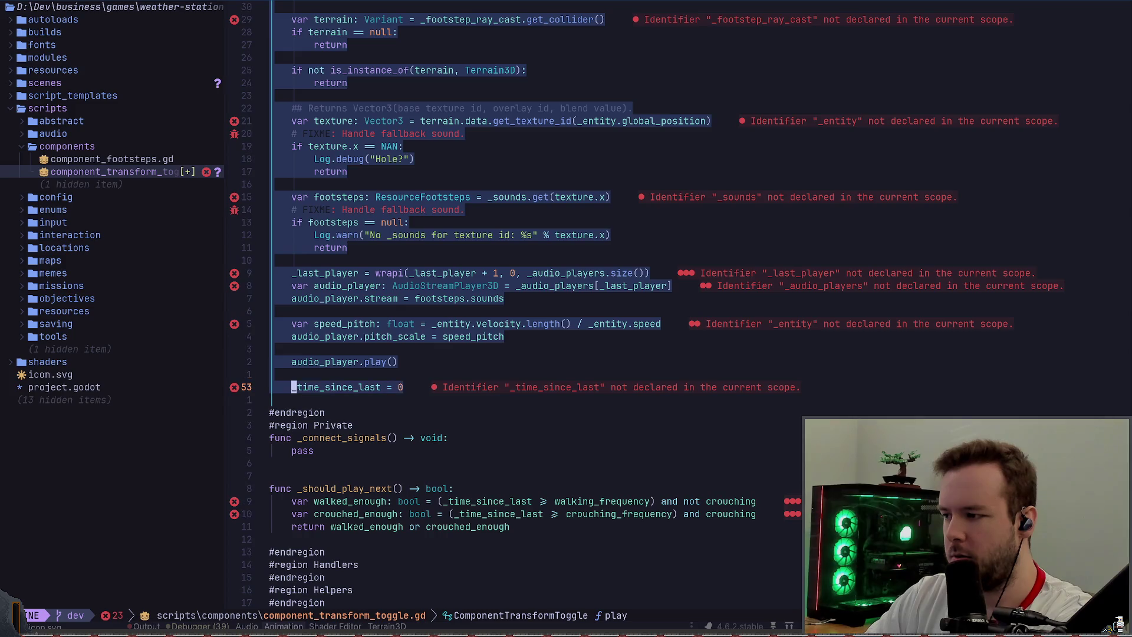
{"action": "type", "text": "gc"}
{"action": "type", "text": ":w"}
{"action": "key", "text": "Return"}
Step: Comment out, then delete, the _should_play_next function and its stray blank lines
{"action": "key", "text": "k"}
{"action": "key", "text": "k"}
{"action": "key", "text": "k"}
{"action": "key", "text": "V"}
{"action": "key", "text": "k"}
{"action": "key", "text": "k"}
{"action": "key", "text": "k"}
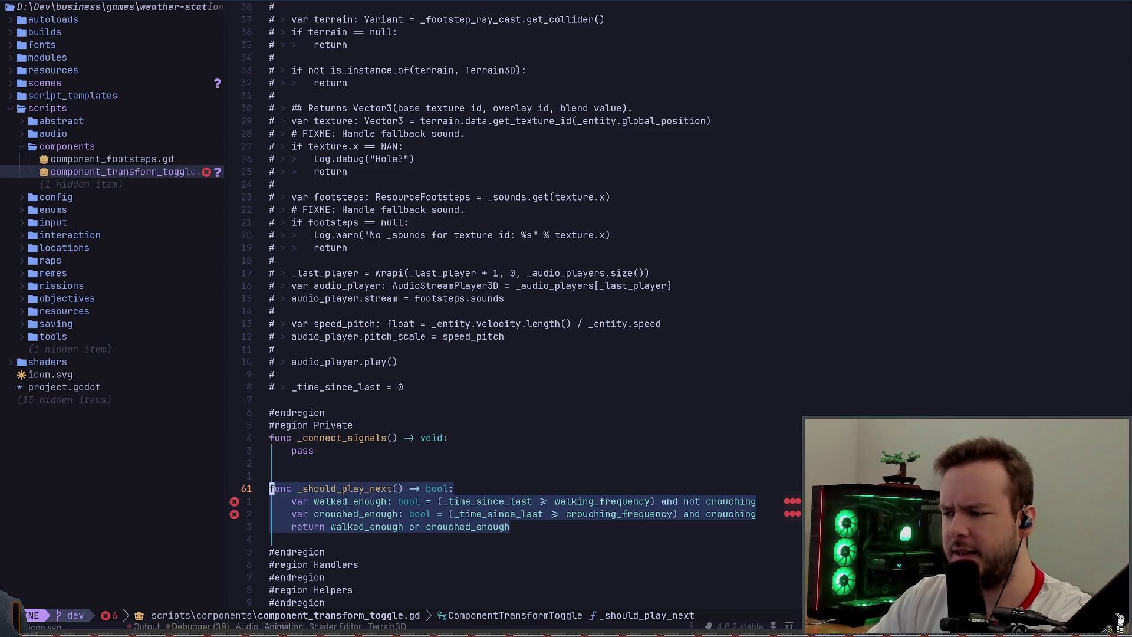
{"action": "type", "text": "gc"}
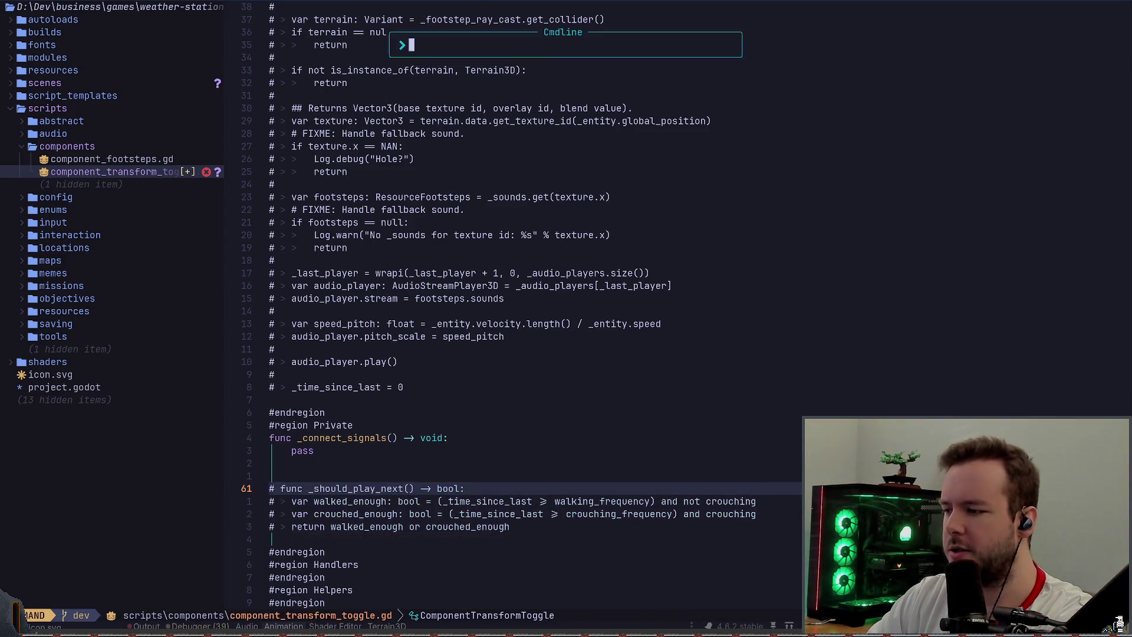
{"action": "type", "text": ":w"}
{"action": "key", "text": "Return"}
{"action": "key", "text": "k"}
{"action": "key", "text": "d"}
{"action": "key", "text": "d"}
{"action": "key", "text": "z"}
{"action": "key", "text": "z"}
{"action": "key", "text": "V"}
{"action": "key", "text": "j"}
{"action": "key", "text": "j"}
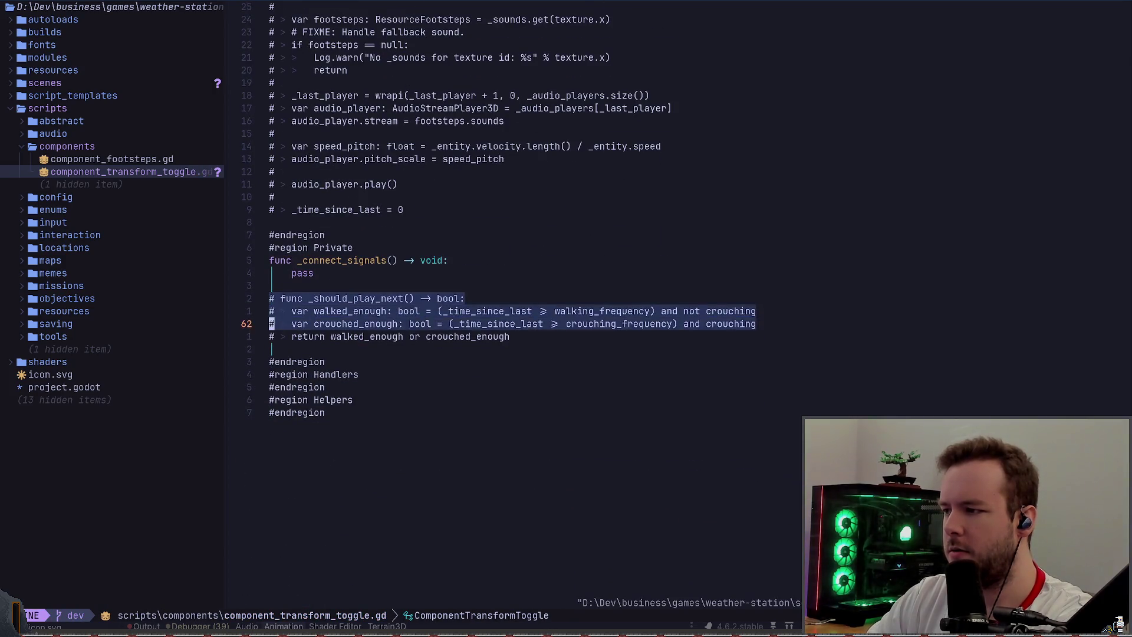
{"action": "key", "text": "j"}
{"action": "key", "text": "d"}
{"action": "key", "text": "d"}
{"action": "key", "text": "d"}
{"action": "key", "text": "k"}
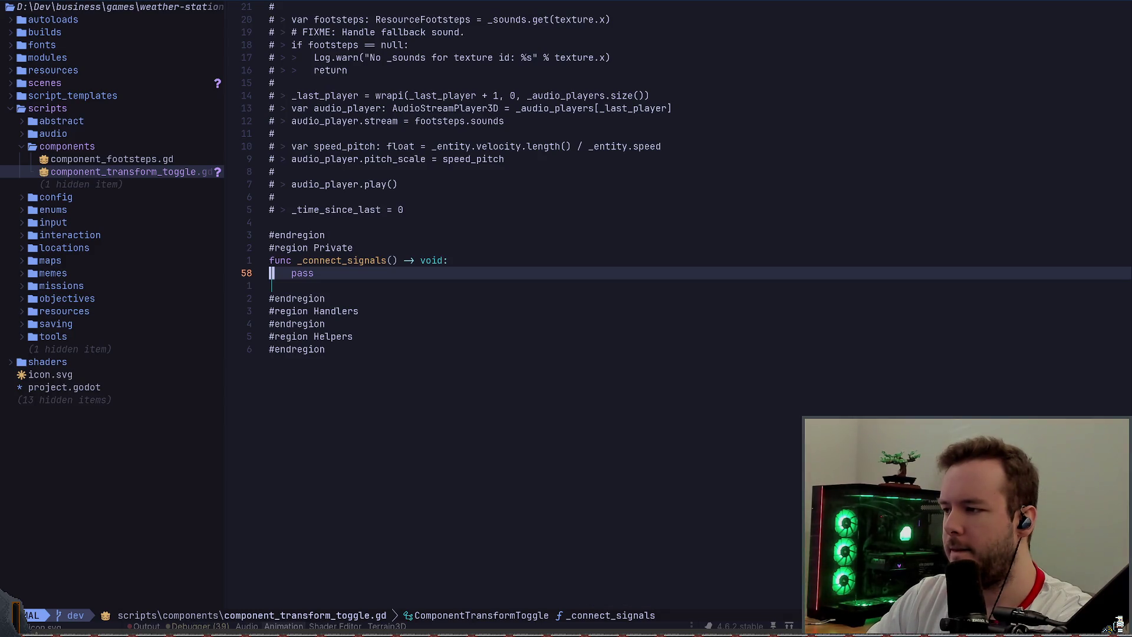
Step: Under the Handlers region, start a new handler typed as 'func on_'
{"action": "key", "text": "j"}
{"action": "key", "text": "j"}
{"action": "key", "text": "j"}
{"action": "key", "text": "o"}
{"action": "key", "text": "Return"}
{"action": "key", "text": "Escape"}
{"action": "type", "text": "kifunc "}
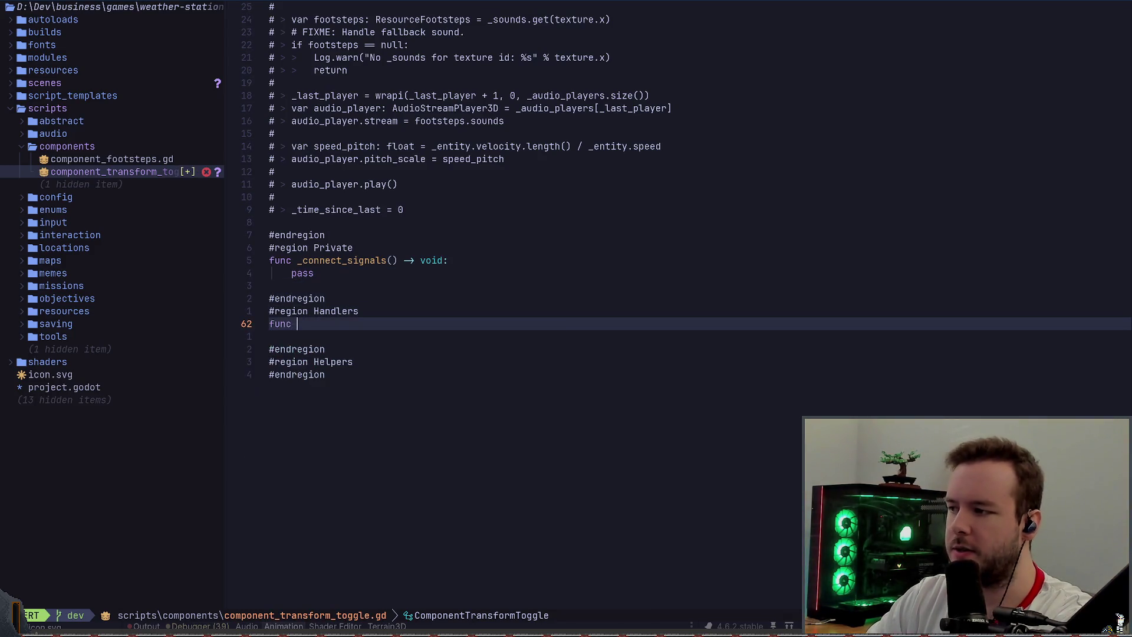
{"action": "type", "text": "on_"}
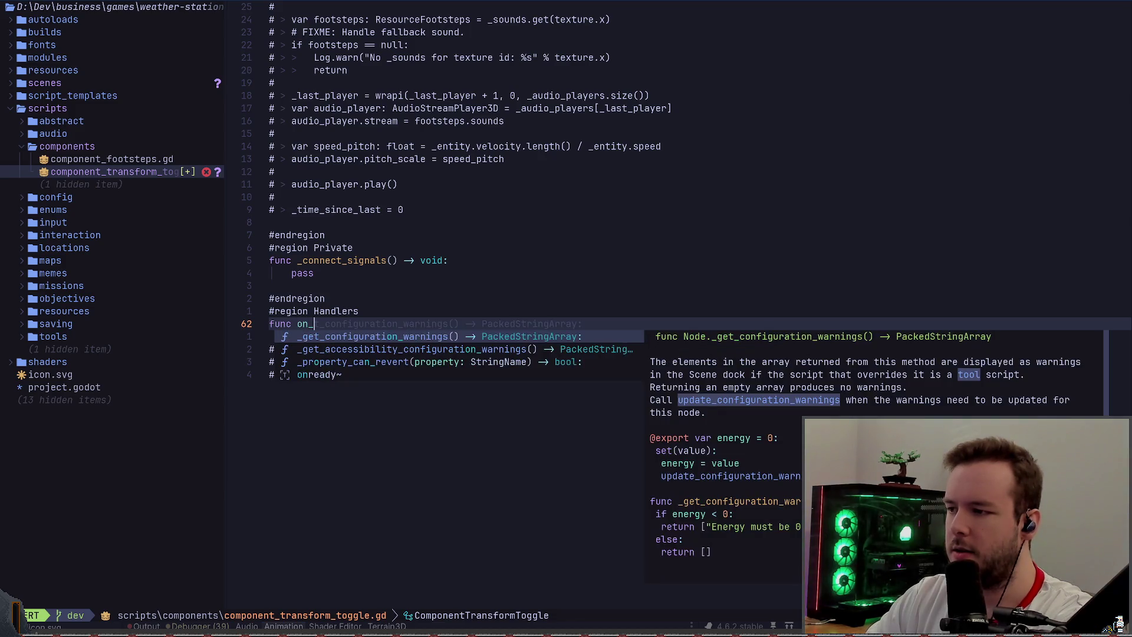
{"action": "key", "text": "Escape"}
{"action": "key", "text": "g"}
{"action": "key", "text": "g"}
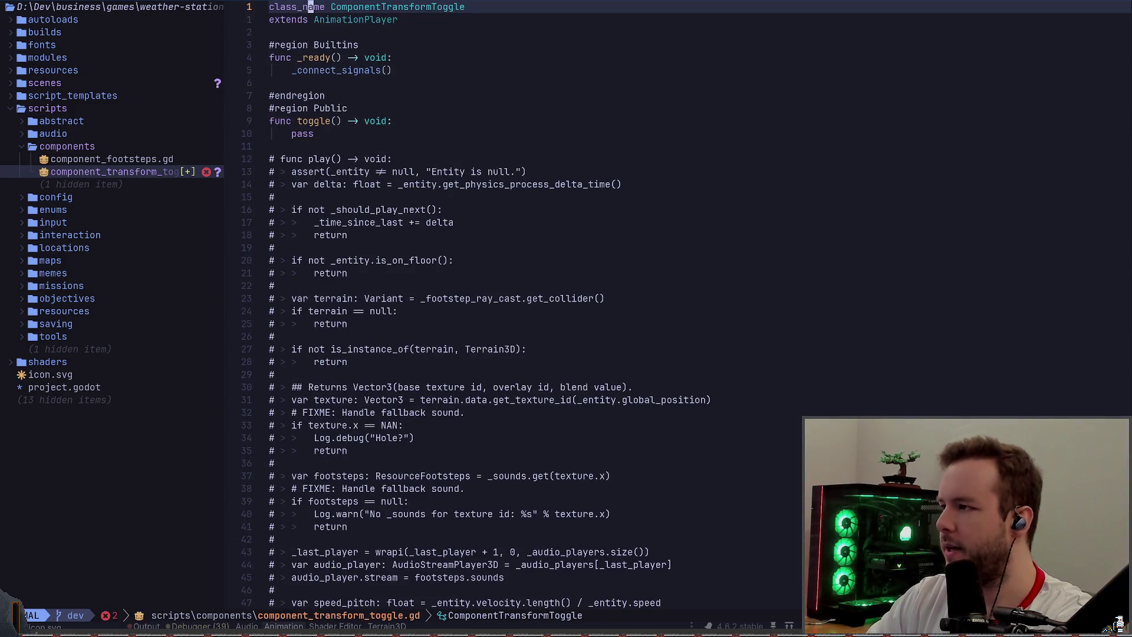
{"action": "key", "text": "j"}
{"action": "key", "text": "j"}
{"action": "key", "text": "o"}
{"action": "key", "text": "Return"}
{"action": "key", "text": "Escape"}
{"action": "type", "text": "ki@"}
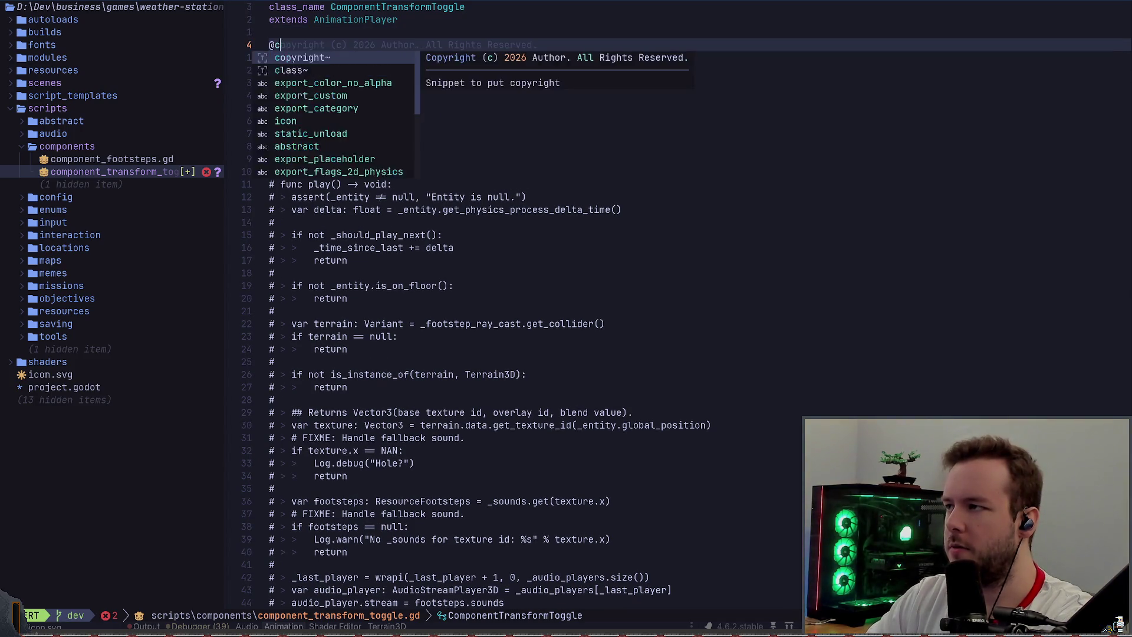
{"action": "type", "text": "export var "}
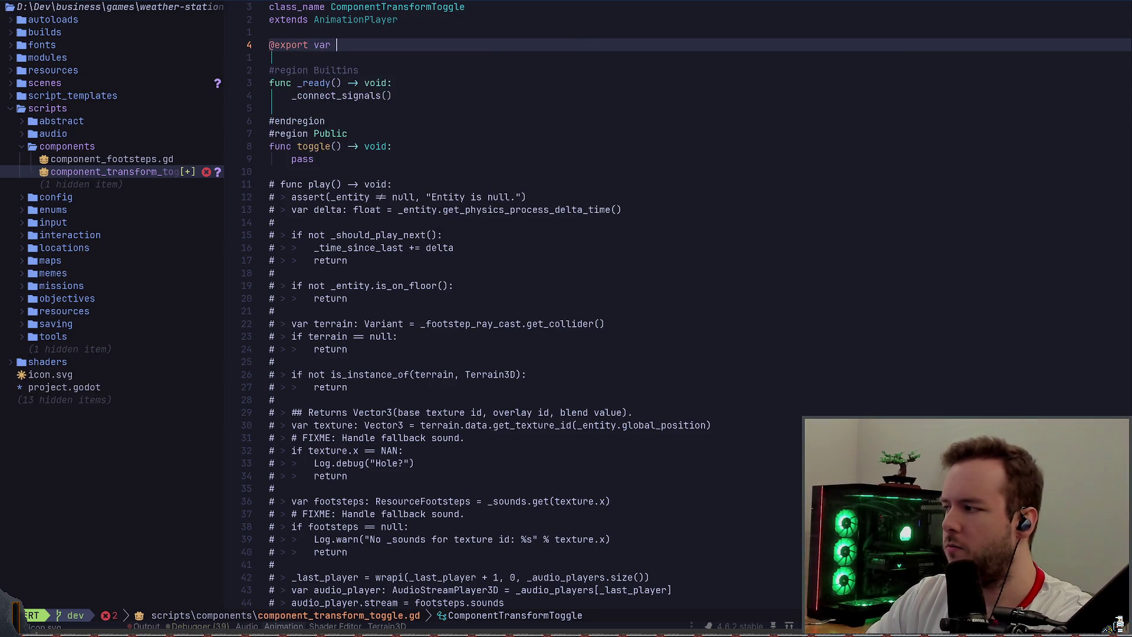
{"action": "type", "text": "interaction"}
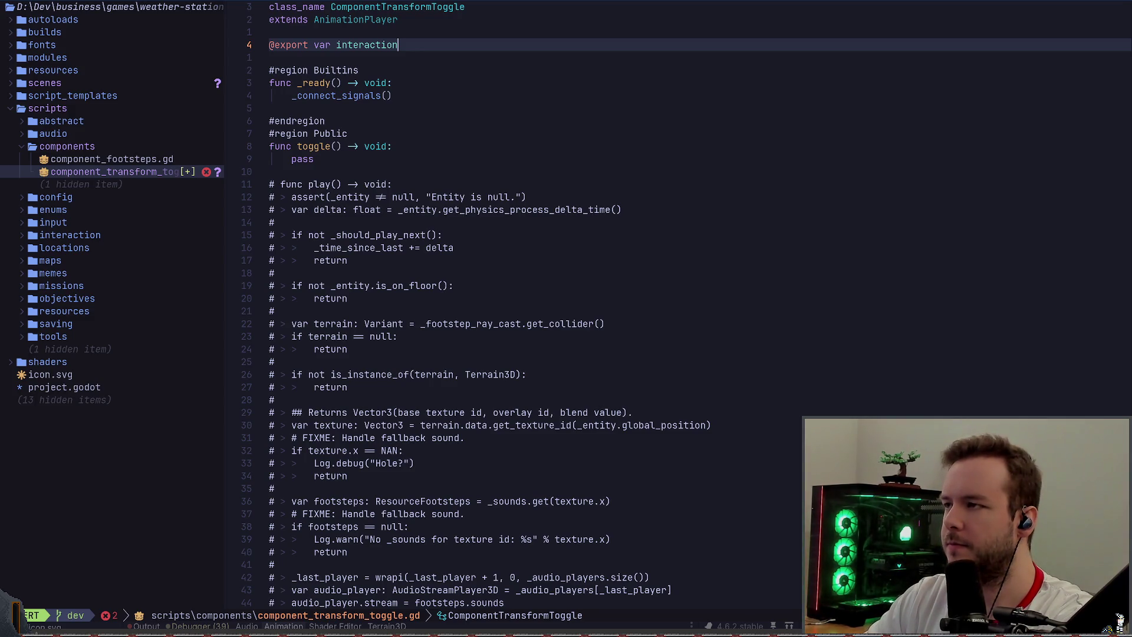
{"action": "key", "text": "BackSpace"}
{"action": "key", "text": "BackSpace"}
{"action": "type", "text": "able_area"}
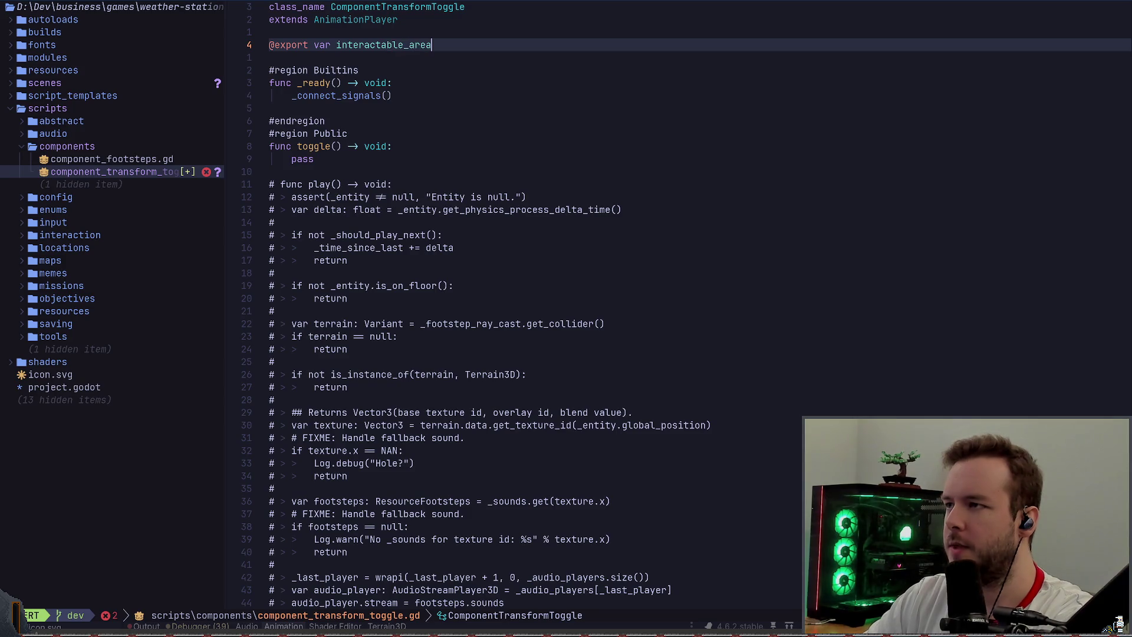
{"action": "type", "text": ": interaction"}
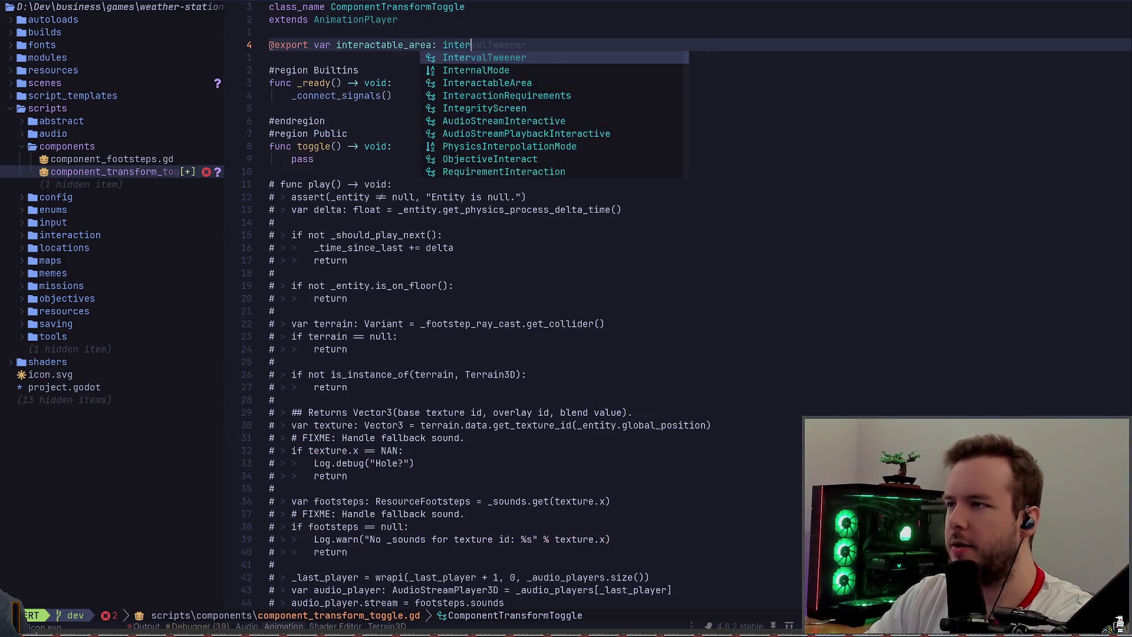
{"action": "key", "text": "BackSpace"}
{"action": "key", "text": "BackSpace"}
{"action": "key", "text": "BackSpace"}
{"action": "type", "text": "act"}
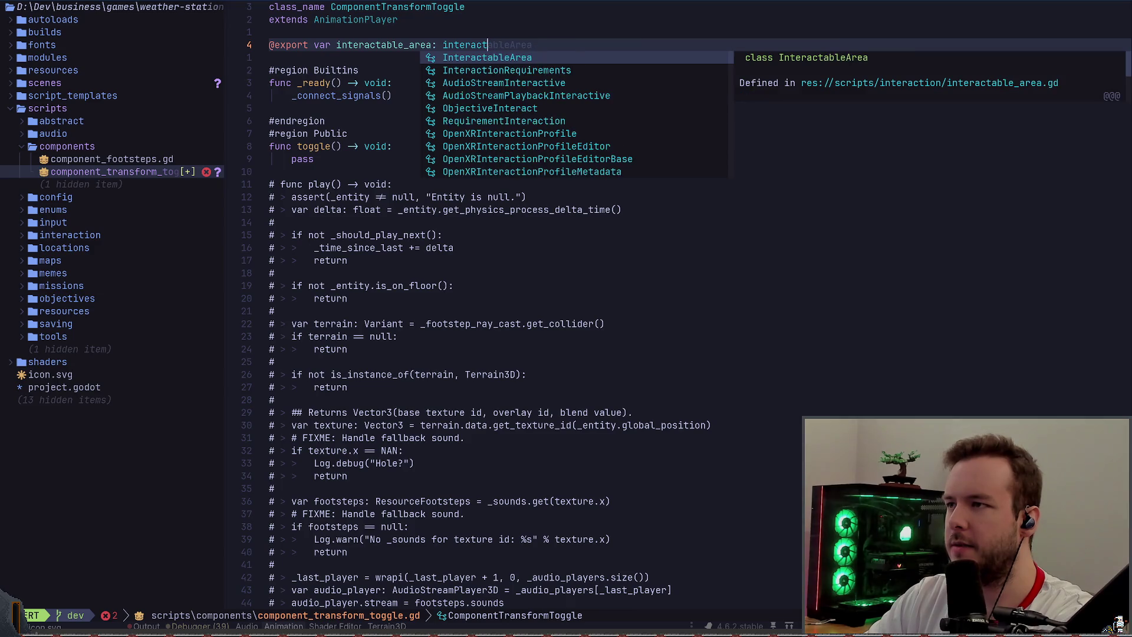
{"action": "key", "text": "Return"}
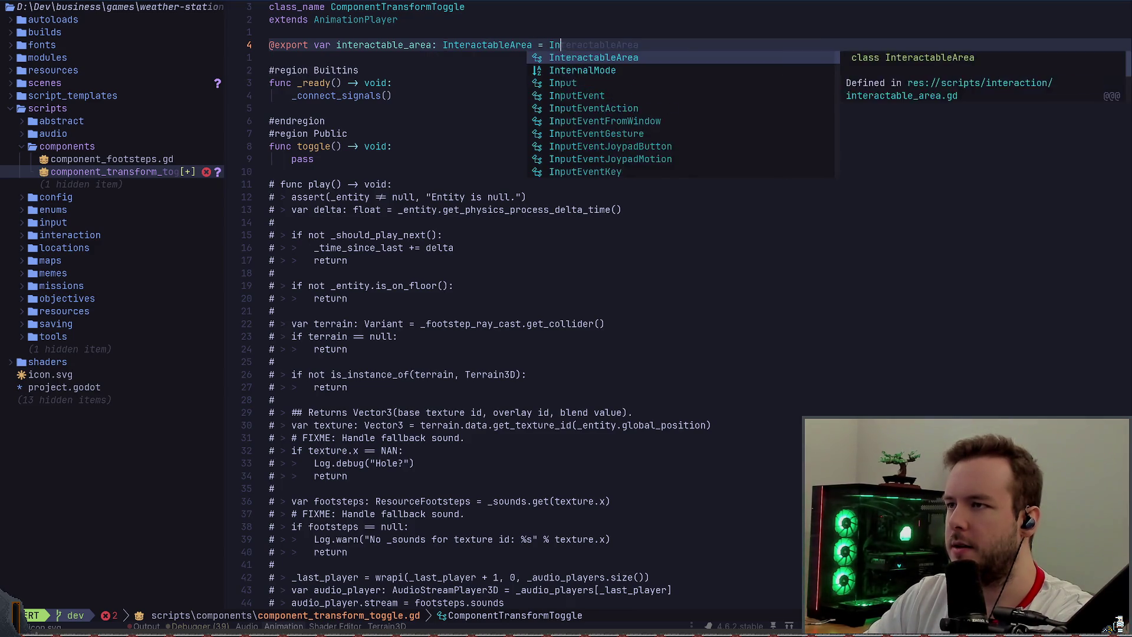
{"action": "key", "text": "Escape"}
Step: In _ready, add an assert checking interactable_area != null
{"action": "key", "text": "j"}
{"action": "key", "text": "j"}
{"action": "key", "text": "j"}
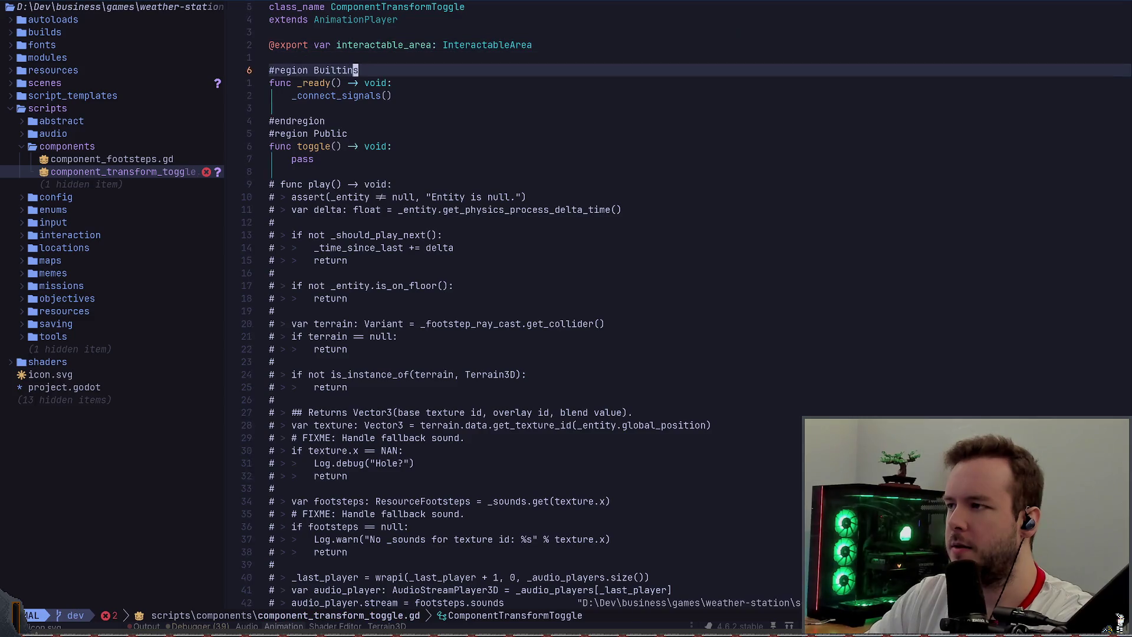
{"action": "key", "text": "o"}
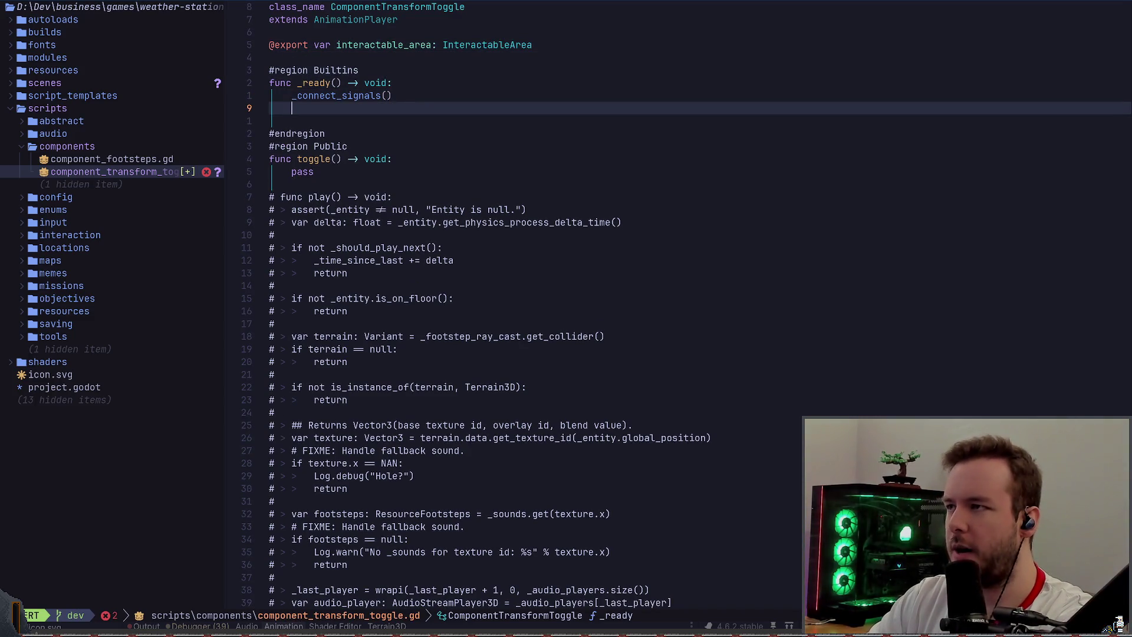
{"action": "type", "text": "log"}
{"action": "key", "text": "BackSpace"}
{"action": "key", "text": "BackSpace"}
{"action": "key", "text": "BackSpace"}
{"action": "type", "text": "ass"}
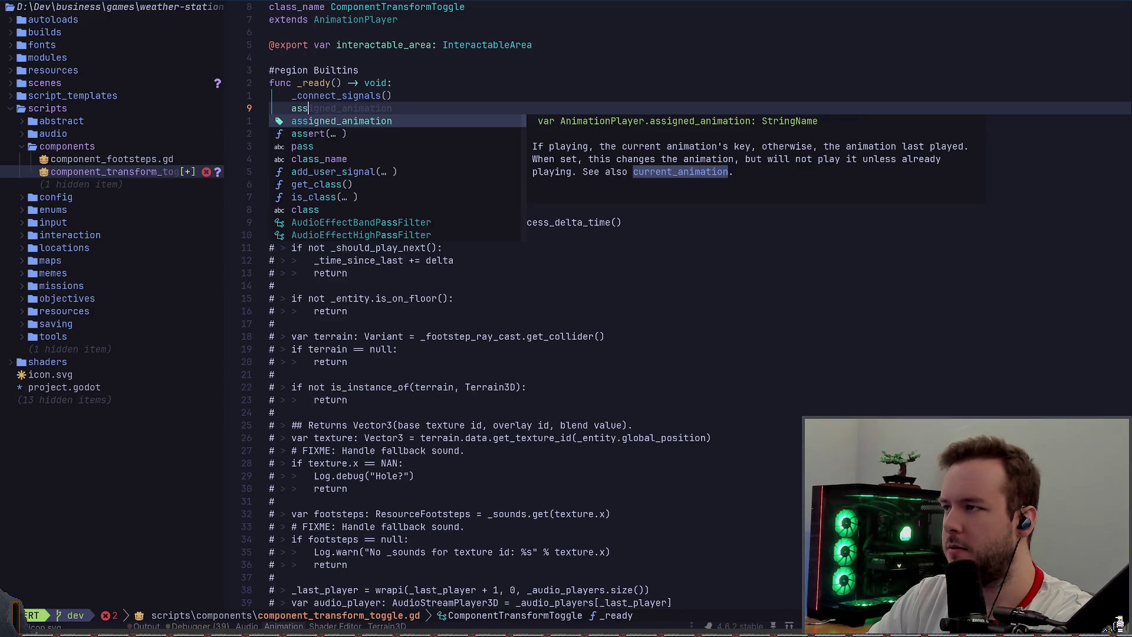
{"action": "key", "text": "BackSpace"}
{"action": "key", "text": "BackSpace"}
{"action": "key", "text": "BackSpace"}
{"action": "type", "text": "assert"}
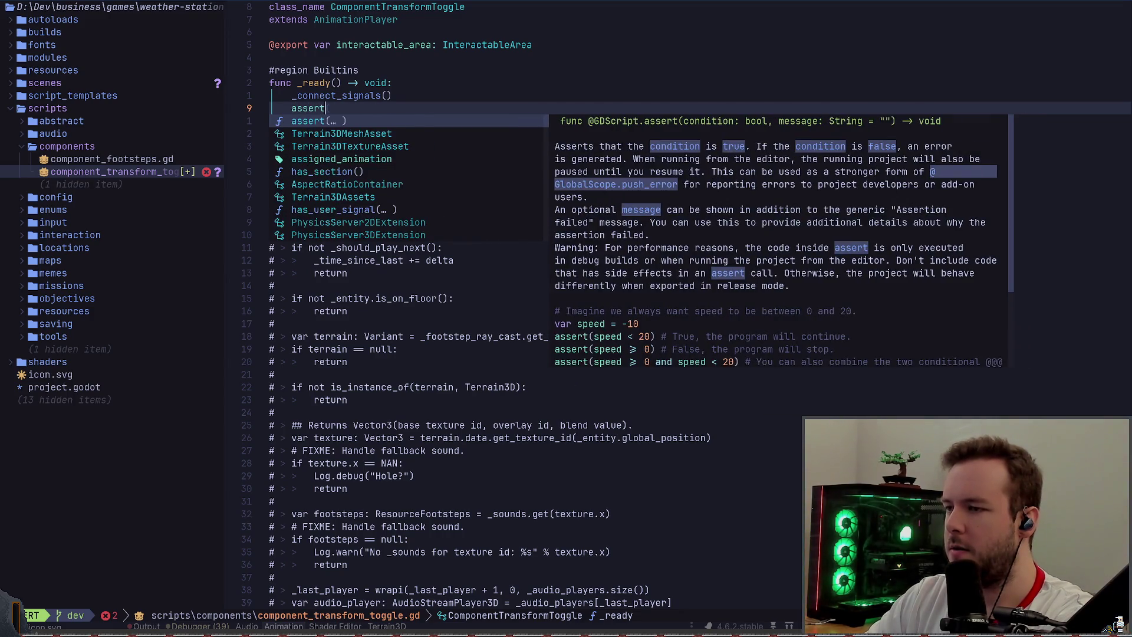
{"action": "key", "text": "Return"}
{"action": "type", "text": "\""}
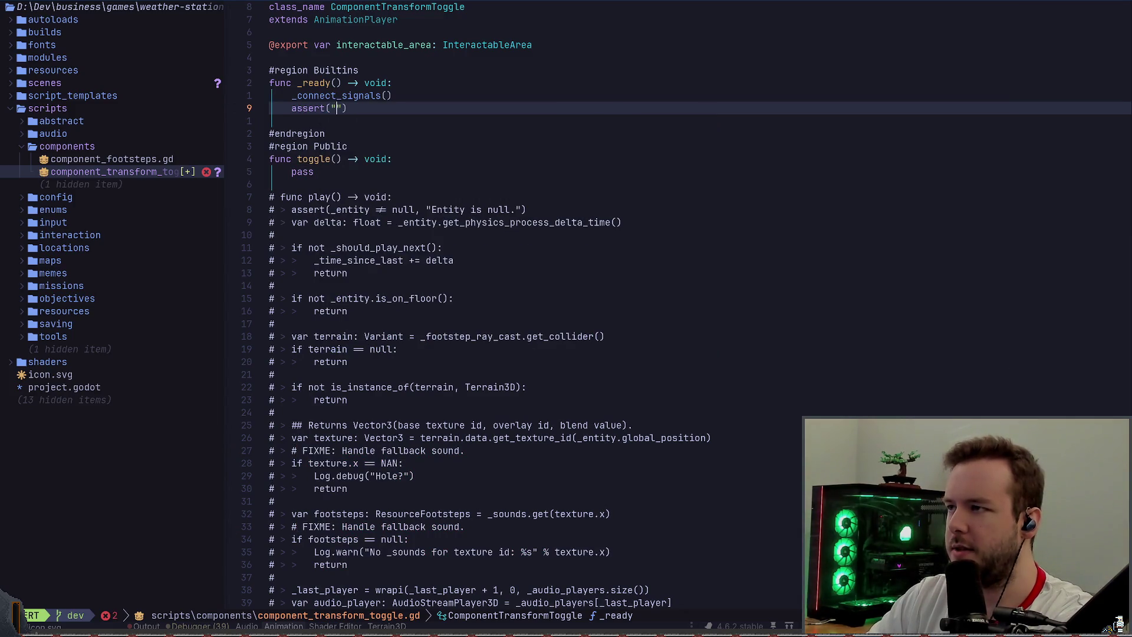
{"action": "key", "text": "Left"}
{"action": "type", "text": "int"}
{"action": "key", "text": "Return"}
{"action": "type", "text": "!= null,"}
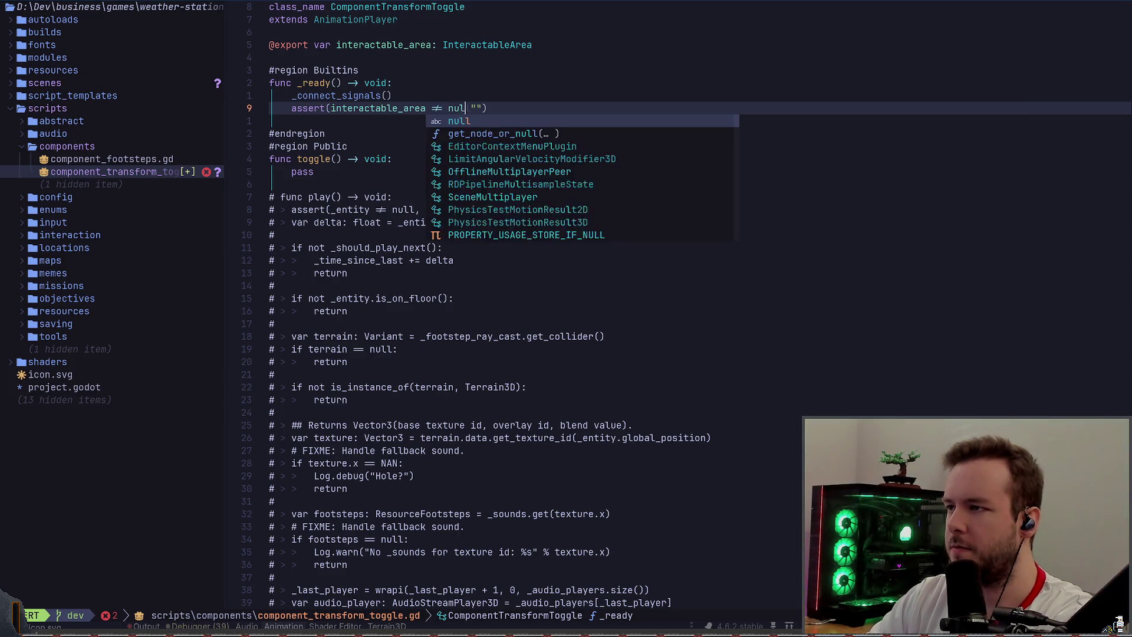
Step: Give the assert the message "InteractableArea unset!"
{"action": "key", "text": "Right"}
{"action": "type", "text": "Interac"}
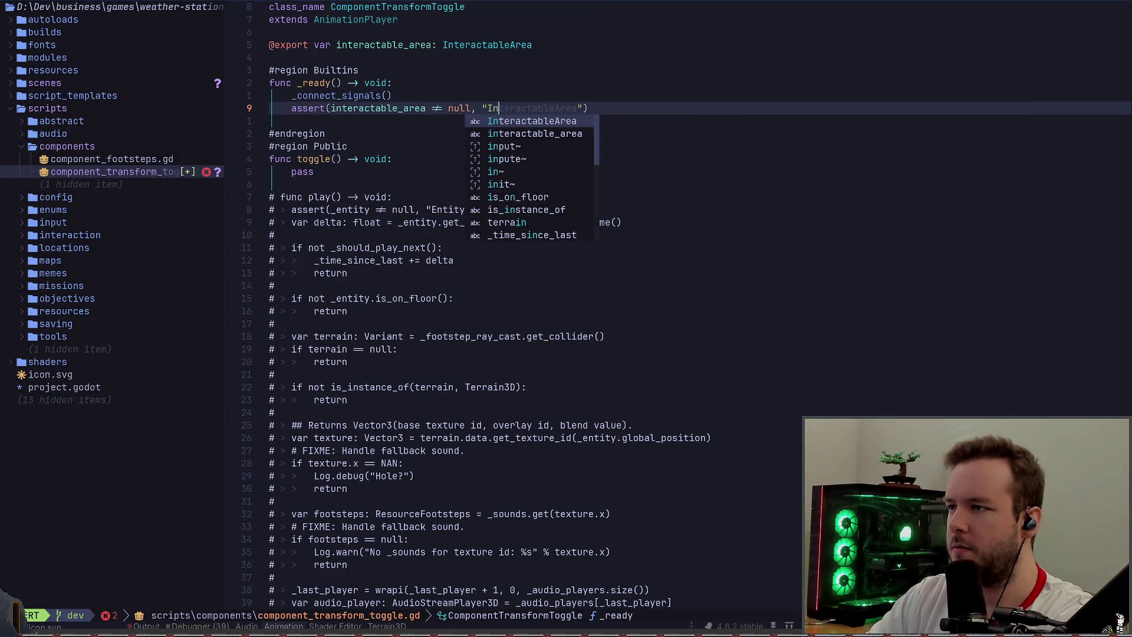
{"action": "key", "text": "Return"}
{"action": "type", "text": "not set"}
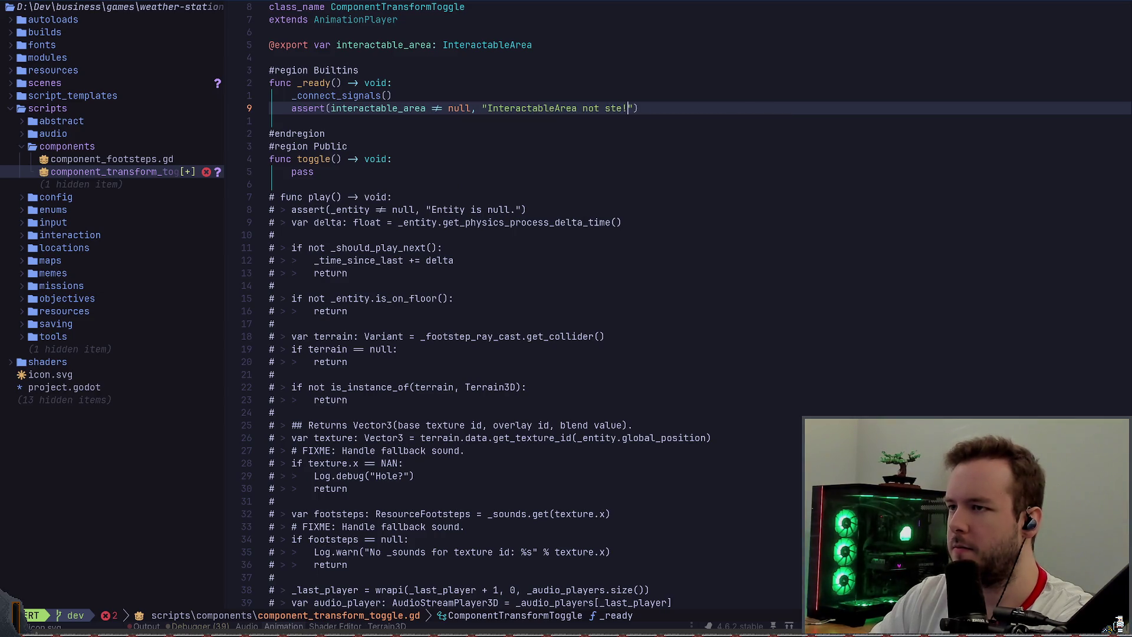
{"action": "type", "text": "!"}
{"action": "key", "text": "Escape"}
{"action": "key", "text": "b"}
{"action": "key", "text": "b"}
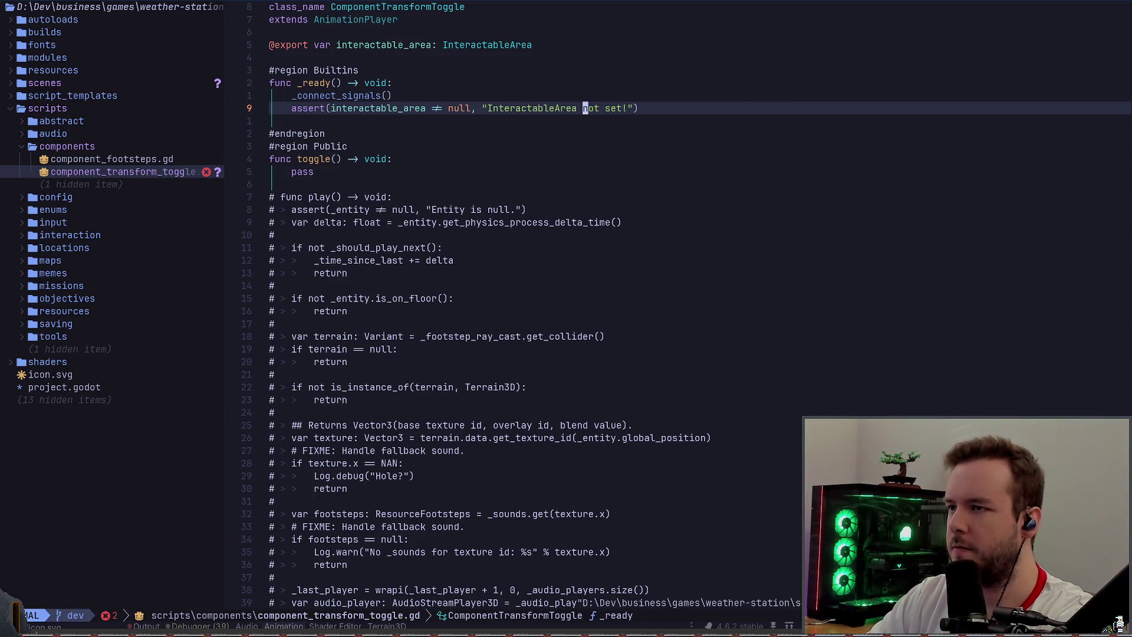
{"action": "key", "text": "c"}
{"action": "key", "text": "t"}
{"action": "key", "text": "exclam"}
{"action": "type", "text": "unset"}
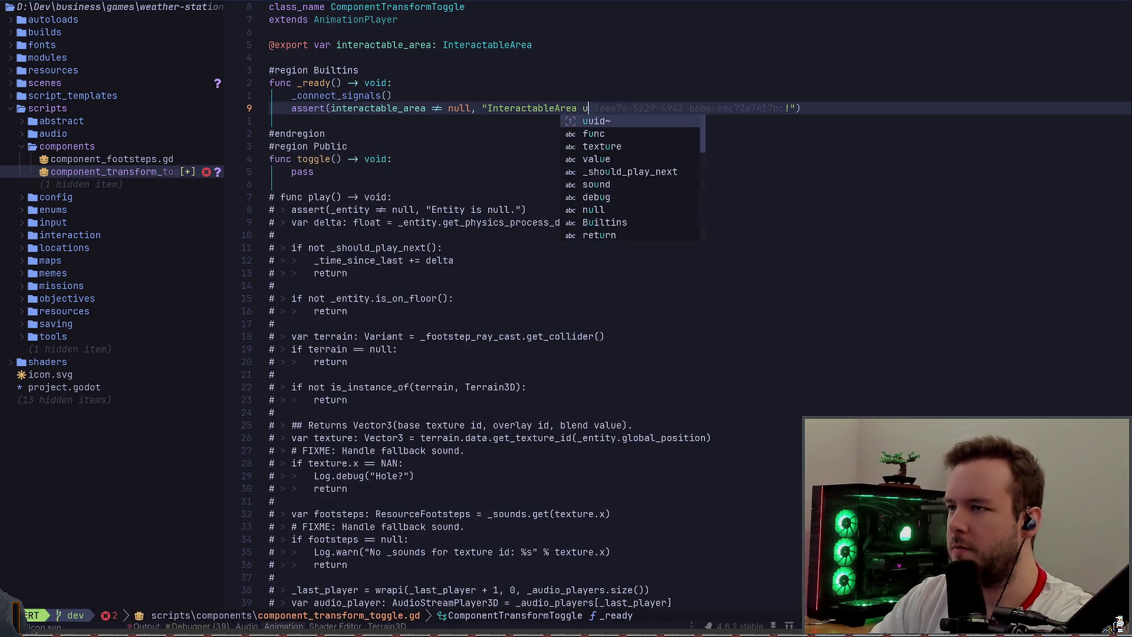
{"action": "key", "text": "Escape"}
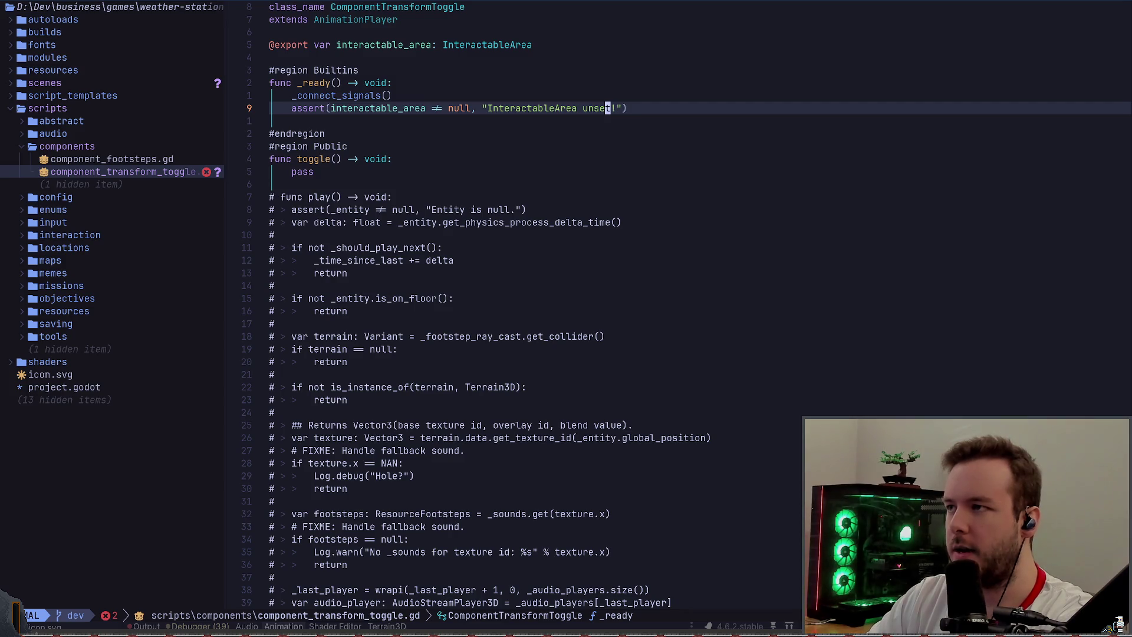
{"action": "key", "text": "j"}
{"action": "key", "text": "k"}
{"action": "key", "text": "k"}
{"action": "key", "text": "asciicircum"}
{"action": "key", "text": "j"}
{"action": "key", "text": "w"}
{"action": "key", "text": "l"}
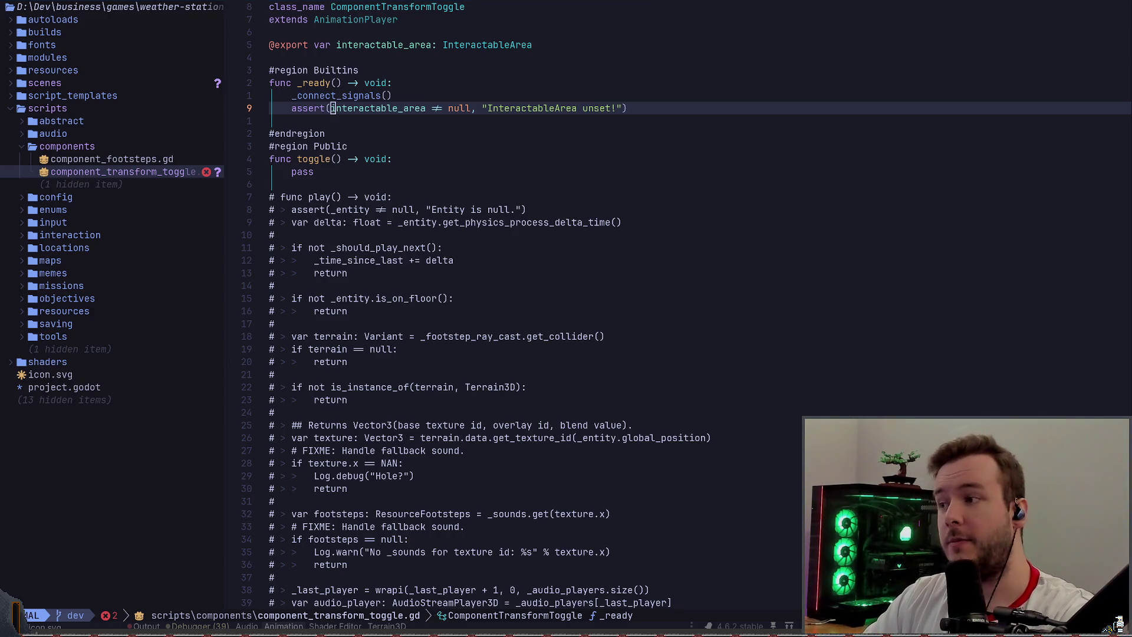
Step: Switch from Neovim to the Godot window with the running game test
{"action": "key", "text": "alt+Tab"}
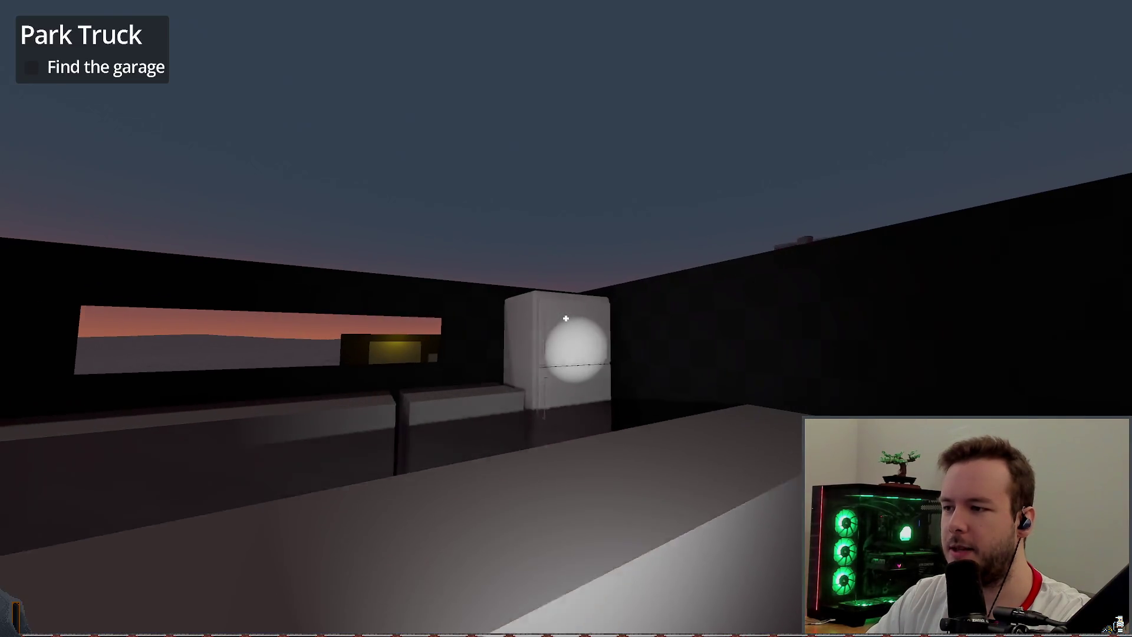
Step: Open and close the fridge's upper and lower doors repeatedly to test the toggle
{"action": "key", "text": "e"}
{"action": "key", "text": "e"}
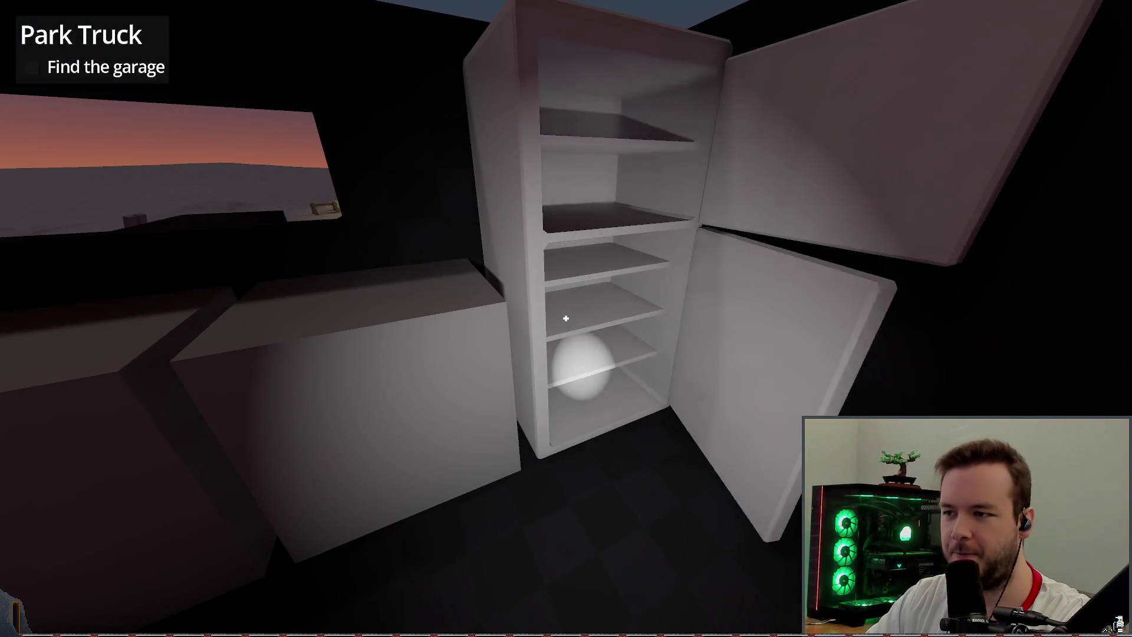
{"action": "key", "text": "e"}
{"action": "key", "text": "e"}
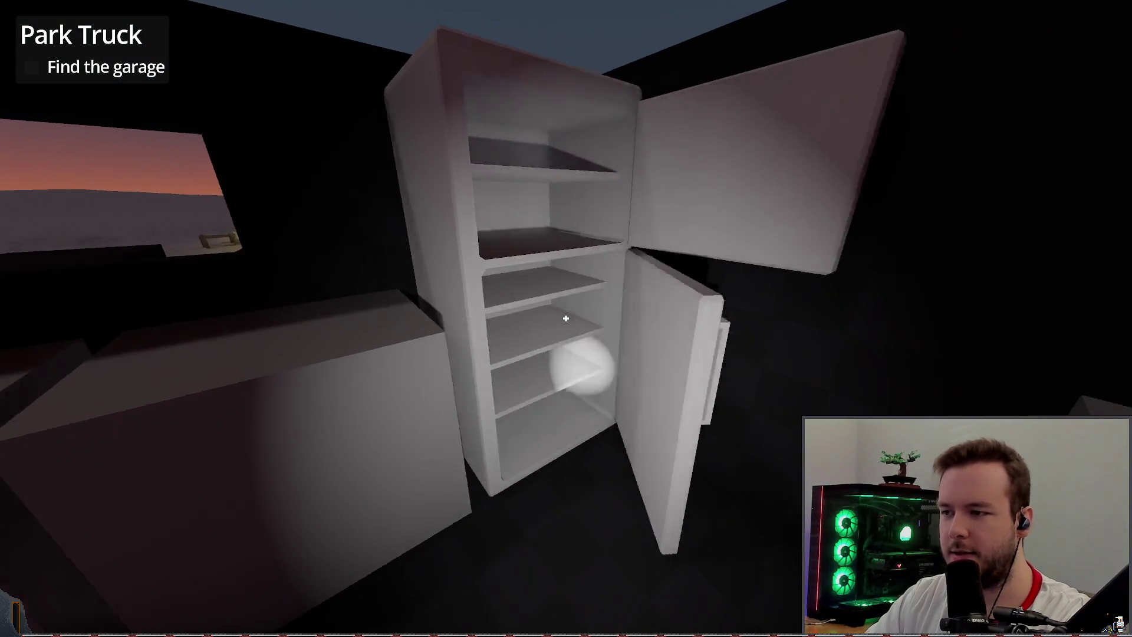
{"action": "key", "text": "e"}
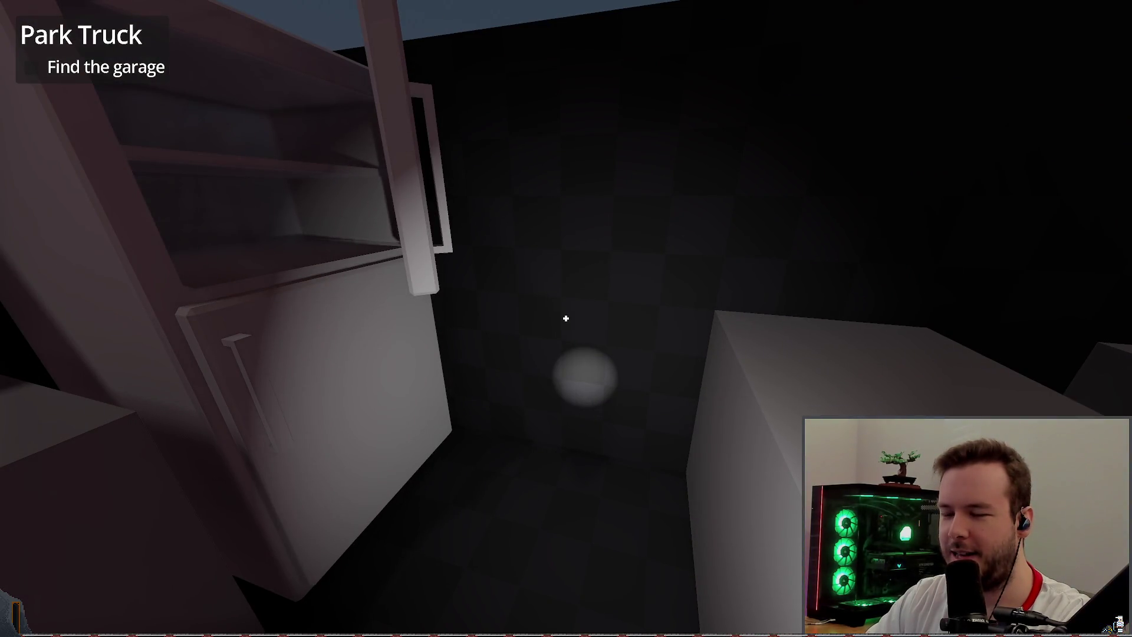
{"action": "key", "text": "s"}
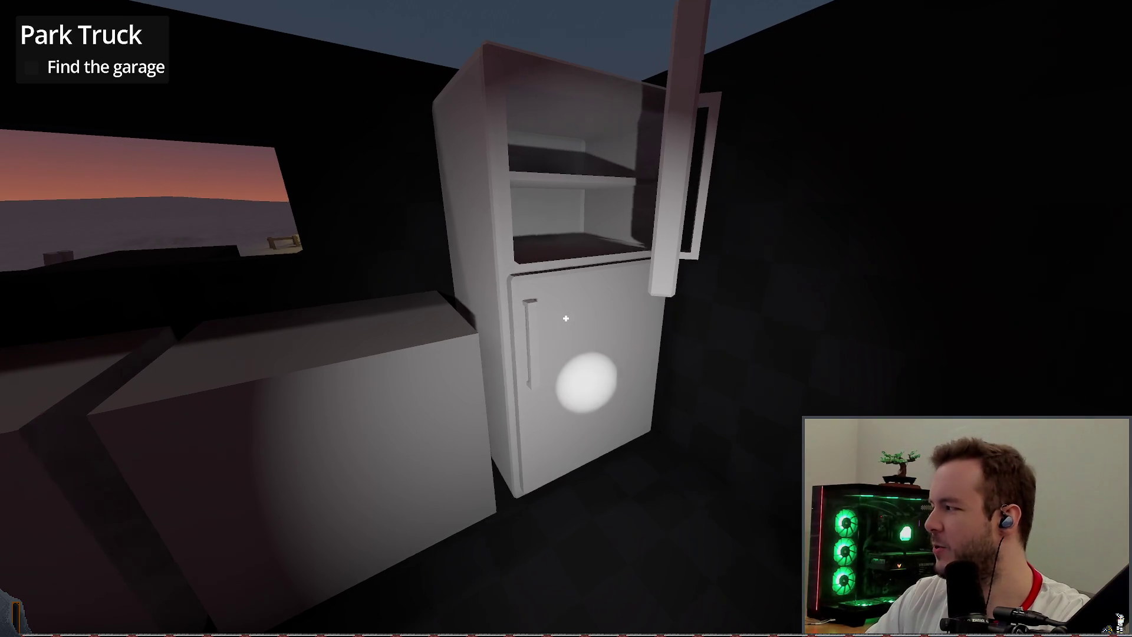
{"action": "key", "text": "d"}
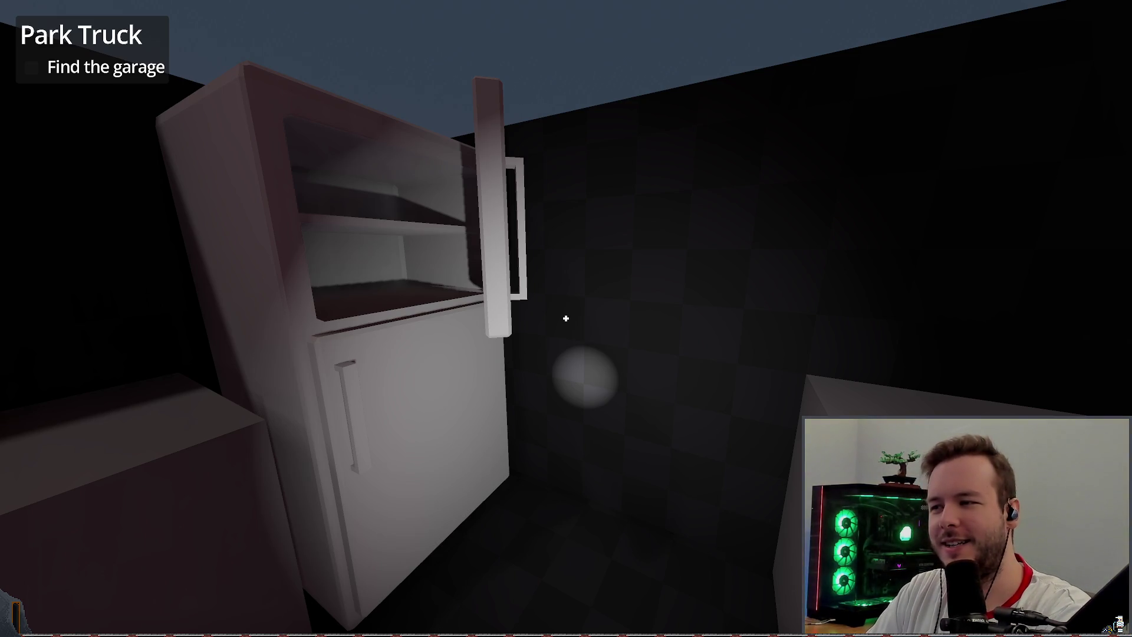
{"action": "left_click", "coordinate": [566, 318]}
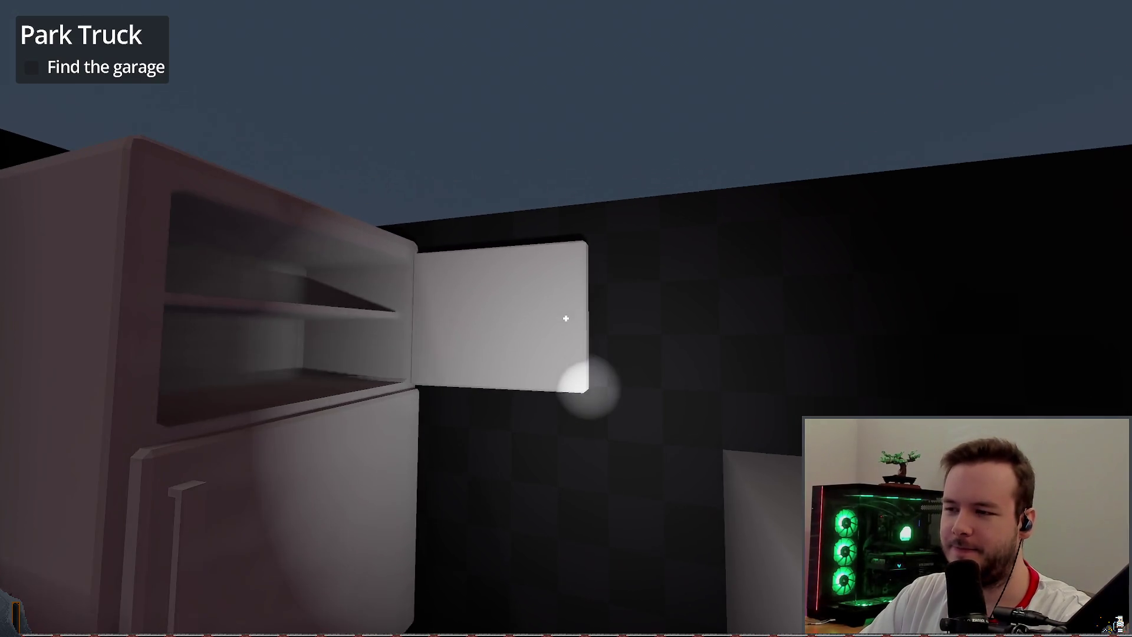
{"action": "left_click", "coordinate": [566, 319]}
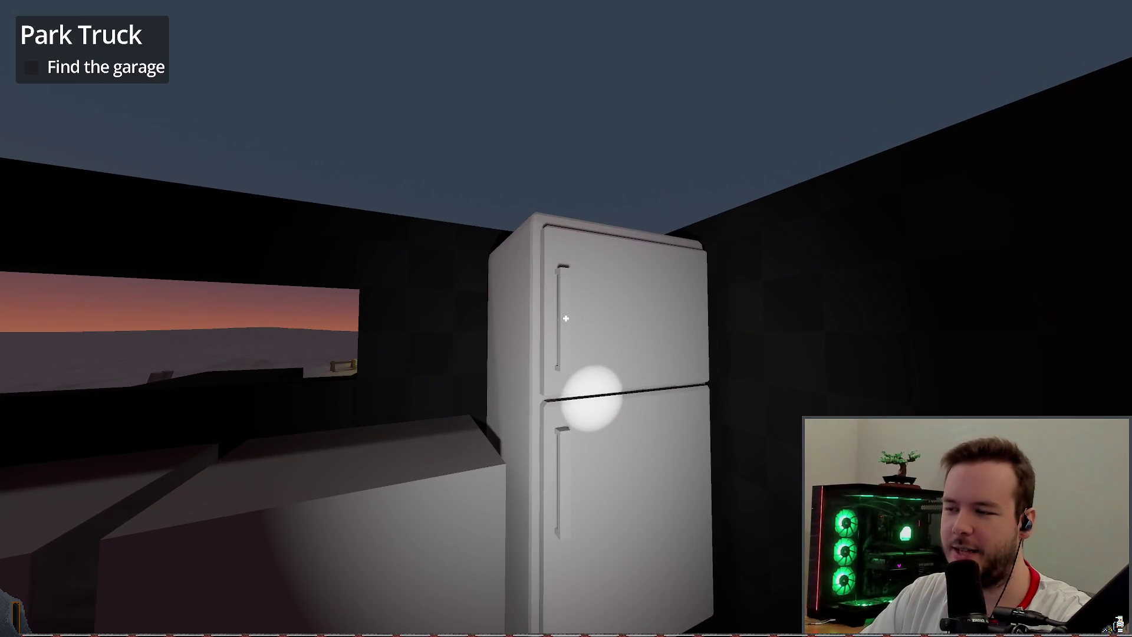
{"action": "key", "text": "w"}
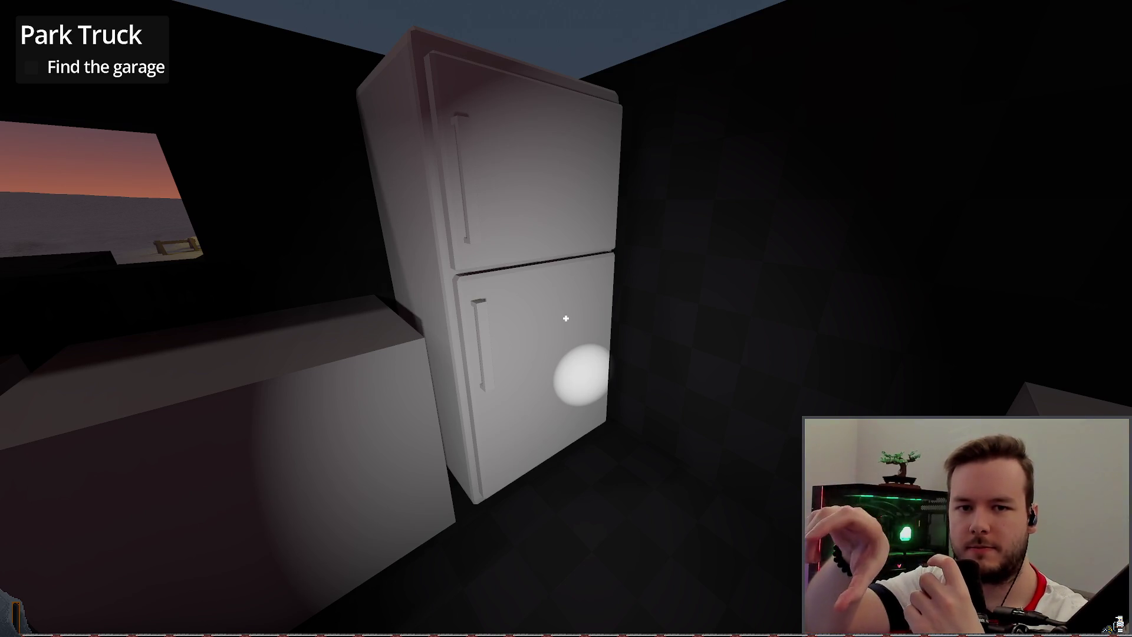
{"action": "left_click", "coordinate": [566, 318]}
{"action": "left_click", "coordinate": [566, 319]}
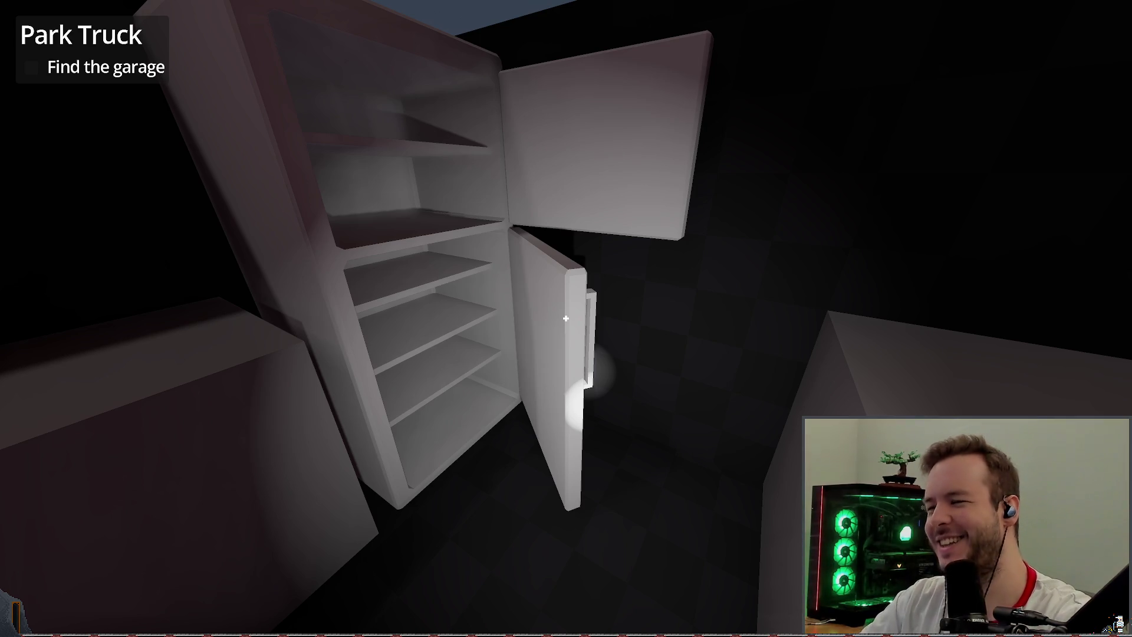
{"action": "left_click", "coordinate": [566, 319]}
{"action": "left_click", "coordinate": [565, 319]}
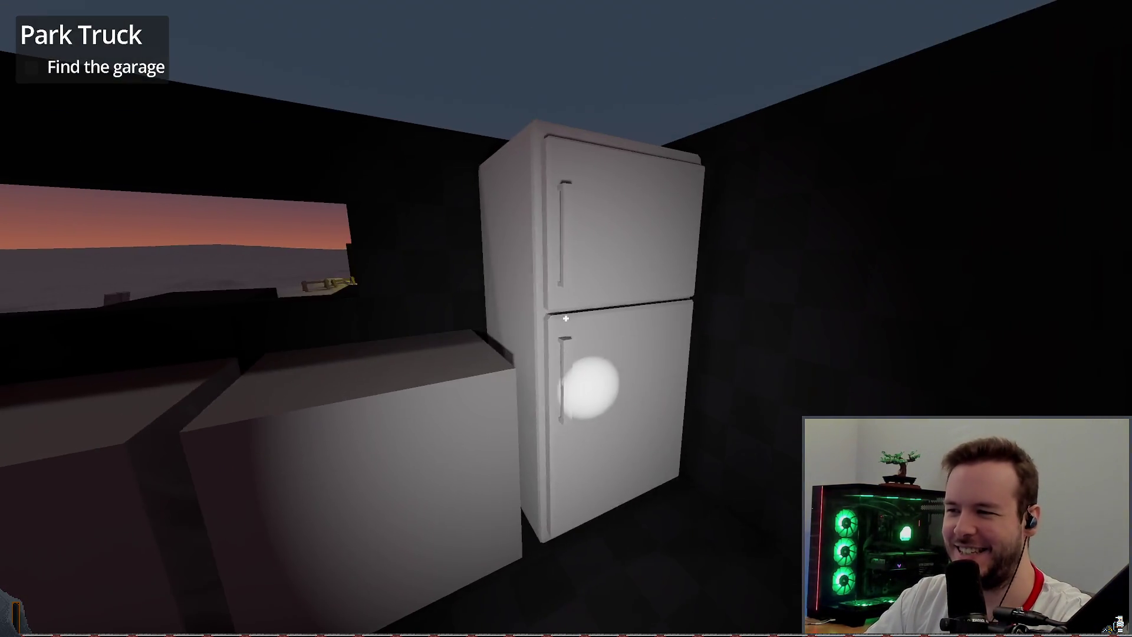
Step: Quit the game from the pause menu and return to the code editor
{"action": "key", "text": "Escape"}
{"action": "left_click", "coordinate": [63, 404]}
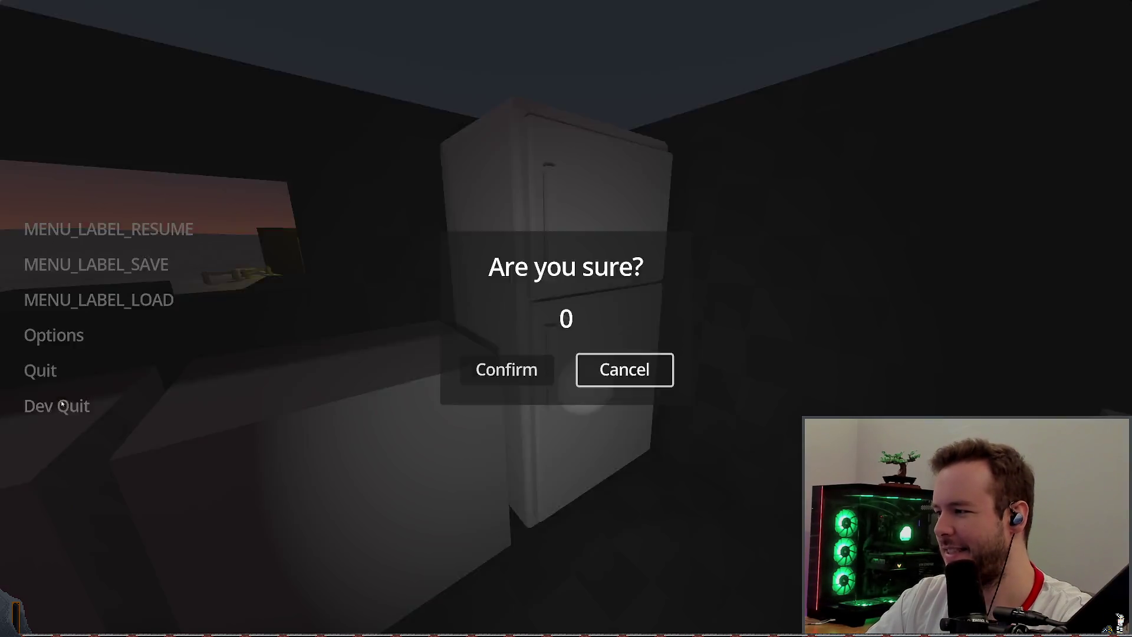
{"action": "key", "text": "alt+Tab"}
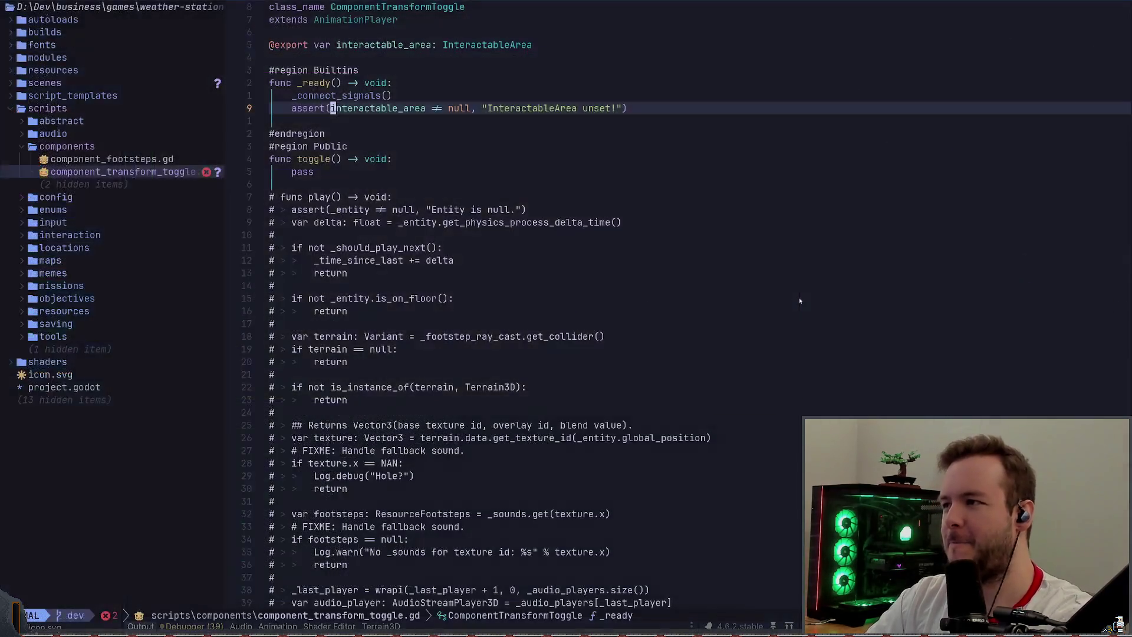
Step: Delete the incomplete on_ name from the unfinished handler line at the end of the file
{"action": "key", "text": "l"}
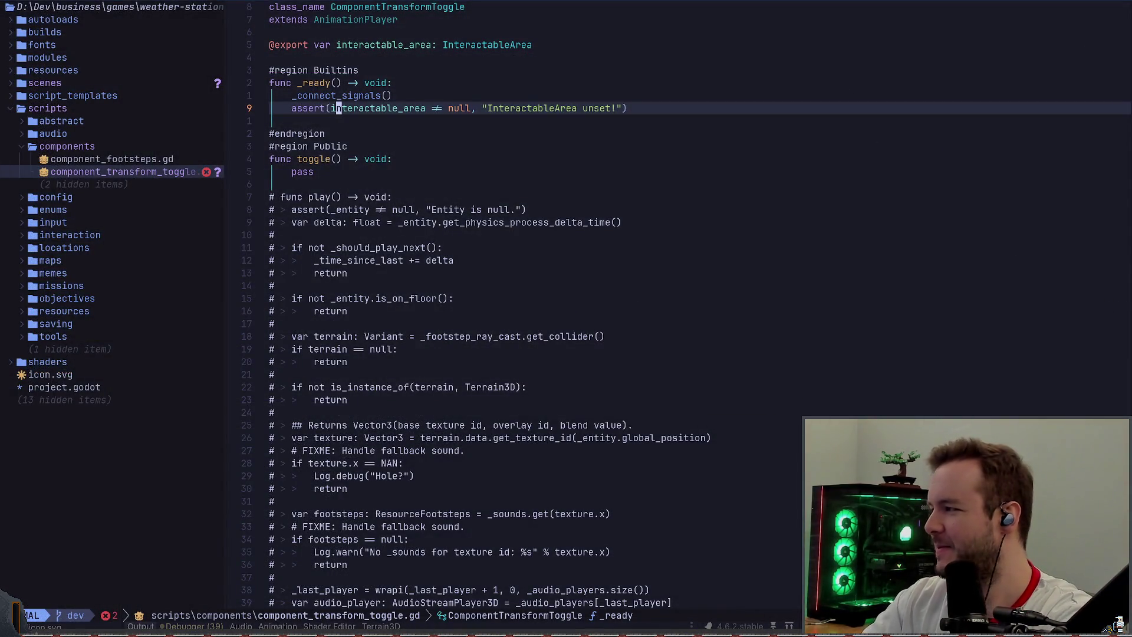
{"action": "key", "text": "j"}
{"action": "key", "text": "j"}
{"action": "key", "text": "colon"}
{"action": "key", "text": "Return"}
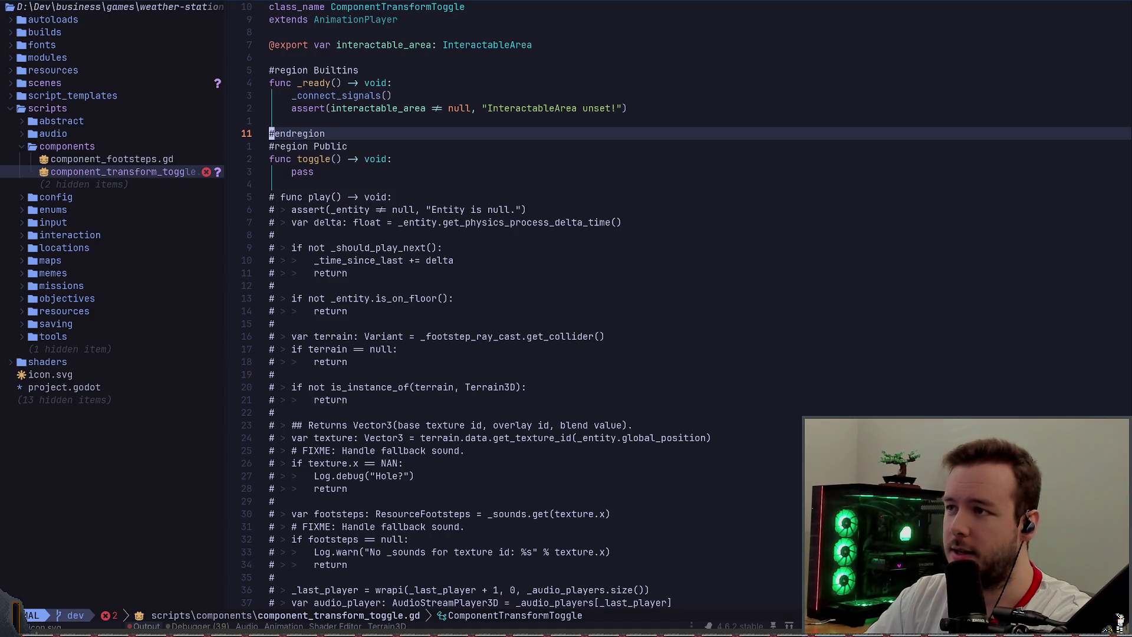
{"action": "key", "text": "j"}
{"action": "key", "text": "j"}
{"action": "key", "text": "j"}
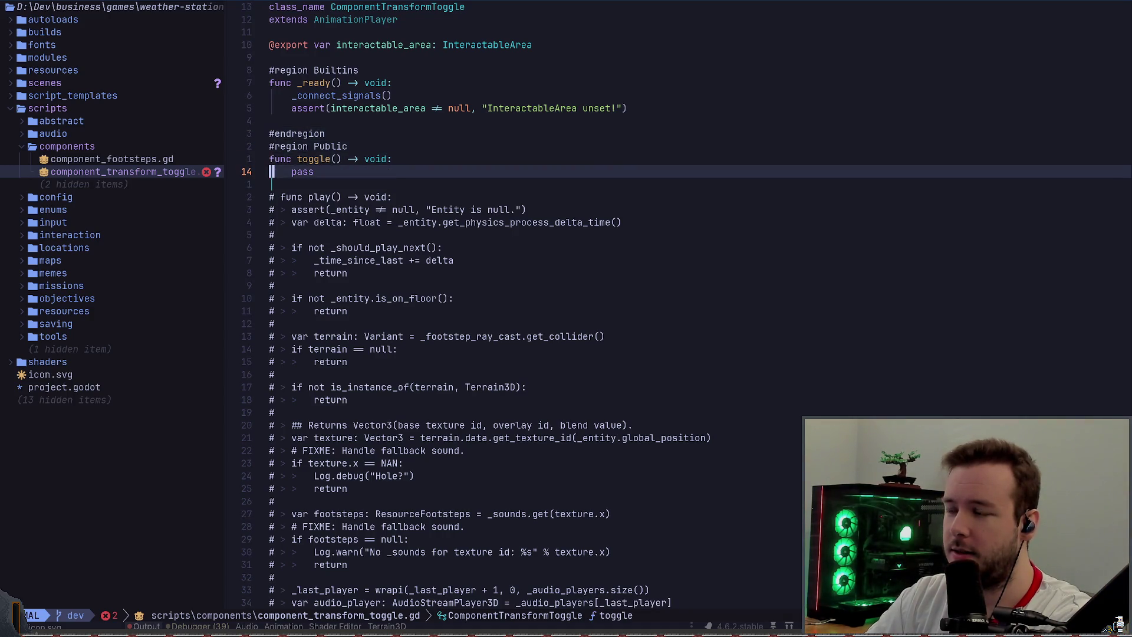
{"action": "key", "text": "shift+g"}
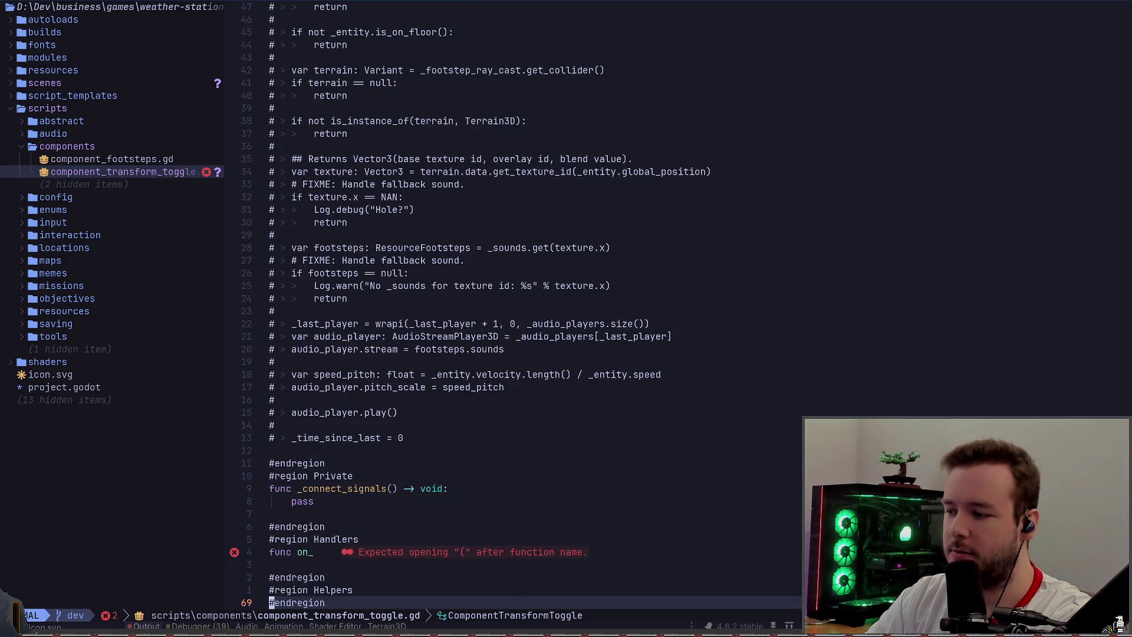
{"action": "key", "text": "k"}
{"action": "key", "text": "k"}
{"action": "key", "text": "k"}
{"action": "key", "text": "A"}
{"action": "key", "text": "ctrl+w"}
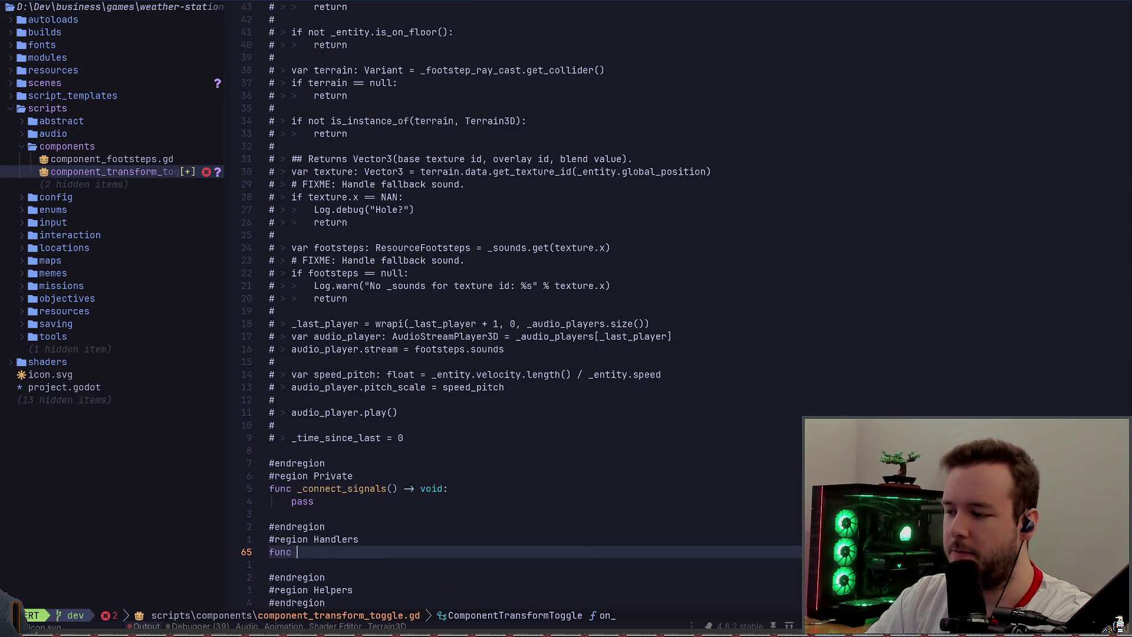
{"action": "key", "text": "Escape"}
Step: Replace pass in _connect_signals with interactable_area.interacted.connect(_on_interacted)
{"action": "key", "text": "k"}
{"action": "key", "text": "k"}
{"action": "key", "text": "k"}
{"action": "key", "text": "k"}
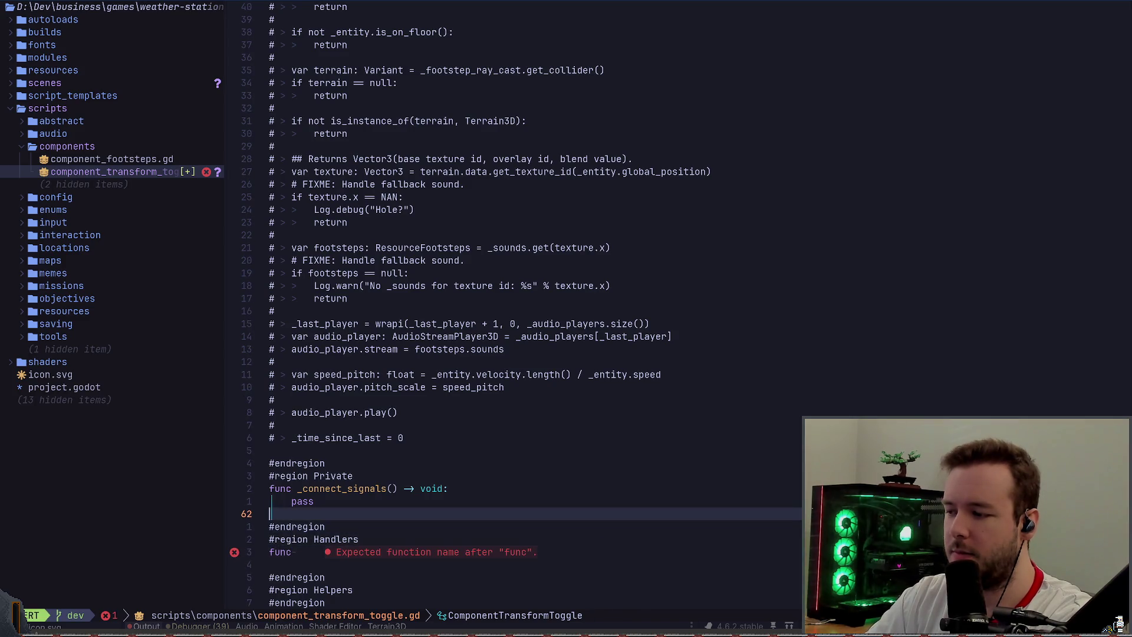
{"action": "key", "text": "A"}
{"action": "key", "text": "ctrl+w"}
{"action": "type", "text": "interactable_area."}
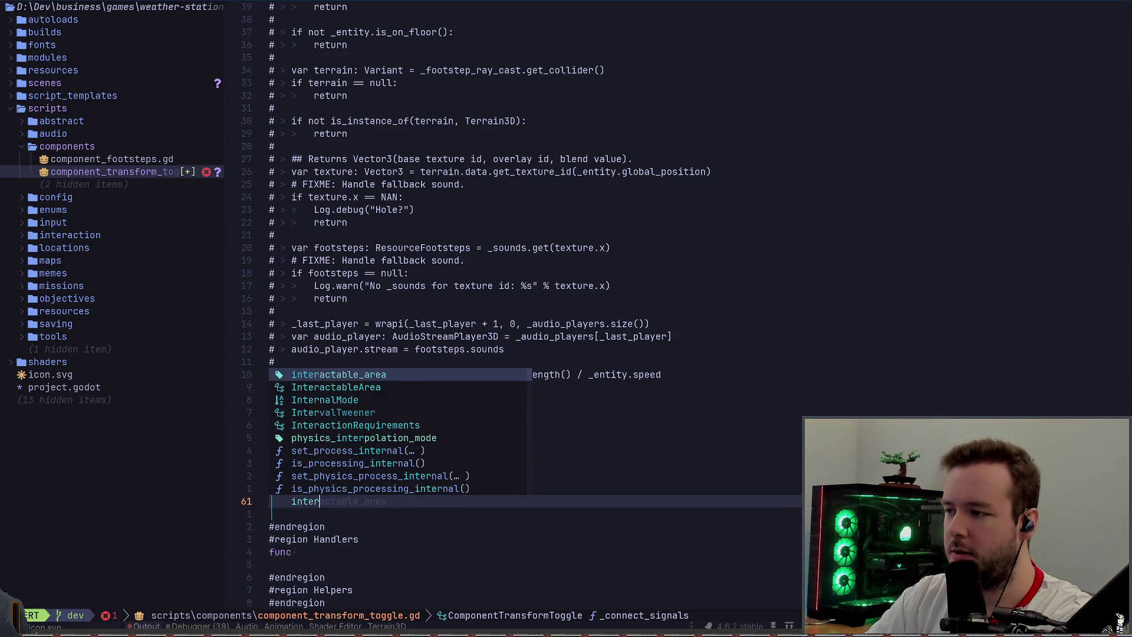
{"action": "type", "text": "int"}
{"action": "key", "text": "Return"}
{"action": "type", "text": ".interacted."}
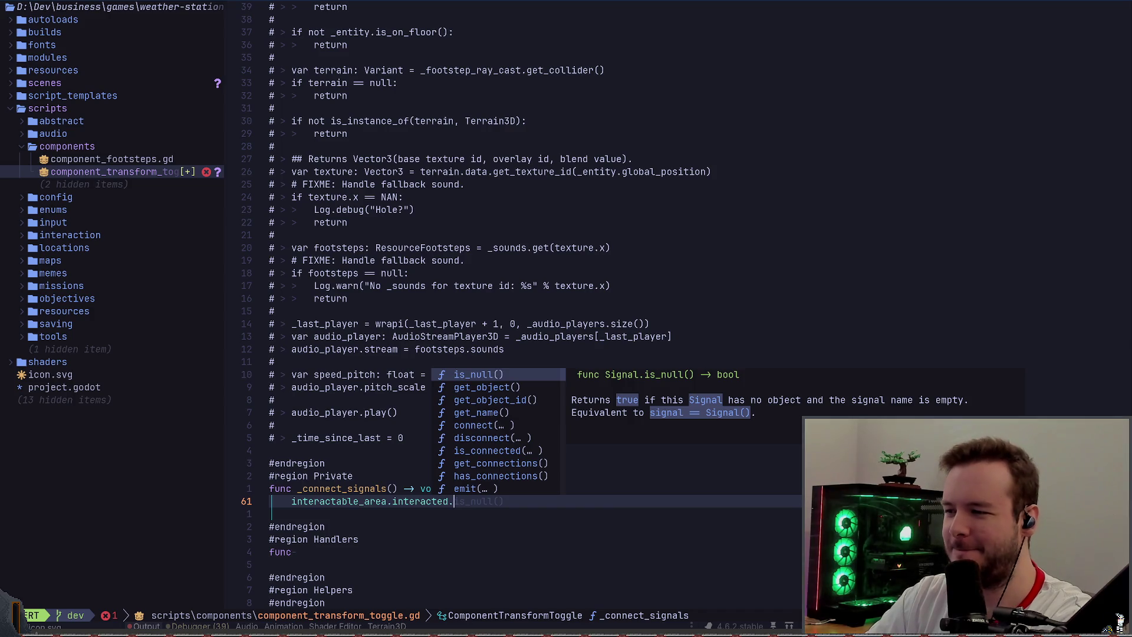
{"action": "type", "text": "connect(_on_"}
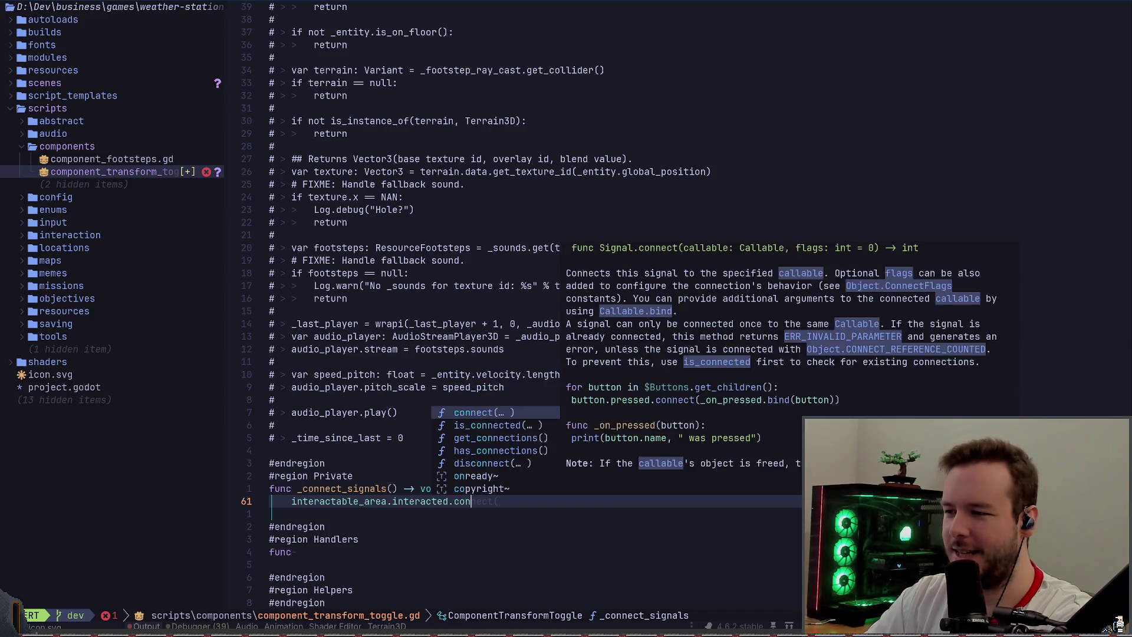
{"action": "type", "text": "interact"}
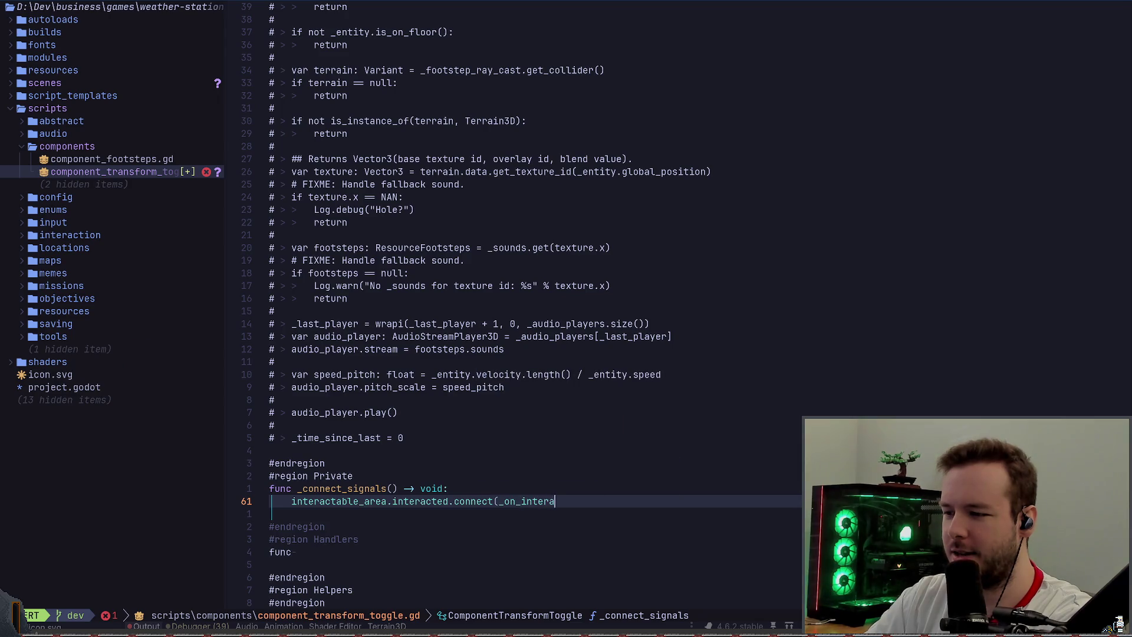
{"action": "type", "text": "ed"}
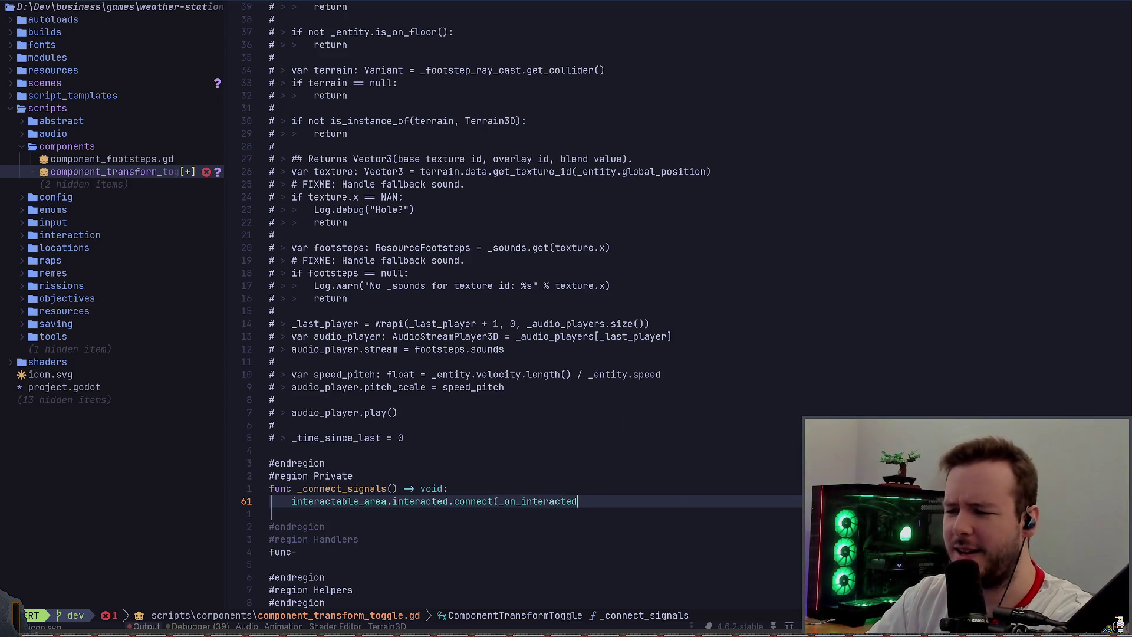
{"action": "type", "text": ")"}
Step: Name the function under Handlers _on_interacted() -> void
{"action": "key", "text": "Escape"}
{"action": "key", "text": "j"}
{"action": "key", "text": "j"}
{"action": "key", "text": "j"}
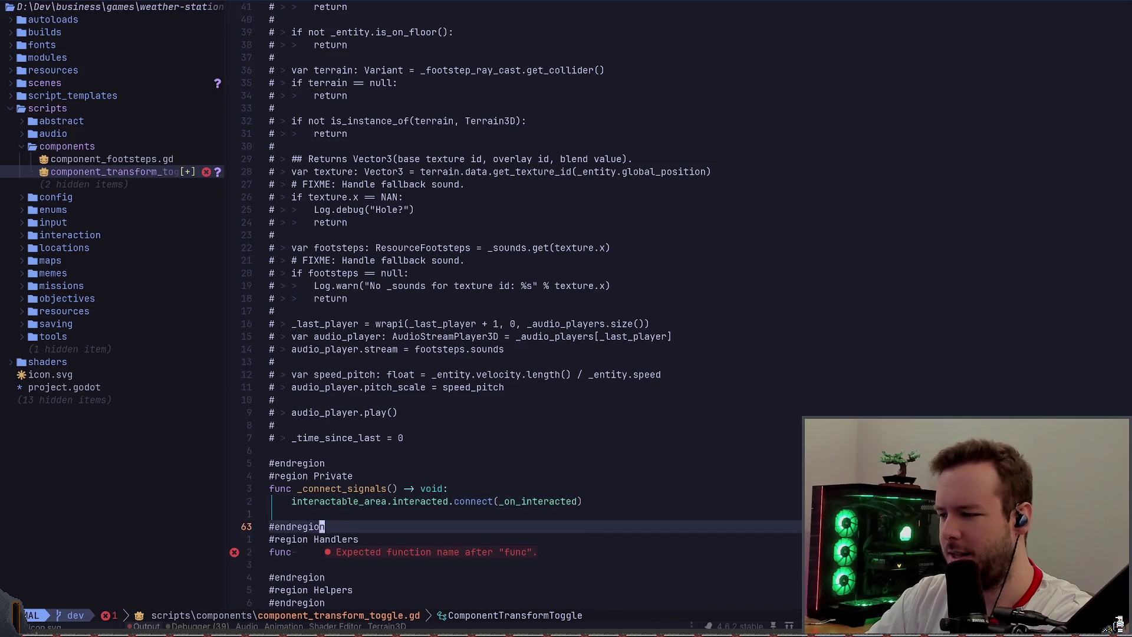
{"action": "type", "text": "A_on_interacted"}
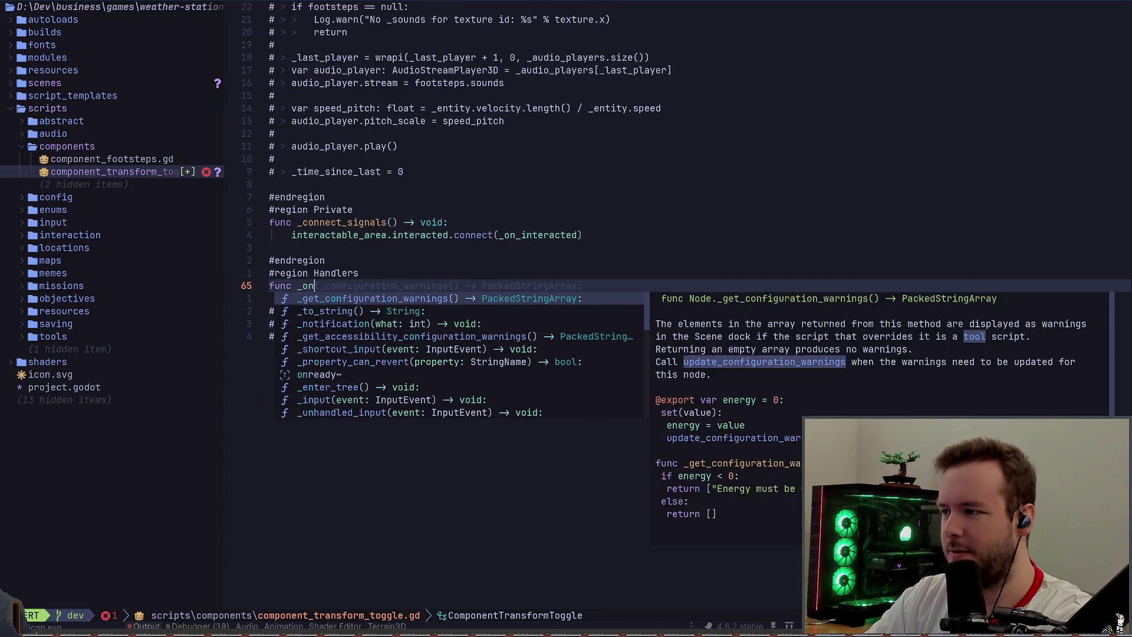
{"action": "type", "text": "("}
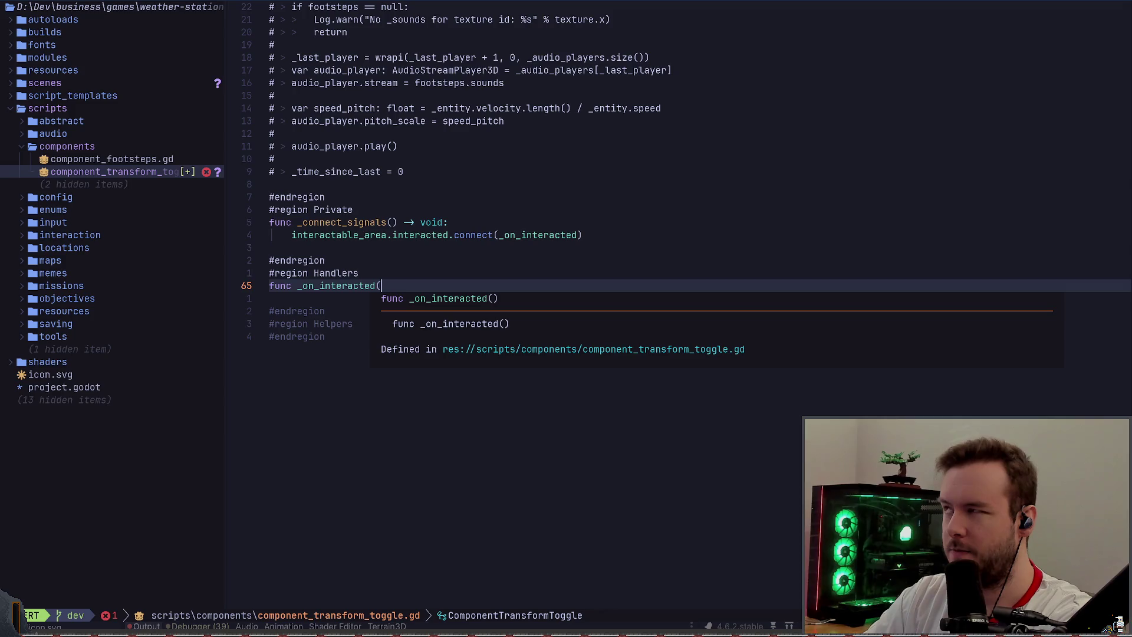
{"action": "type", "text": ") -> void:"}
Step: Make _on_interacted's body call toggle() and save the script
{"action": "key", "text": "Return"}
{"action": "type", "text": "pas"}
{"action": "key", "text": "BackSpace"}
{"action": "key", "text": "BackSpace"}
{"action": "key", "text": "BackSpace"}
{"action": "type", "text": "tog"}
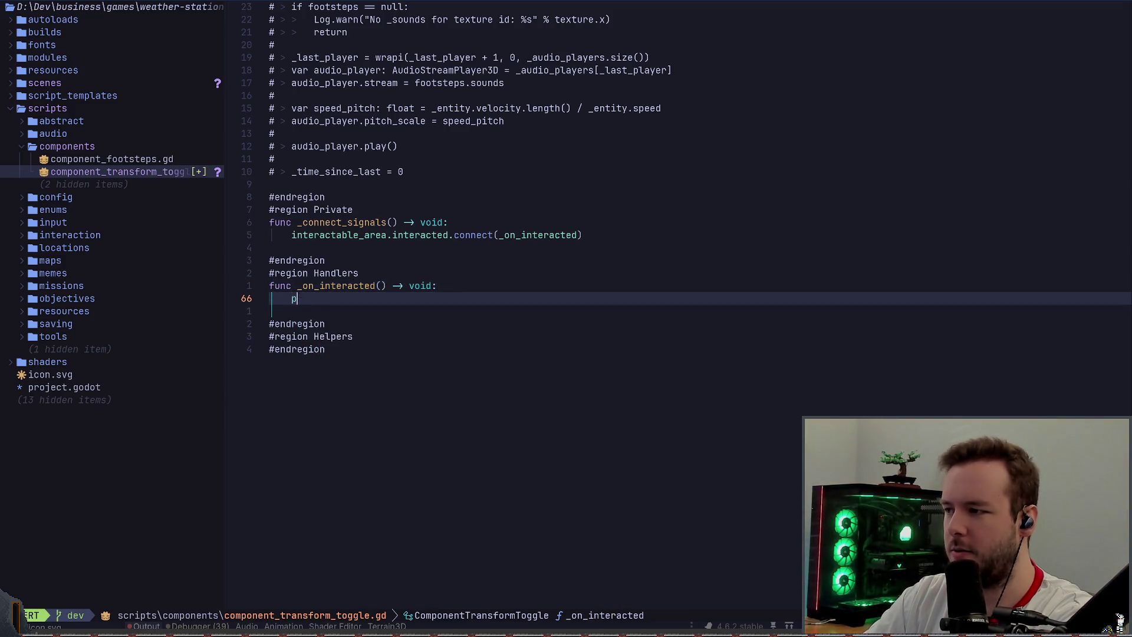
{"action": "key", "text": "Return"}
{"action": "key", "text": "Escape"}
{"action": "key", "text": "ctrl+s"}
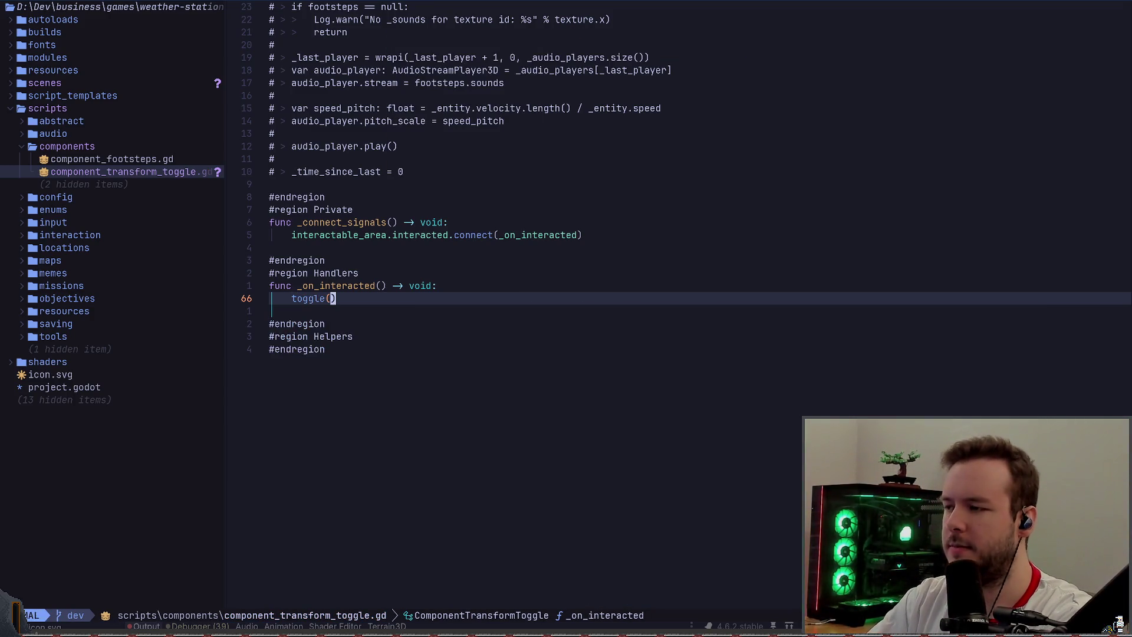
Step: Move the assert in _ready above the _connect_signals() call
{"action": "key", "text": "k"}
{"action": "key", "text": "k"}
{"action": "key", "text": "k"}
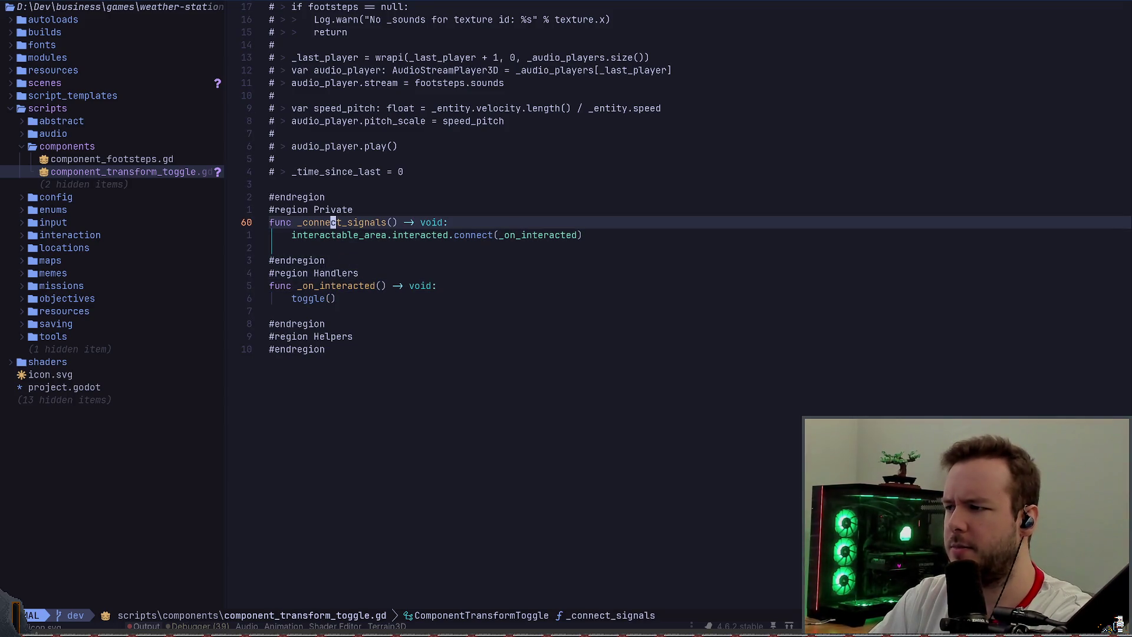
{"action": "type", "text": "oif"}
{"action": "key", "text": "Escape"}
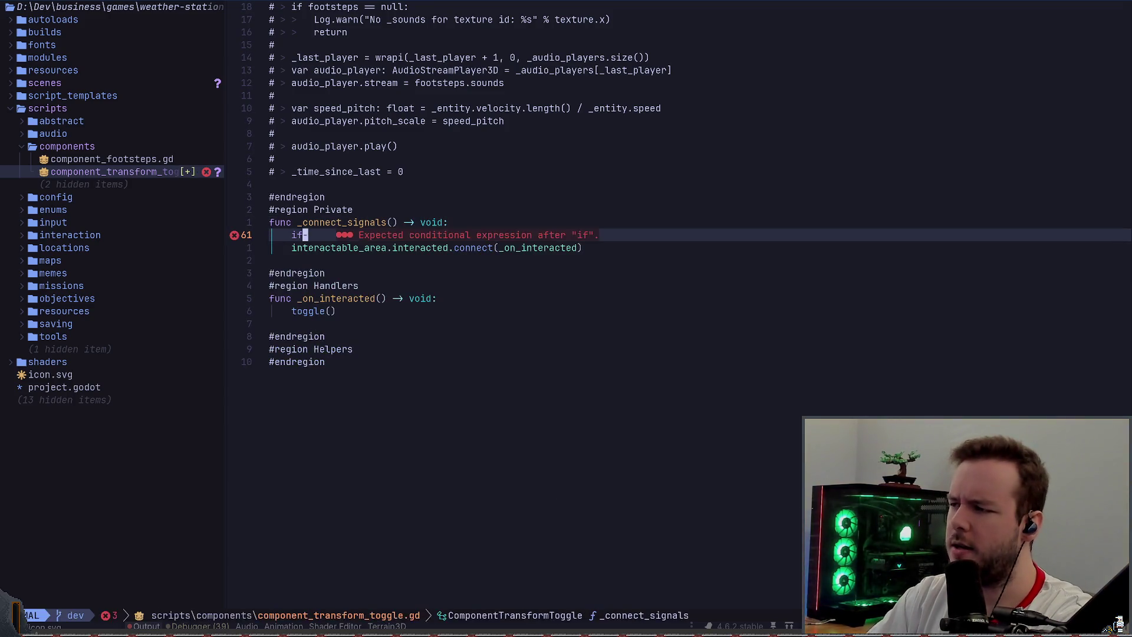
{"action": "key", "text": "d"}
{"action": "key", "text": "d"}
{"action": "type", "text": ":w"}
{"action": "key", "text": "g"}
{"action": "key", "text": "g"}
{"action": "key", "text": "j"}
{"action": "key", "text": "j"}
{"action": "key", "text": "j"}
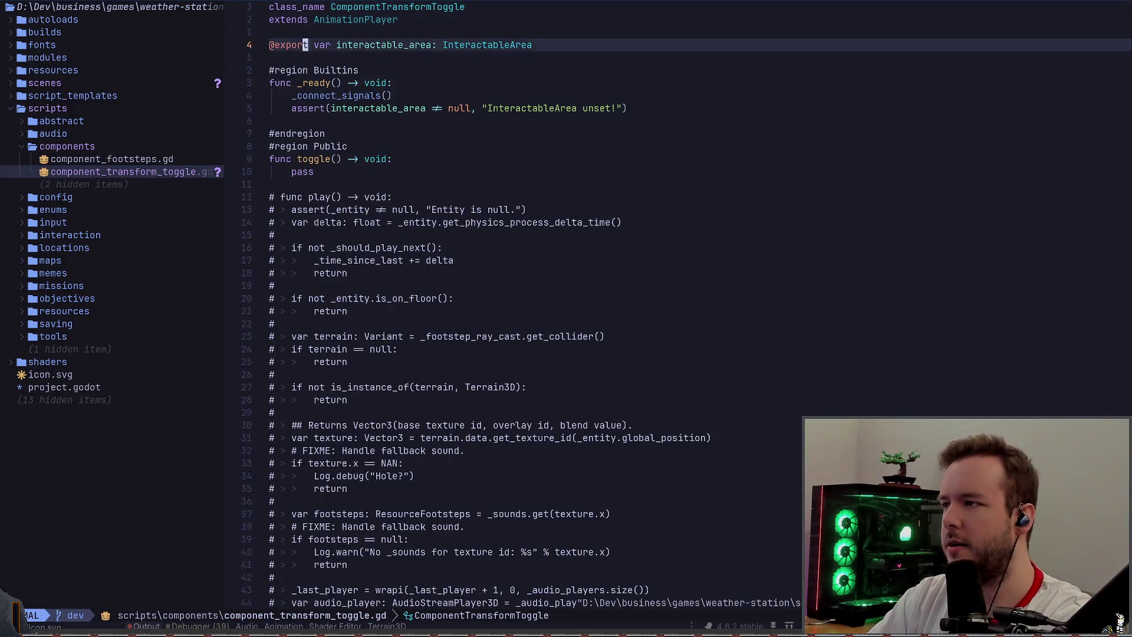
{"action": "key", "text": "alt+k"}
{"action": "key", "text": "k"}
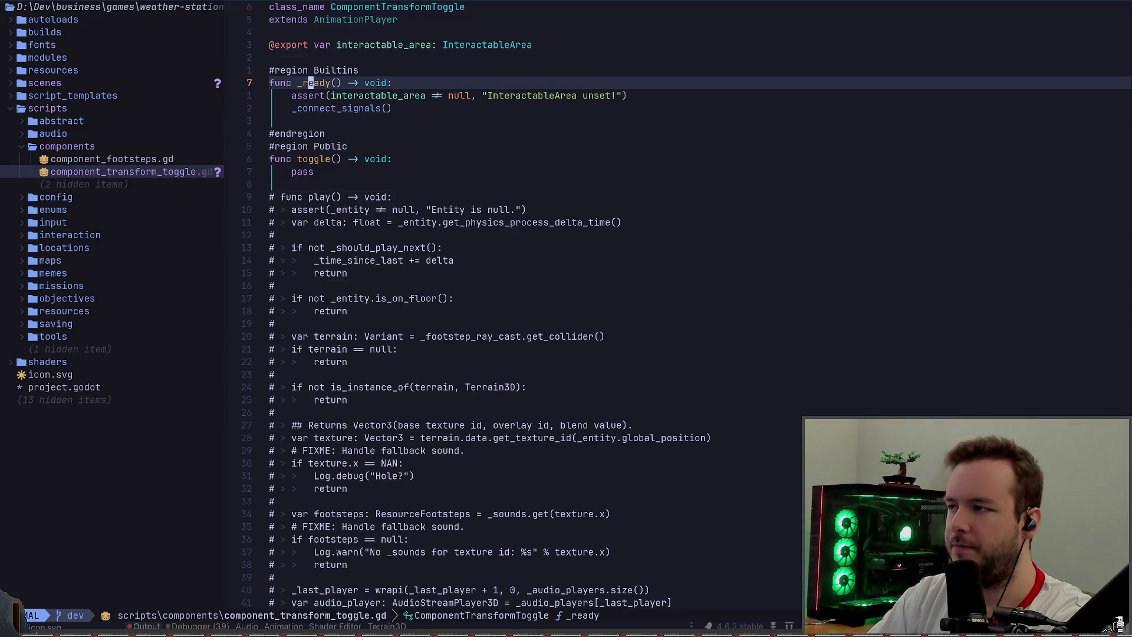
Step: Search the whole project for 'assert' and preview the matches
{"action": "key", "text": "space"}
{"action": "key", "text": "slash"}
{"action": "type", "text": "ase"}
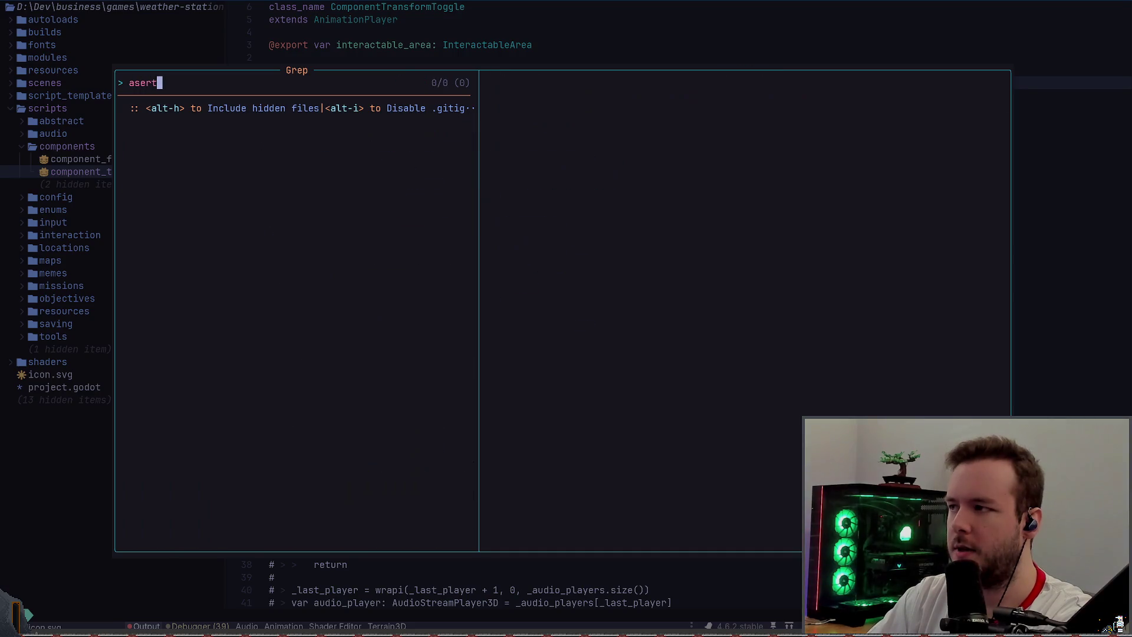
{"action": "key", "text": "BackSpace"}
{"action": "type", "text": "sert"}
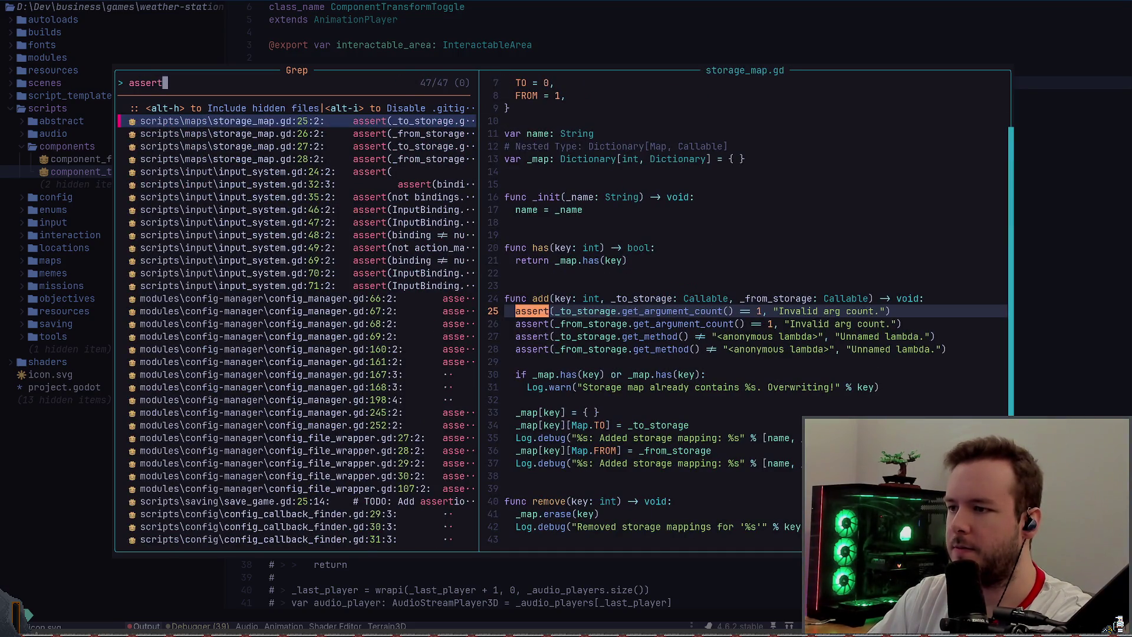
{"action": "key", "text": "Down"}
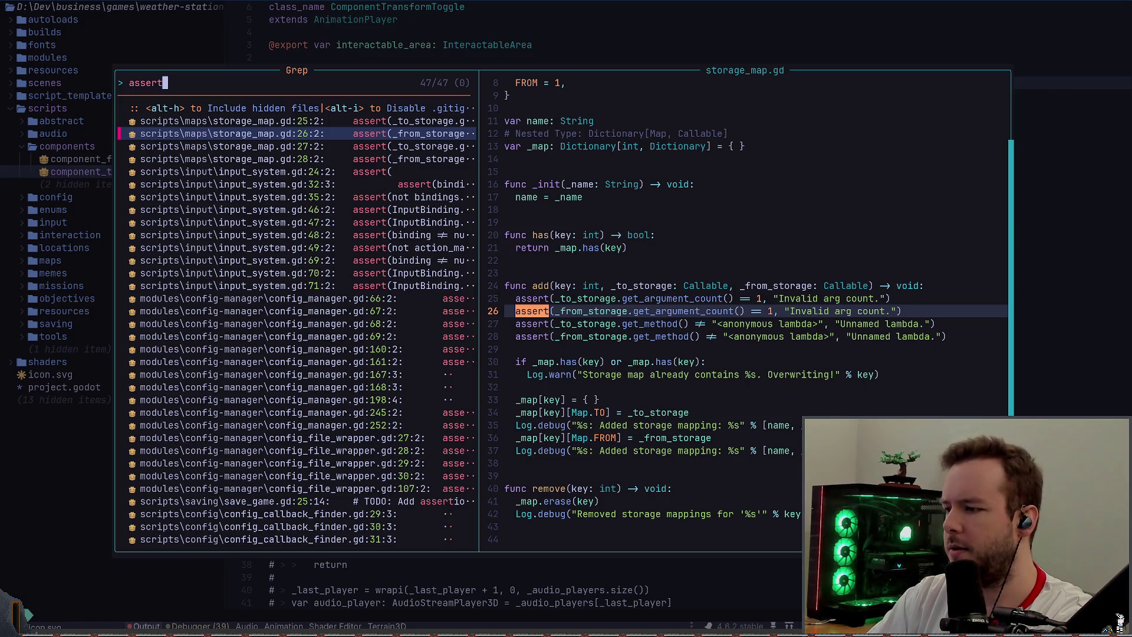
{"action": "key", "text": "Escape"}
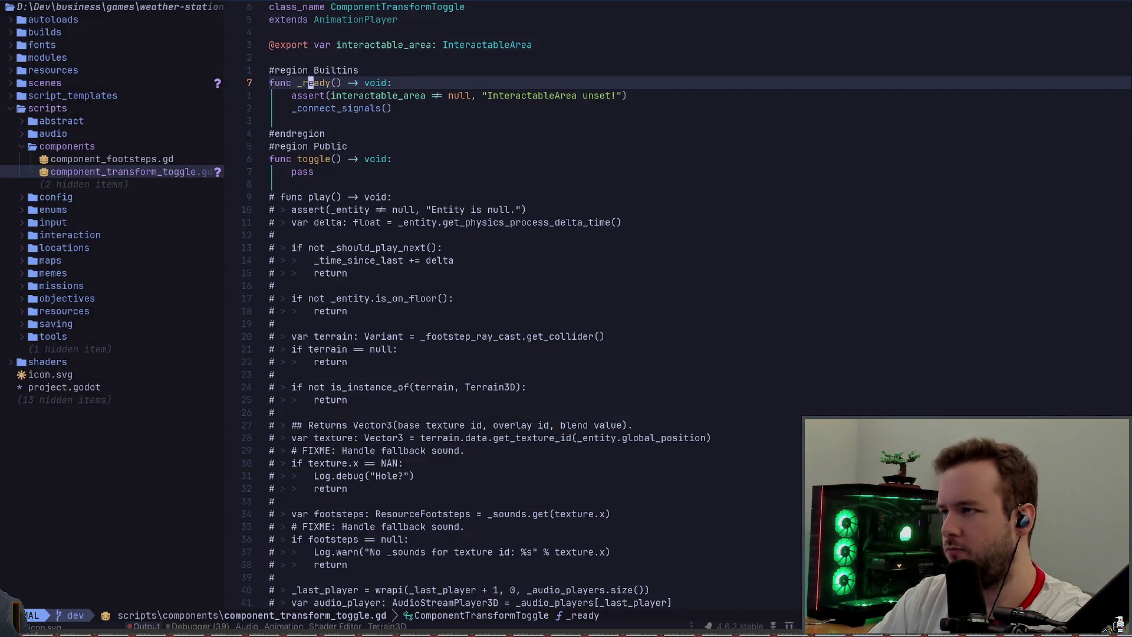
Step: Open component_footsteps.gd with the project file finder
{"action": "key", "text": "space"}
{"action": "key", "text": "space"}
{"action": "type", "text": "component"}
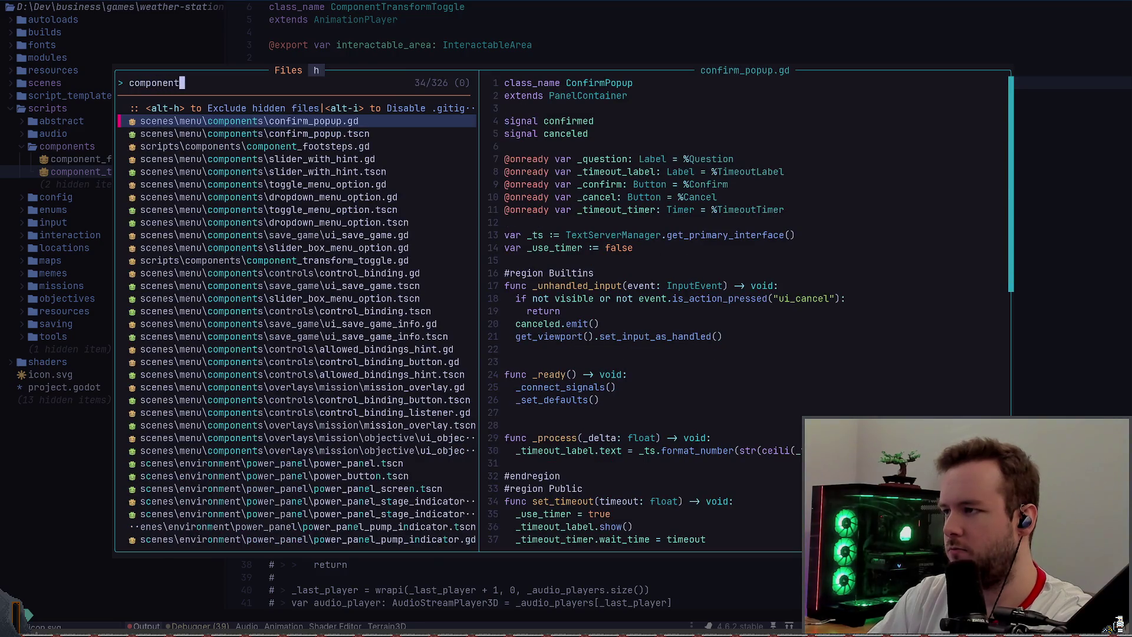
{"action": "type", "text": "_"}
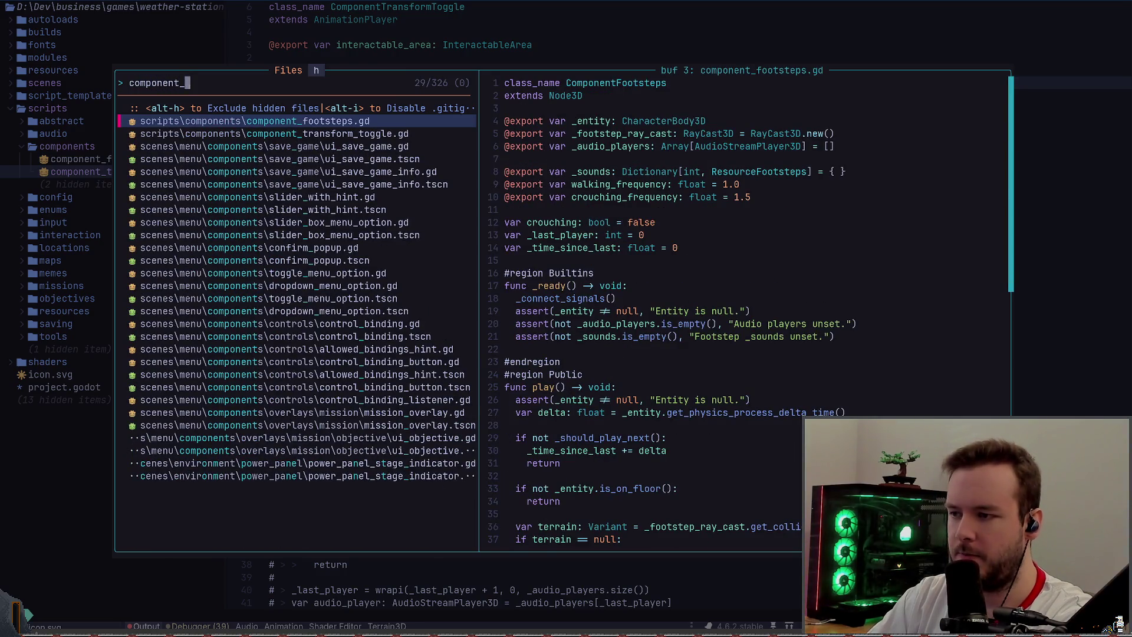
{"action": "key", "text": "Return"}
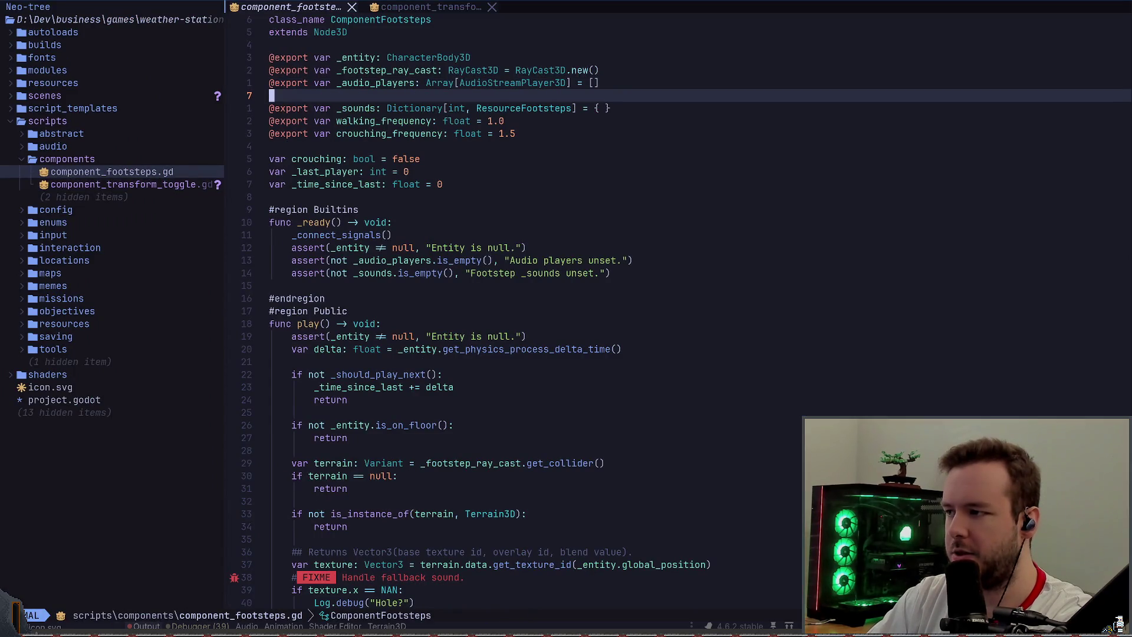
Step: Move its three asserts above _connect_signals(), save, and go back to component_transform_toggle.gd
{"action": "key", "text": "1"}
{"action": "key", "text": "2"}
{"action": "key", "text": "j"}
{"action": "key", "text": "shift+v"}
{"action": "key", "text": "j"}
{"action": "key", "text": "j"}
{"action": "key", "text": "d"}
{"action": "key", "text": "k"}
{"action": "key", "text": "shift+p"}
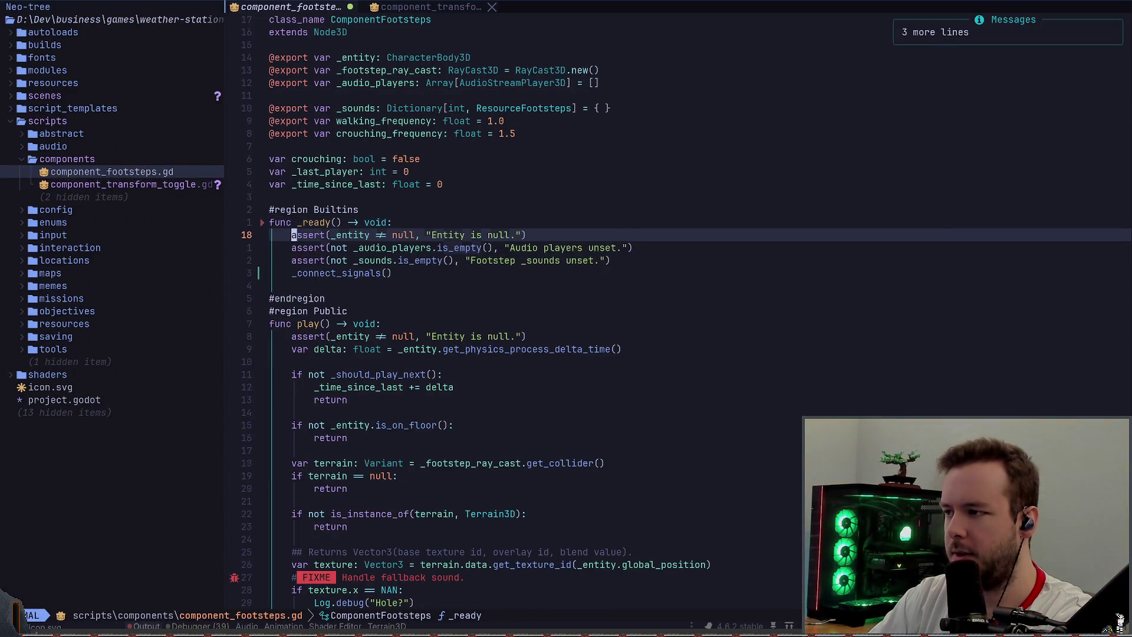
{"action": "key", "text": "j"}
{"action": "key", "text": "ctrl+s"}
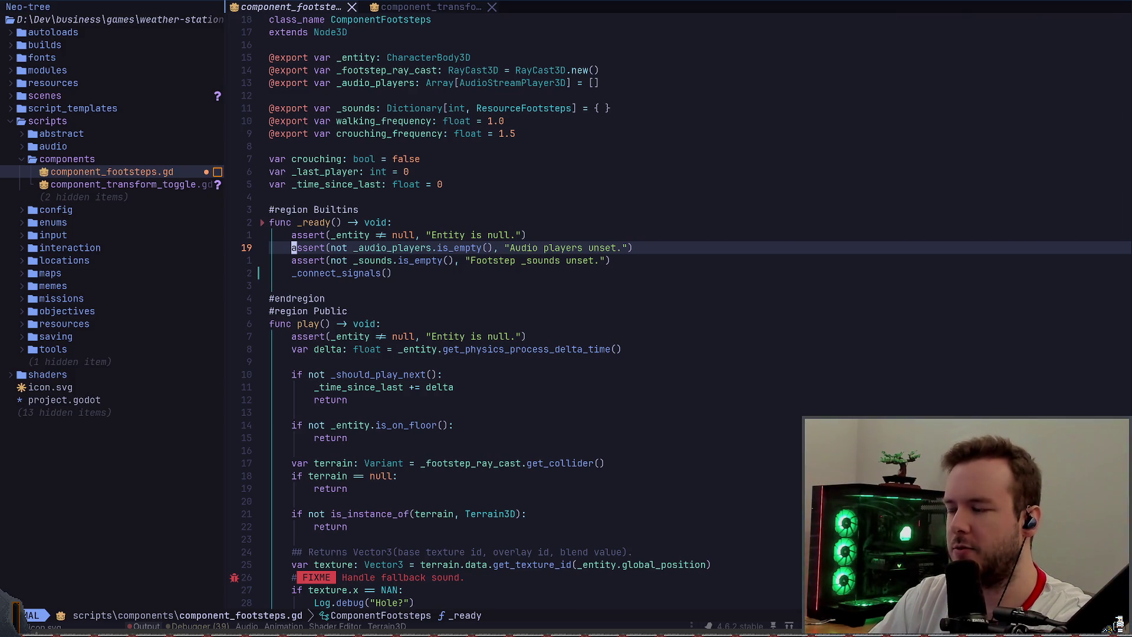
{"action": "key", "text": "shift+l"}
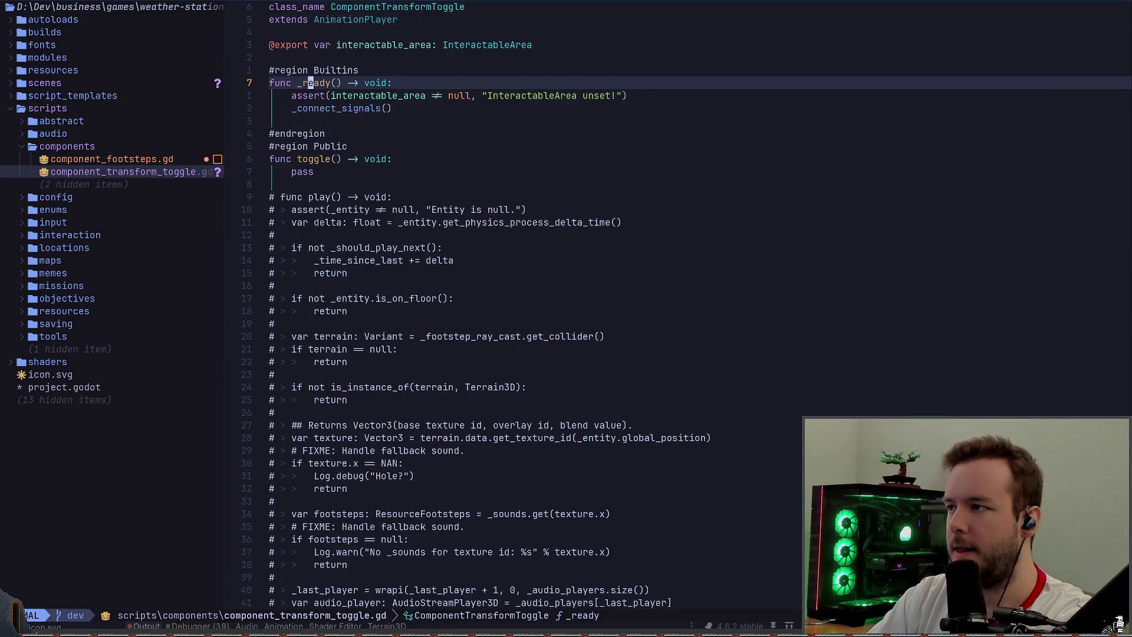
Step: Delete the commented-out play() block from the script
{"action": "key", "text": "j"}
{"action": "key", "text": "j"}
{"action": "key", "text": "j"}
{"action": "key", "text": "shift+v"}
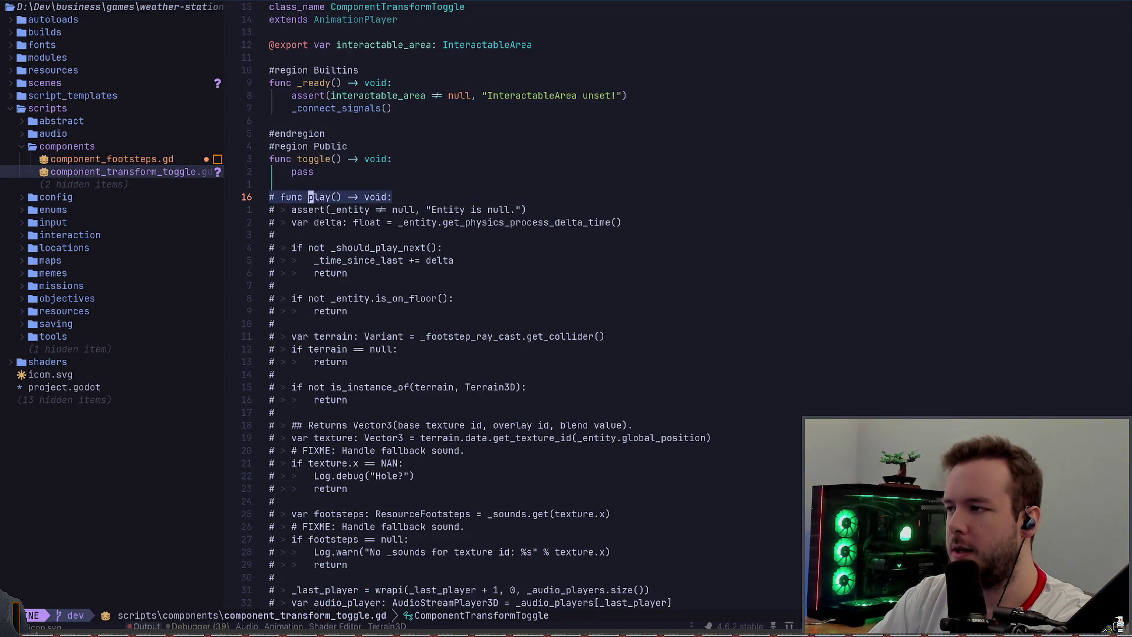
{"action": "key", "text": "j"}
{"action": "key", "text": "j"}
{"action": "key", "text": "j"}
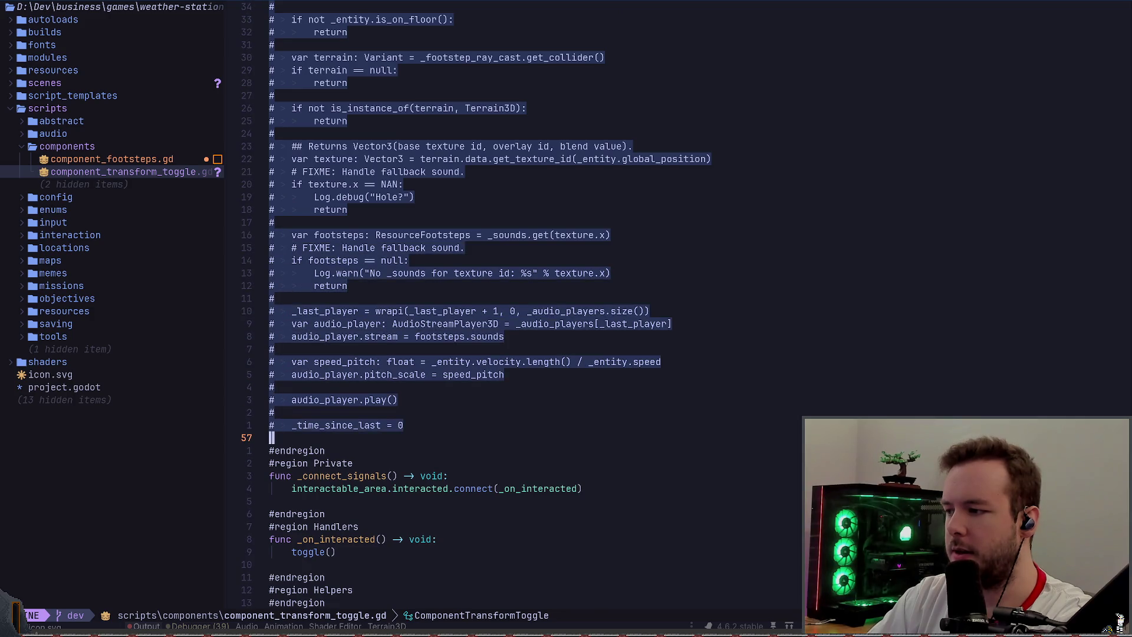
{"action": "key", "text": "d"}
{"action": "key", "text": "z"}
{"action": "key", "text": "z"}
Step: Move to the pass line in toggle(), leaving it unchanged
{"action": "key", "text": "k"}
{"action": "key", "text": "k"}
{"action": "key", "text": "k"}
{"action": "key", "text": "g"}
{"action": "key", "text": "g"}
{"action": "key", "text": "j"}
{"action": "key", "text": "4"}
{"action": "key", "text": "j"}
{"action": "key", "text": "6"}
{"action": "key", "text": "j"}
{"action": "key", "text": "j"}
{"action": "key", "text": "j"}
{"action": "key", "text": "A"}
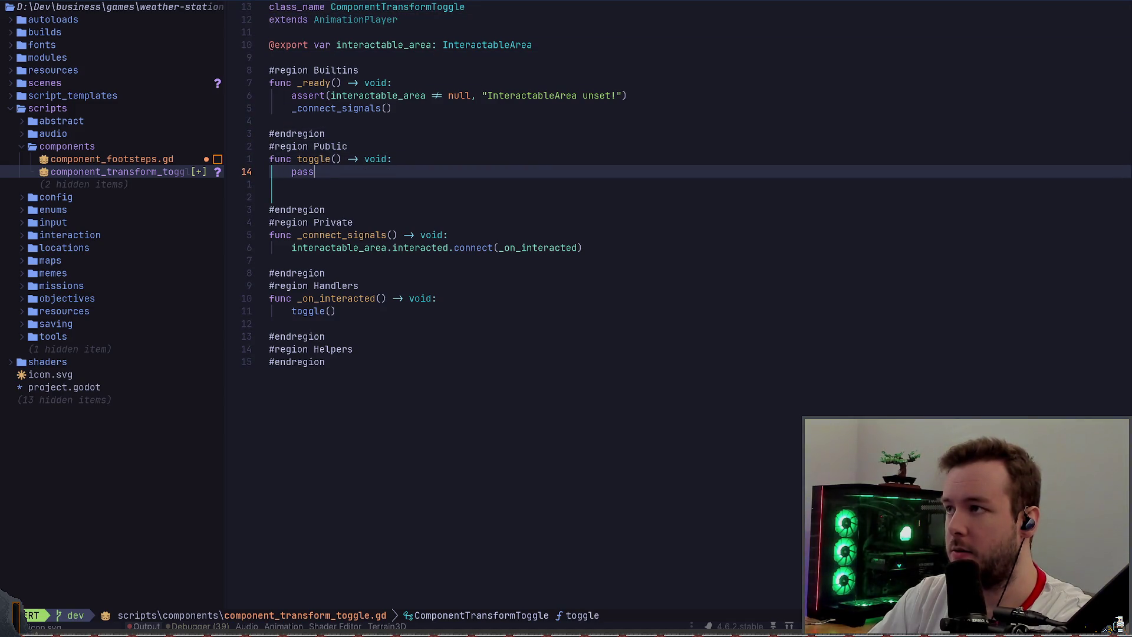
{"action": "key", "text": "Escape"}
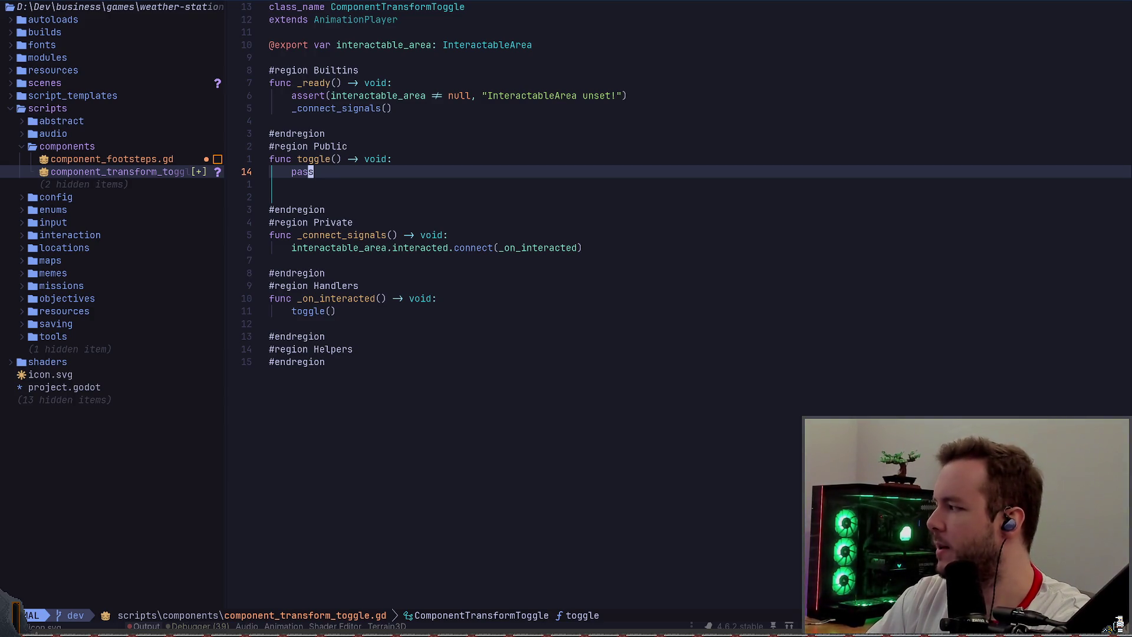
Step: Duplicate the existing assert line in _ready() and clear its condition
{"action": "key", "text": "braceleft"}
{"action": "key", "text": "j"}
{"action": "key", "text": "k"}
{"action": "key", "text": "j"}
{"action": "key", "text": "k"}
{"action": "key", "text": "k"}
{"action": "key", "text": "k"}
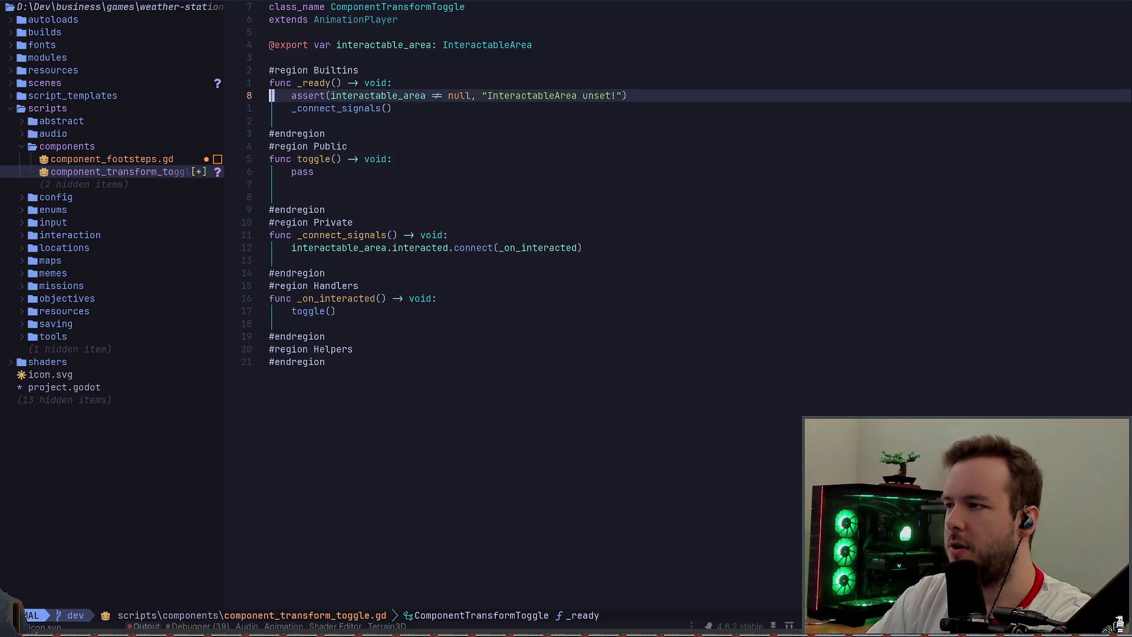
{"action": "key", "text": "y"}
{"action": "key", "text": "y"}
{"action": "key", "text": "p"}
{"action": "key", "text": "w"}
{"action": "key", "text": "w"}
{"action": "key", "text": "c"}
{"action": "key", "text": "w"}
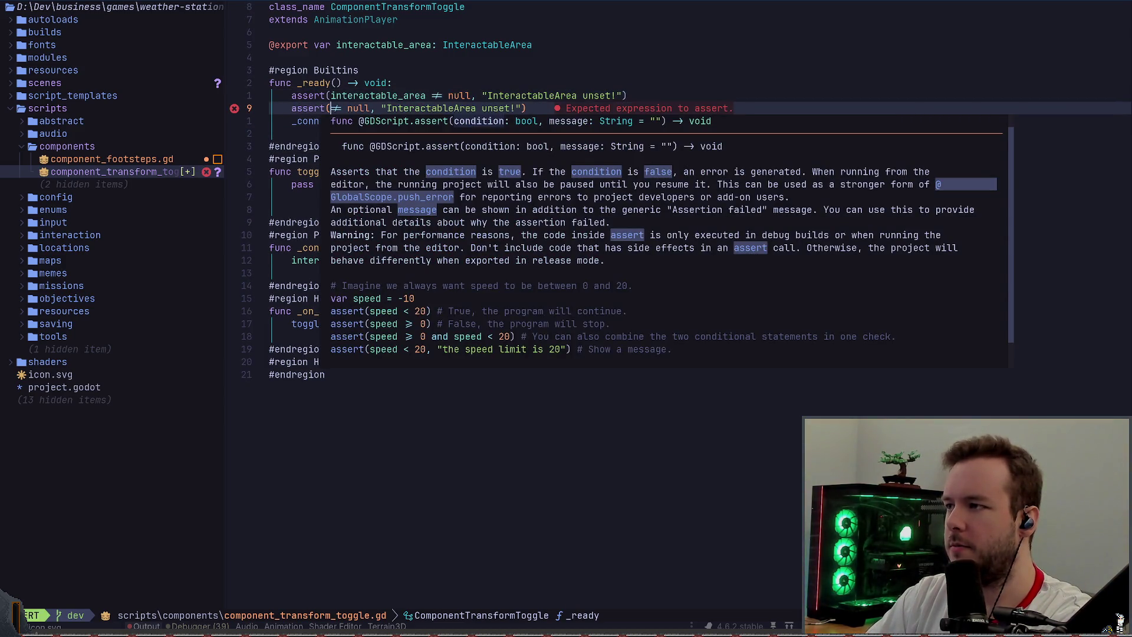
{"action": "key", "text": "Escape"}
{"action": "key", "text": "u"}
{"action": "key", "text": "ctrl+r"}
Step: Make the new assert's condition has_animation(&"open"), using completion
{"action": "type", "text": "assert("}
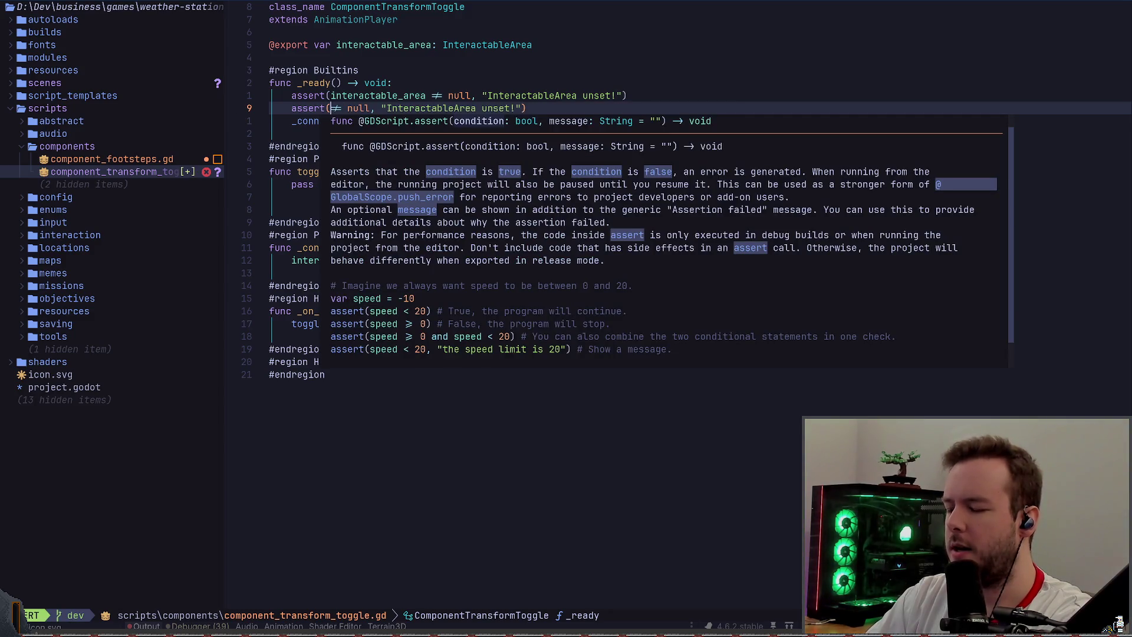
{"action": "type", "text": "animation"}
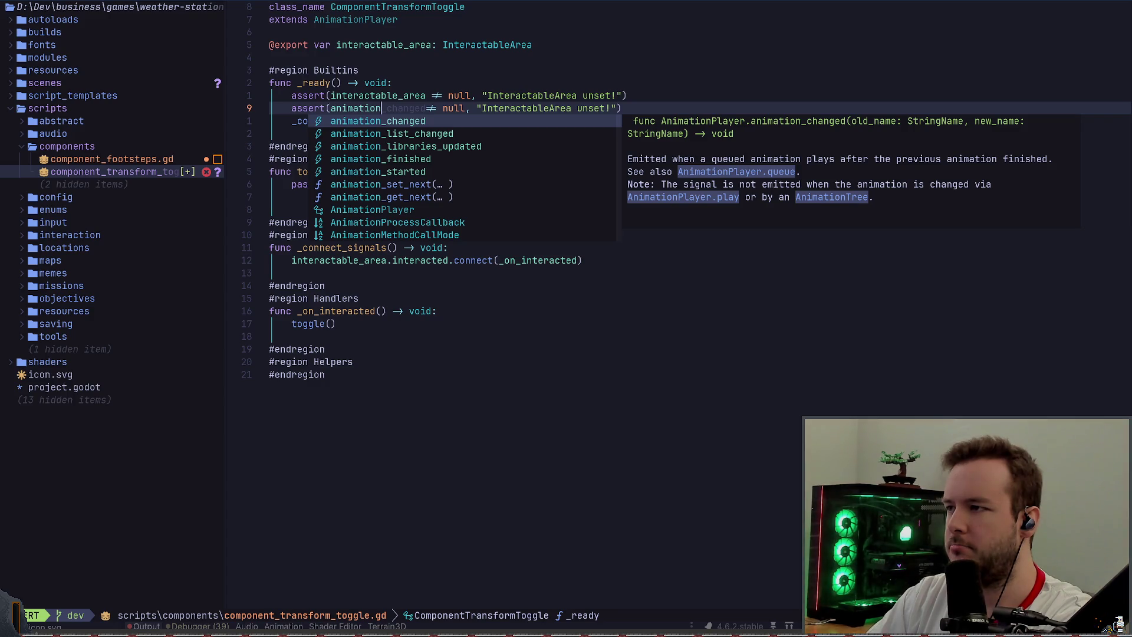
{"action": "key", "text": "ctrl+n"}
{"action": "key", "text": "ctrl+n"}
{"action": "key", "text": "ctrl+n"}
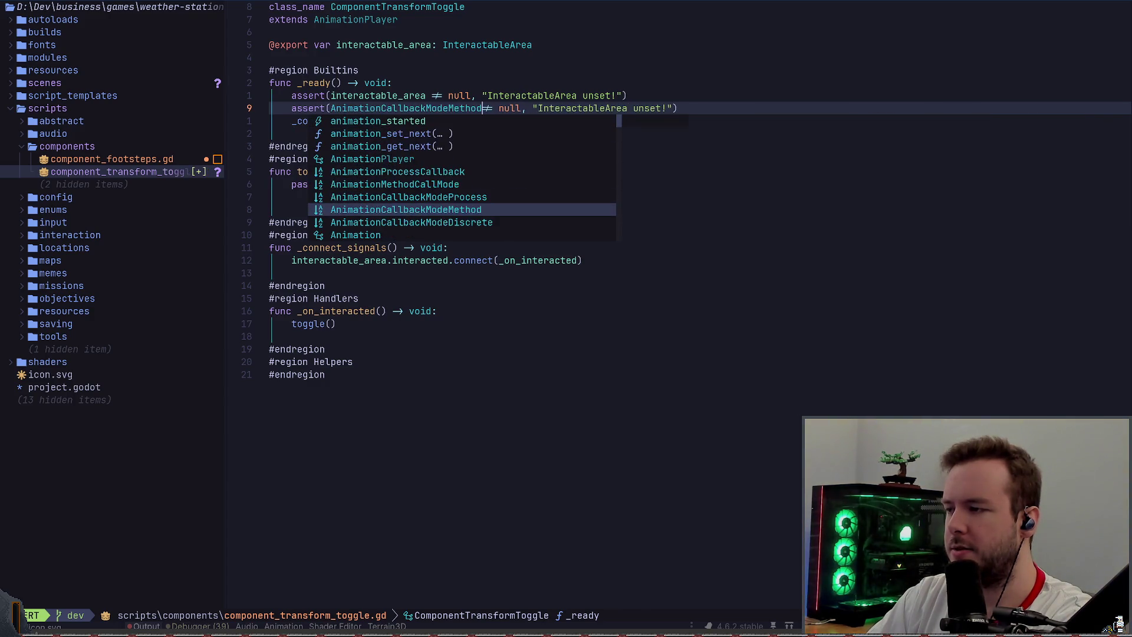
{"action": "key", "text": "ctrl+n"}
{"action": "key", "text": "ctrl+n"}
{"action": "key", "text": "ctrl+n"}
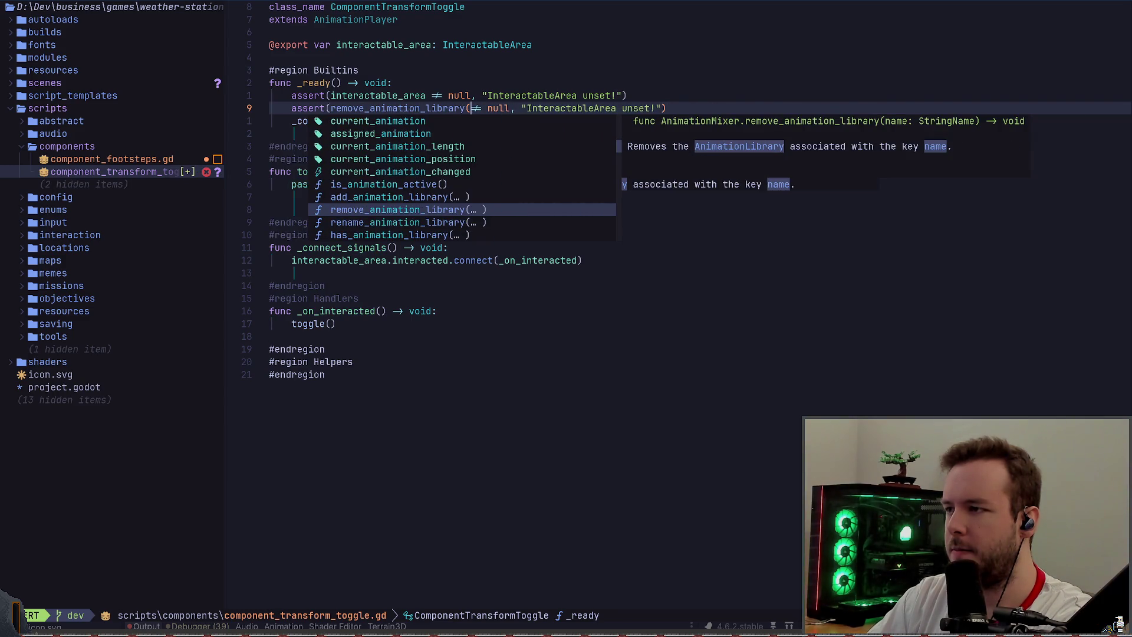
{"action": "key", "text": "ctrl+n"}
{"action": "key", "text": "ctrl+n"}
{"action": "key", "text": "ctrl+n"}
{"action": "key", "text": "ctrl+p"}
{"action": "key", "text": "ctrl+p"}
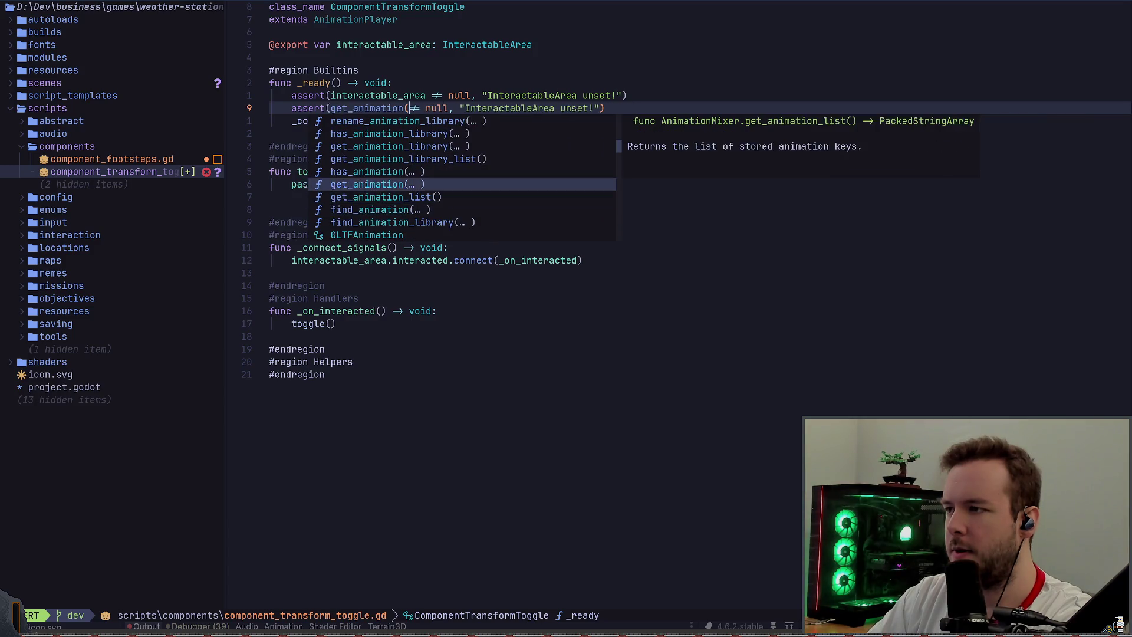
{"action": "key", "text": "ctrl+p"}
{"action": "key", "text": "ctrl+y"}
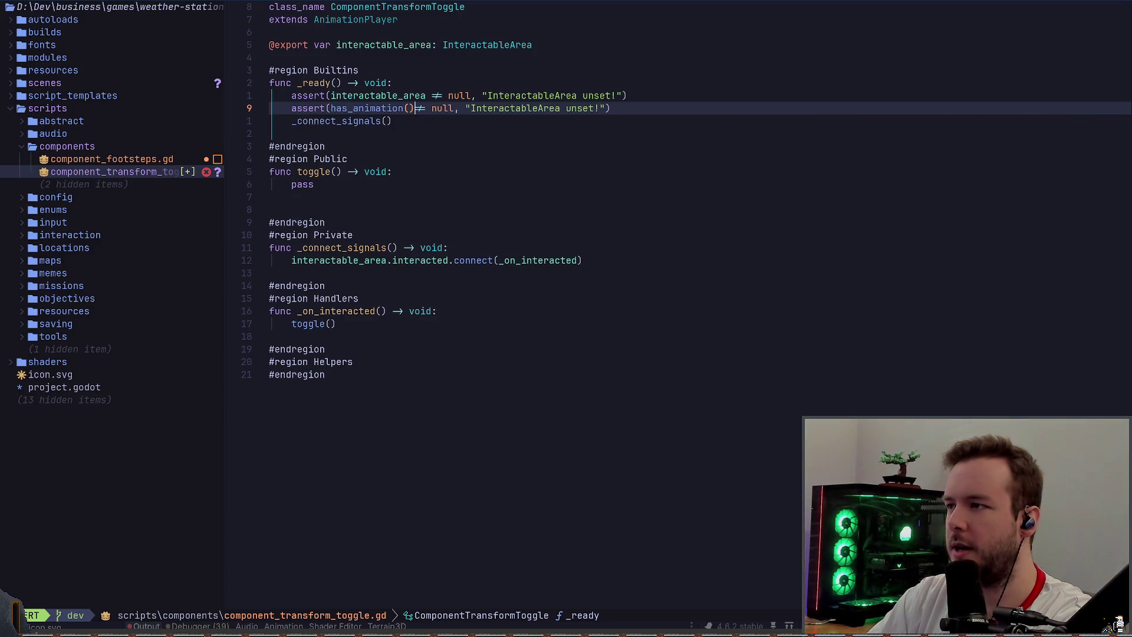
{"action": "key", "text": "Left"}
{"action": "type", "text": "\""}
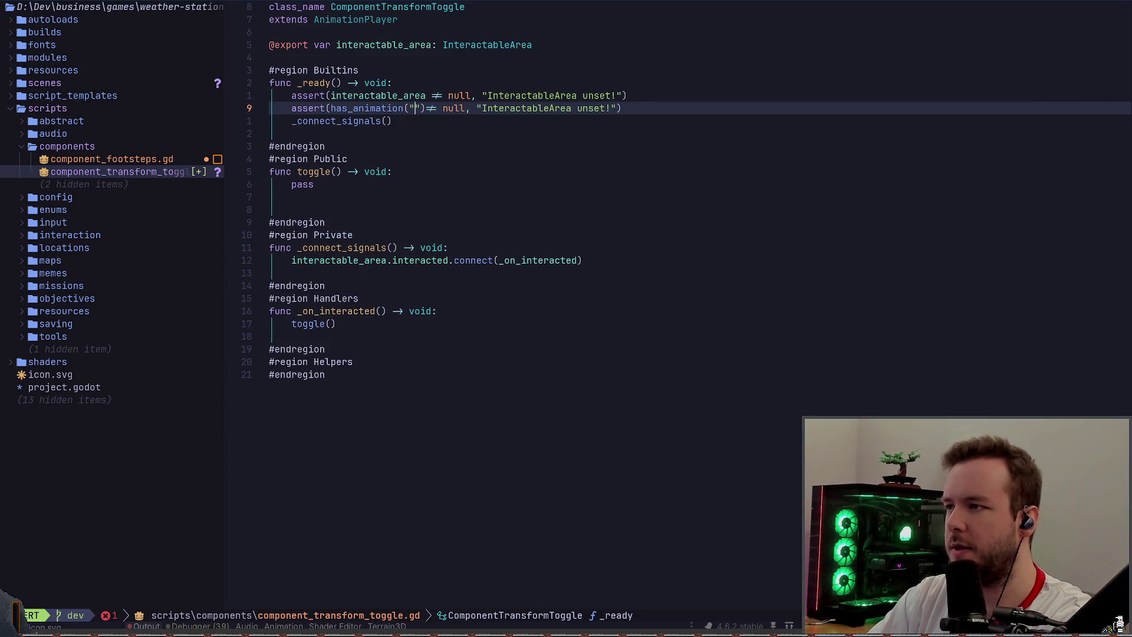
{"action": "key", "text": "Left"}
{"action": "key", "text": "Escape"}
{"action": "key", "text": "Escape"}
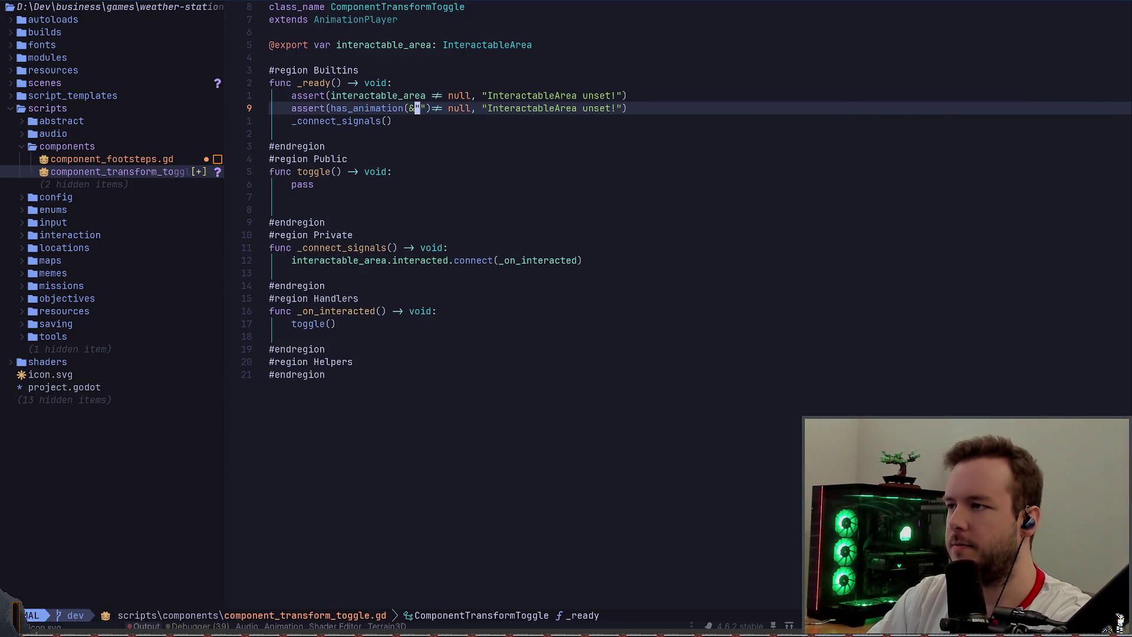
{"action": "key", "text": "a"}
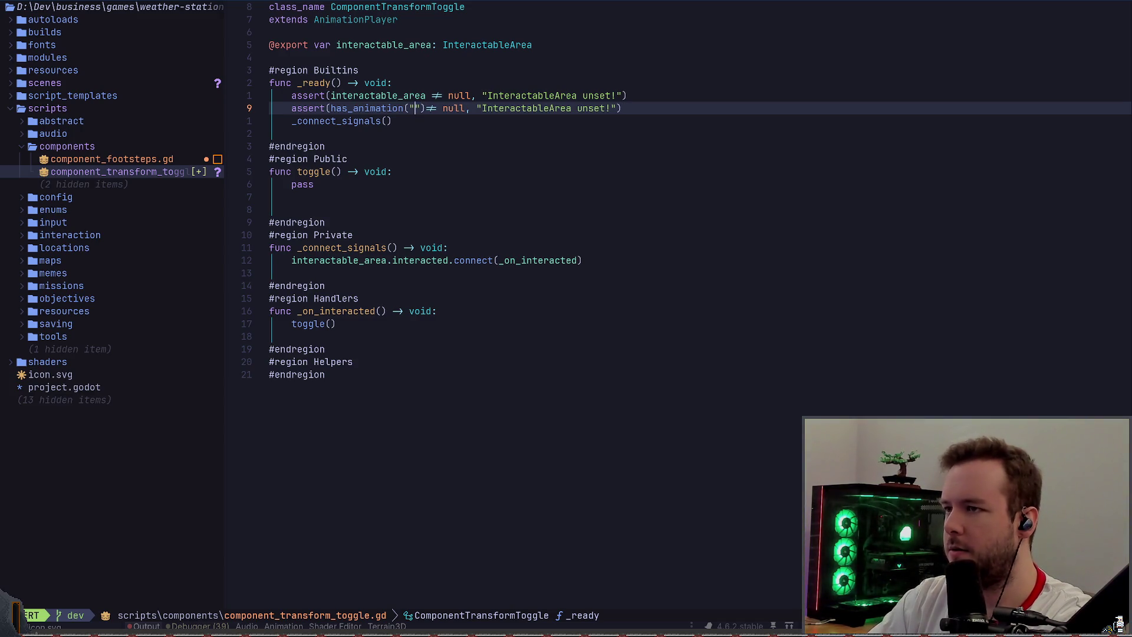
{"action": "key", "text": "BackSpace"}
{"action": "type", "text": "&\""}
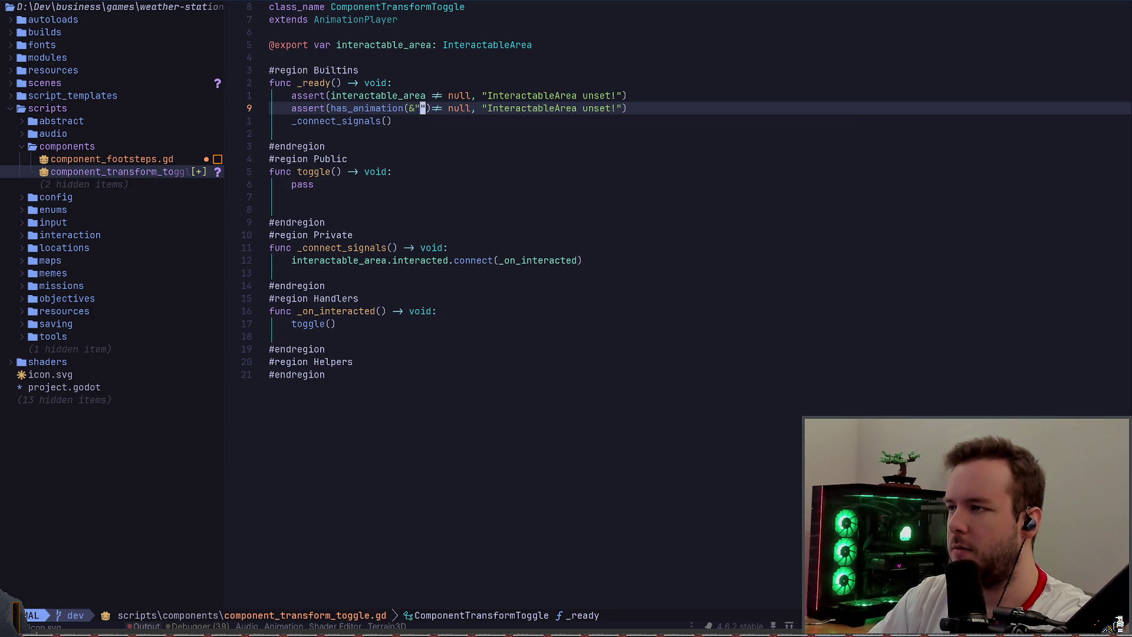
{"action": "type", "text": "open"}
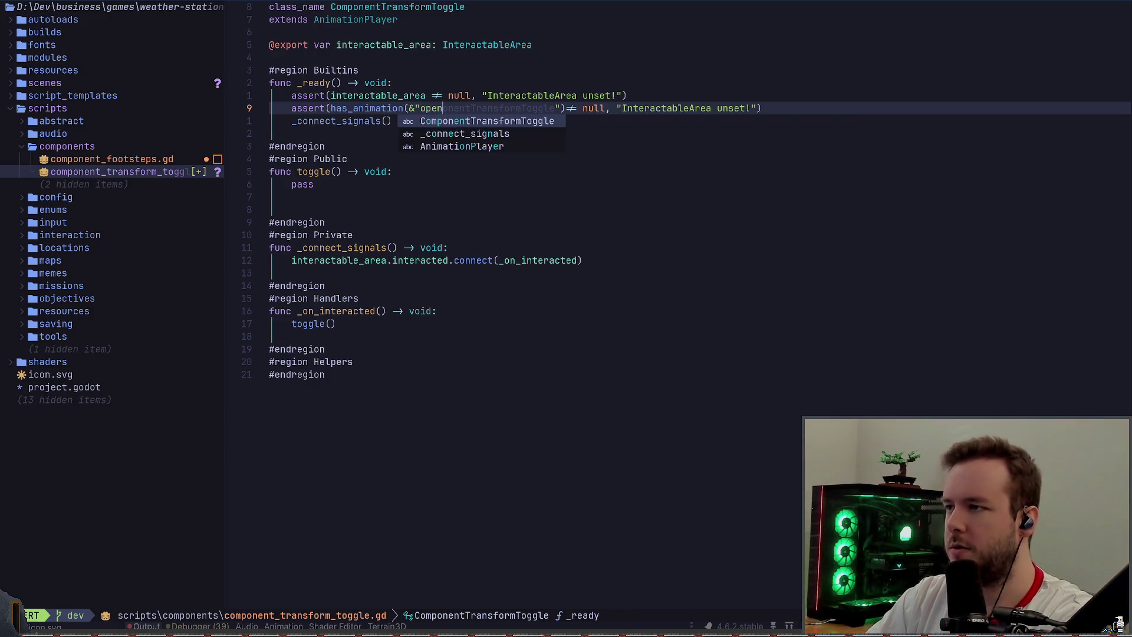
{"action": "key", "text": "Escape"}
Step: Open blank lines below the extends line for the new constants
{"action": "key", "text": "7"}
{"action": "key", "text": "k"}
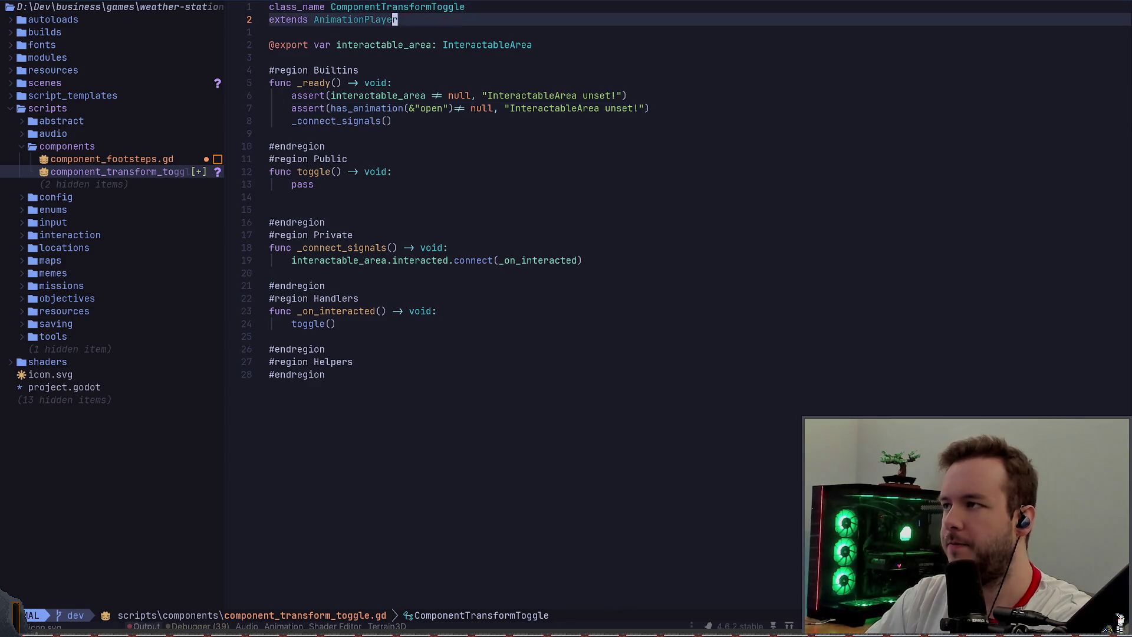
{"action": "key", "text": "o"}
{"action": "key", "text": "Return"}
Step: Declare a StringName constant on line 4 with the value &"open"
{"action": "type", "text": "onst "}
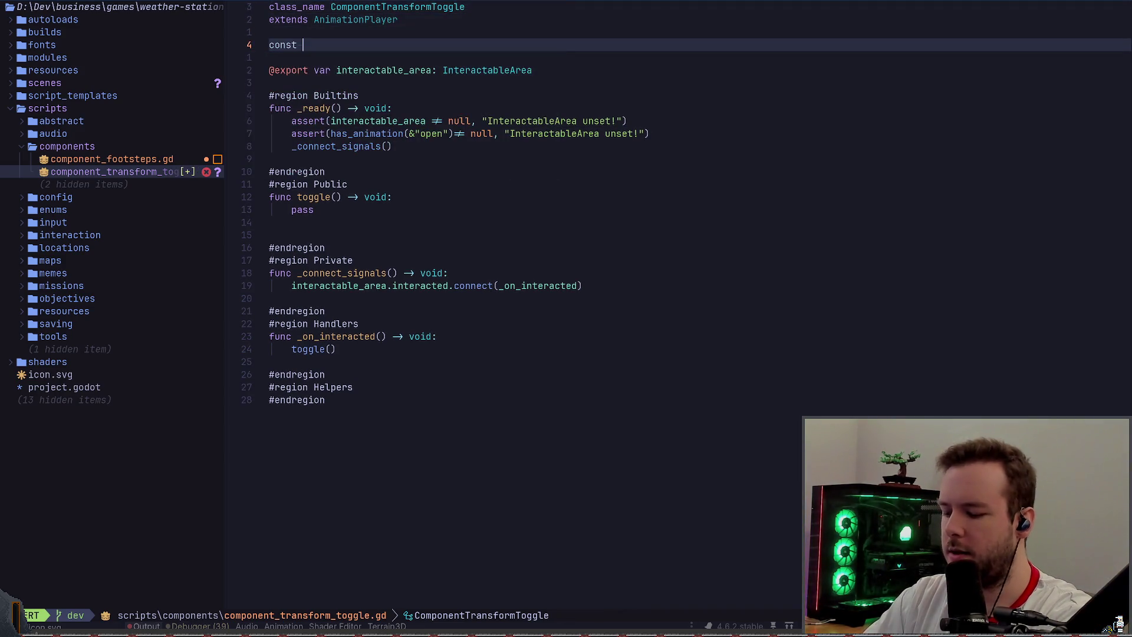
{"action": "type", "text": "REQUIRED"}
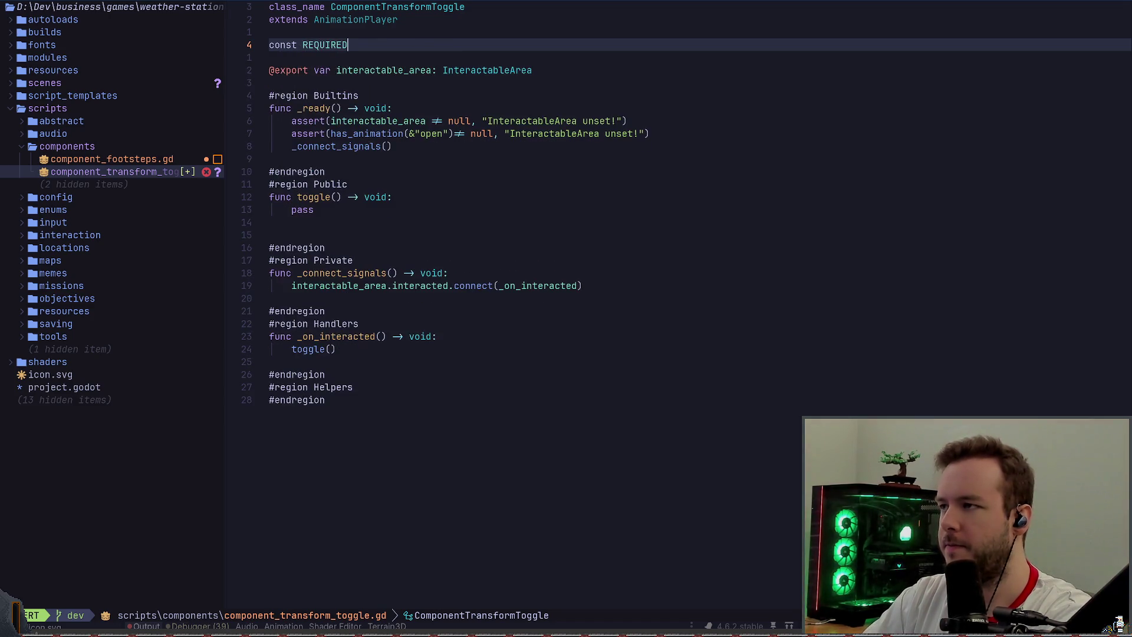
{"action": "key", "text": "BackSpace"}
{"action": "key", "text": "BackSpace"}
{"action": "key", "text": "BackSpace"}
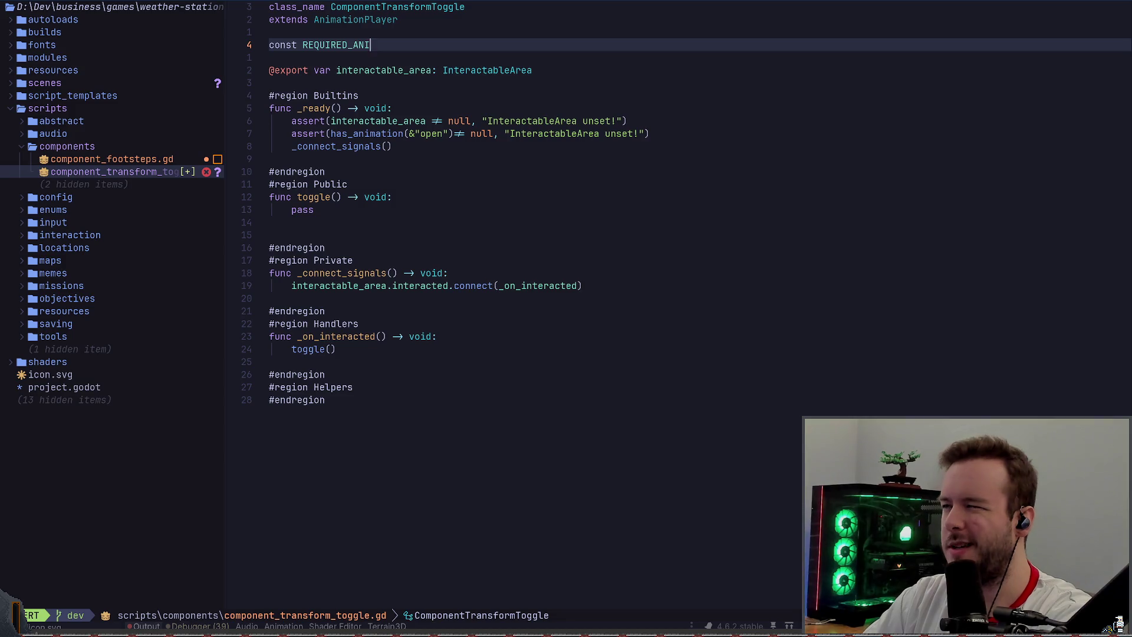
{"action": "key", "text": "BackSpace"}
{"action": "key", "text": "BackSpace"}
{"action": "key", "text": "BackSpace"}
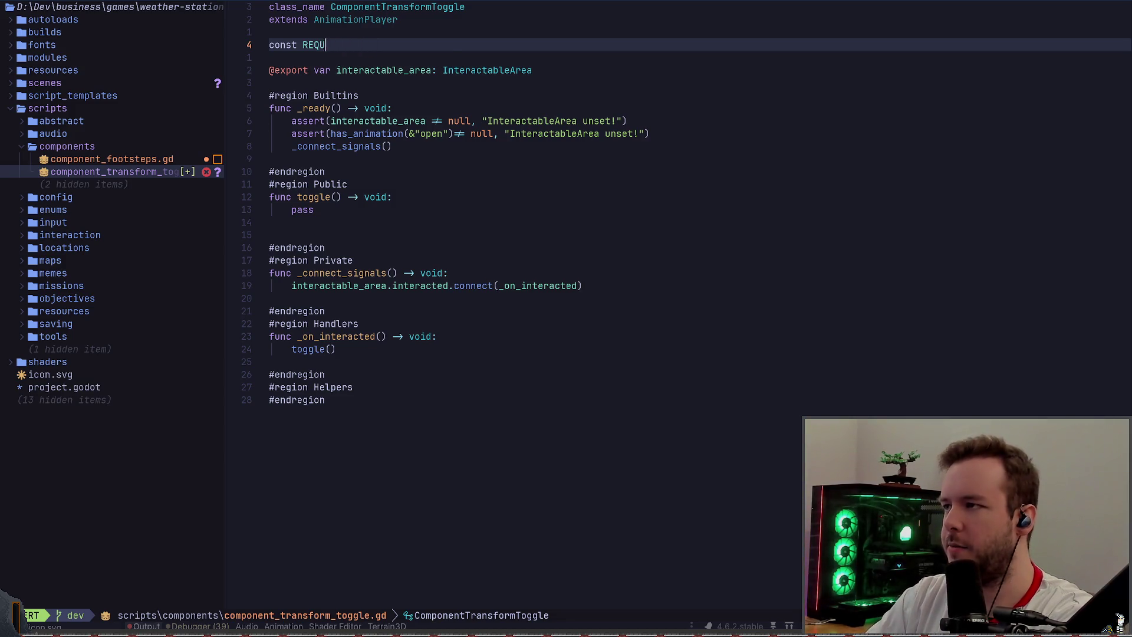
{"action": "type", "text": "OPEN_"}
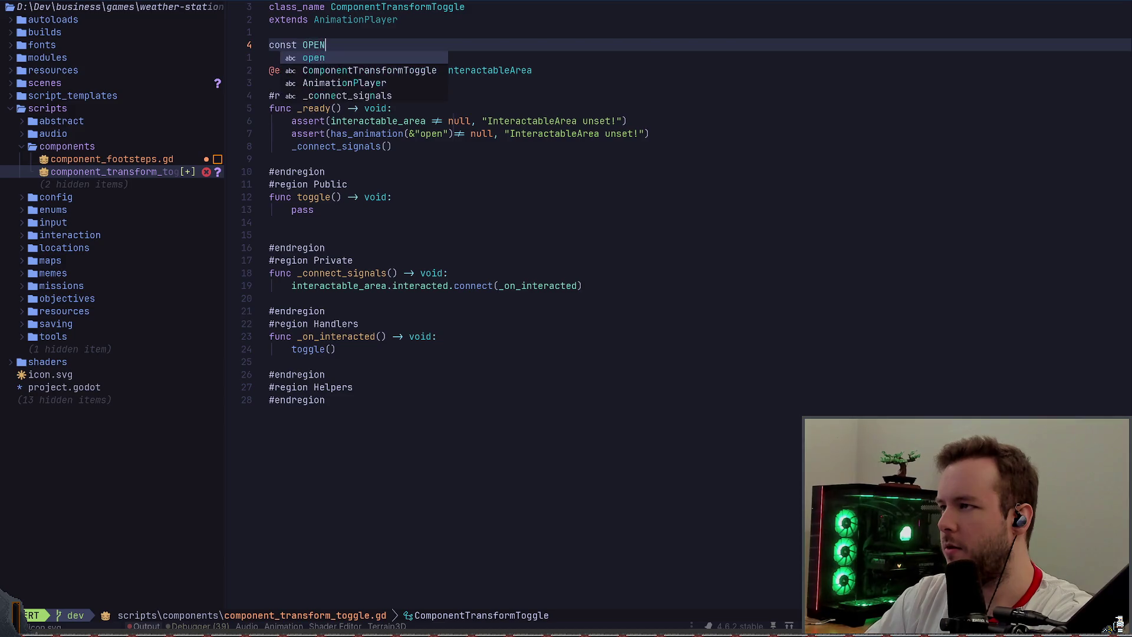
{"action": "type", "text": "ION: StringName = "}
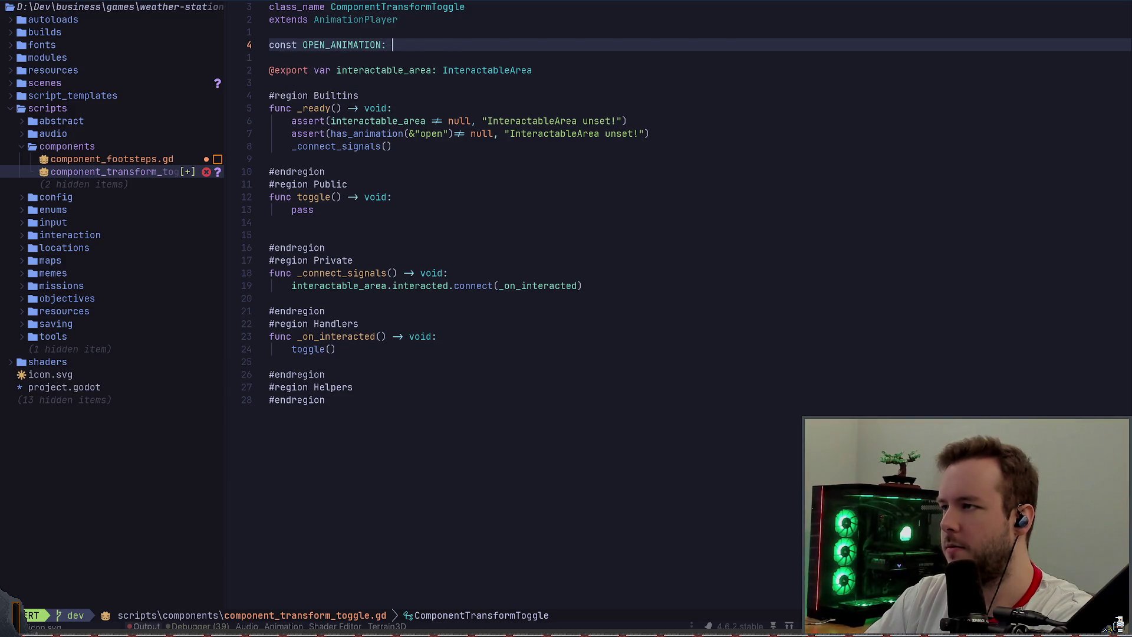
{"action": "type", "text": "\""}
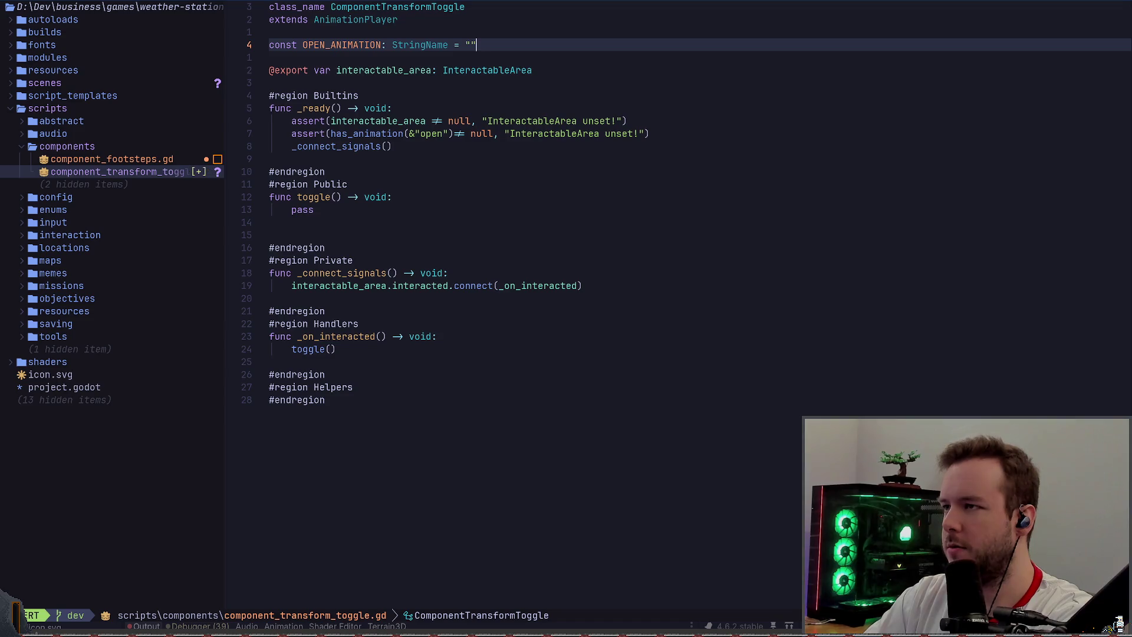
{"action": "key", "text": "Escape"}
{"action": "type", "text": "i&\"open"}
{"action": "key", "text": "Escape"}
Step: Duplicate the constant line and give the copy the value &"close"
{"action": "key", "text": "y"}
{"action": "key", "text": "y"}
{"action": "type", "text": "pci\"closed"}
{"action": "key", "text": "Escape"}
{"action": "type", "text": "k"}
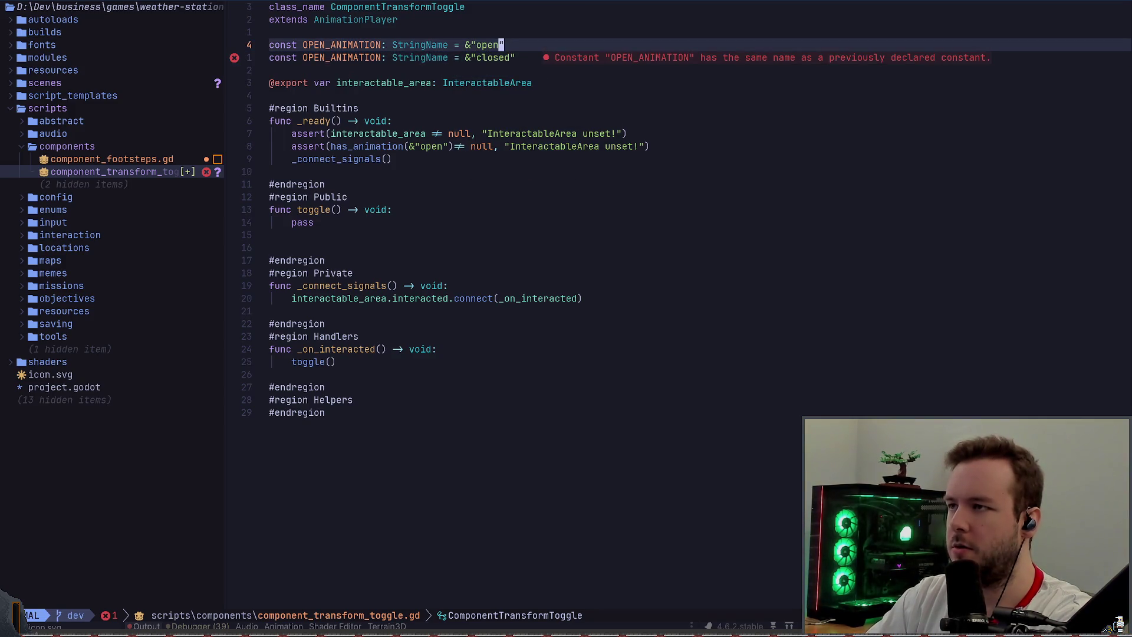
{"action": "type", "text": "ied"}
{"action": "key", "text": "Escape"}
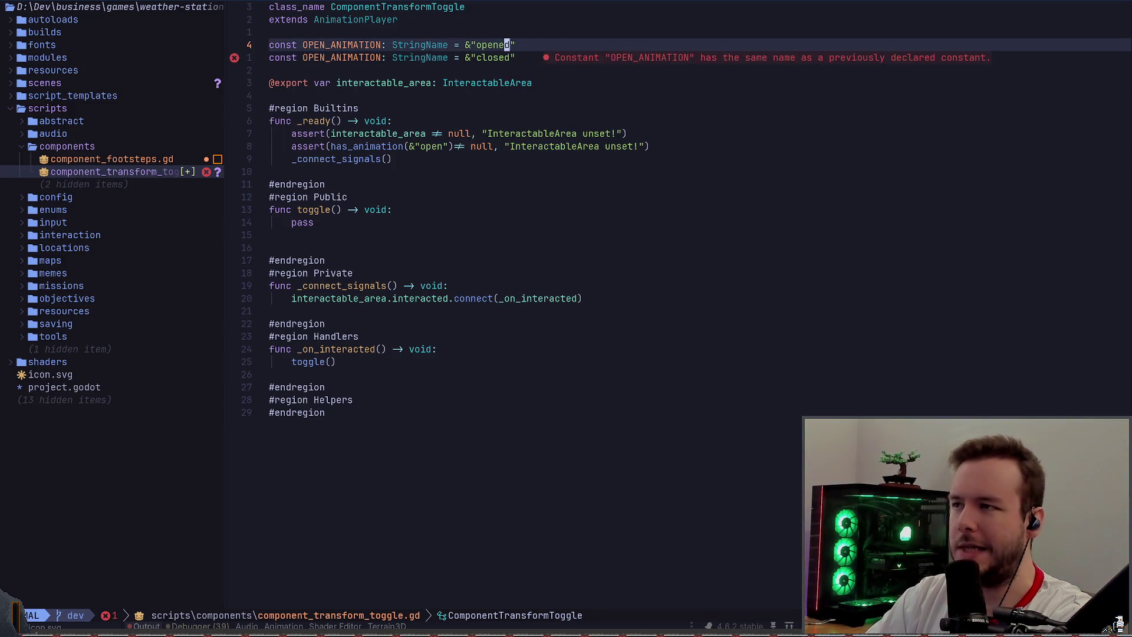
{"action": "key", "text": "u"}
{"action": "key", "text": "u"}
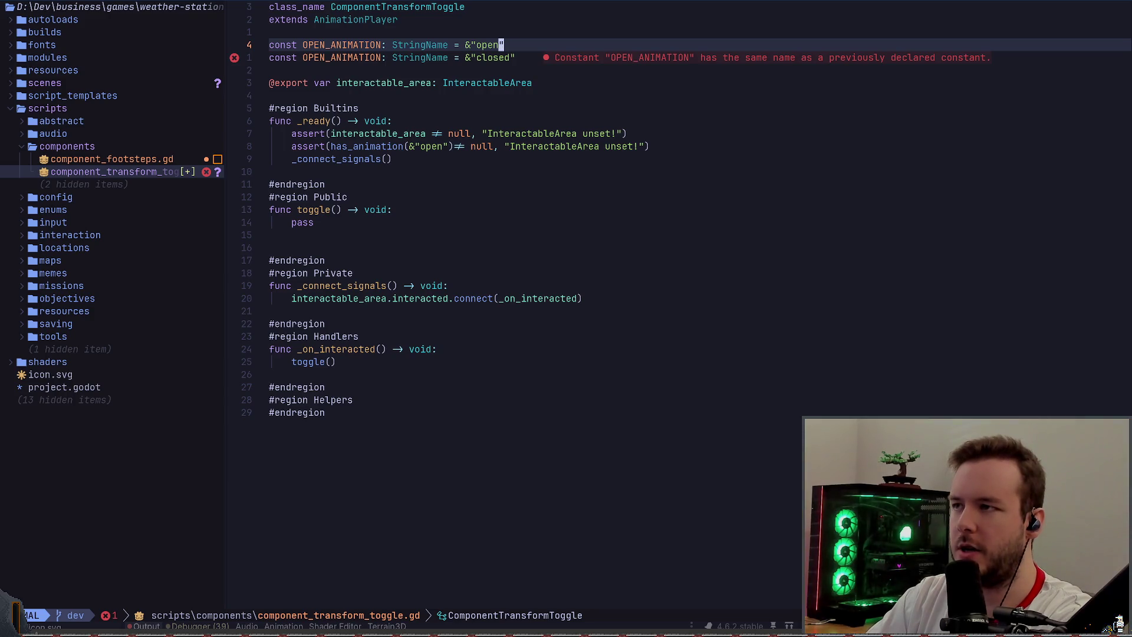
{"action": "type", "text": "ie"}
{"action": "key", "text": "Escape"}
Step: Rename the two constants to ANIMATION_OPEN and ANIMATION_CLOSE
{"action": "key", "text": "k"}
{"action": "key", "text": "0"}
{"action": "key", "text": "w"}
{"action": "key", "text": "j"}
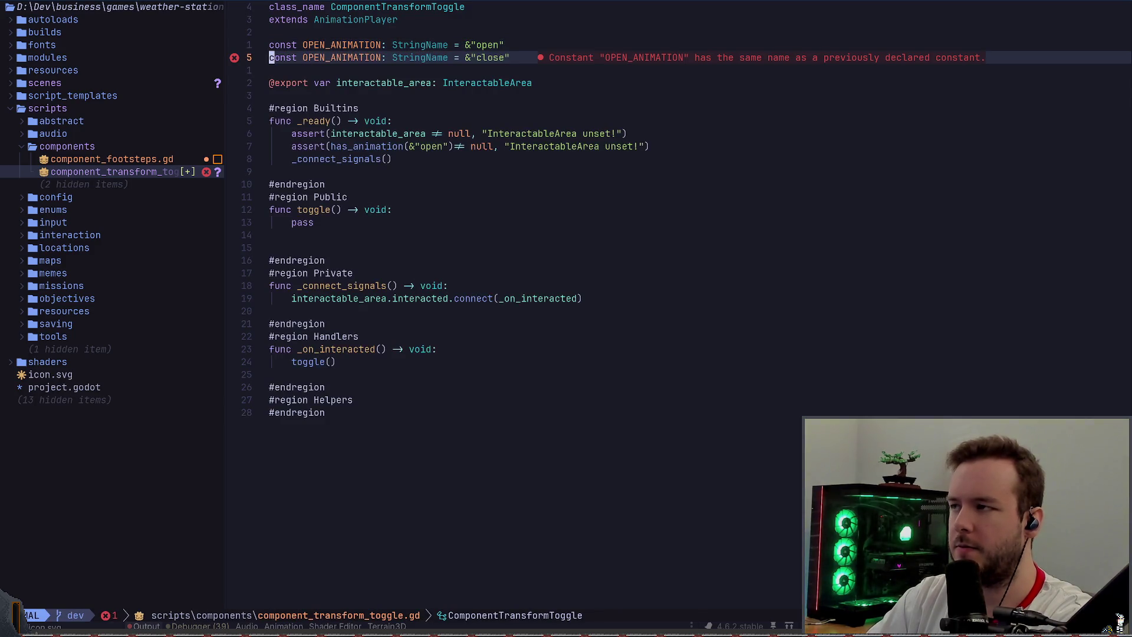
{"action": "type", "text": "kcwANIMATION_CLOSE"}
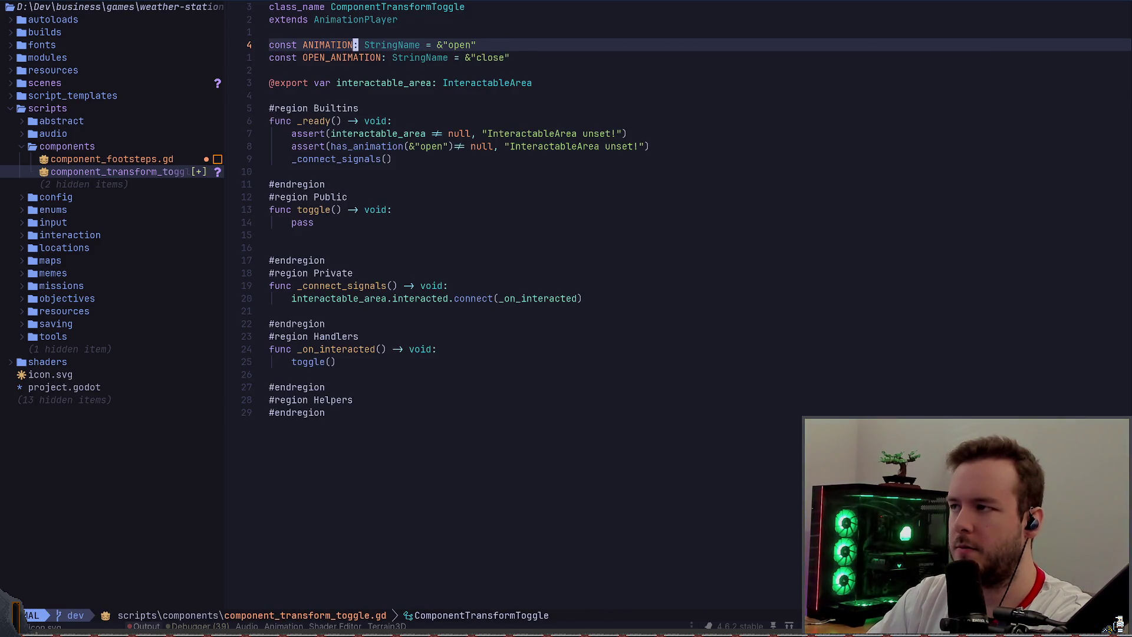
{"action": "key", "text": "BackSpace"}
{"action": "key", "text": "BackSpace"}
{"action": "key", "text": "BackSpace"}
{"action": "type", "text": "OPEN"}
{"action": "key", "text": "Escape"}
{"action": "type", "text": "jbcwANIMATION_CLOS"}
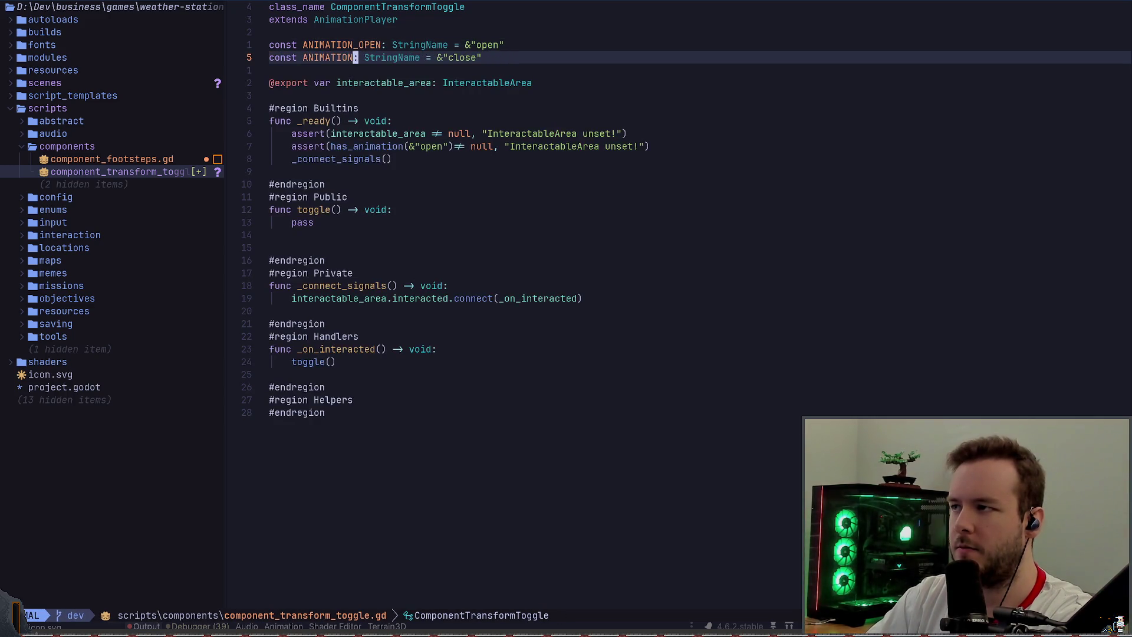
{"action": "type", "text": "E"}
{"action": "key", "text": "Escape"}
{"action": "key", "text": "j"}
{"action": "key", "text": "j"}
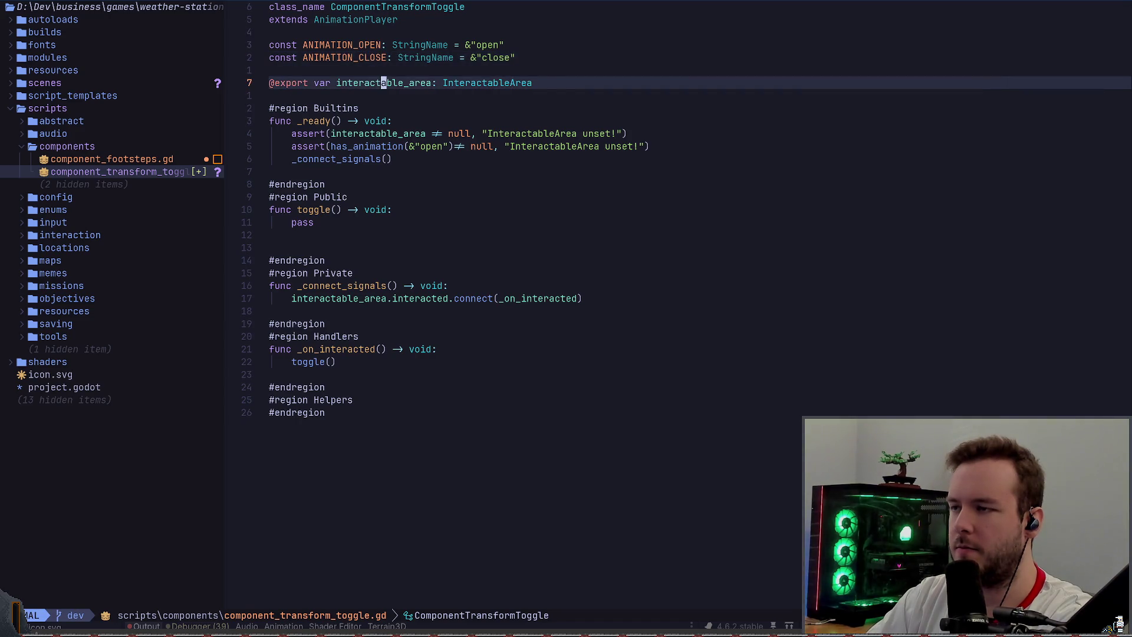
Step: Save the script with :w
{"action": "type", "text": ":w"}
{"action": "key", "text": "Return"}
{"action": "key", "text": "j"}
{"action": "key", "text": "j"}
{"action": "key", "text": "j"}
{"action": "key", "text": "f"}
{"action": "key", "text": "parenleft"}
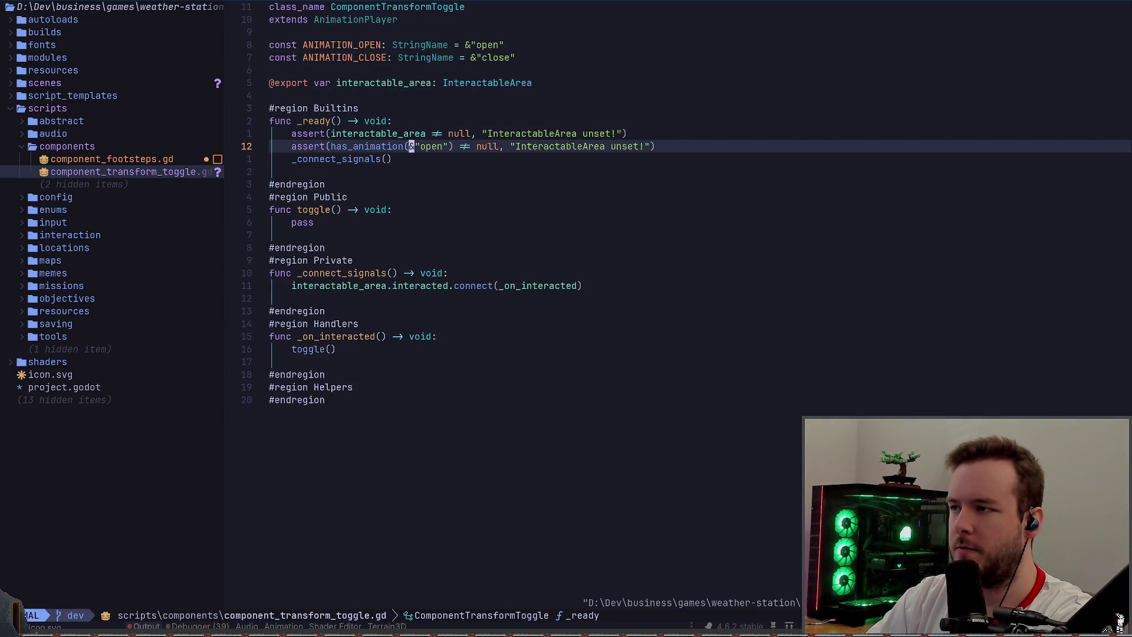
Step: Change the has_animation argument from &"open" to ANIMATION_OPEN
{"action": "key", "text": "c"}
{"action": "key", "text": "i"}
{"action": "key", "text": "parenleft"}
{"action": "type", "text": "ANIM"}
{"action": "key", "text": "Return"}
{"action": "key", "text": "Escape"}
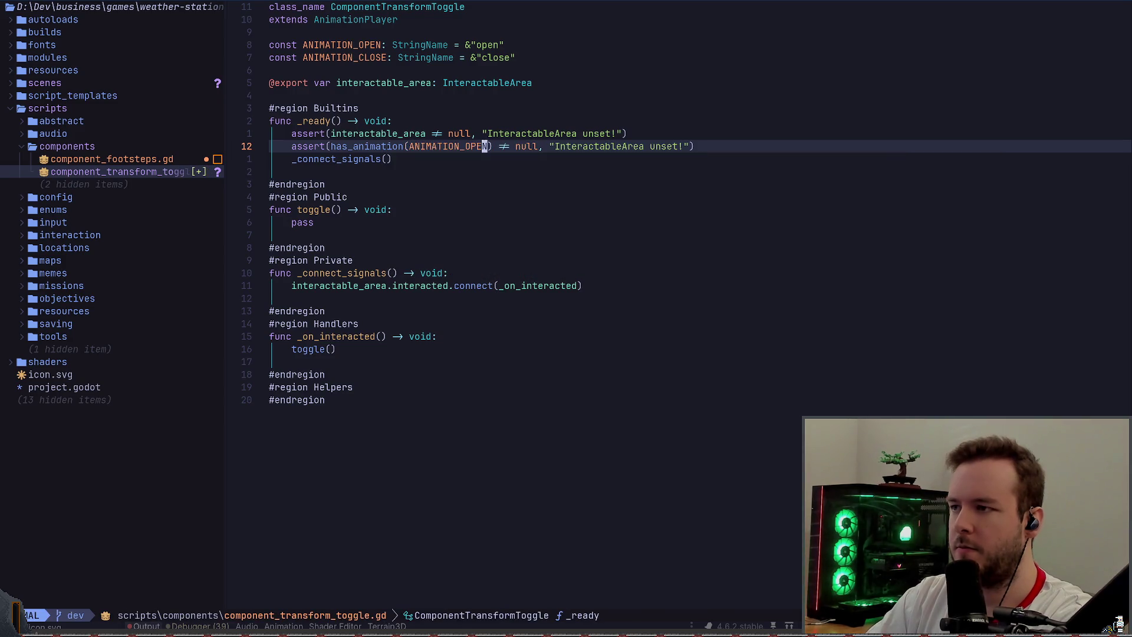
Step: Duplicate the assert with ANIMATION_CLOSE as its has_animation argument
{"action": "key", "text": "y"}
{"action": "key", "text": "y"}
{"action": "key", "text": "p"}
{"action": "key", "text": "f"}
{"action": "key", "text": "parenleft"}
{"action": "key", "text": "semicolon"}
{"action": "key", "text": "c"}
{"action": "key", "text": "i"}
{"action": "key", "text": "parenleft"}
{"action": "type", "text": "ANI"}
{"action": "key", "text": "Down"}
{"action": "key", "text": "Return"}
{"action": "key", "text": "Escape"}
{"action": "key", "text": "f"}
{"action": "key", "text": "n"}
Step: Change the ANIMATION_OPEN assert's message to "Animation unset!"
{"action": "key", "text": "k"}
{"action": "key", "text": "f"}
{"action": "key", "text": "I"}
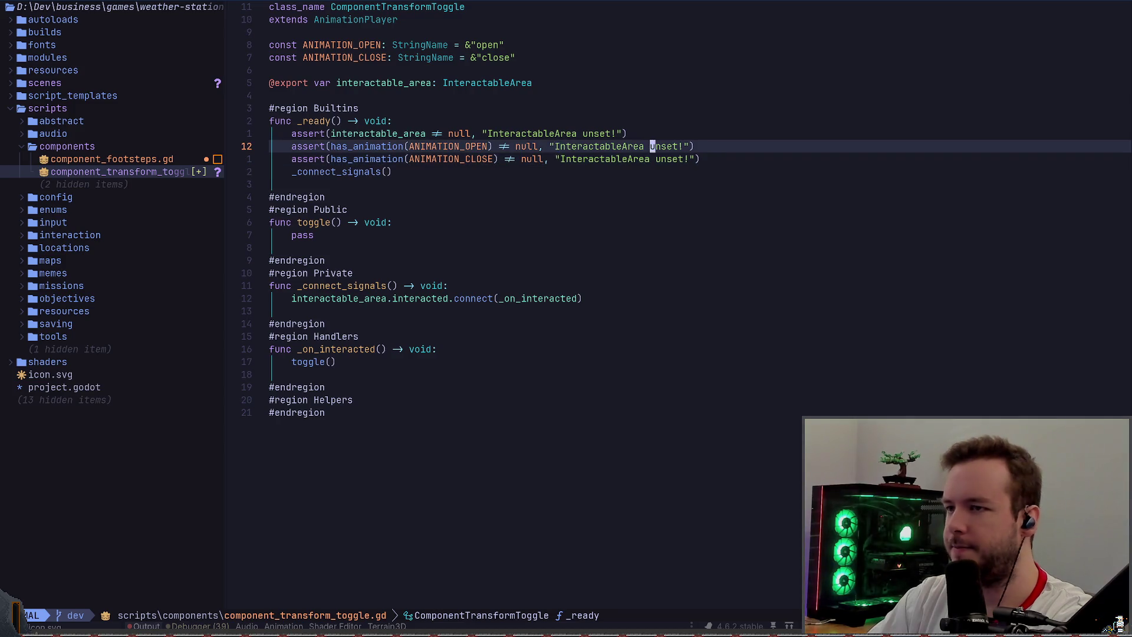
{"action": "key", "text": "d"}
{"action": "key", "text": "t"}
{"action": "key", "text": "exclam"}
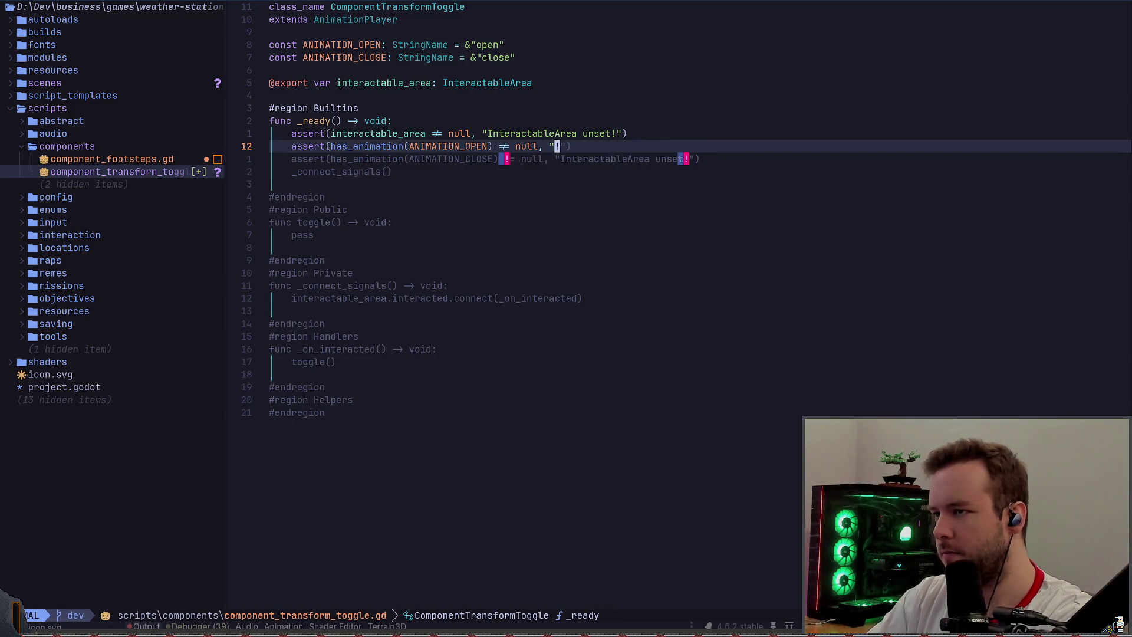
{"action": "key", "text": "h"}
{"action": "type", "text": "kjaAnimation"}
{"action": "key", "text": "BackSpace"}
{"action": "key", "text": "BackSpace"}
{"action": "key", "text": "BackSpace"}
{"action": "type", "text": "imation u"}
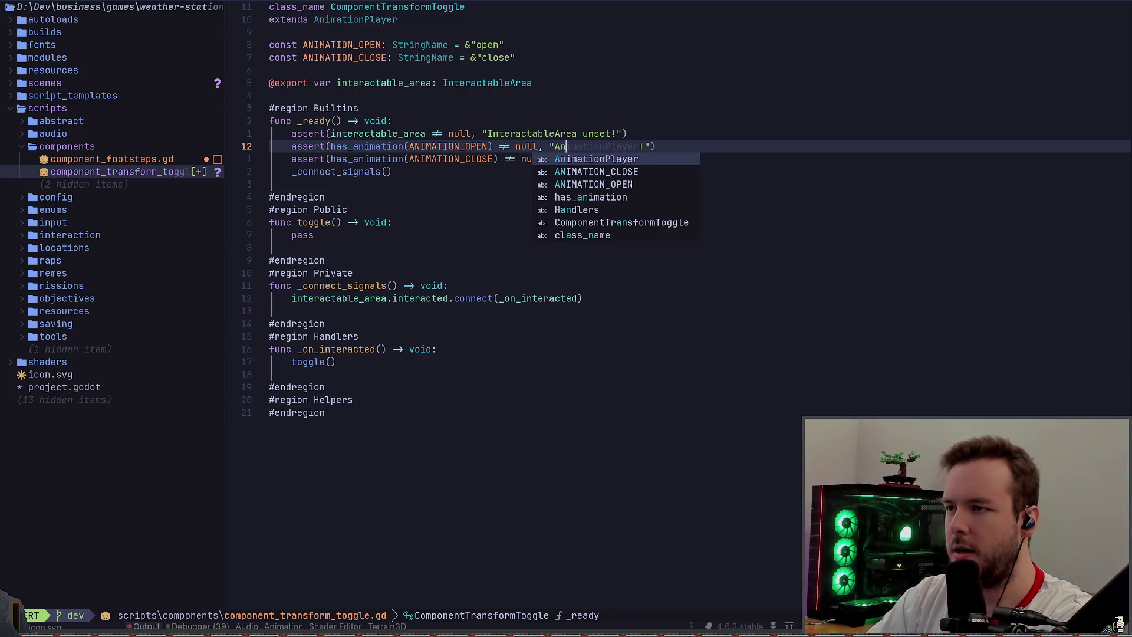
{"action": "type", "text": "nset"}
{"action": "key", "text": "Escape"}
Step: Replace the old ANIMATION_CLOSE assert with a copy using the "Animation unset!" message
{"action": "key", "text": "y"}
{"action": "key", "text": "y"}
{"action": "key", "text": "p"}
{"action": "key", "text": "w"}
{"action": "key", "text": "w"}
{"action": "key", "text": "w"}
{"action": "key", "text": "e"}
{"action": "key", "text": "h"}
{"action": "key", "text": "h"}
{"action": "key", "text": "h"}
{"action": "type", "text": "cwCLOSE"}
{"action": "key", "text": "Escape"}
{"action": "key", "text": "j"}
{"action": "key", "text": "d"}
{"action": "key", "text": "d"}
Step: Keep a blank line before _connect_signals() and save the script
{"action": "key", "text": "k"}
{"action": "key", "text": "o"}
{"action": "key", "text": "Escape"}
{"action": "type", "text": ":w"}
{"action": "key", "text": "Return"}
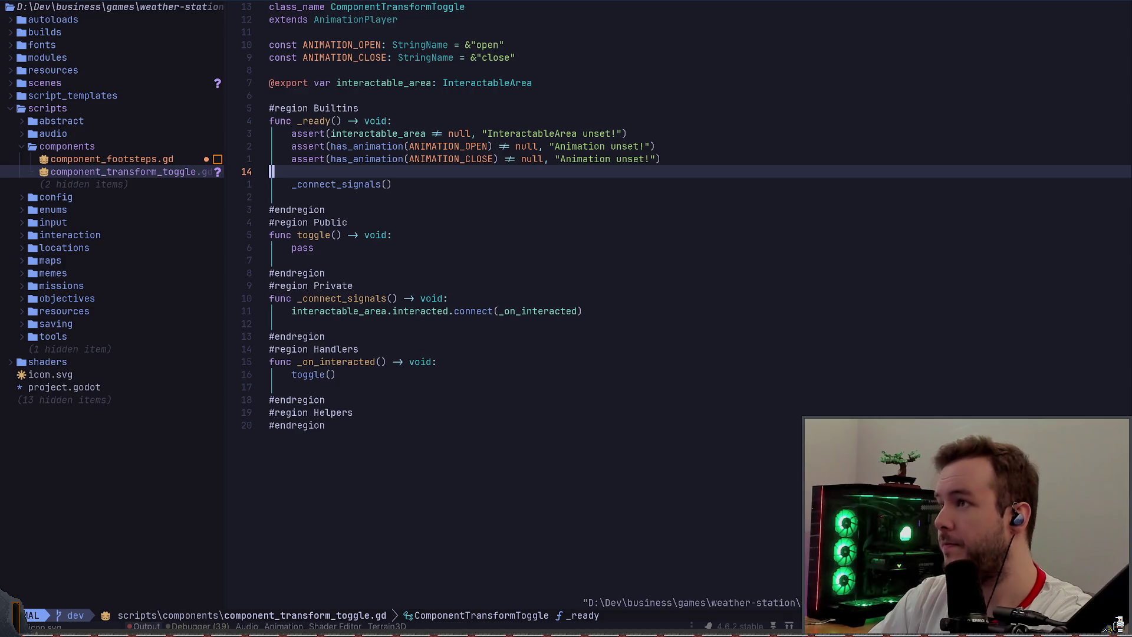
{"action": "key", "text": "ctrl+h"}
Step: Glance at component_footsteps.gd from Neo-tree, then close its buffer with :bd
{"action": "key", "text": "k"}
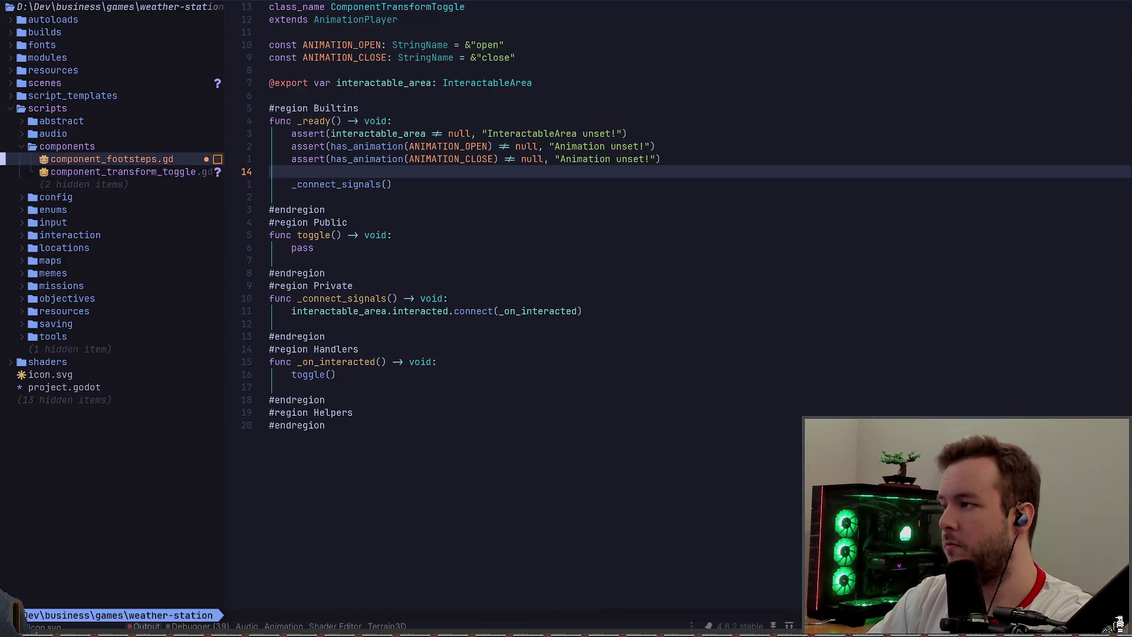
{"action": "key", "text": "Return"}
{"action": "type", "text": ":bd"}
{"action": "key", "text": "Return"}
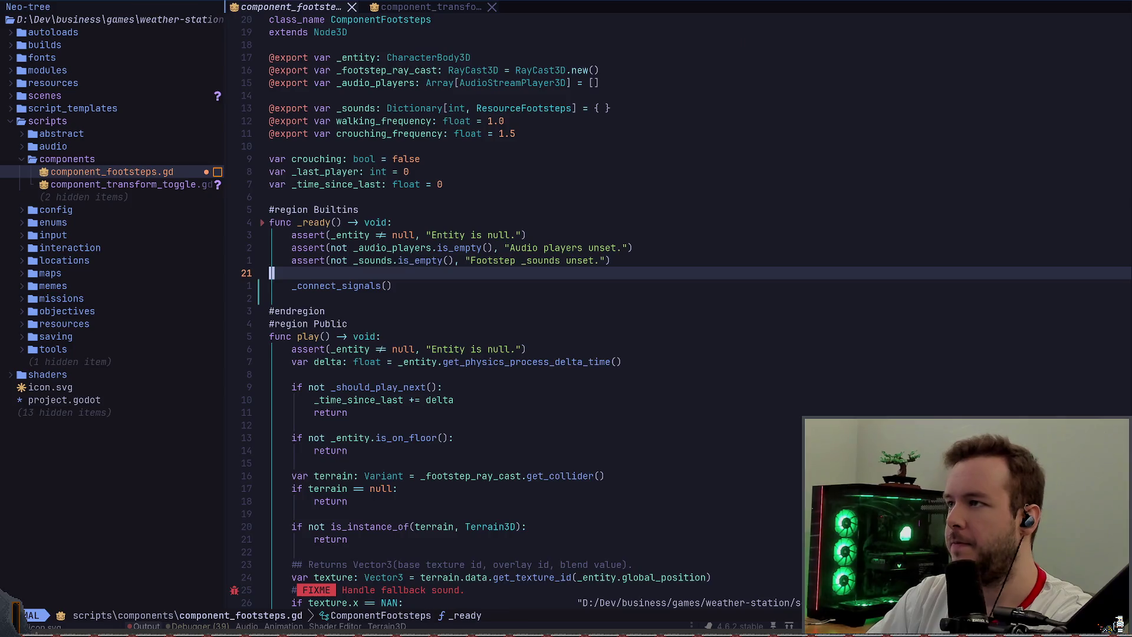
Step: Replace pass in toggle() with the start of a play() call
{"action": "key", "text": "j"}
{"action": "key", "text": "j"}
{"action": "key", "text": "j"}
{"action": "key", "text": "j"}
{"action": "key", "text": "A"}
{"action": "key", "text": "BackSpace"}
{"action": "key", "text": "BackSpace"}
{"action": "key", "text": "BackSpace"}
{"action": "type", "text": "an"}
{"action": "key", "text": "BackSpace"}
{"action": "key", "text": "BackSpace"}
{"action": "type", "text": "play("}
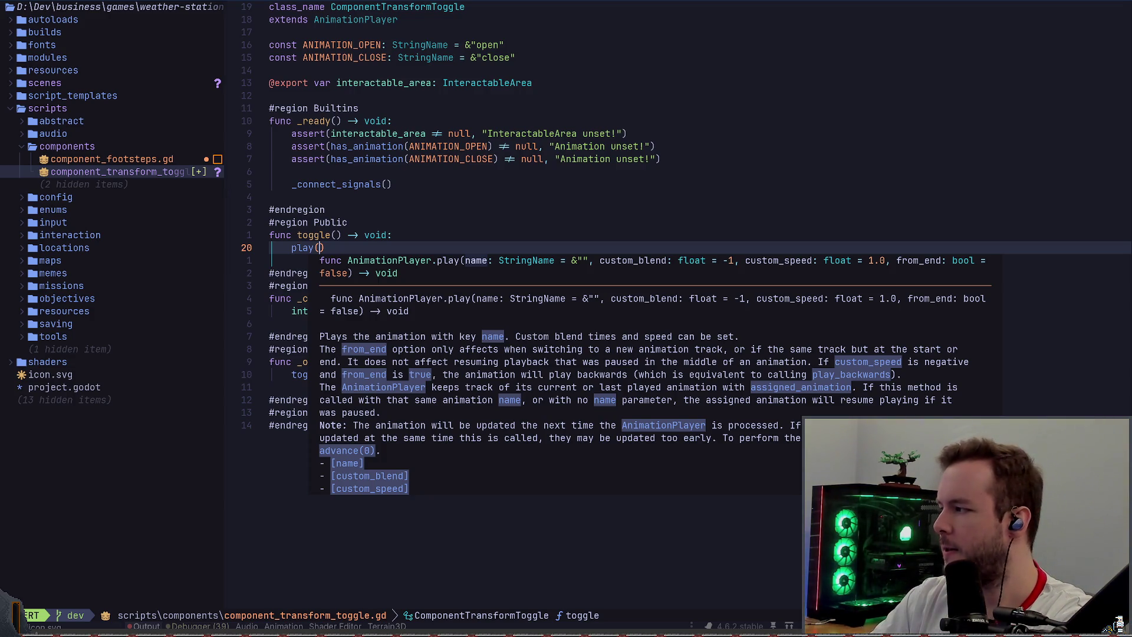
Step: Discard the stray func line started in the Helpers region and save the script
{"action": "key", "text": "Escape"}
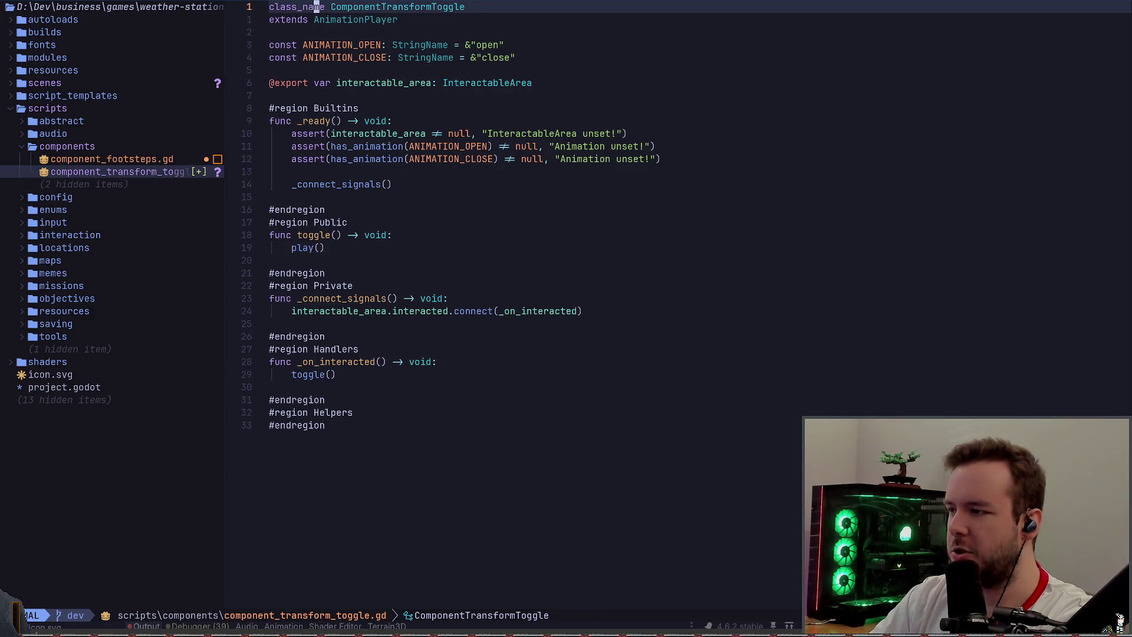
{"action": "key", "text": "shift+g"}
{"action": "key", "text": "k"}
{"action": "key", "text": "k"}
{"action": "key", "text": "j"}
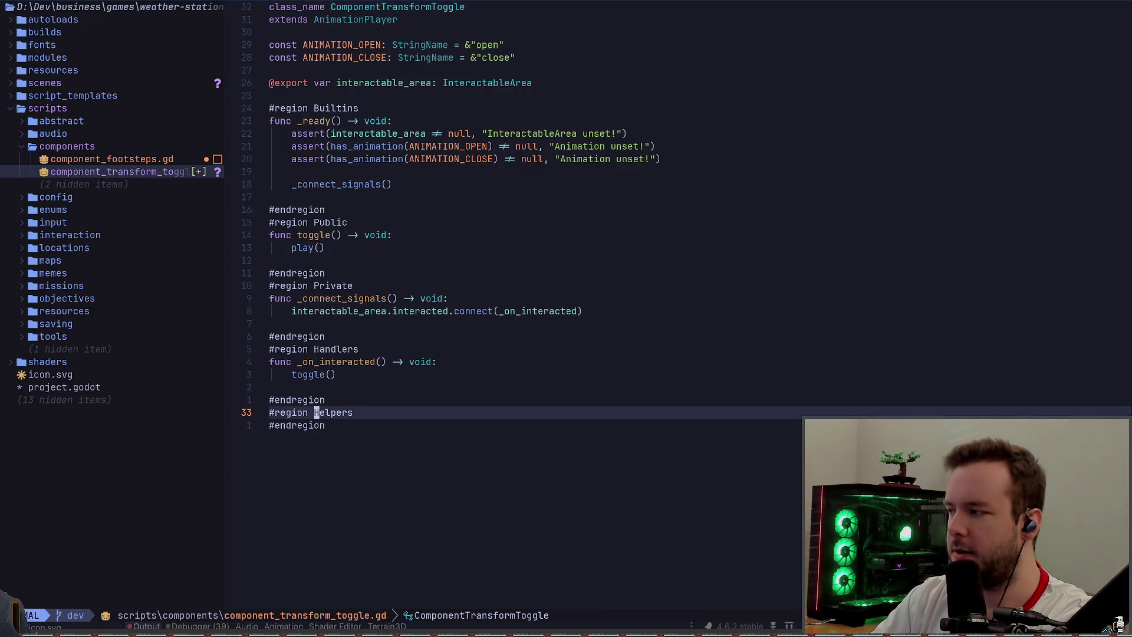
{"action": "type", "text": "ofunc"}
{"action": "key", "text": "Escape"}
{"action": "key", "text": "d"}
{"action": "key", "text": "d"}
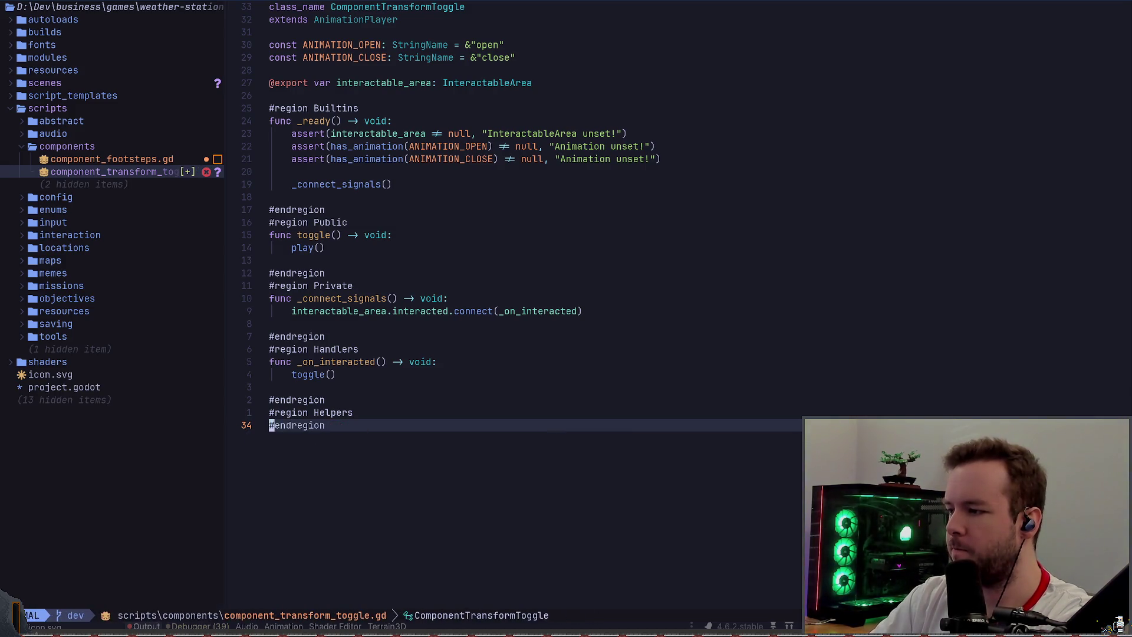
{"action": "key", "text": "ctrl+s"}
{"action": "key", "text": "k"}
Step: Return to the play() call on line 20, checking its parameter hints and the ANIMATION_CLOSE constant
{"action": "key", "text": "1"}
{"action": "key", "text": "3"}
{"action": "key", "text": "k"}
{"action": "key", "text": "dollar"}
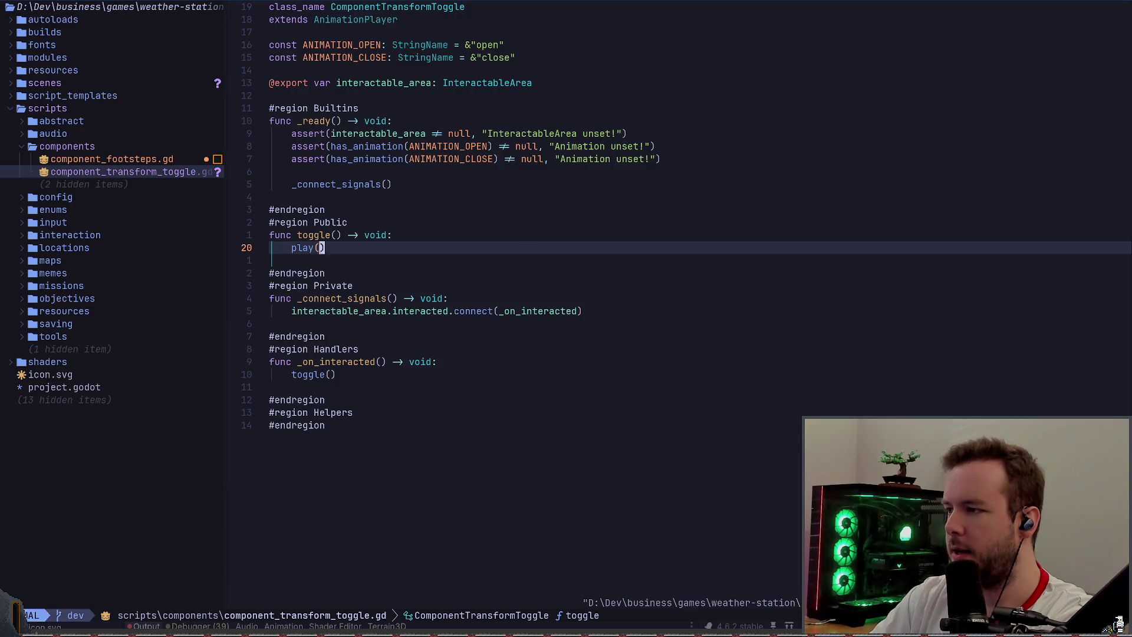
{"action": "key", "text": "i"}
{"action": "key", "text": "Escape"}
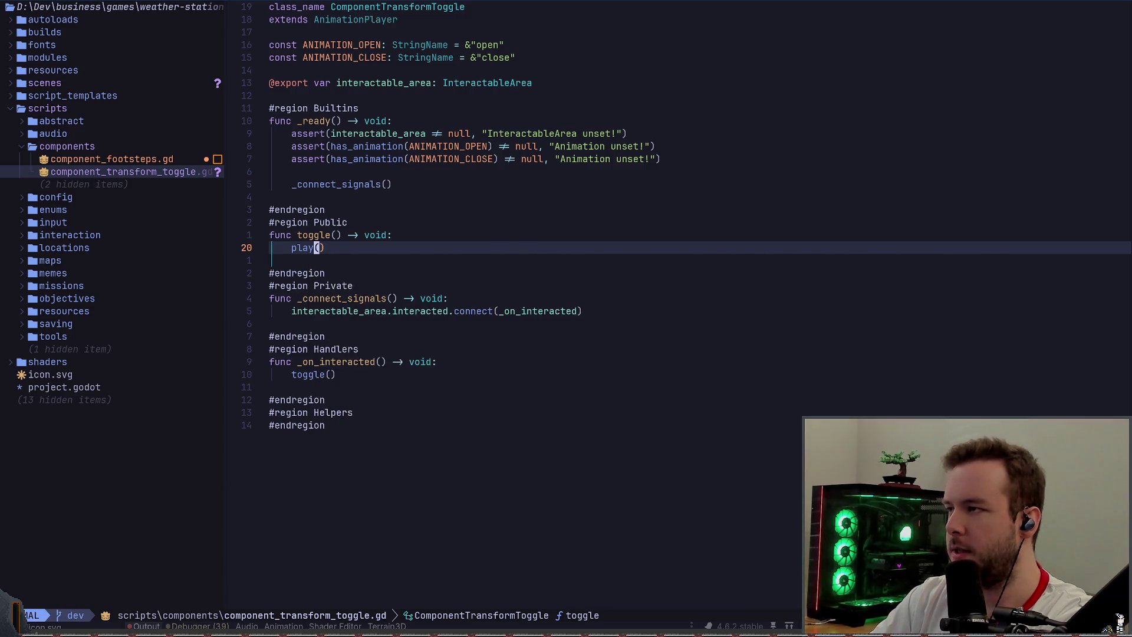
{"action": "key", "text": "j"}
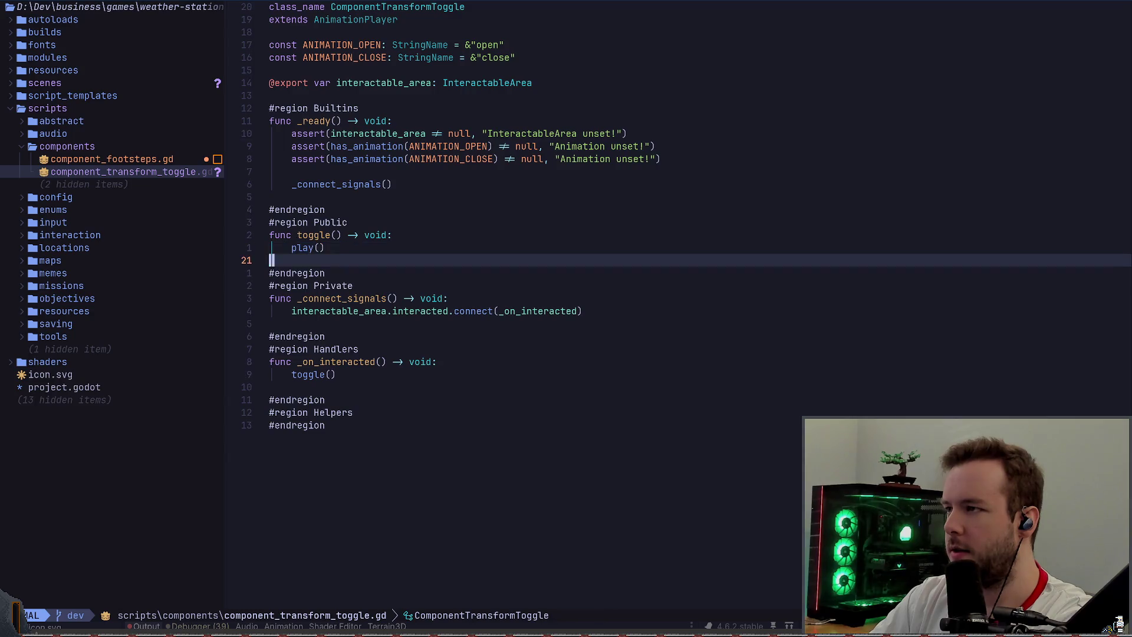
{"action": "key", "text": "k"}
{"action": "key", "text": "k"}
{"action": "key", "text": "k"}
{"action": "key", "text": "k"}
{"action": "key", "text": "j"}
{"action": "key", "text": "j"}
{"action": "key", "text": "j"}
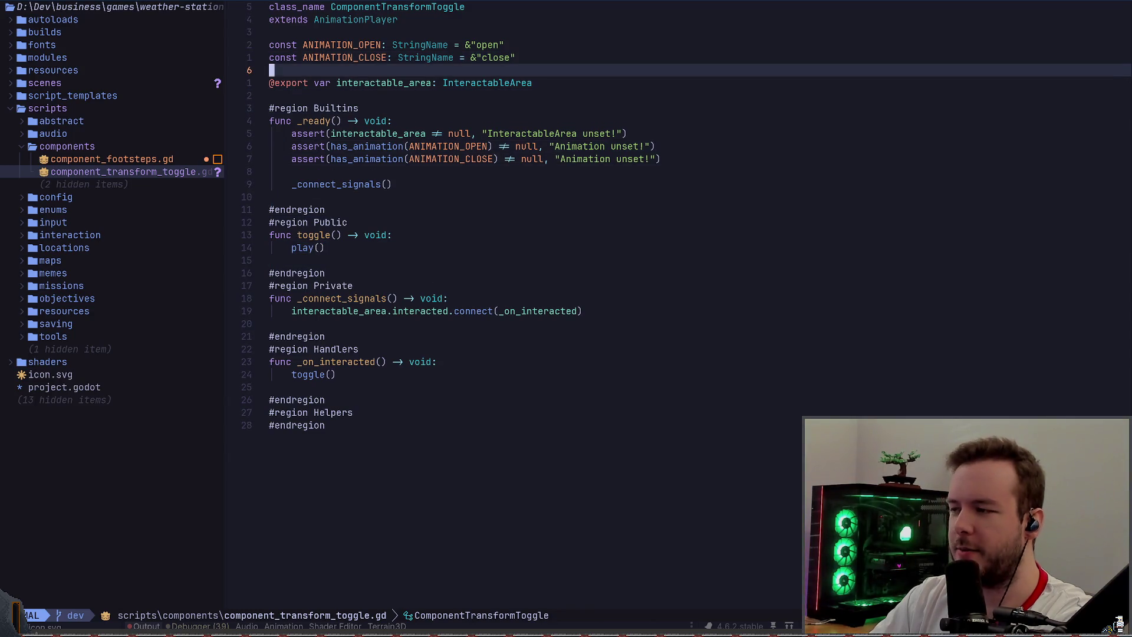
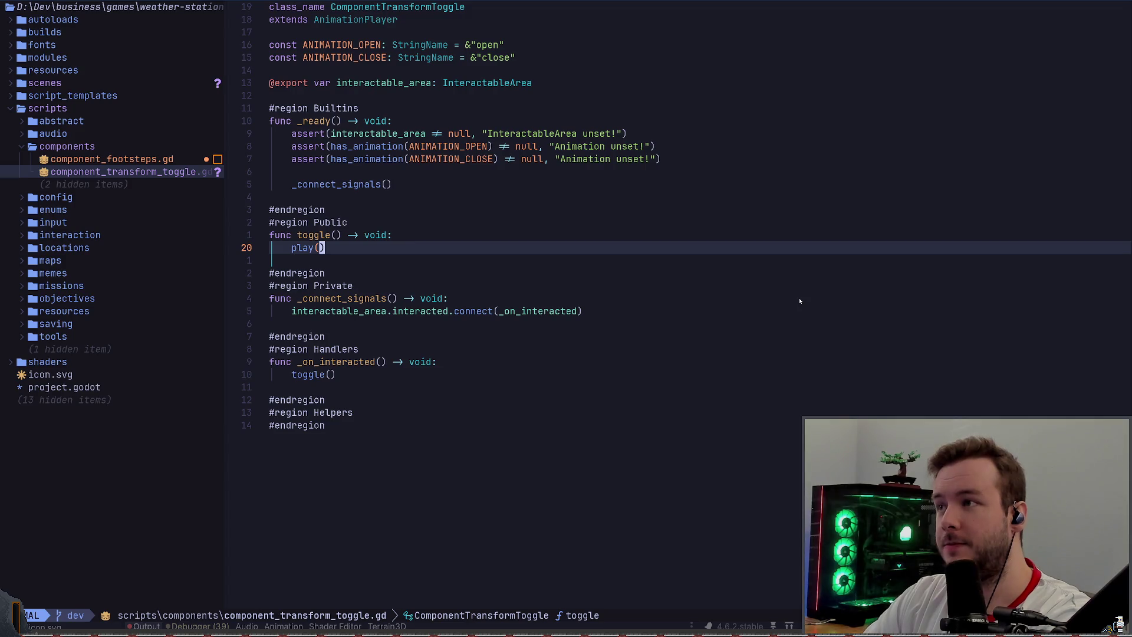
Step: Start line 20 with play(ANIMATION_OPEN via completion, then undo the unfinished condition
{"action": "type", "text": "iani"}
{"action": "key", "text": "Return"}
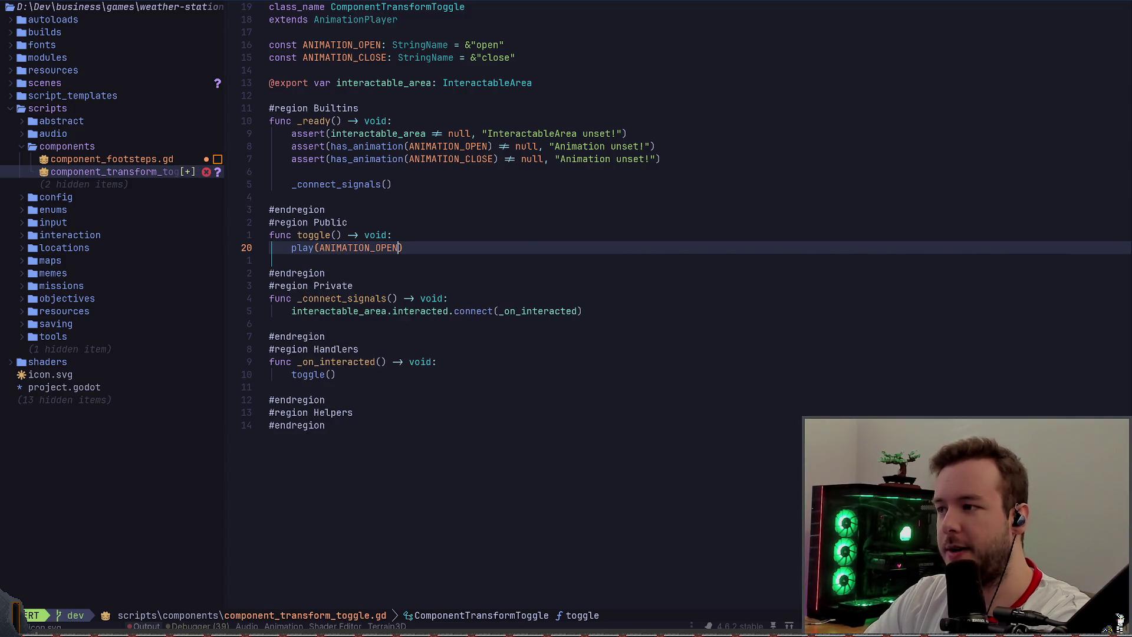
{"action": "type", "text": "if "}
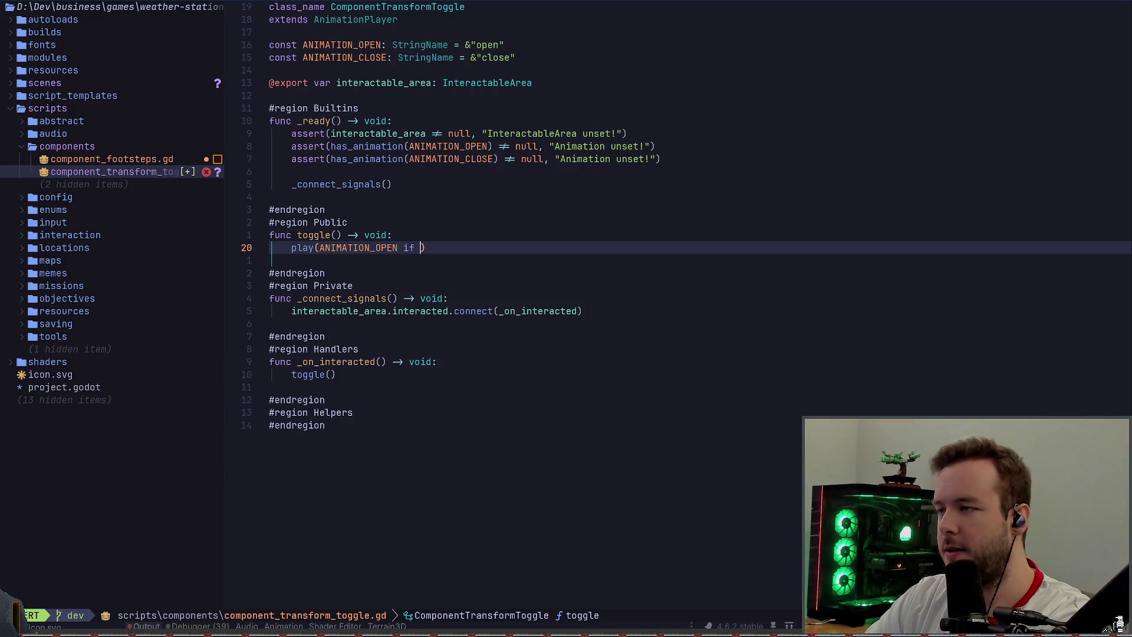
{"action": "type", "text": "curren"}
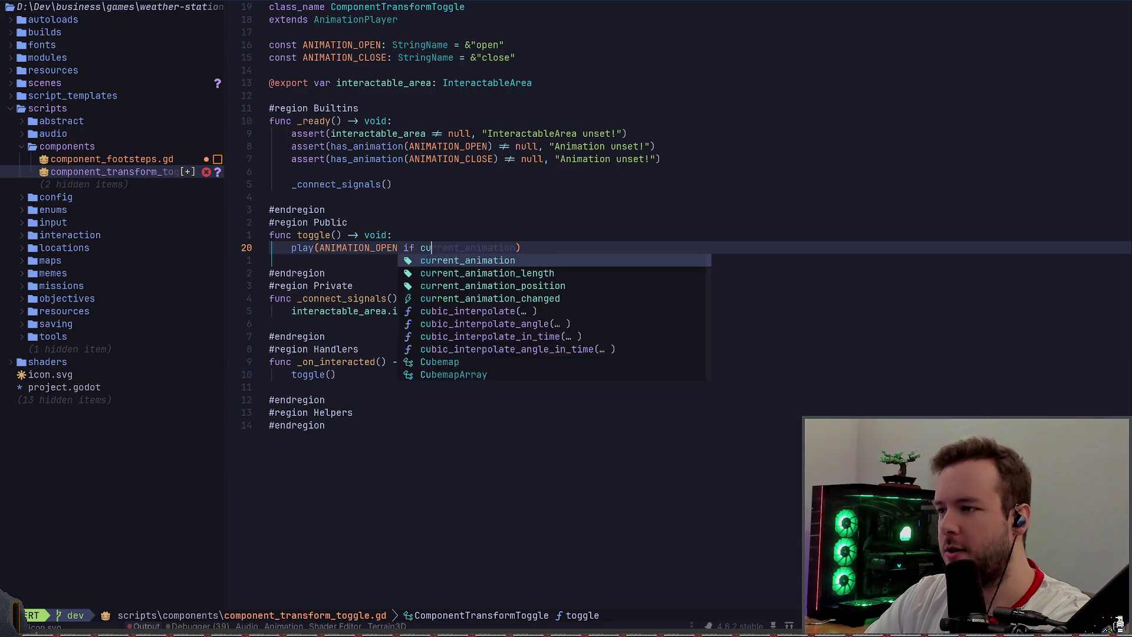
{"action": "type", "text": "t"}
{"action": "key", "text": "BackSpace"}
{"action": "key", "text": "BackSpace"}
{"action": "key", "text": "BackSpace"}
{"action": "type", "text": "get_a"}
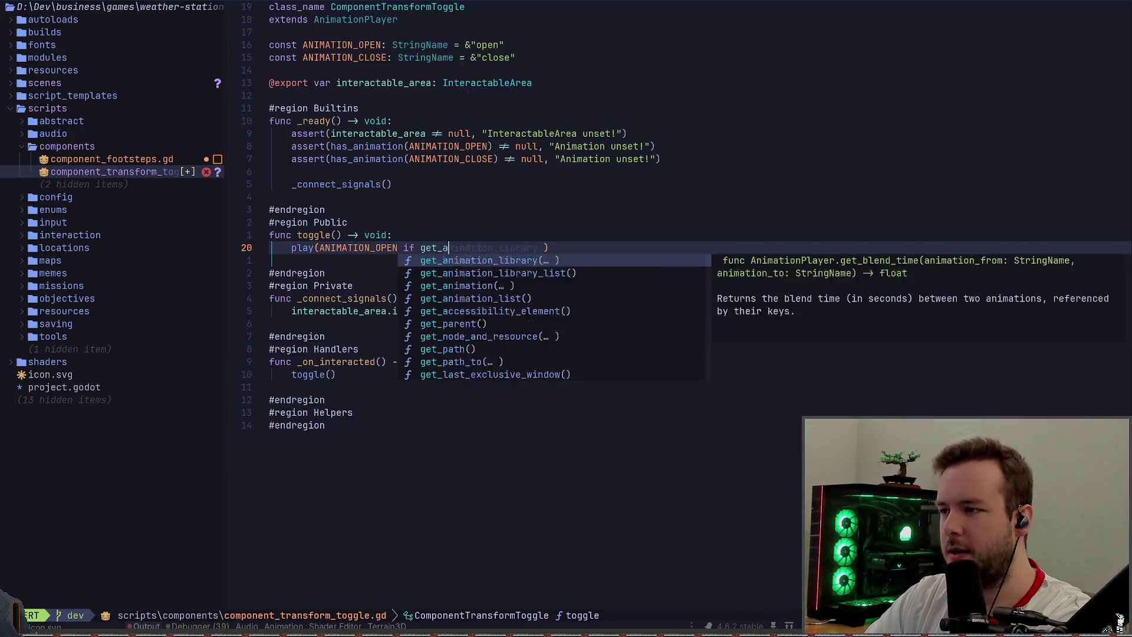
{"action": "key", "text": "Tab"}
{"action": "key", "text": "Tab"}
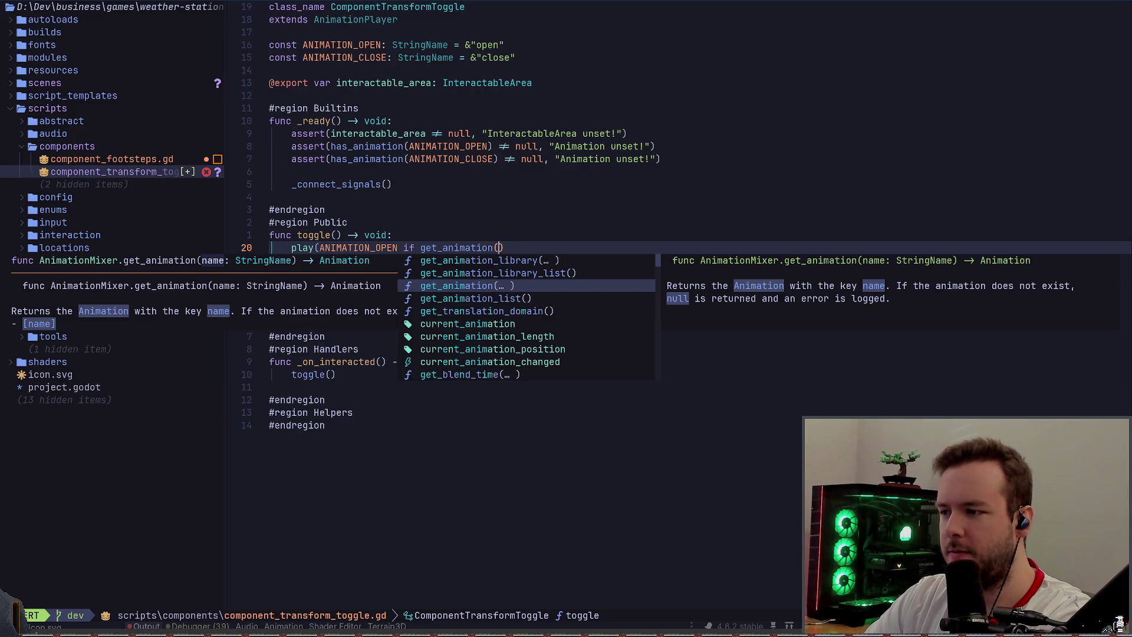
{"action": "key", "text": "Up"}
{"action": "key", "text": "Up"}
{"action": "key", "text": "Escape"}
Step: Write play(ANIMATION_OPEN if current_animation == ANIMATION_CLOSE else ANIMATION_CLOSE) and save the script
{"action": "type", "text": "u"}
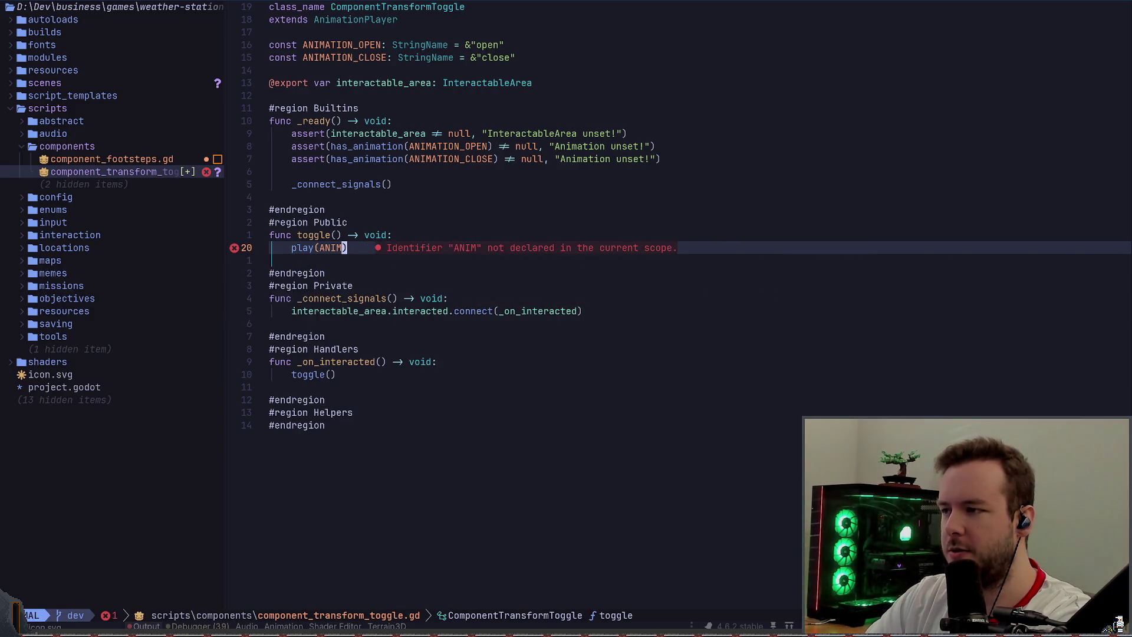
{"action": "type", "text": "iATION_OPEN if "}
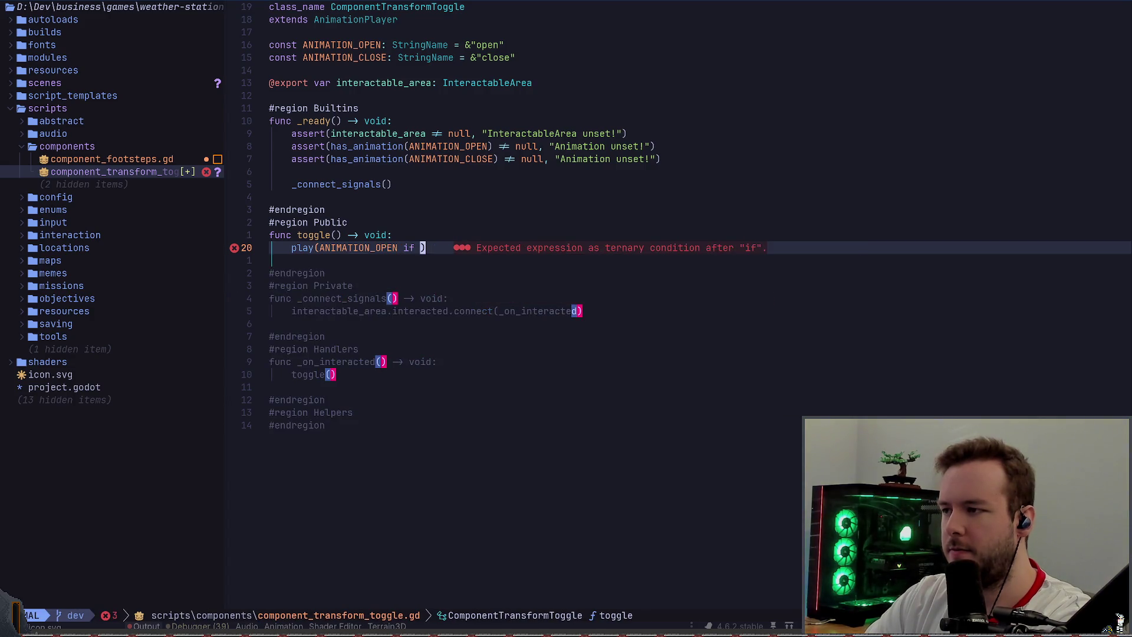
{"action": "type", "text": "anim"}
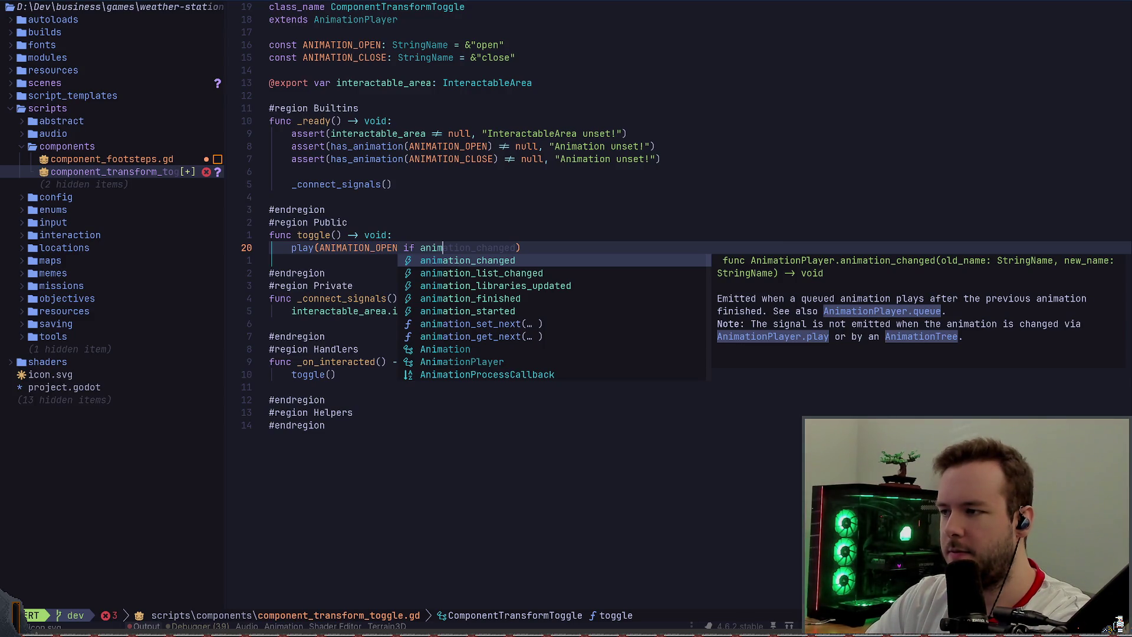
{"action": "type", "text": "ation_"}
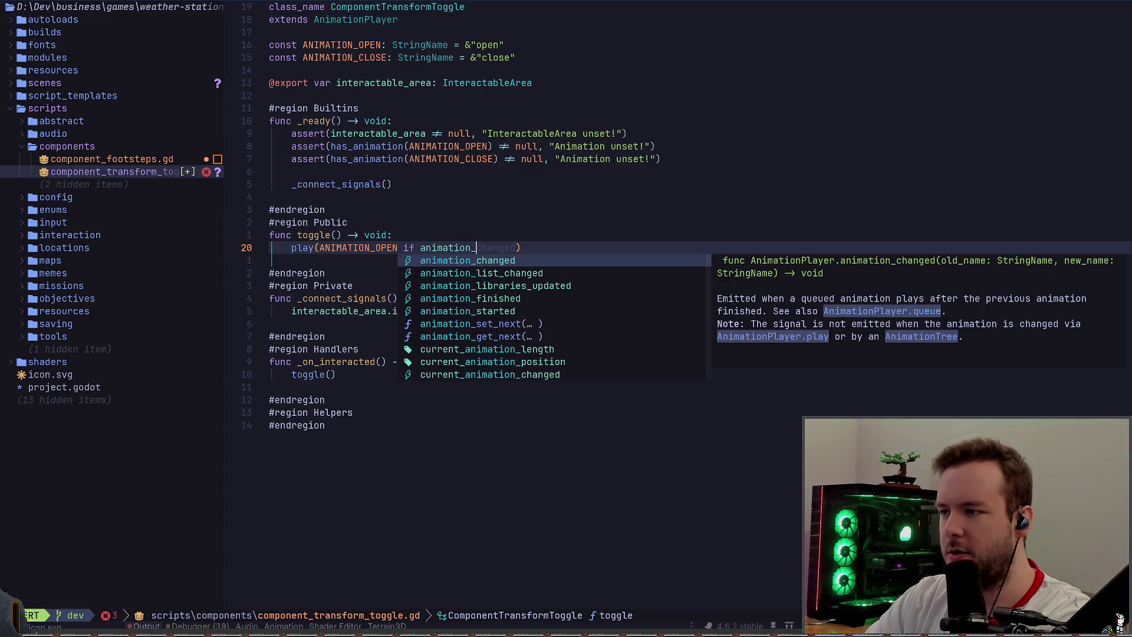
{"action": "type", "text": "current"}
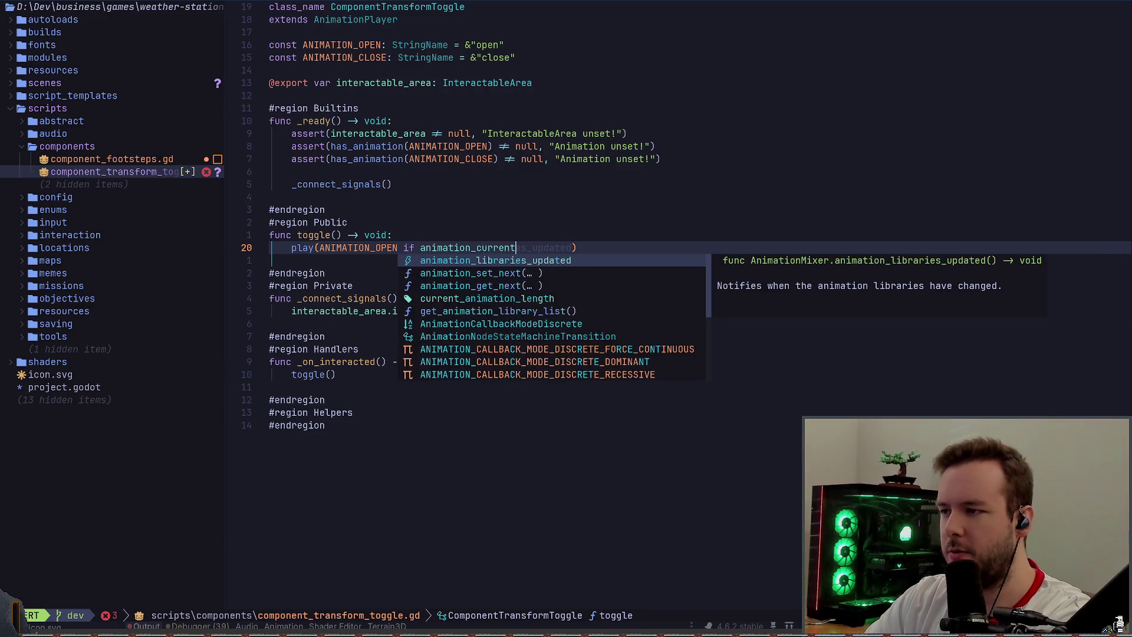
{"action": "key", "text": "ctrl+BackSpace"}
{"action": "type", "text": "curren"}
{"action": "key", "text": "Return"}
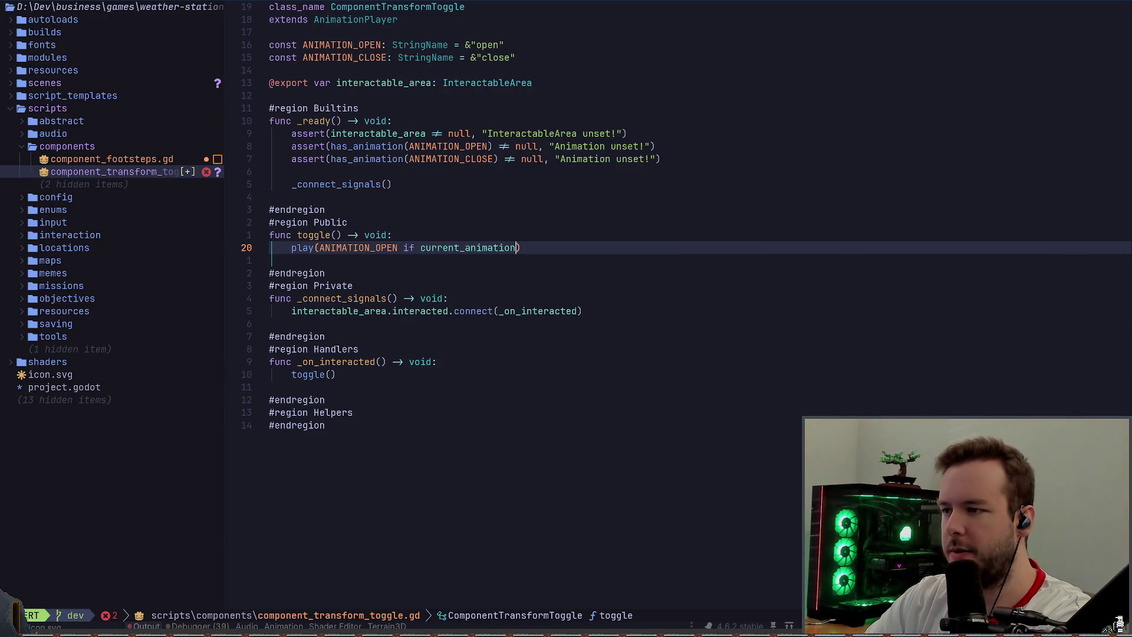
{"action": "type", "text": "== \""}
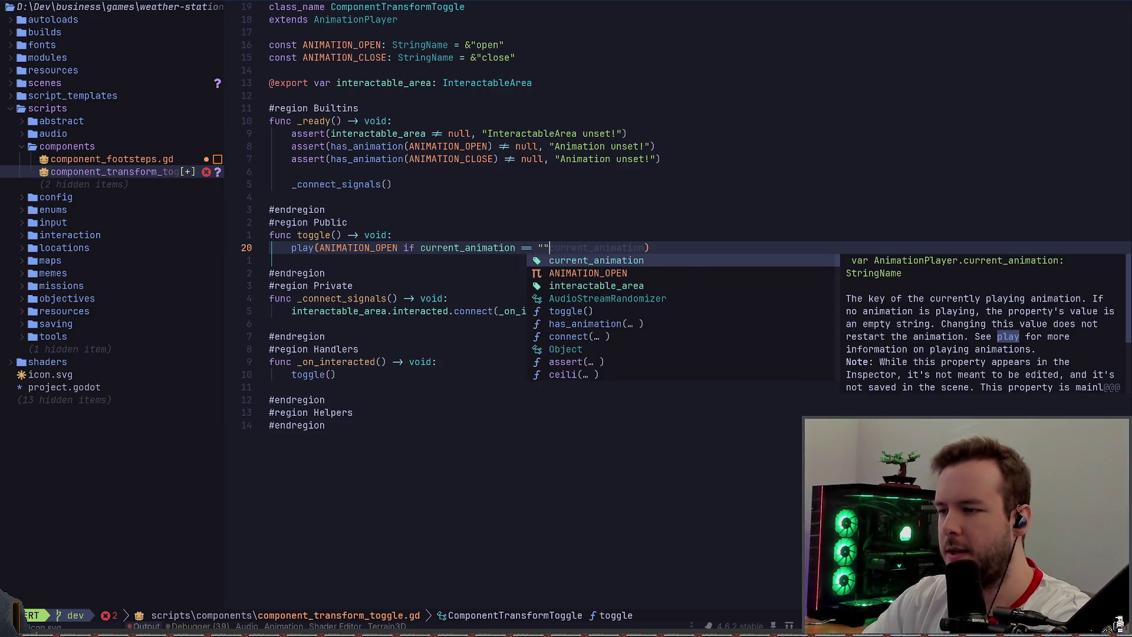
{"action": "key", "text": "Escape"}
{"action": "type", "text": "sclos"}
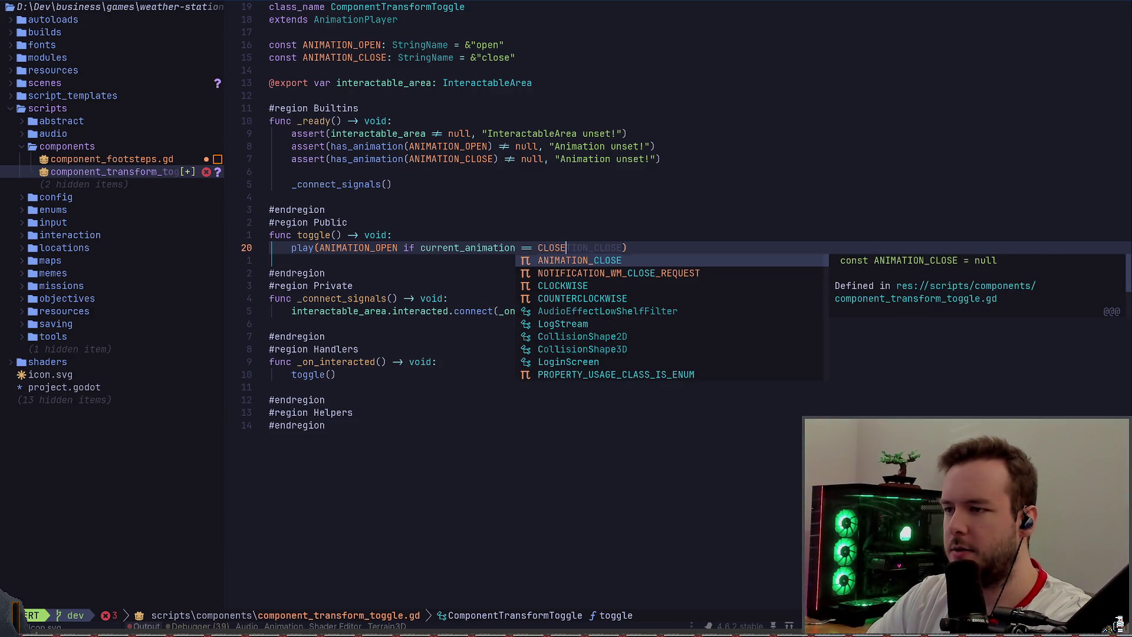
{"action": "key", "text": "Return"}
{"action": "type", "text": "else anim"}
{"action": "key", "text": "Down"}
{"action": "key", "text": "Return"}
{"action": "key", "text": "Escape"}
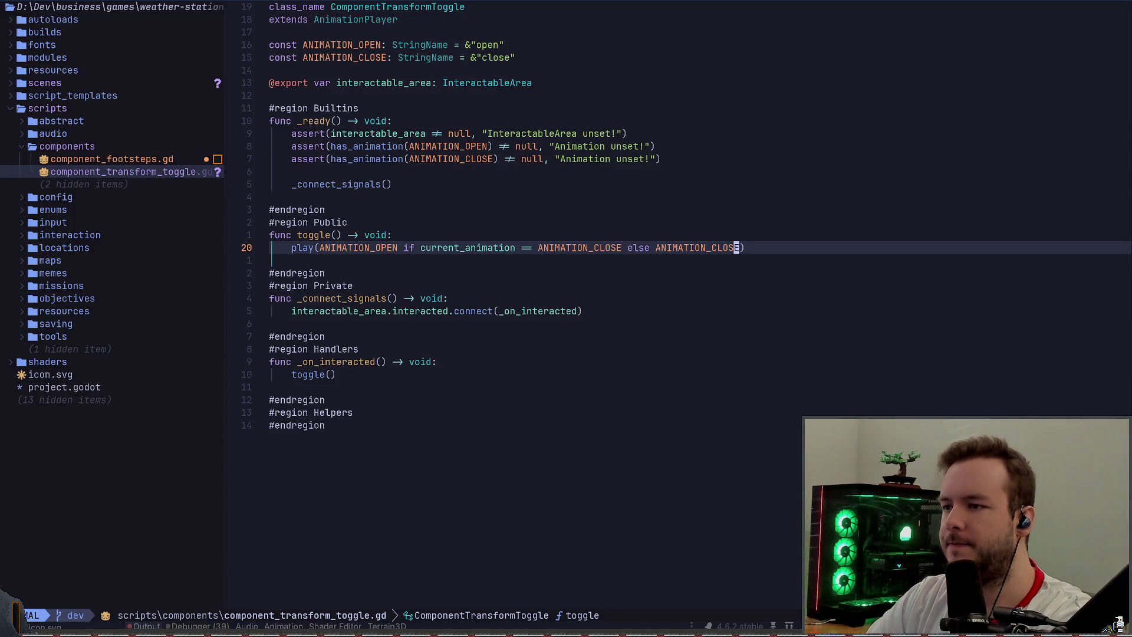
Step: Add the comment 'Open if closed, else close.' above toggle(), then delete it again
{"action": "type", "text": "O# open"}
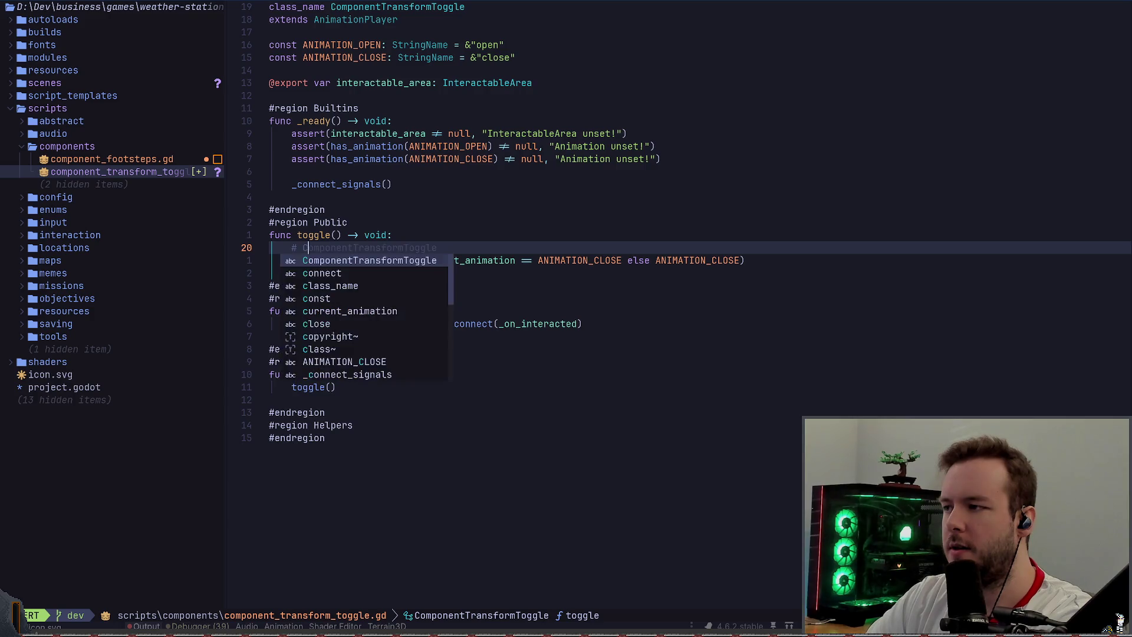
{"action": "key", "text": "BackSpace"}
{"action": "key", "text": "BackSpace"}
{"action": "key", "text": "BackSpace"}
{"action": "type", "text": "Open if"}
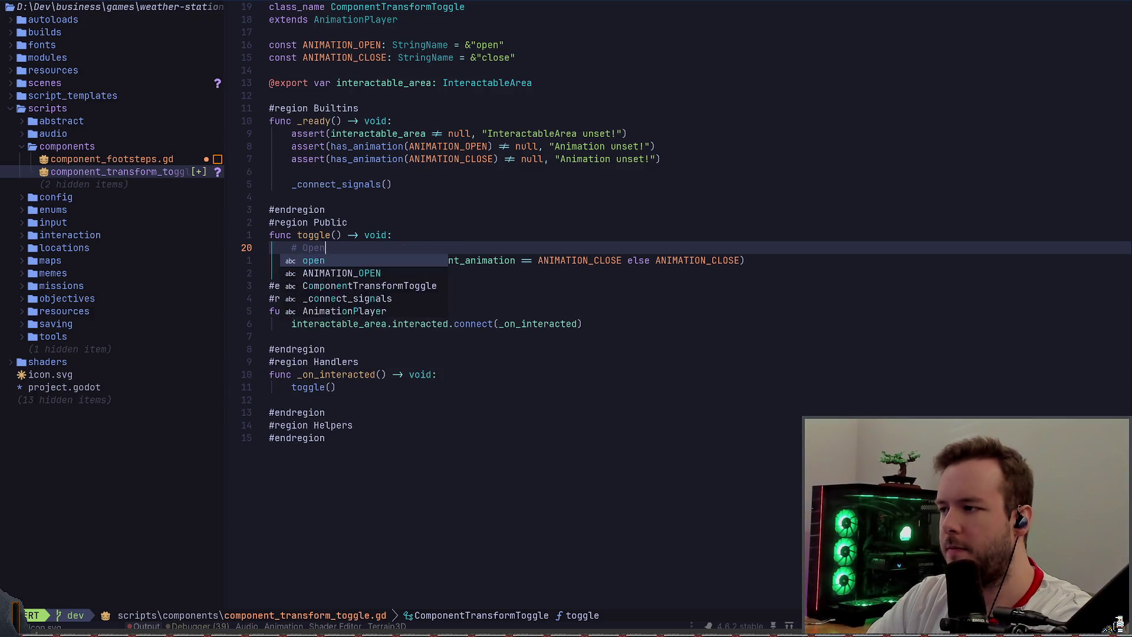
{"action": "type", "text": " closed, "}
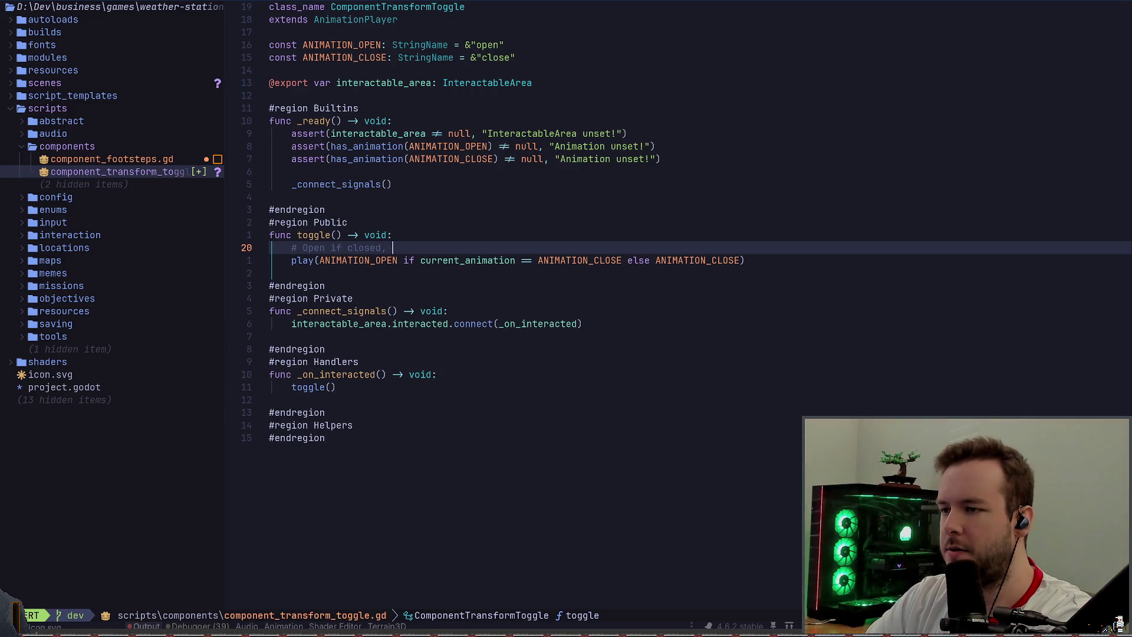
{"action": "type", "text": "else open."}
{"action": "key", "text": "Escape"}
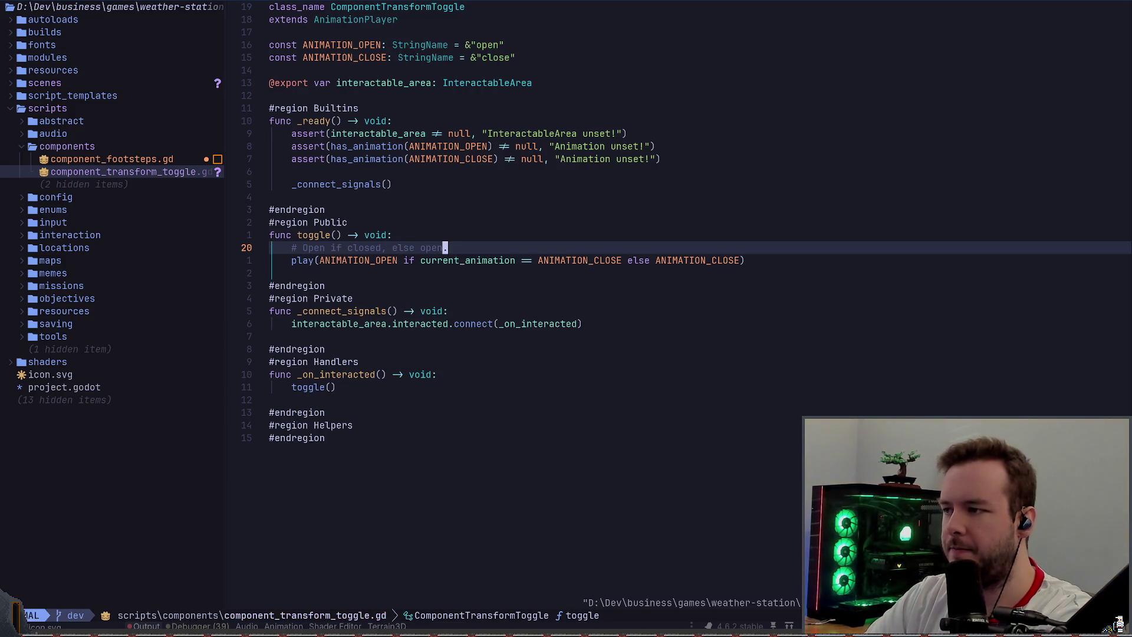
{"action": "type", "text": "ciwclose"}
{"action": "key", "text": "Escape"}
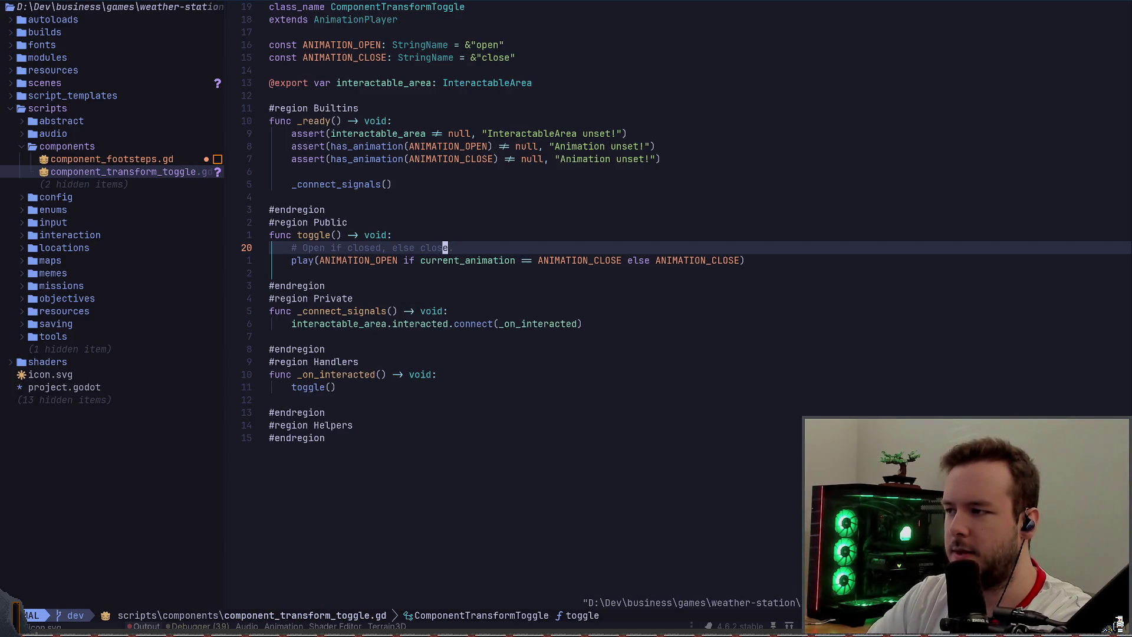
{"action": "type", "text": "a."}
{"action": "key", "text": "Escape"}
{"action": "key", "text": "k"}
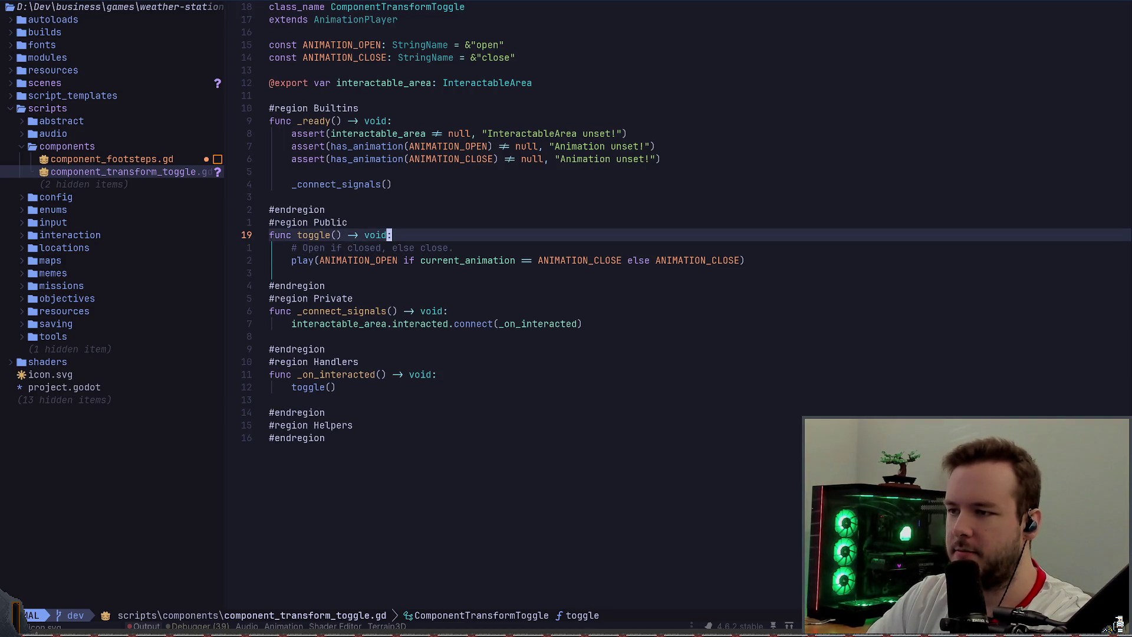
{"action": "key", "text": "j"}
{"action": "type", "text": "d"}
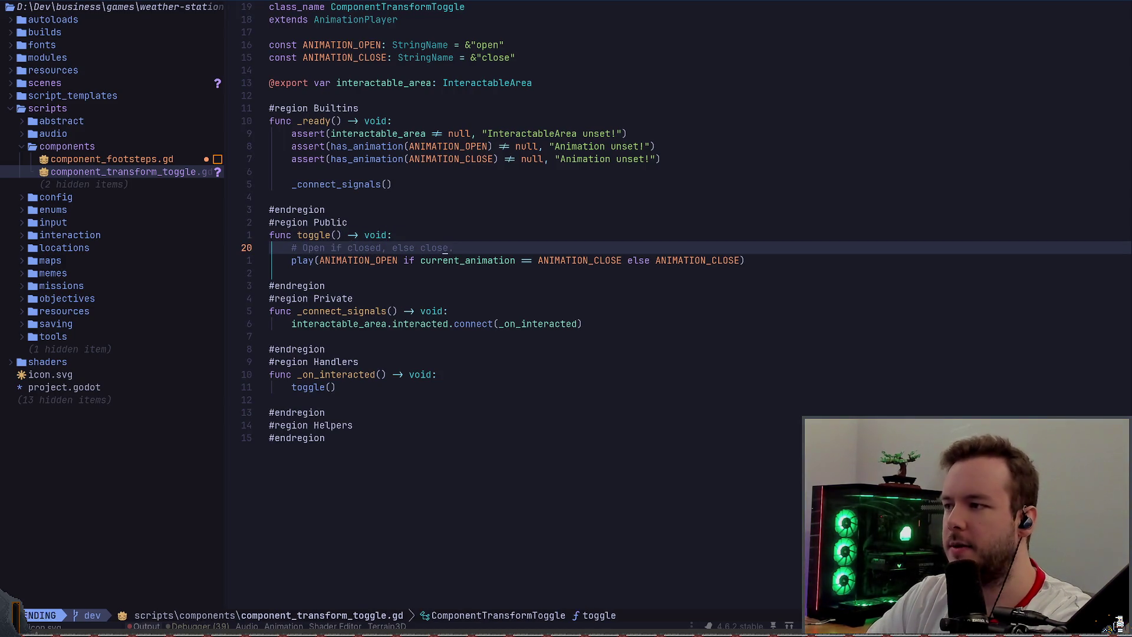
{"action": "type", "text": "dk7k"}
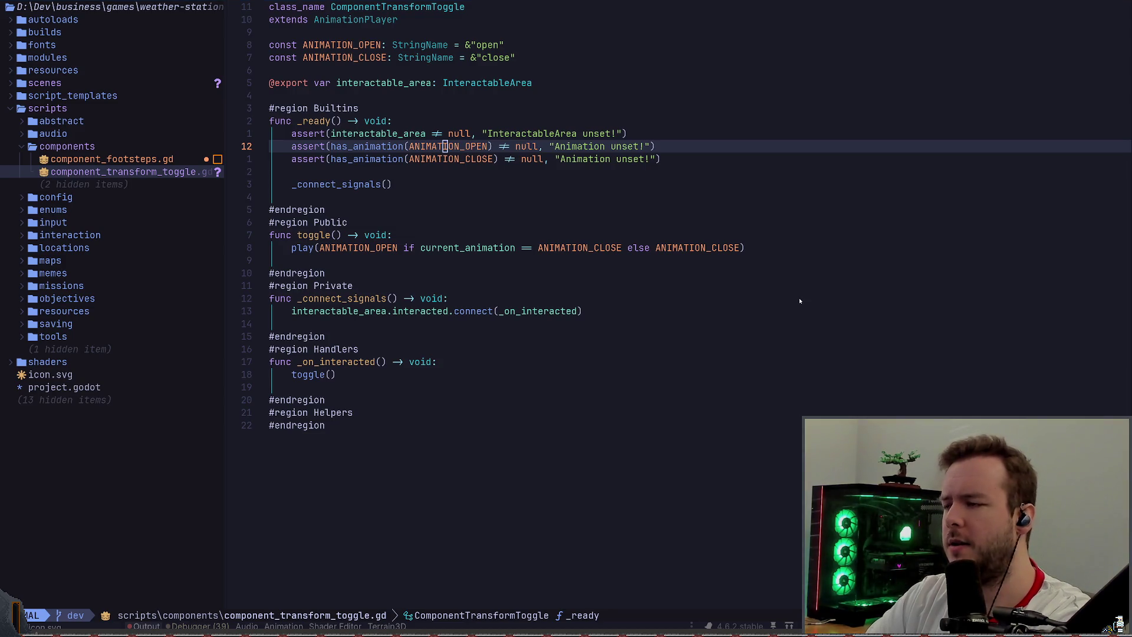
{"action": "key", "text": "alt+Tab"}
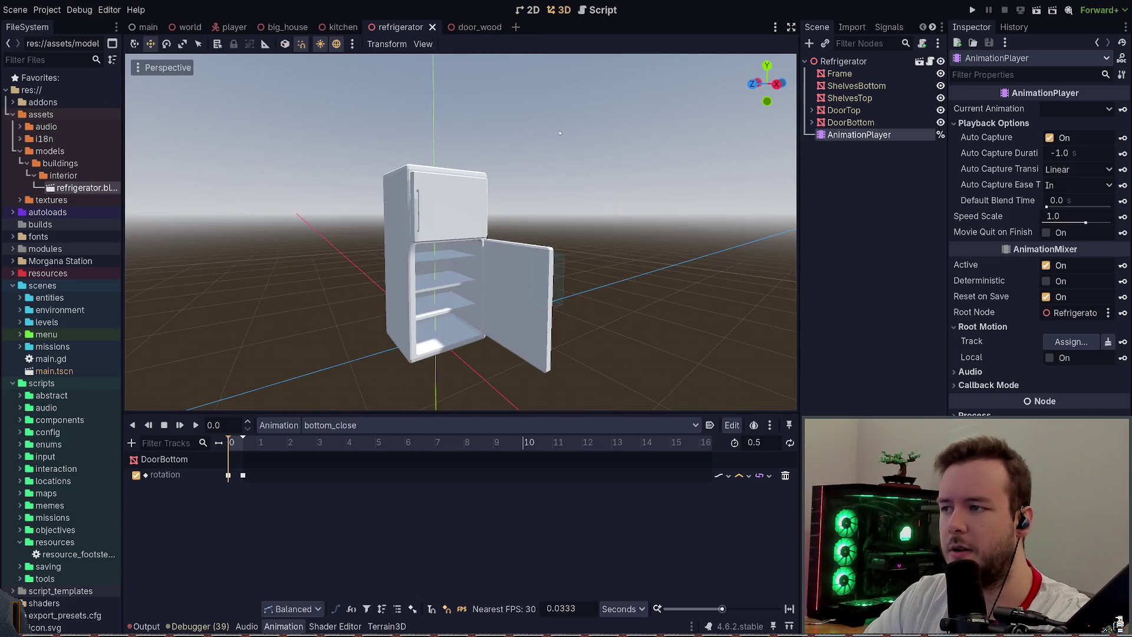
Step: Add a ComponentTransformToggle child node to the Refrigerator scene and save it
{"action": "left_click", "coordinate": [865, 157]}
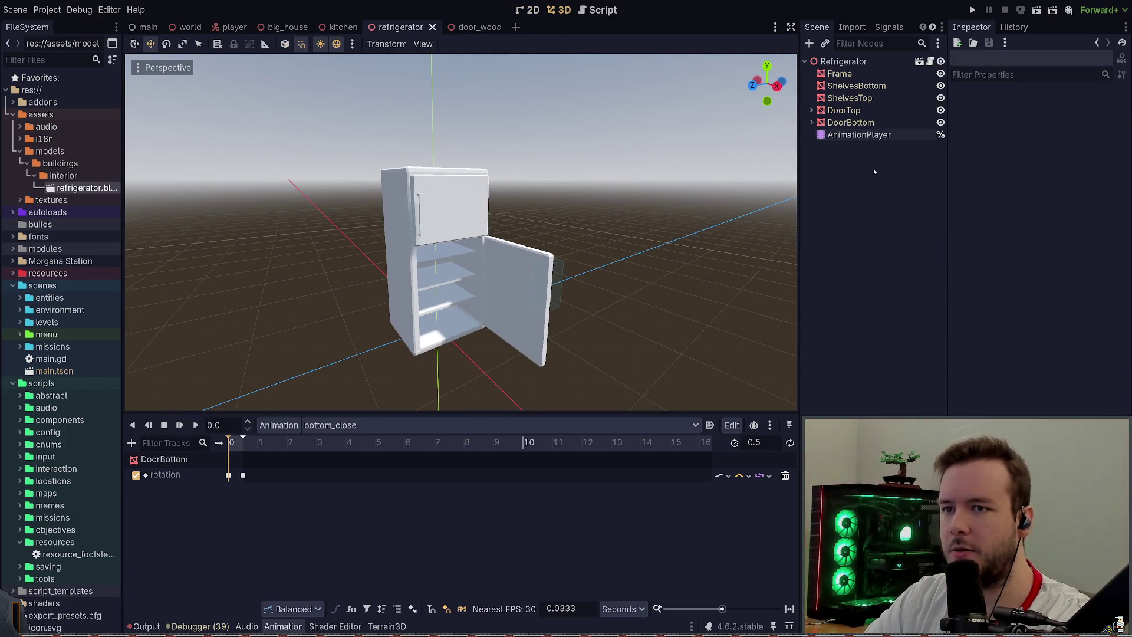
{"action": "key", "text": "F5"}
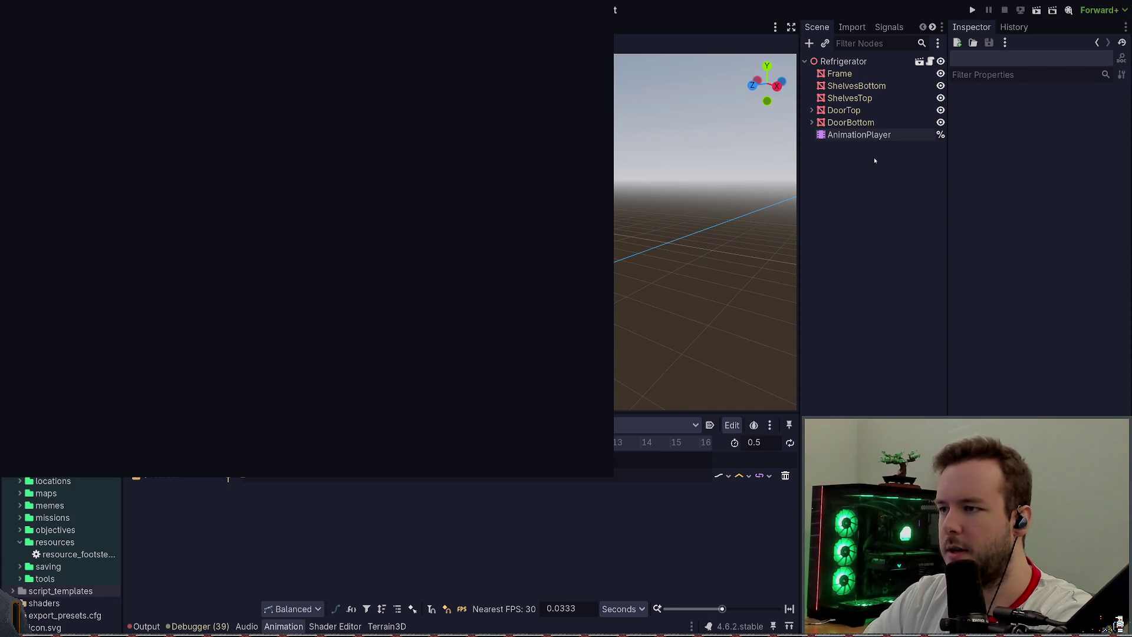
{"action": "key", "text": "Return"}
{"action": "key", "text": "ctrl+s"}
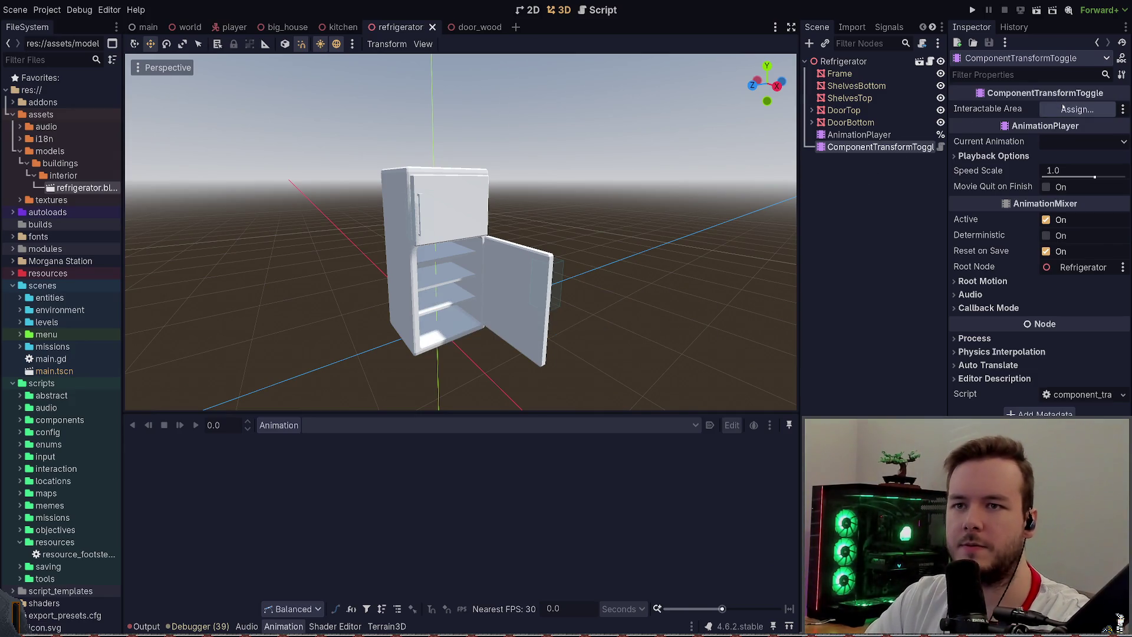
Step: Assign InteractableTopHandle as the ComponentTransformToggle's interactable area and save the scene
{"action": "left_click", "coordinate": [812, 110]}
{"action": "left_click", "coordinate": [819, 122]}
{"action": "left_click", "coordinate": [873, 134]}
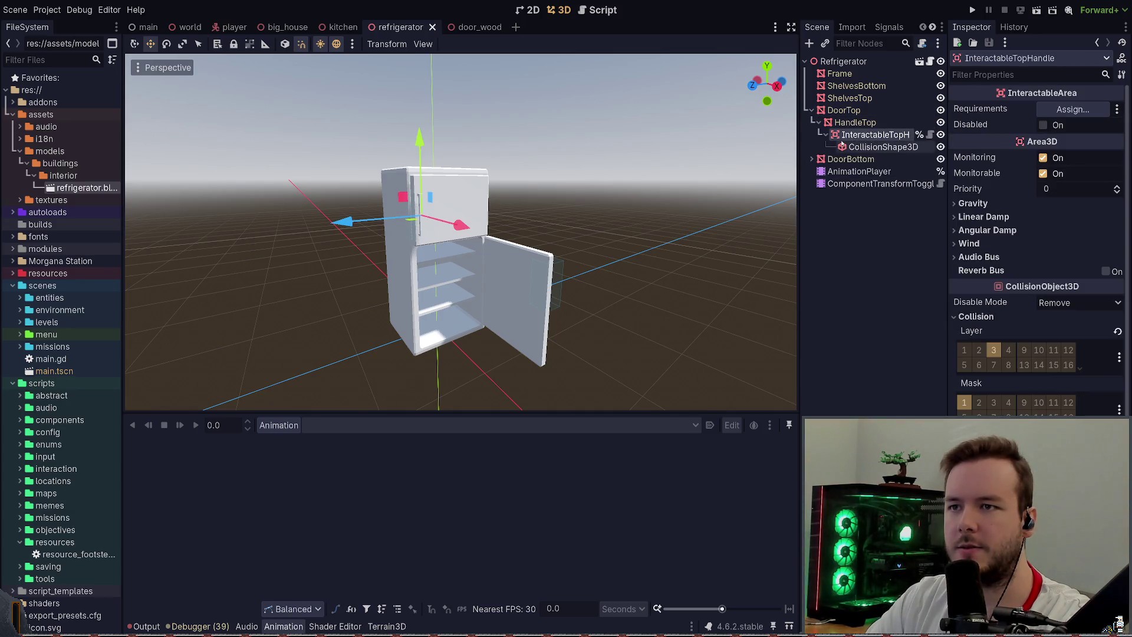
{"action": "left_click", "coordinate": [879, 183]}
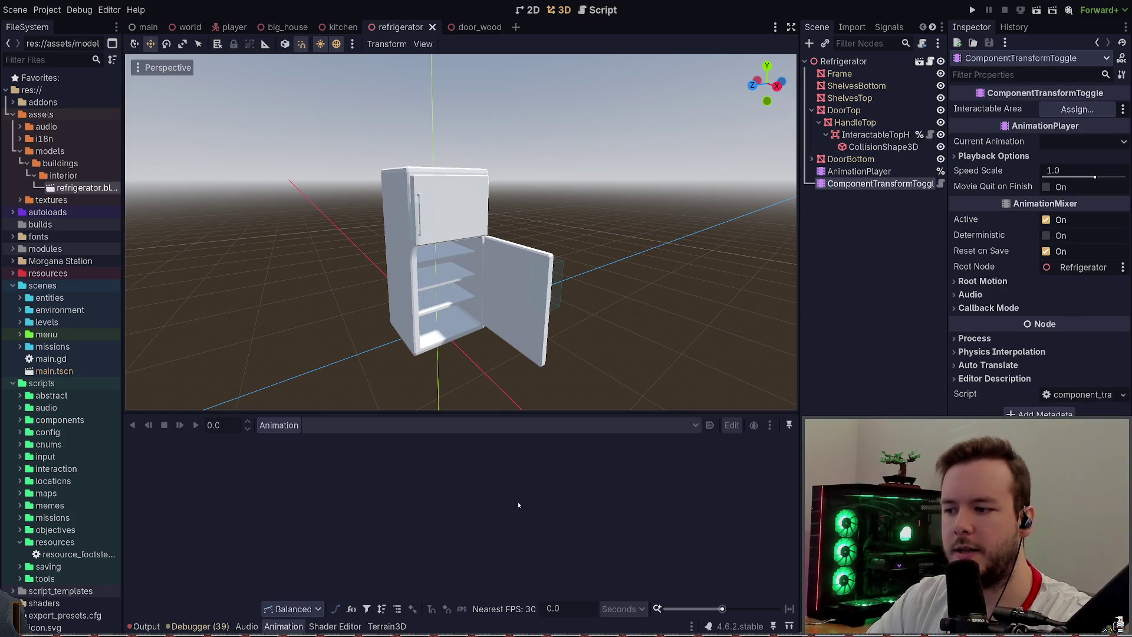
{"action": "left_click_drag", "start_coordinate": [876, 135], "coordinate": [1077, 109]}
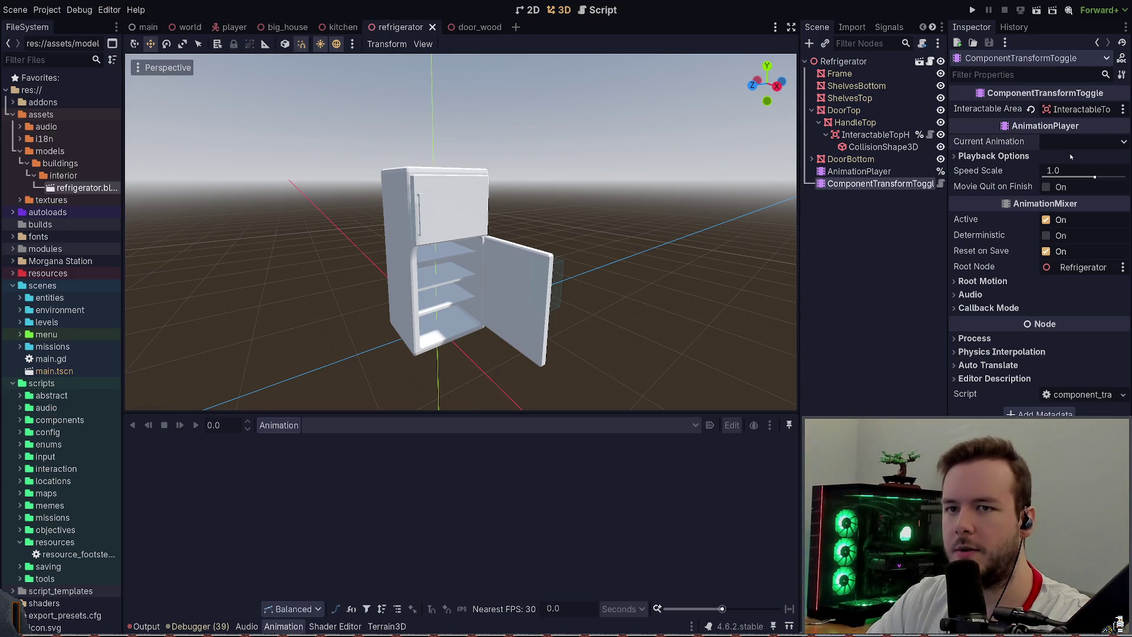
{"action": "key", "text": "ctrl+s"}
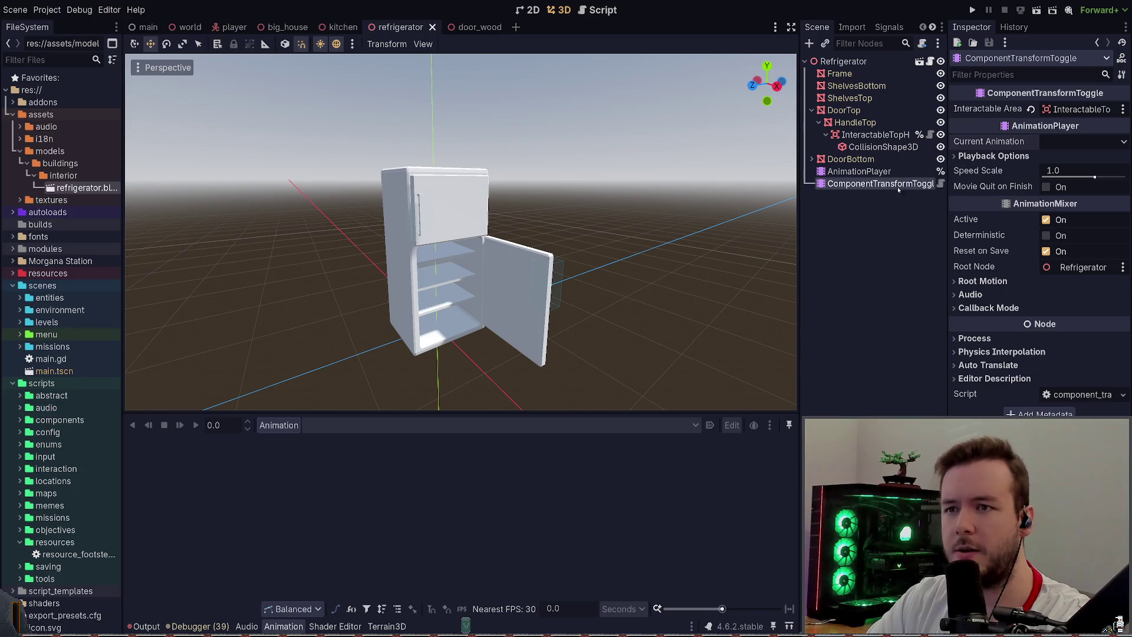
Step: Compare the AnimationPlayer with the toggle node, then delete the ComponentTransformToggle node
{"action": "left_click", "coordinate": [858, 171]}
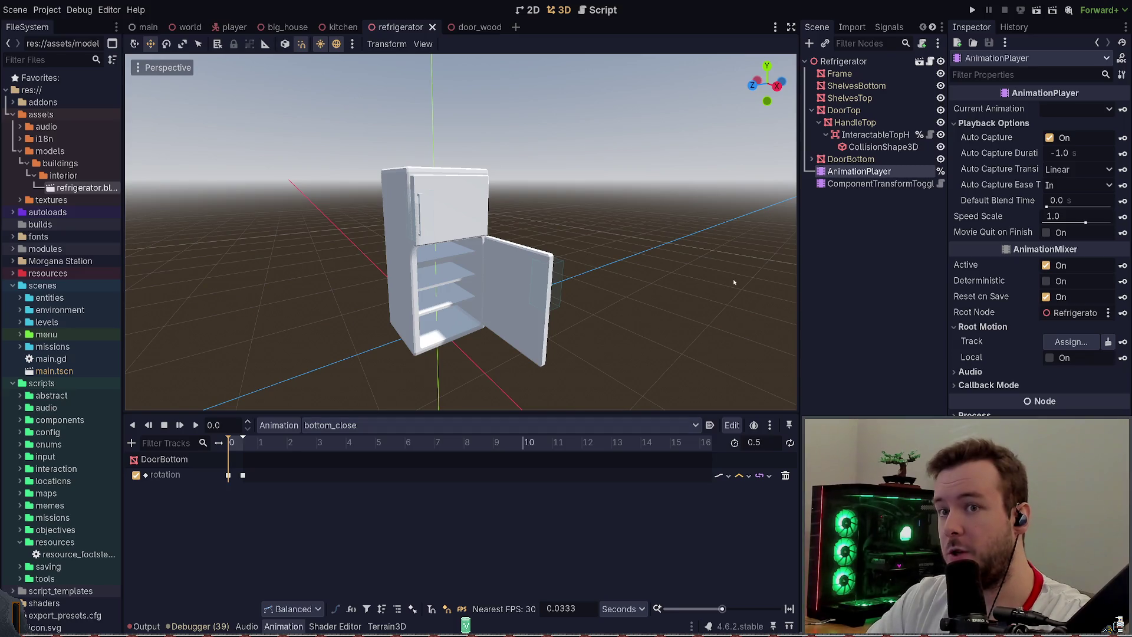
{"action": "left_click", "coordinate": [854, 184]}
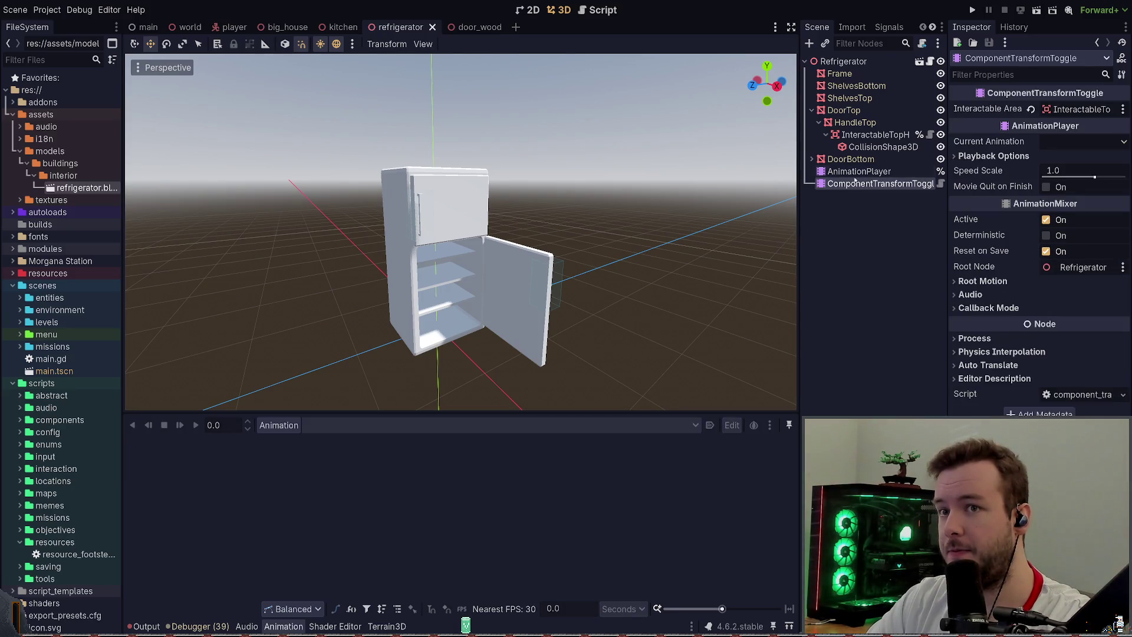
{"action": "left_click", "coordinate": [856, 171]}
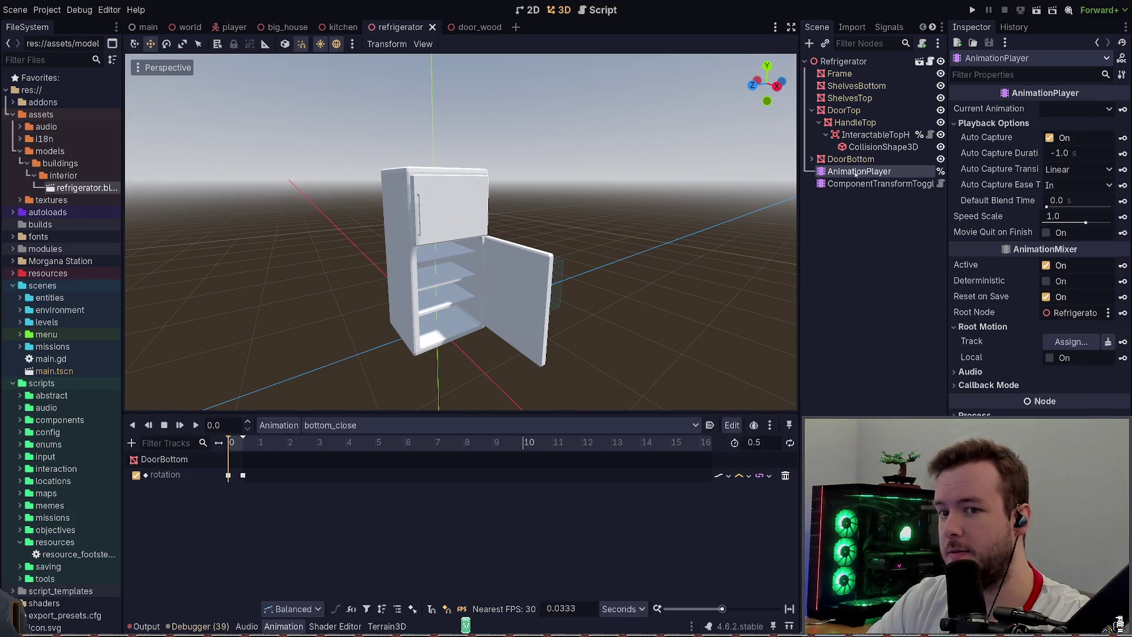
{"action": "left_click", "coordinate": [858, 183]}
{"action": "key", "text": "Delete"}
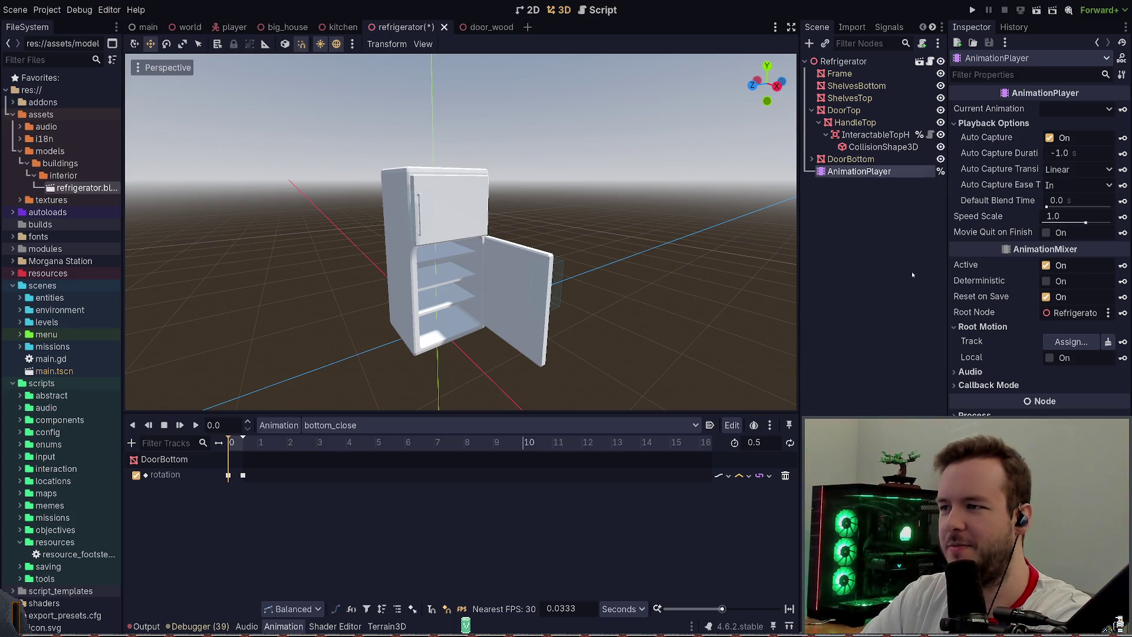
Step: Attach component_transform_toggle.gd to AnimationPlayer and duplicate it as AnimationPlayer2
{"action": "key", "text": "ctrl+z"}
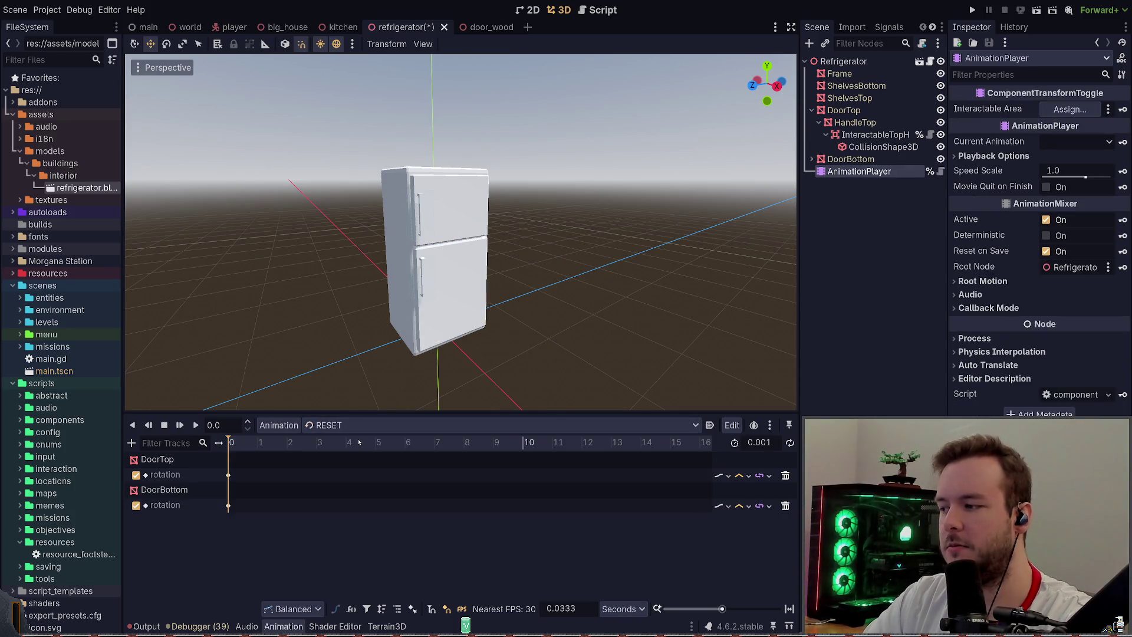
{"action": "scroll", "coordinate": [370, 424], "scroll_direction": "down", "scroll_amount": 1}
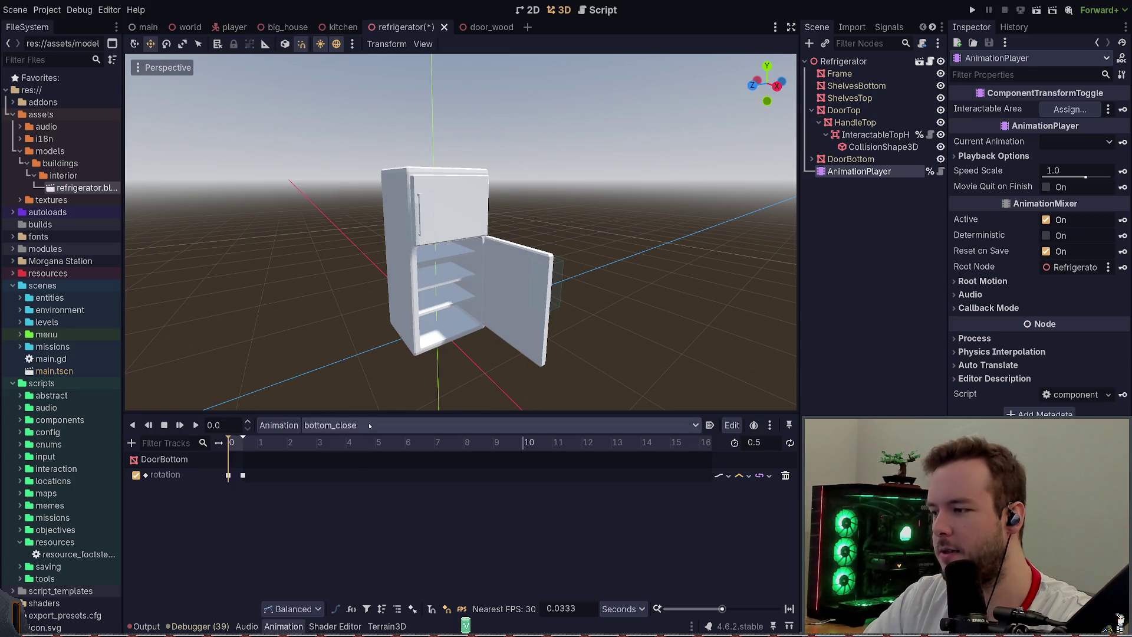
{"action": "key", "text": "ctrl+z"}
{"action": "key", "text": "ctrl+z"}
{"action": "key", "text": "ctrl+z"}
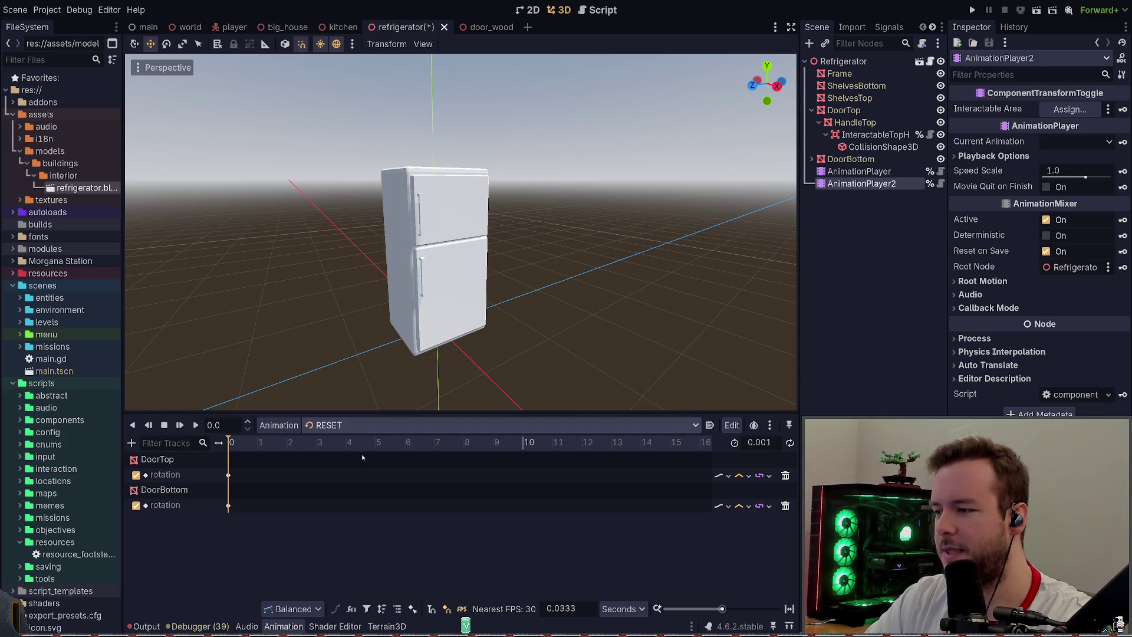
{"action": "scroll", "coordinate": [383, 424], "scroll_direction": "down", "scroll_amount": 1}
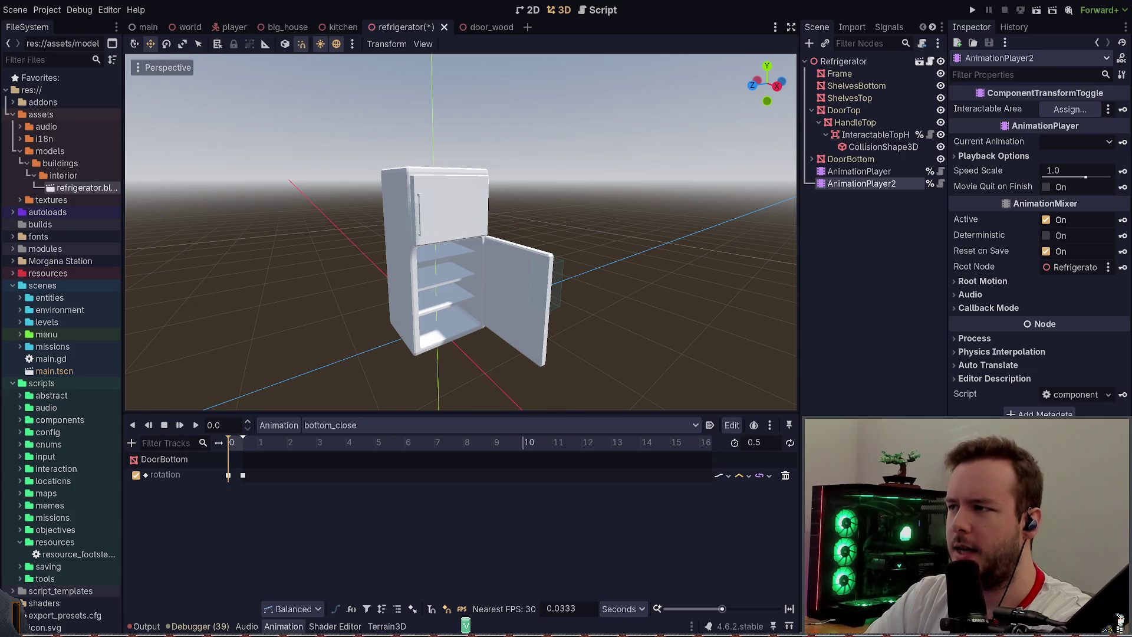
{"action": "key", "text": "alt+Tab"}
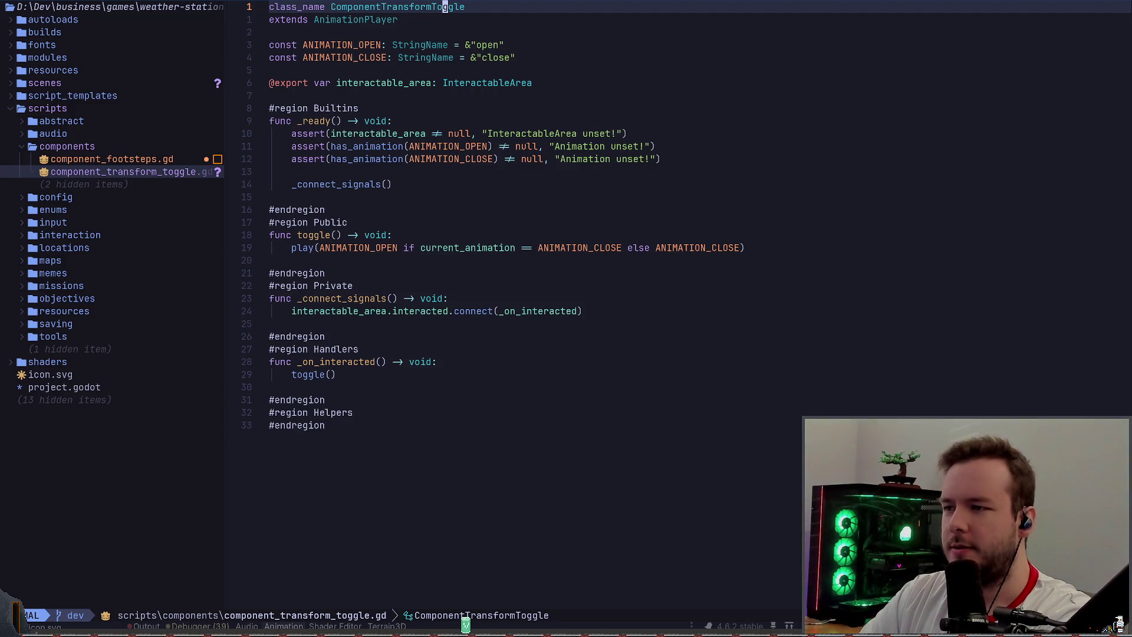
Step: Move through the toggle script from the Builtins region to the interactable_area export line
{"action": "key", "text": "j"}
{"action": "key", "text": "j"}
{"action": "key", "text": "j"}
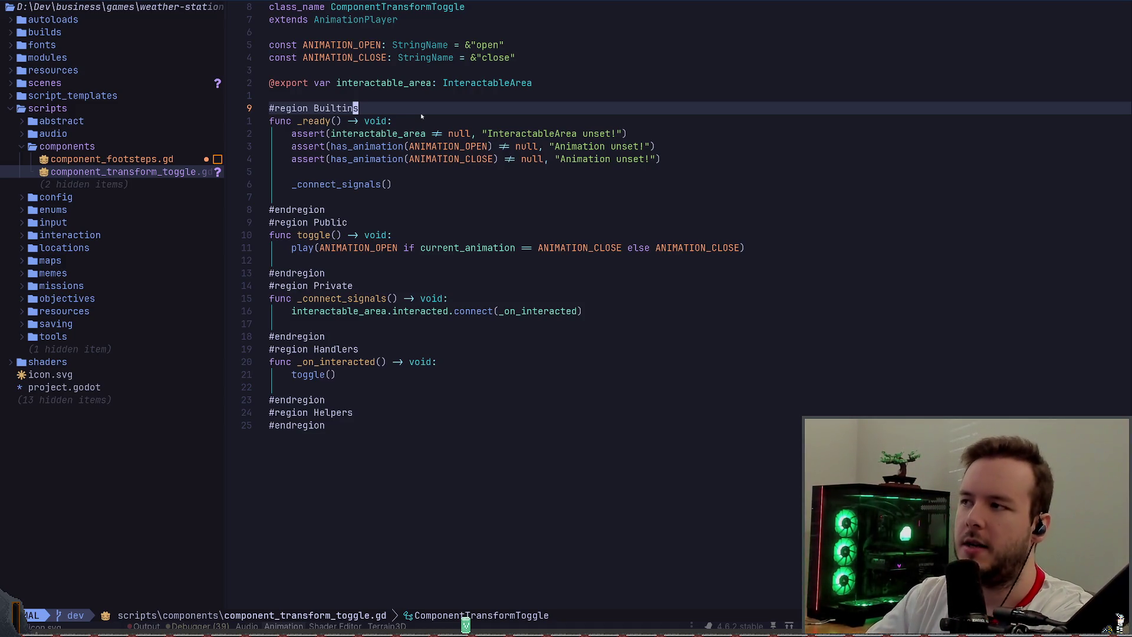
{"action": "left_click", "coordinate": [422, 95]}
{"action": "left_click", "coordinate": [423, 82]}
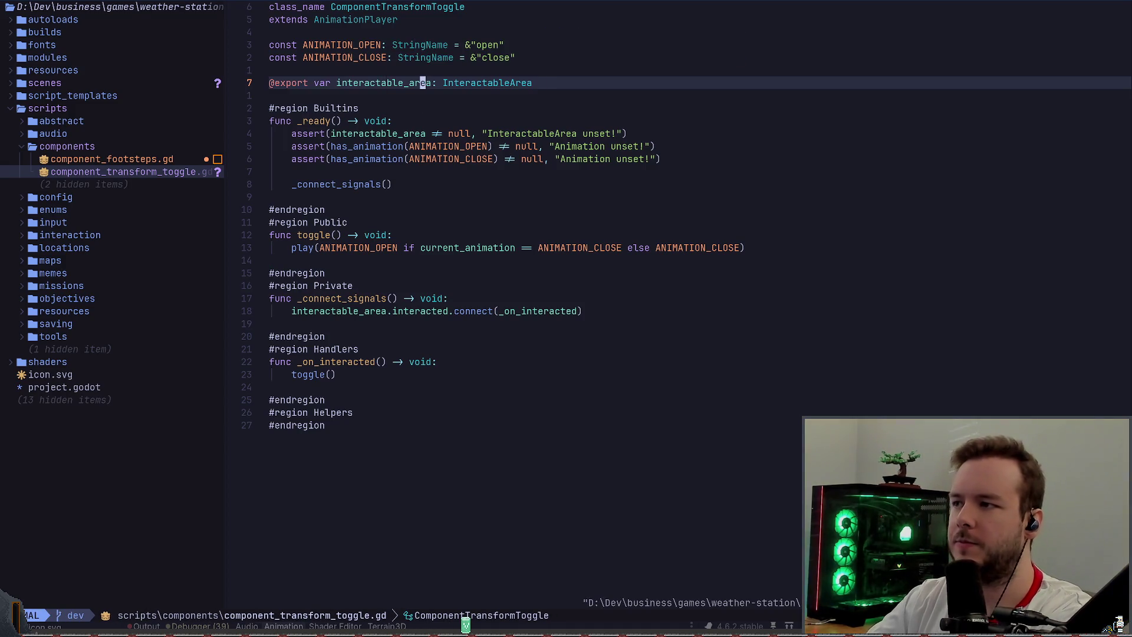
{"action": "key", "text": "alt+Tab"}
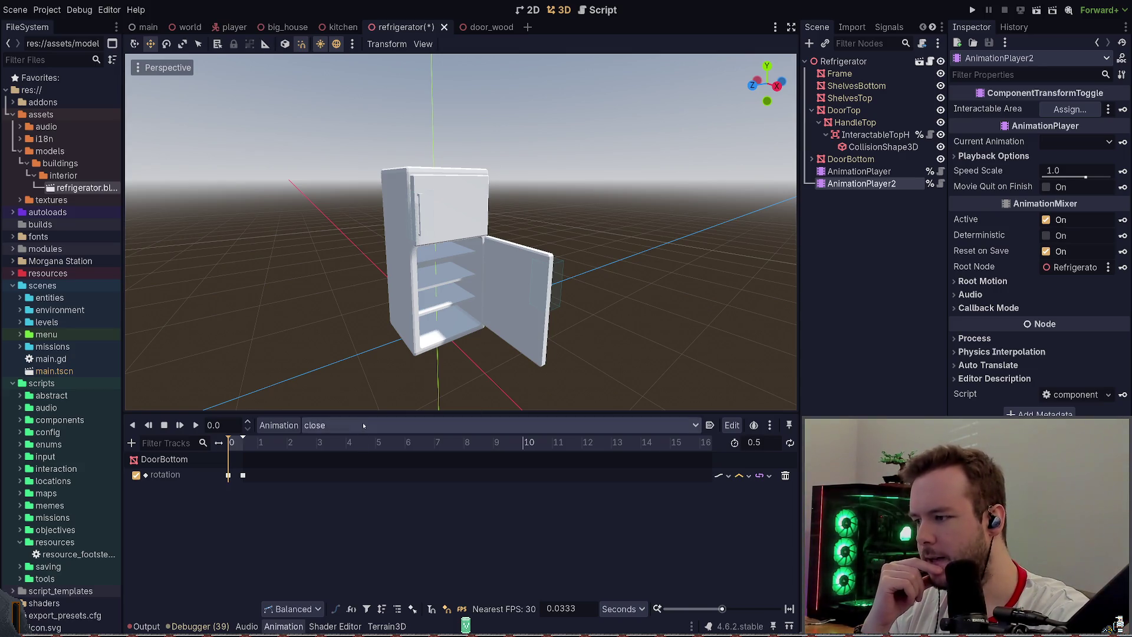
Step: Rename AnimationPlayer2's bottom_close and bottom_open animations to close and open, then save the scene
{"action": "left_click", "coordinate": [195, 425]}
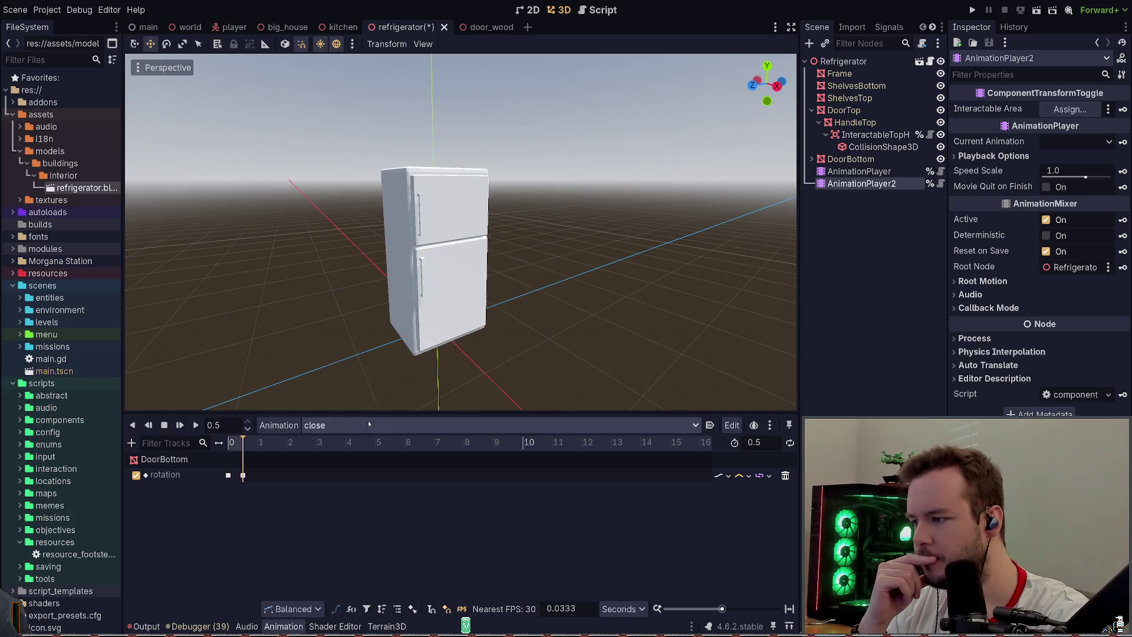
{"action": "scroll", "coordinate": [331, 425], "scroll_direction": "up", "scroll_amount": 1}
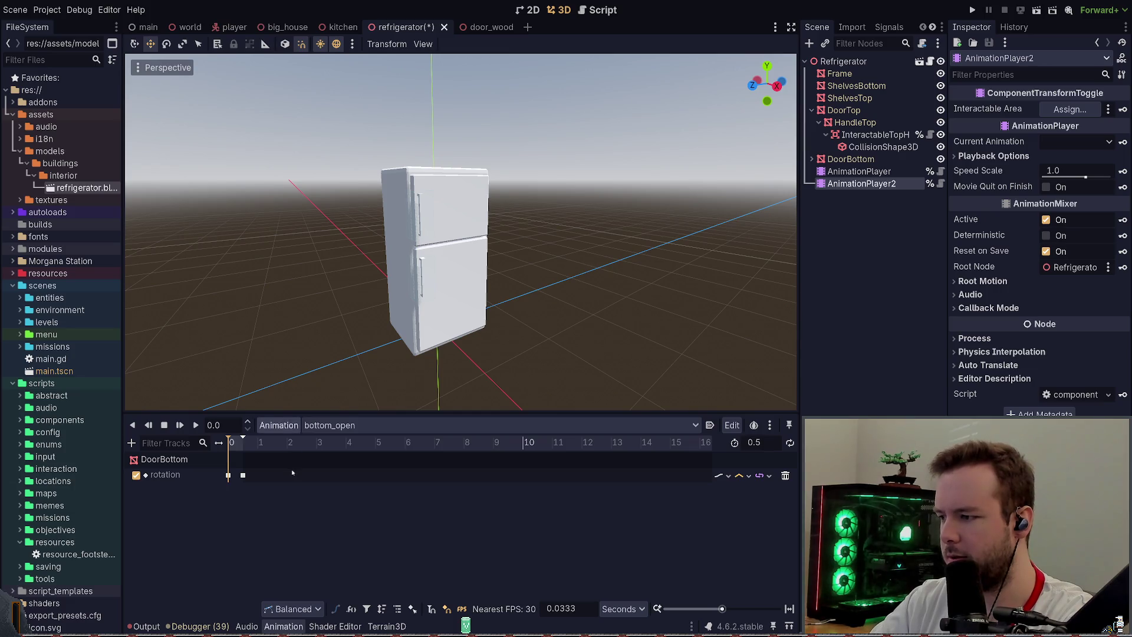
{"action": "key", "text": "ctrl+z"}
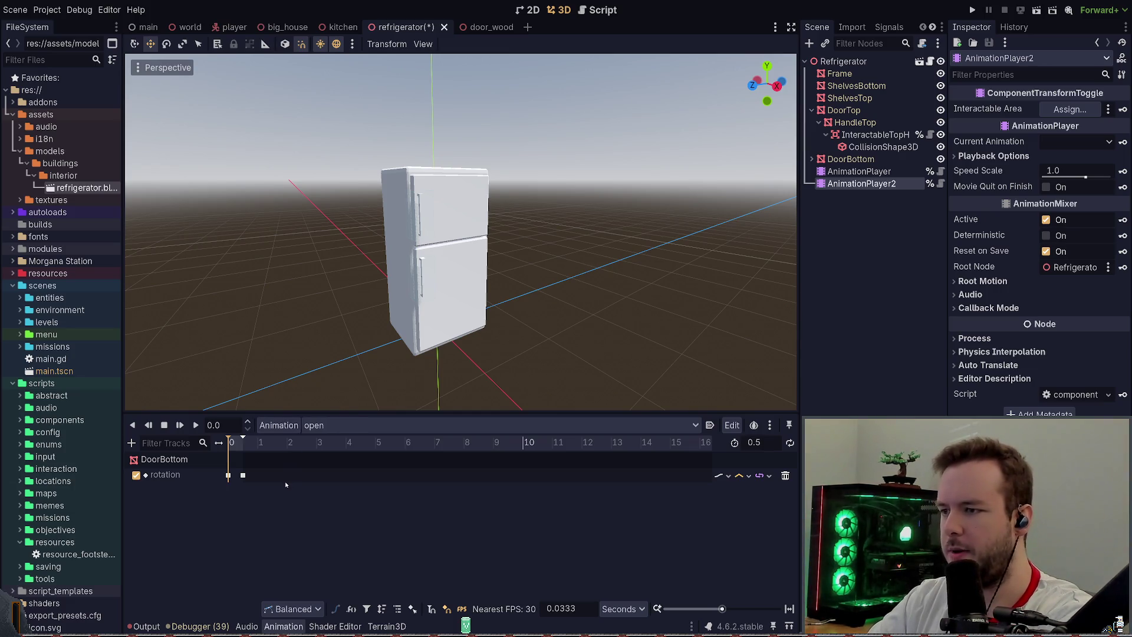
{"action": "key", "text": "ctrl+s"}
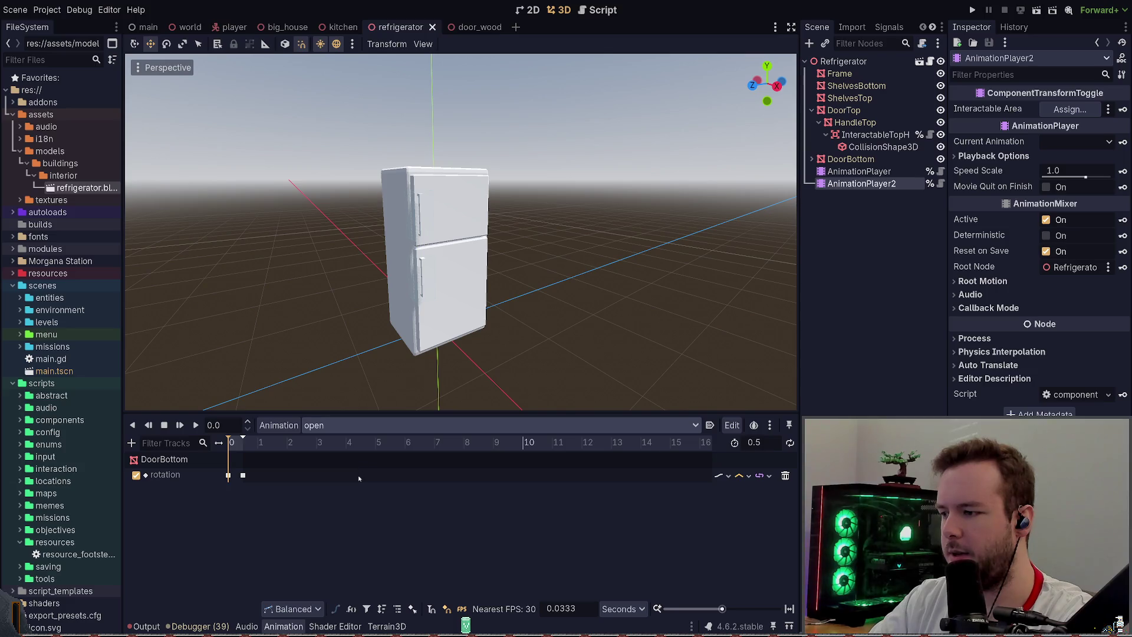
{"action": "key", "text": "ctrl+z"}
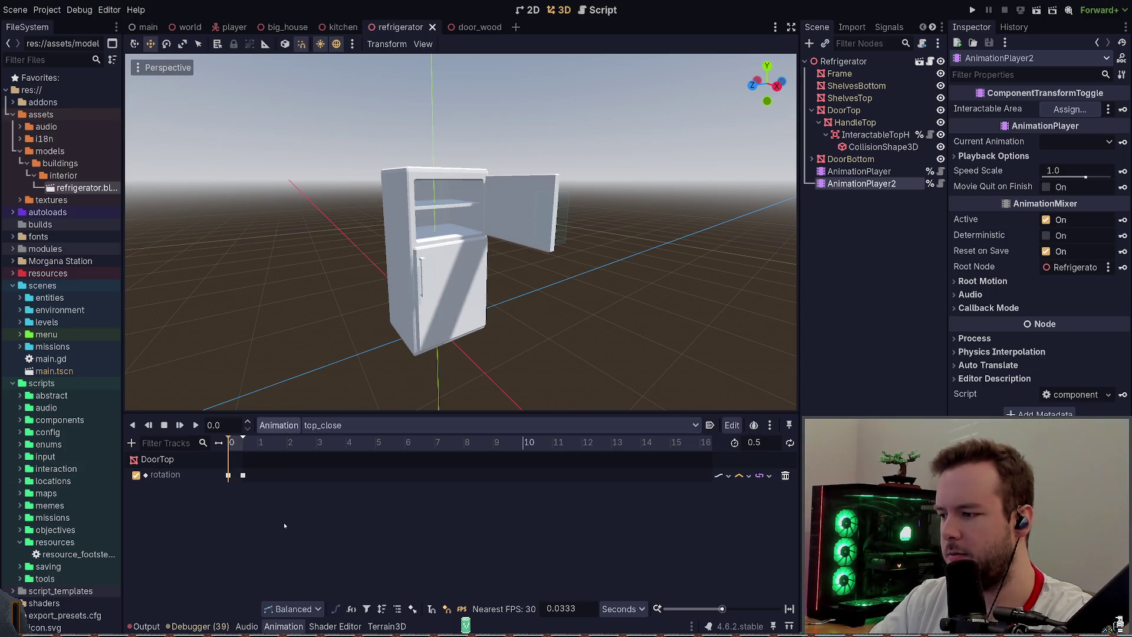
{"action": "key", "text": "ctrl+z"}
{"action": "key", "text": "ctrl+z"}
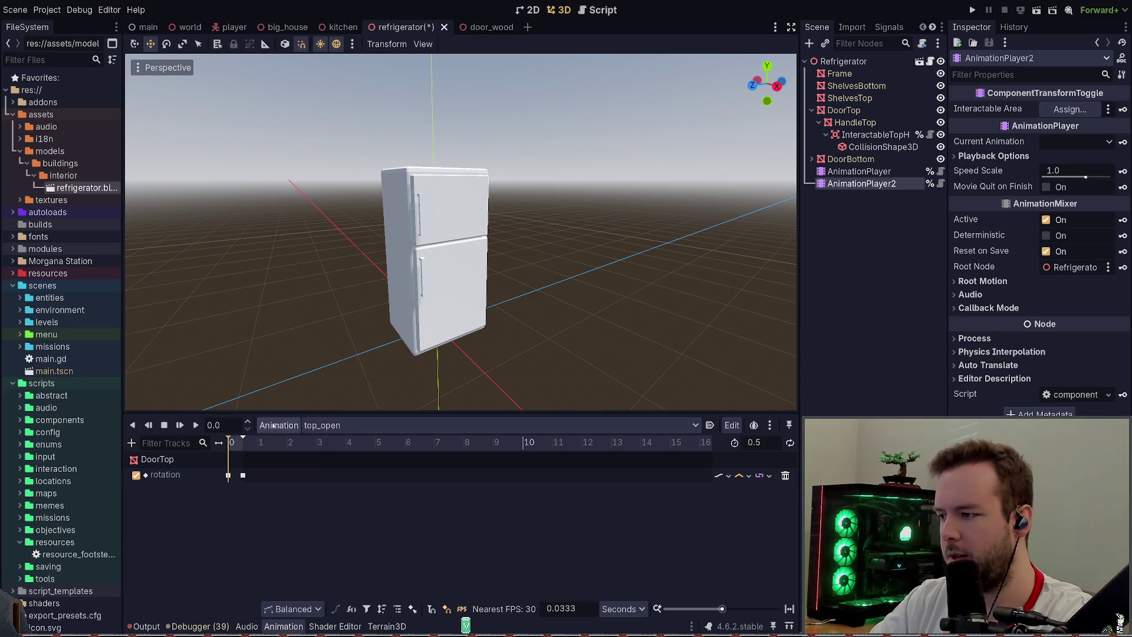
{"action": "key", "text": "ctrl+z"}
{"action": "key", "text": "ctrl+s"}
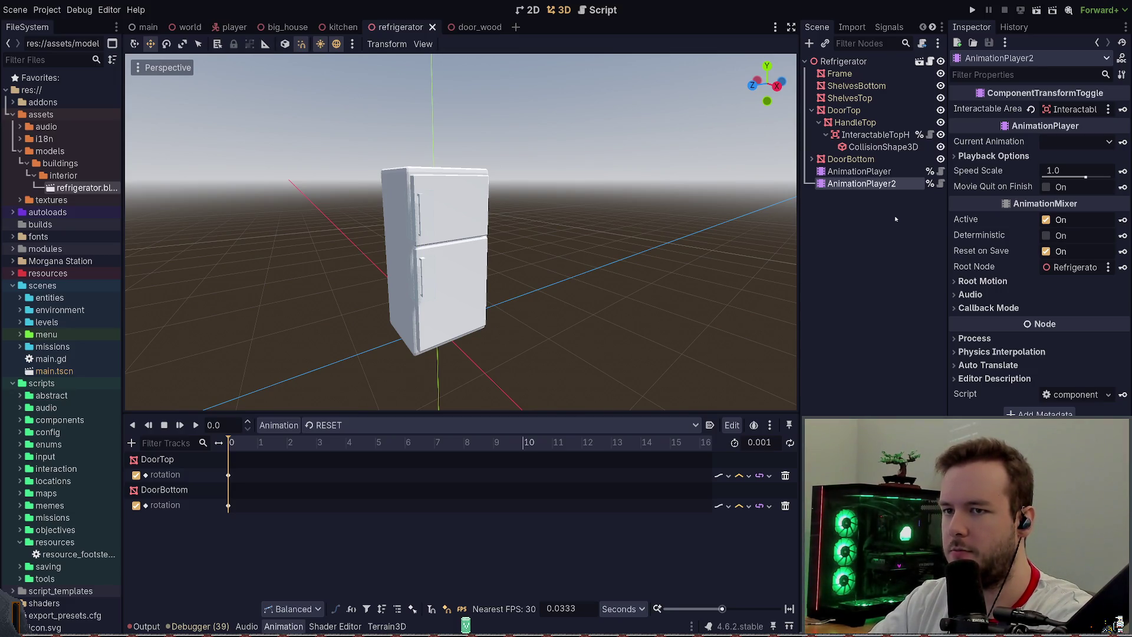
{"action": "key", "text": "ctrl+v"}
{"action": "key", "text": "Return"}
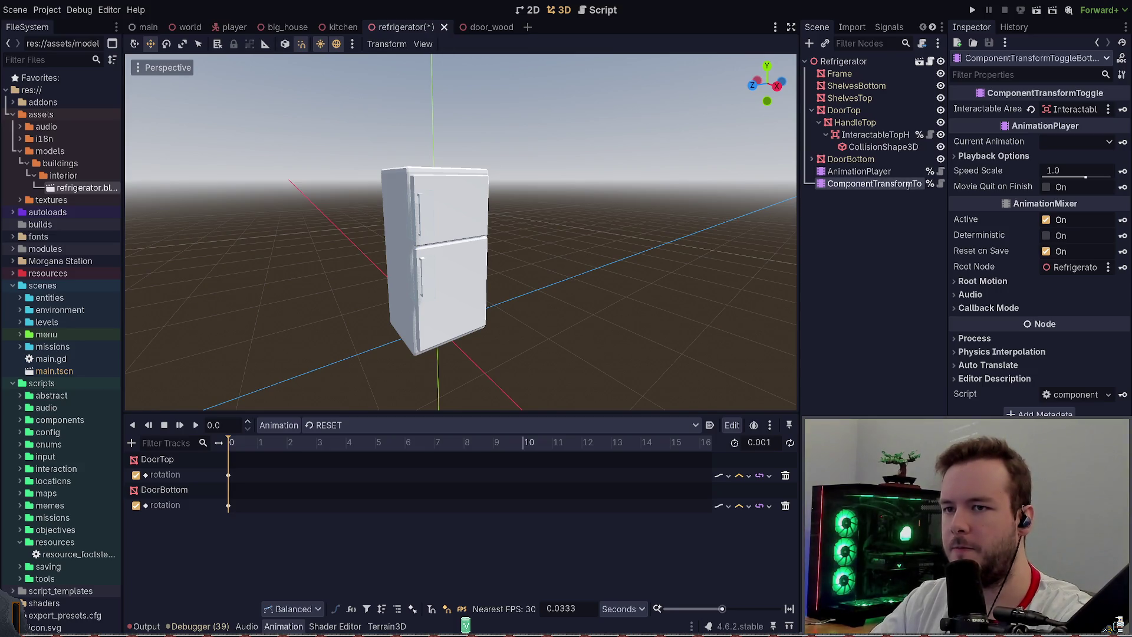
{"action": "left_click", "coordinate": [859, 171]}
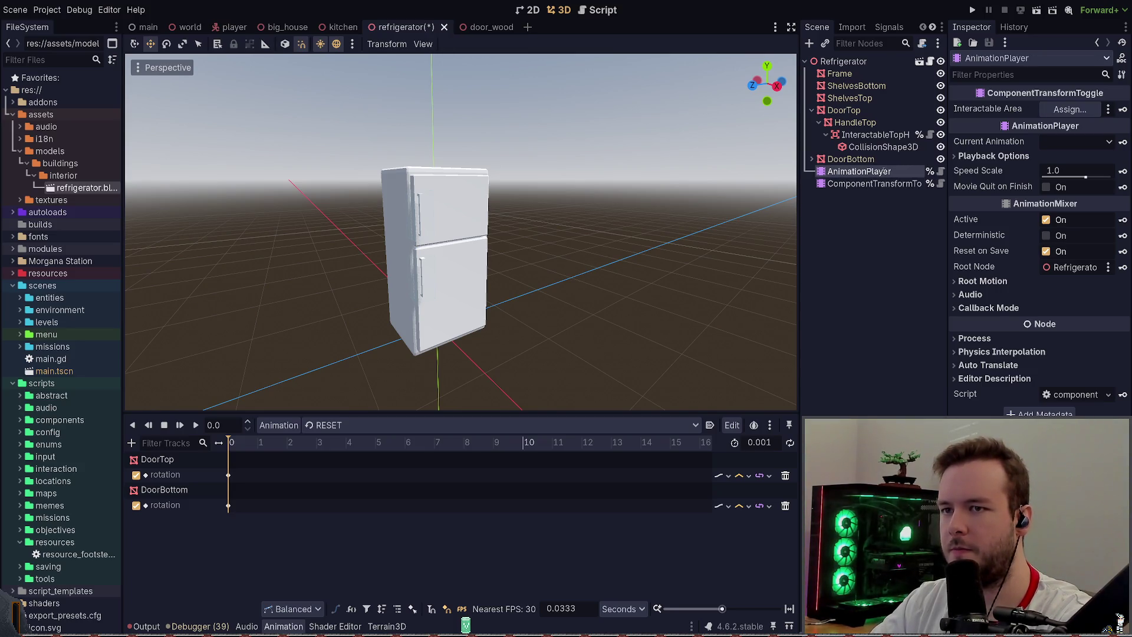
{"action": "key", "text": "F2"}
{"action": "type", "text": "ComponentTransformToggleTop"}
{"action": "key", "text": "Return"}
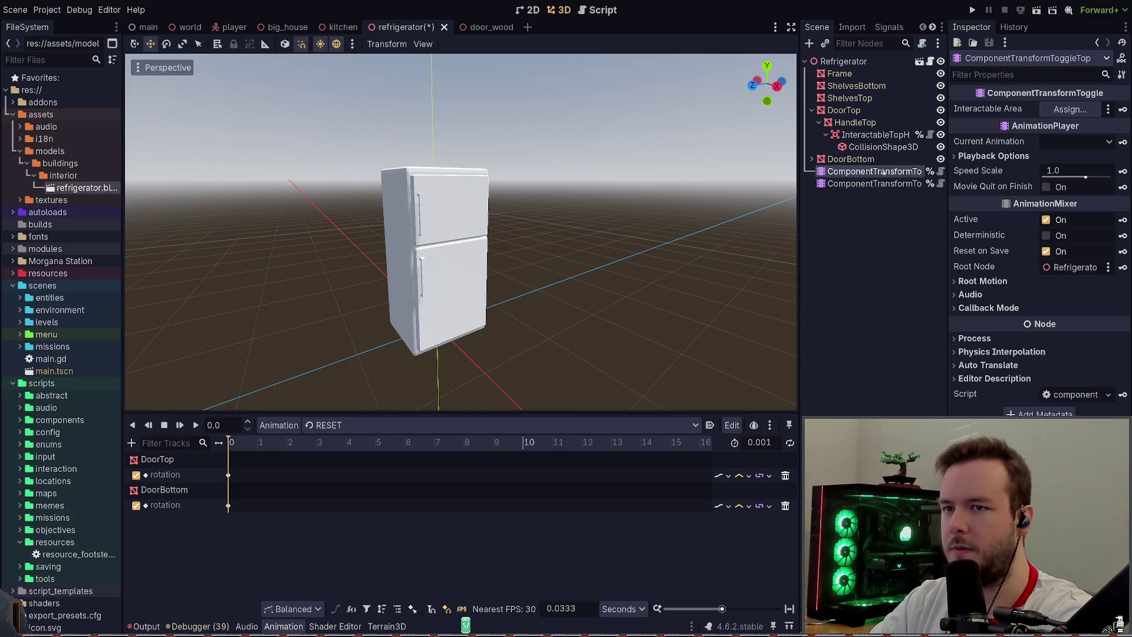
{"action": "key", "text": "ctrl+s"}
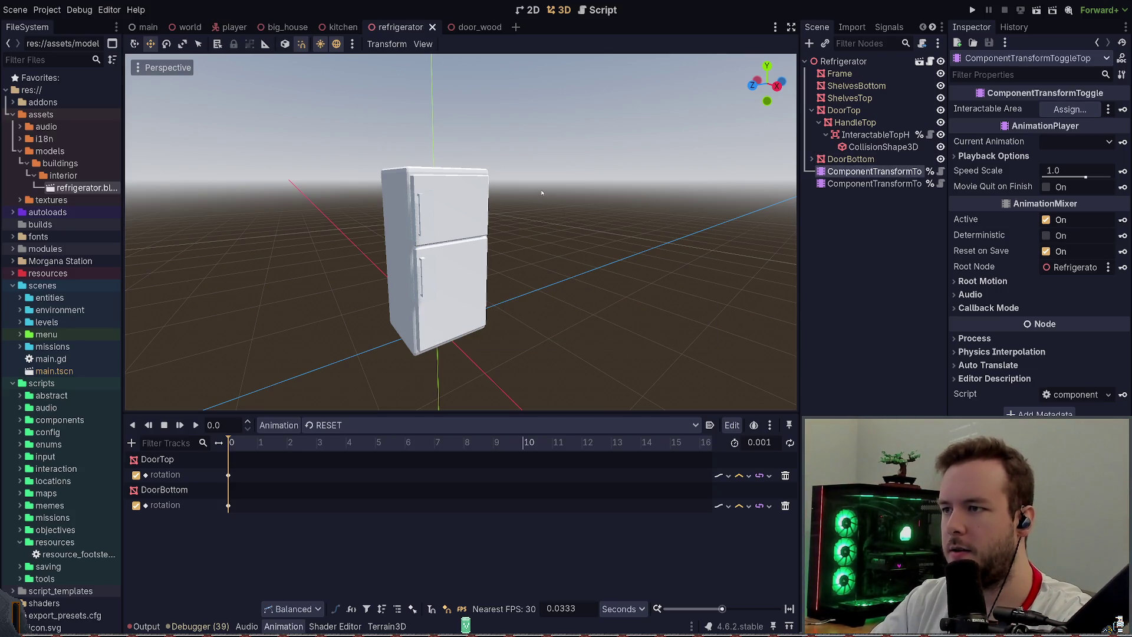
{"action": "key", "text": "ctrl+s"}
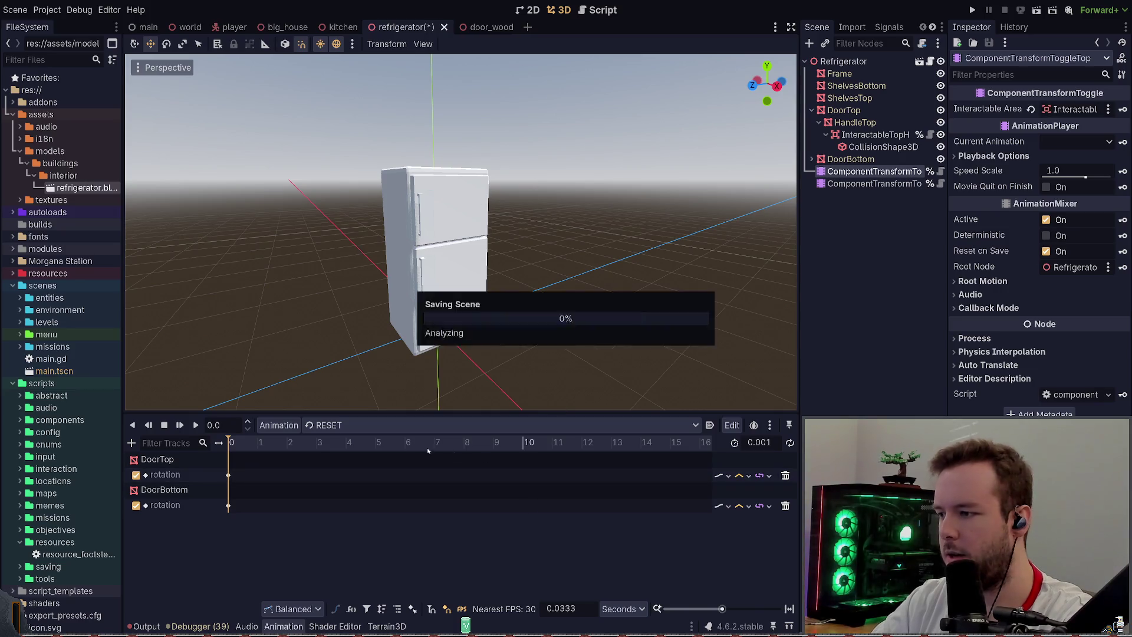
{"action": "left_click", "coordinate": [875, 184]}
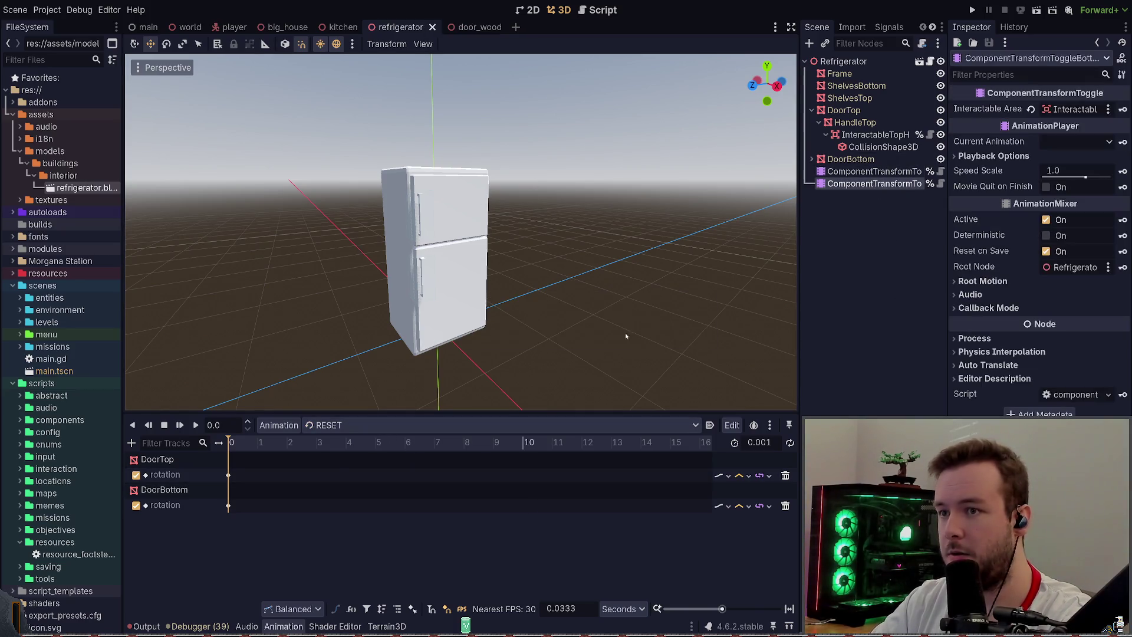
{"action": "key", "text": "Up"}
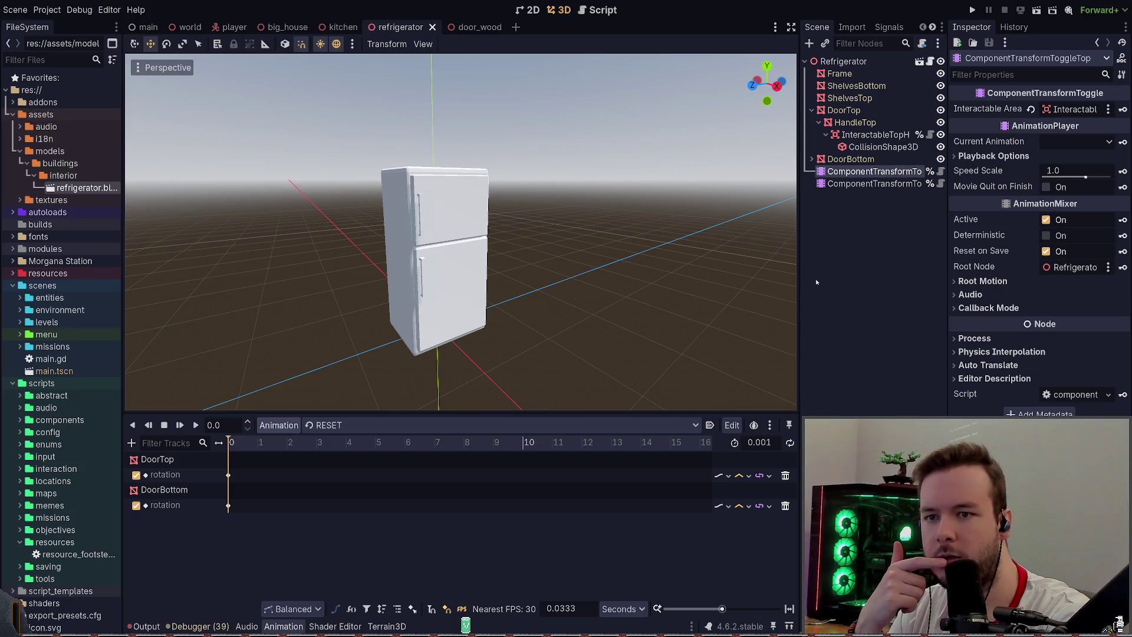
{"action": "left_click", "coordinate": [973, 157]}
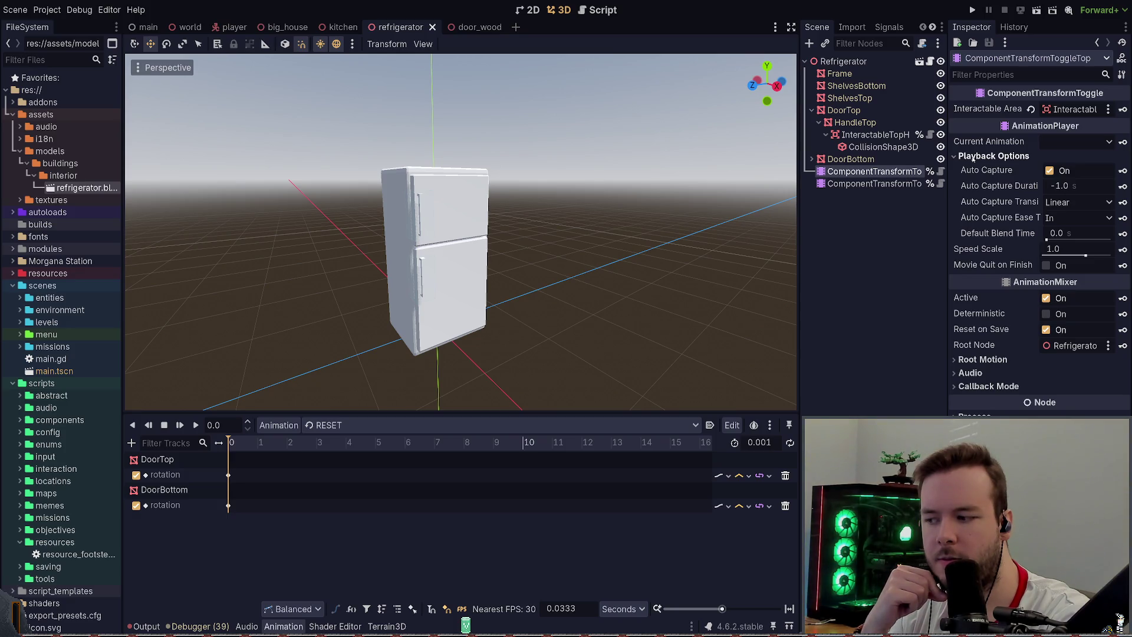
{"action": "left_click", "coordinate": [901, 204]}
{"action": "left_click", "coordinate": [884, 183]}
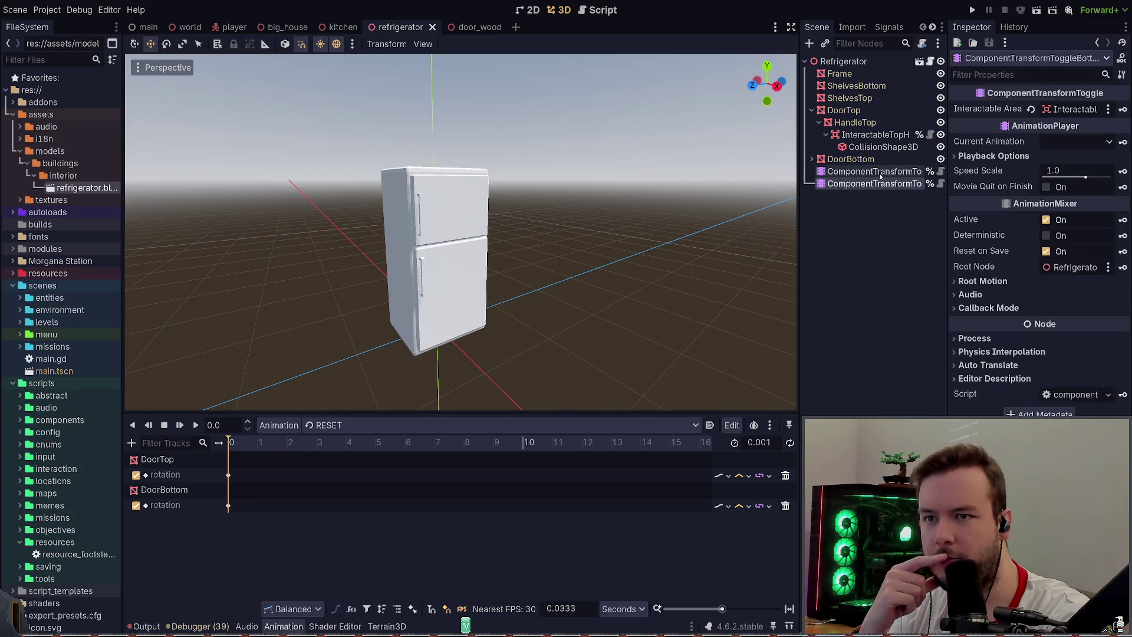
{"action": "left_click", "coordinate": [851, 160]}
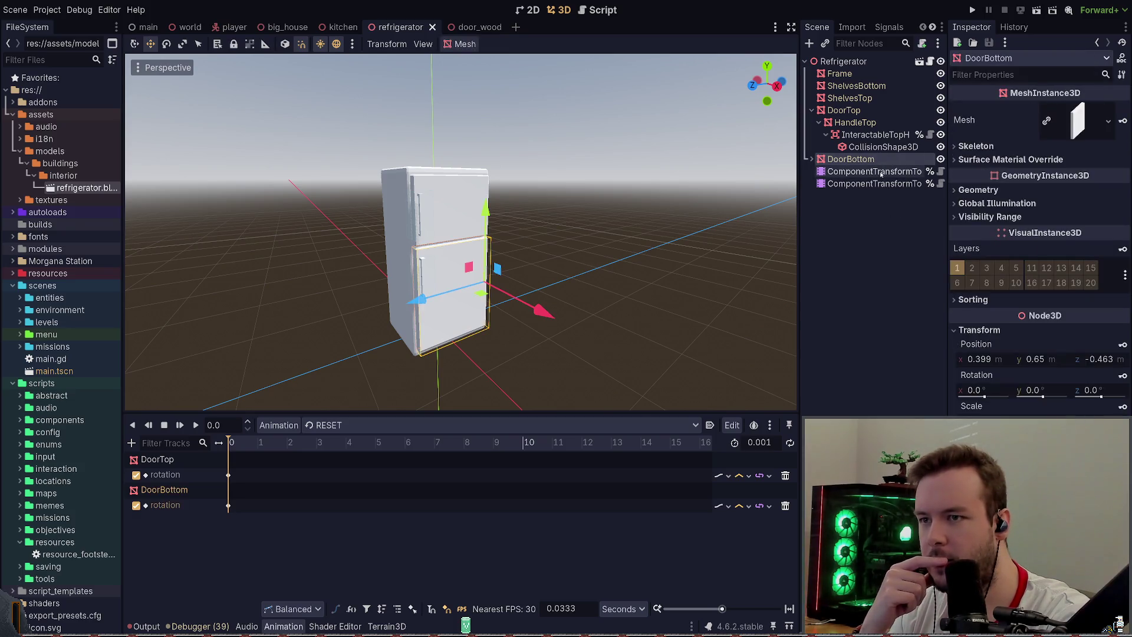
{"action": "left_click", "coordinate": [875, 171]}
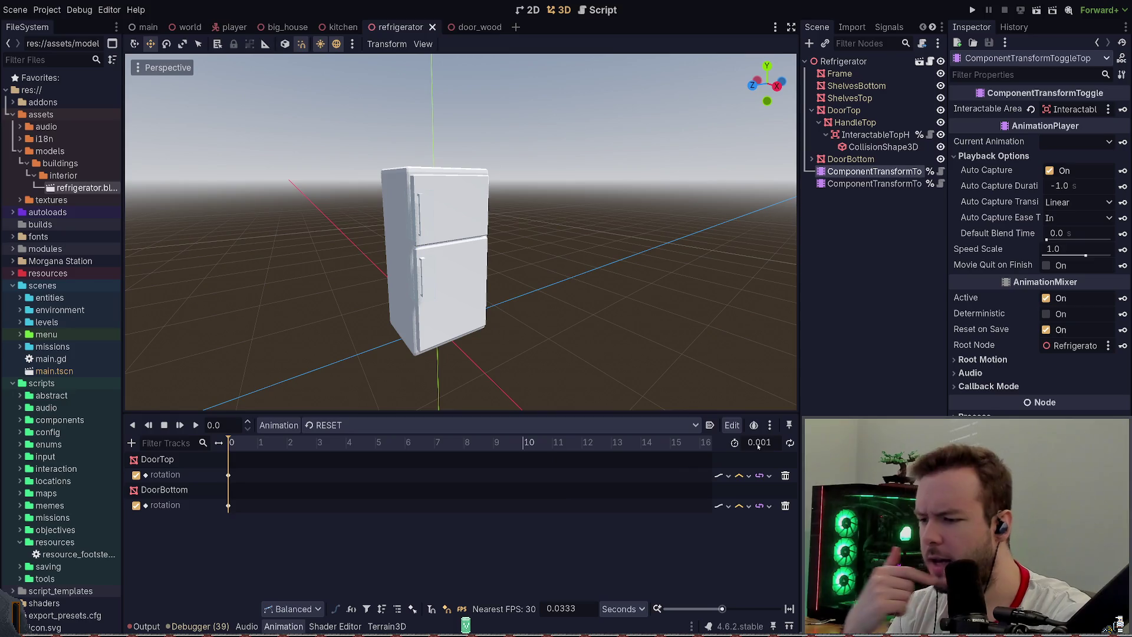
{"action": "left_click", "coordinate": [875, 185]}
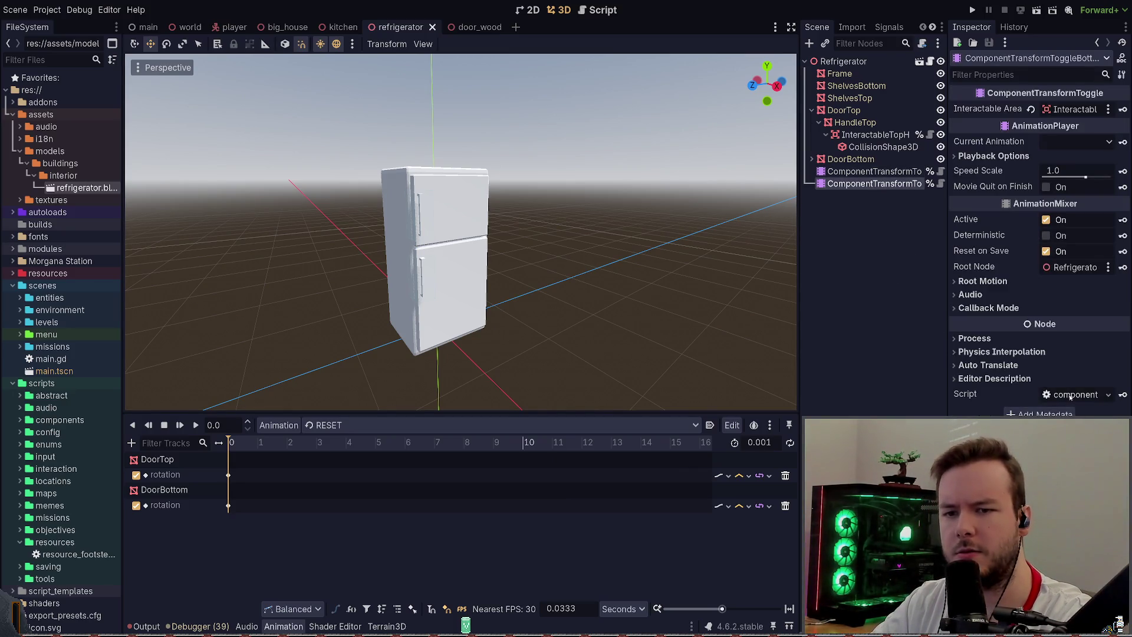
{"action": "left_click", "coordinate": [988, 308]}
{"action": "left_click", "coordinate": [989, 308]}
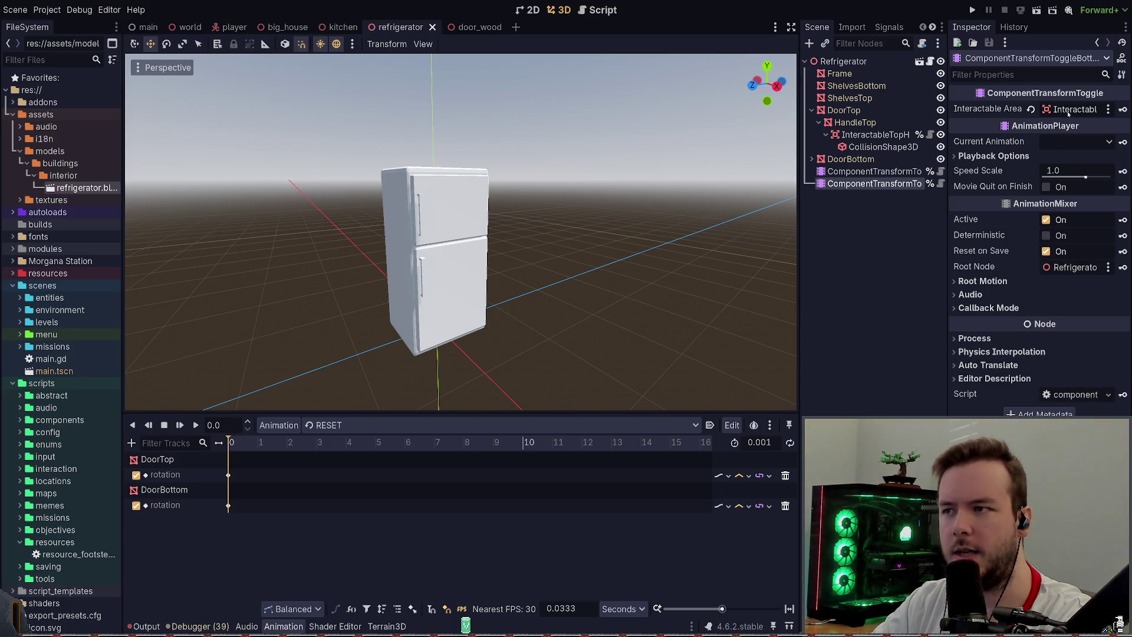
{"action": "left_click", "coordinate": [814, 236]}
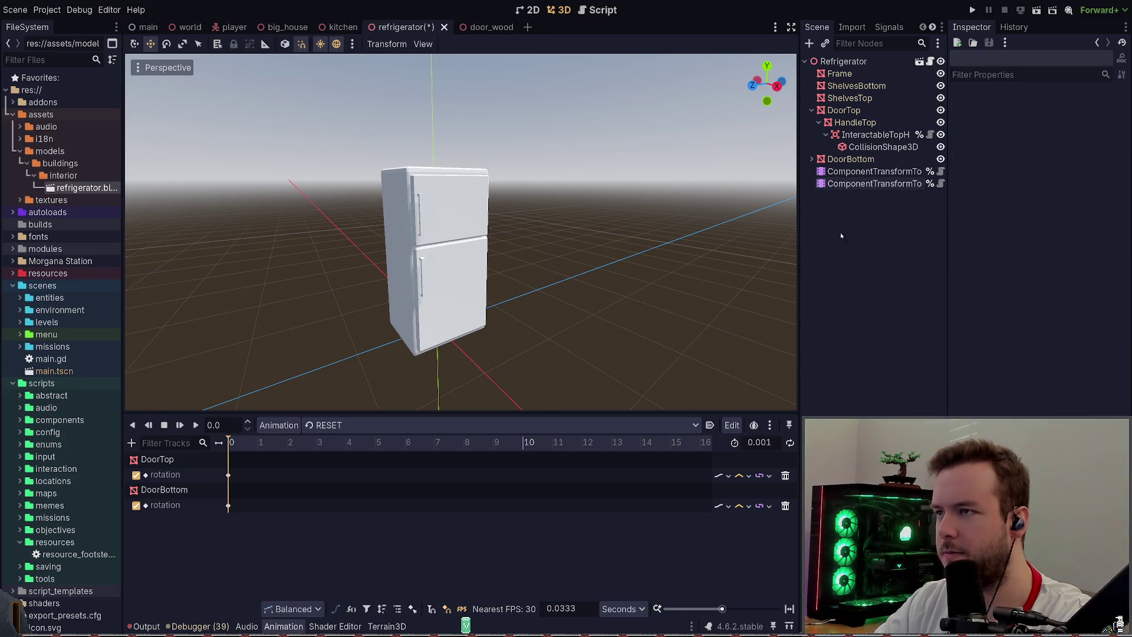
Step: Undo the renames so the players are AnimationPlayer and AnimationPlayer2 again
{"action": "left_click", "coordinate": [135, 627]}
{"action": "key", "text": "ctrl+z"}
{"action": "key", "text": "ctrl+z"}
{"action": "key", "text": "ctrl+z"}
{"action": "key", "text": "ctrl+z"}
{"action": "key", "text": "ctrl+z"}
{"action": "key", "text": "ctrl+z"}
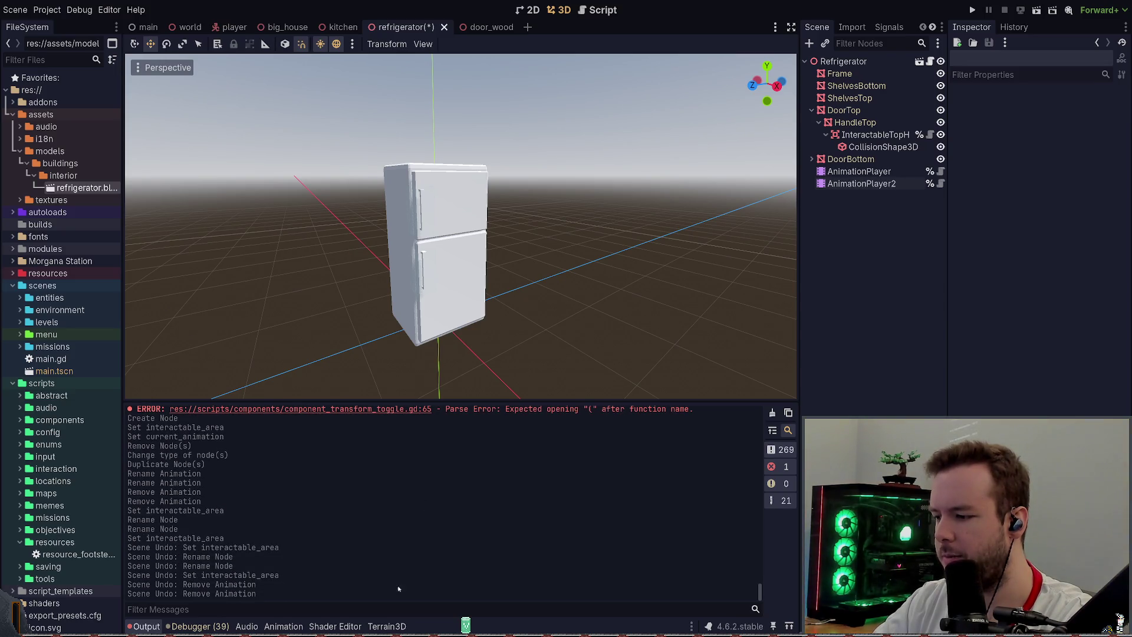
{"action": "key", "text": "ctrl+z"}
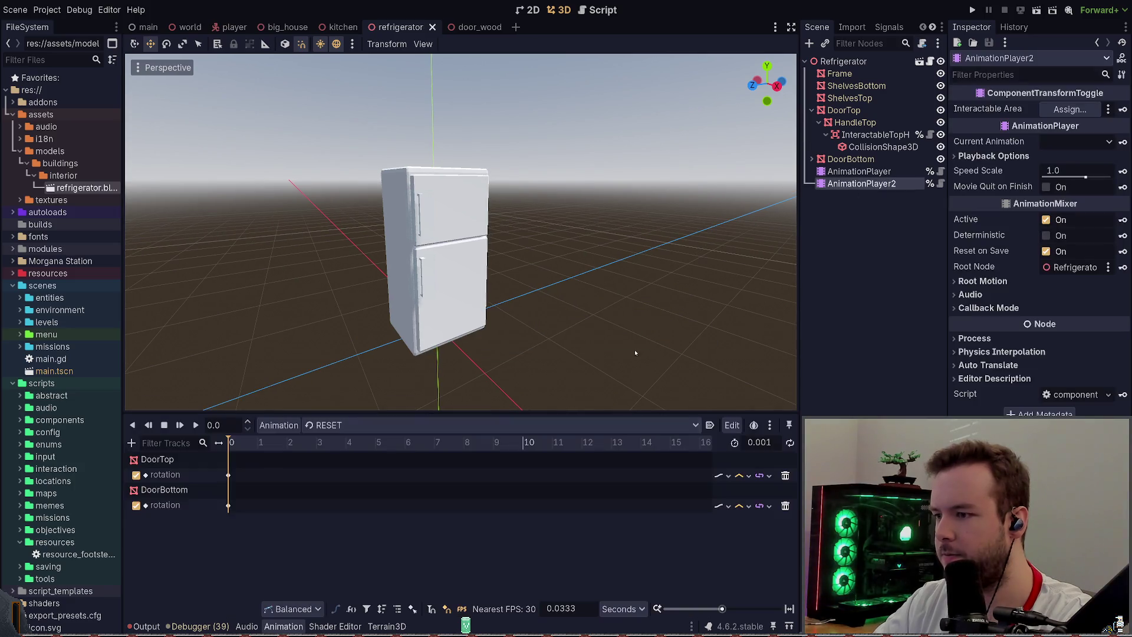
{"action": "left_click", "coordinate": [864, 173]}
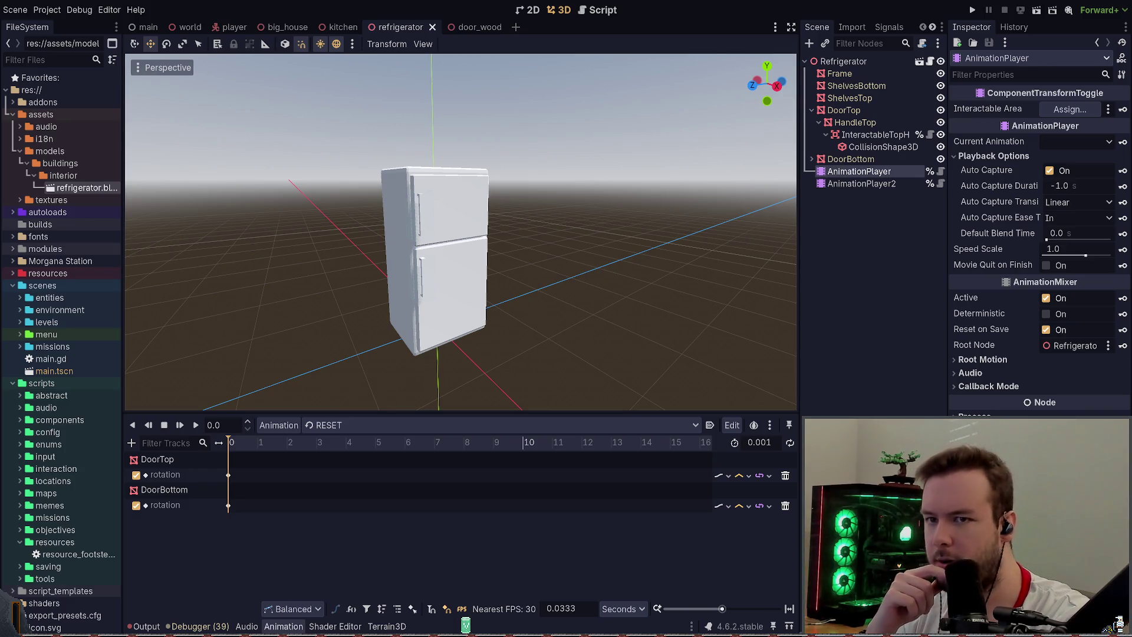
{"action": "left_click", "coordinate": [873, 236]}
{"action": "left_click", "coordinate": [857, 171]}
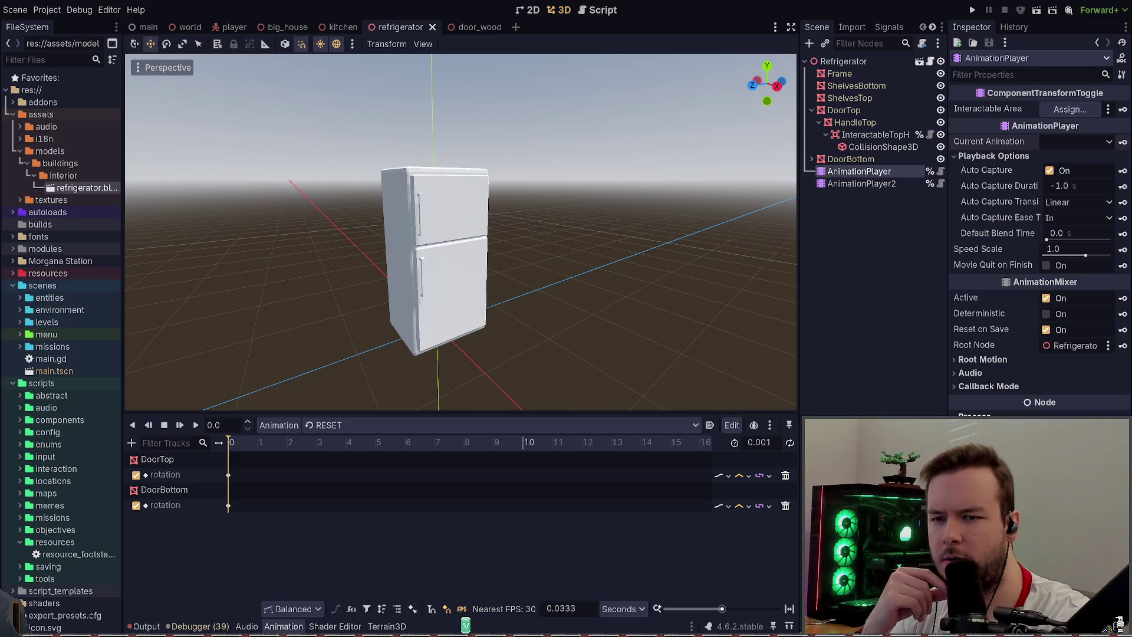
Step: Compare both animation players' Inspector settings, including Root Motion and the animation resource
{"action": "left_click", "coordinate": [991, 361]}
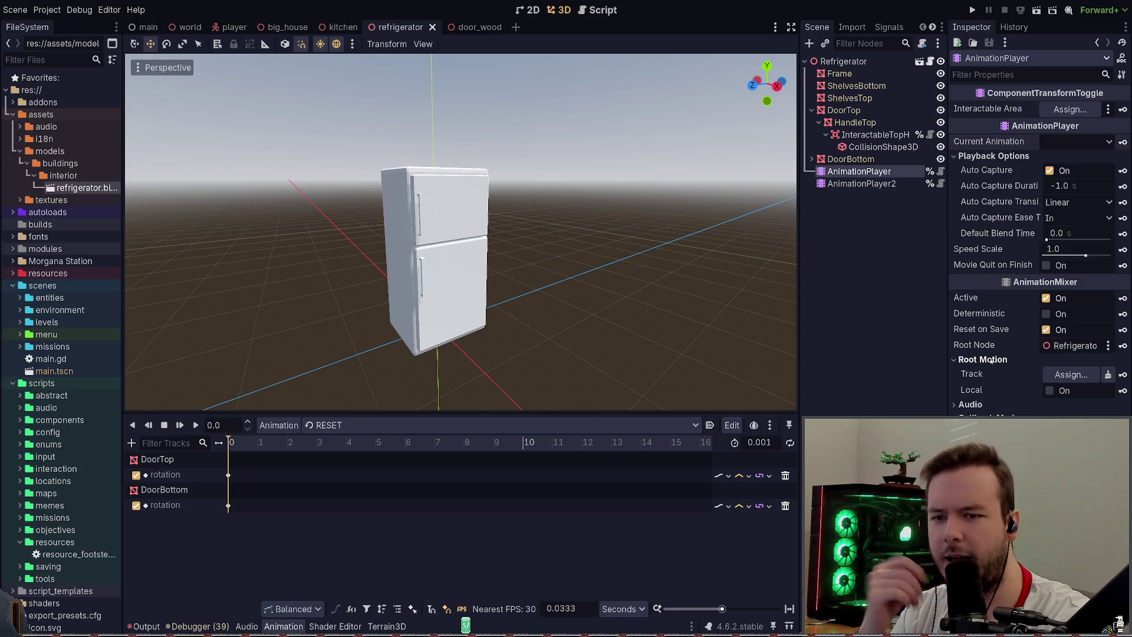
{"action": "left_click", "coordinate": [896, 184]}
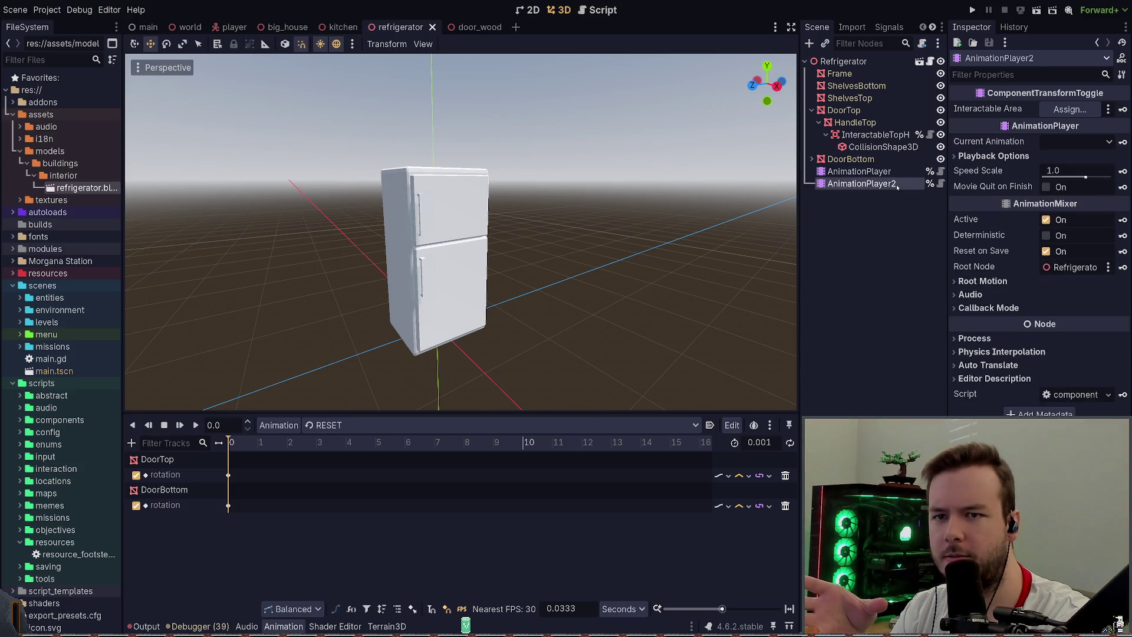
{"action": "left_click", "coordinate": [857, 172]}
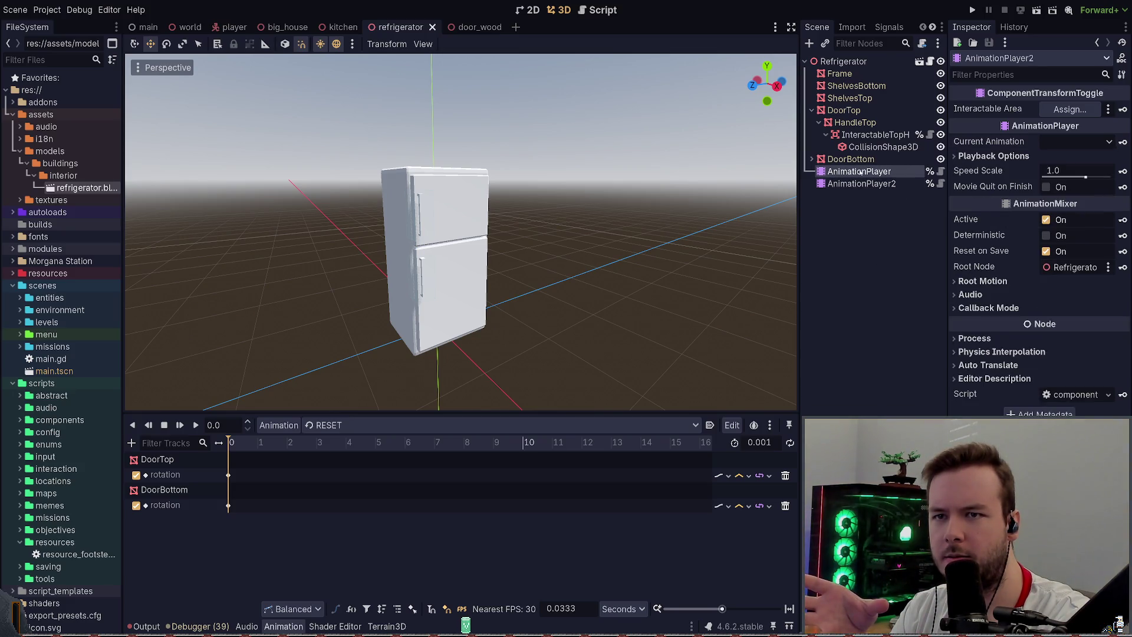
{"action": "left_click", "coordinate": [853, 186]}
{"action": "left_click", "coordinate": [857, 172]}
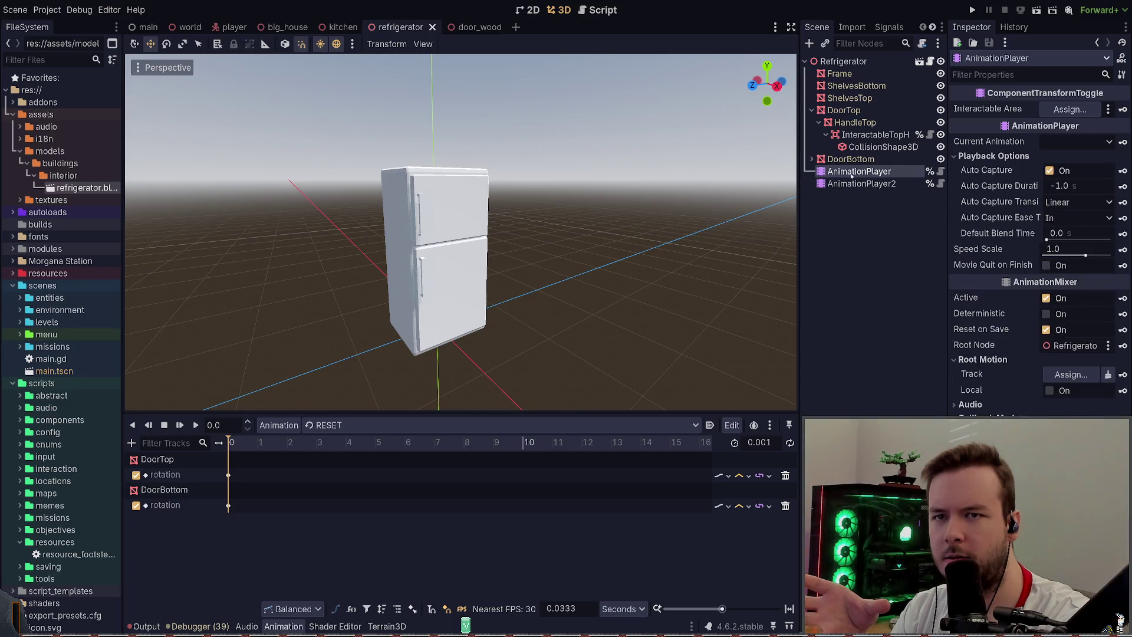
{"action": "left_click", "coordinate": [991, 156]}
{"action": "left_click", "coordinate": [861, 184]}
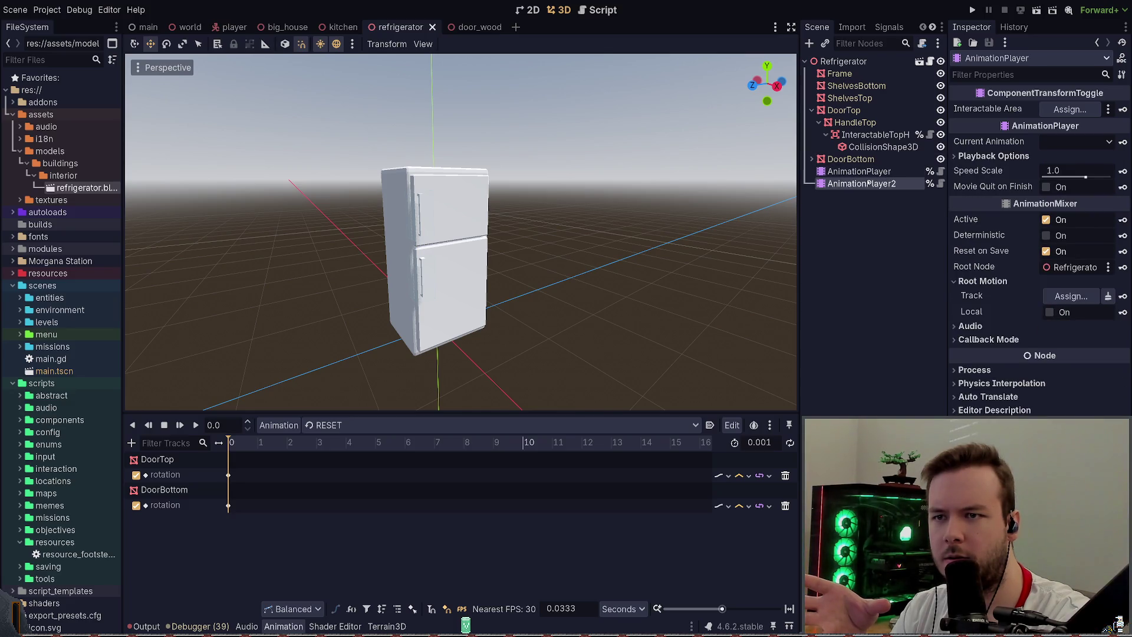
{"action": "left_click", "coordinate": [868, 172]}
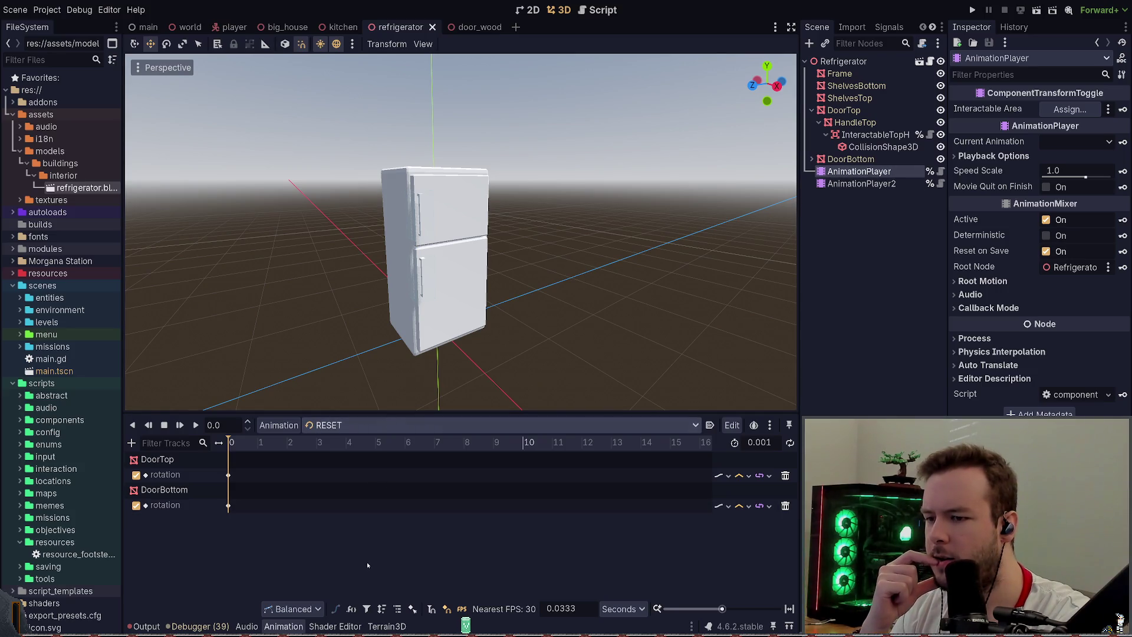
{"action": "left_click", "coordinate": [301, 511]}
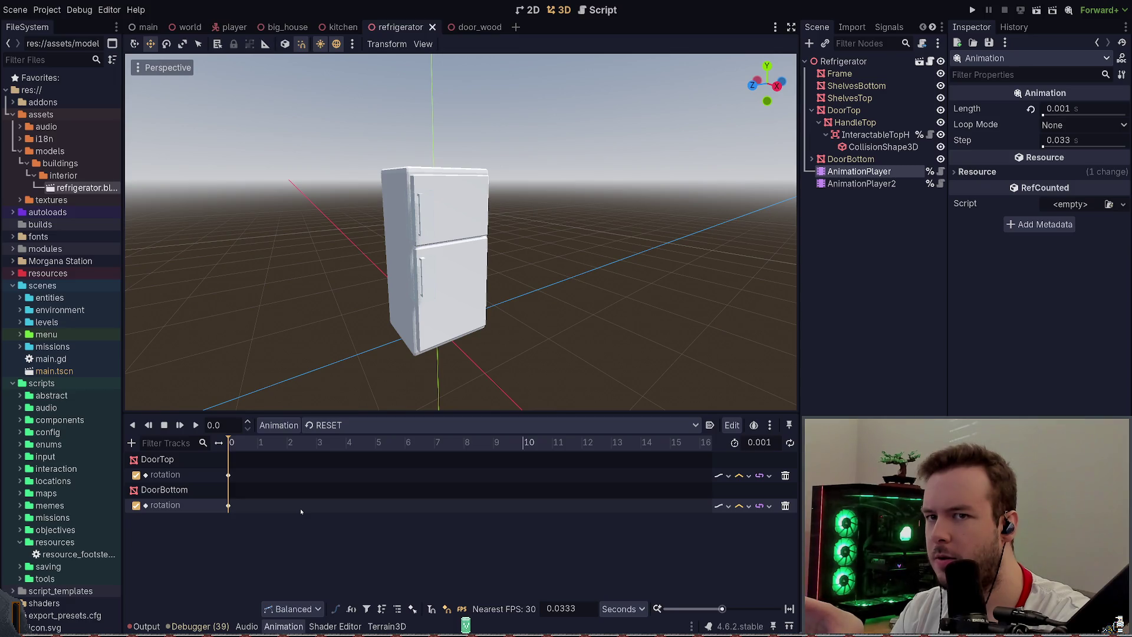
Step: Read the animation's Resource path in the Inspector
{"action": "left_click", "coordinate": [978, 172]}
{"action": "left_click_drag", "start_coordinate": [1119, 623], "coordinate": [1120, 622]}
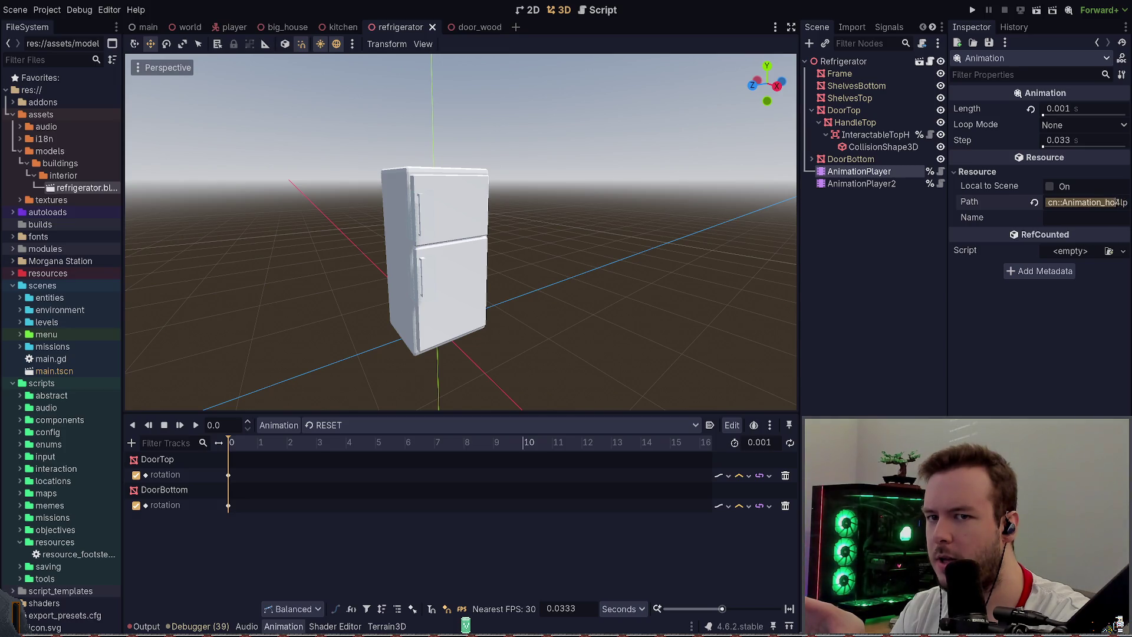
{"action": "left_click", "coordinate": [877, 294]}
{"action": "left_click", "coordinate": [885, 172]}
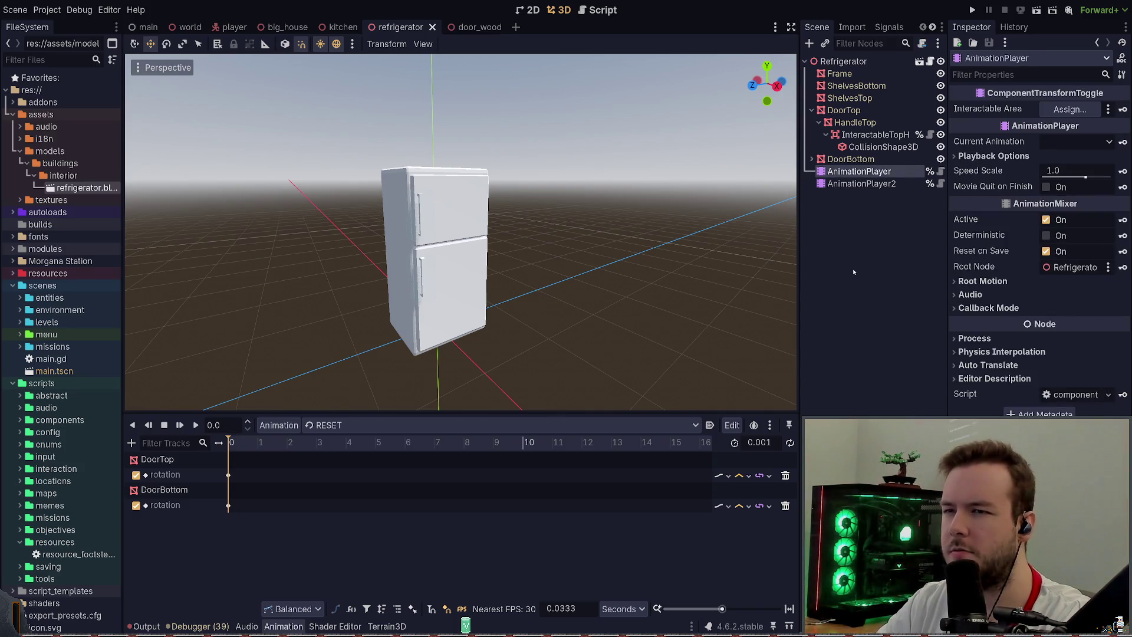
Step: Rename the players ComponentTransformToggleBottom and ComponentTransformToggleTop and save the scene
{"action": "double_click", "coordinate": [861, 183]}
{"action": "key", "text": "ctrl+v"}
{"action": "key", "text": "Return"}
{"action": "left_click", "coordinate": [882, 172]}
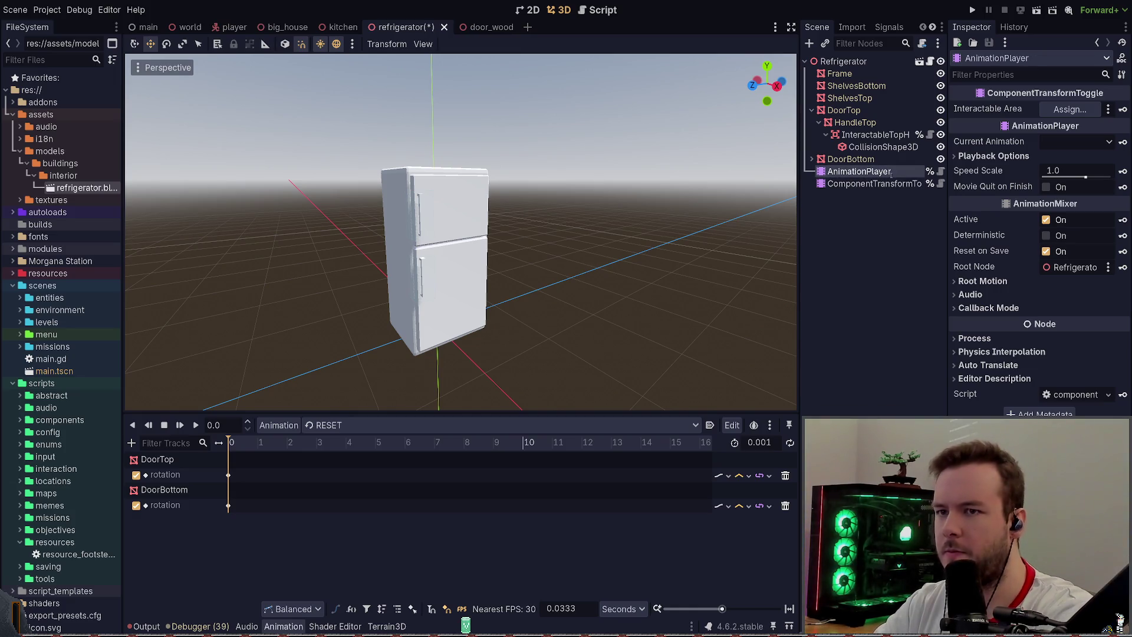
{"action": "double_click", "coordinate": [861, 172]}
{"action": "type", "text": "ComponentTransformToggleTop"}
{"action": "key", "text": "Return"}
{"action": "key", "text": "ctrl+s"}
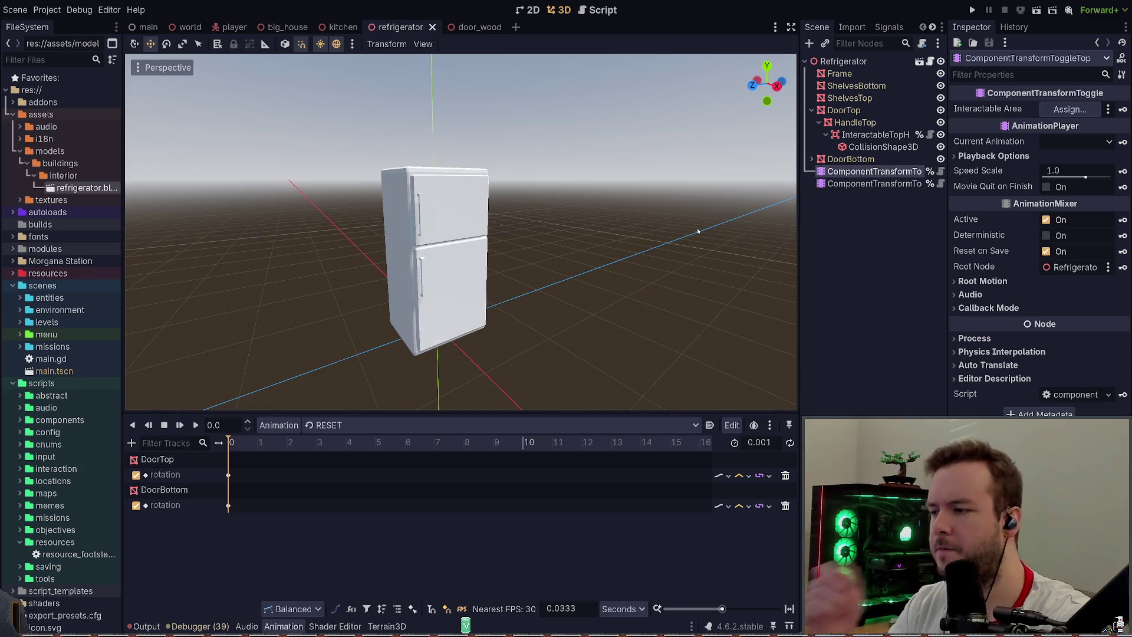
Step: Preview the close animation and inspect its rotation keyframes on both toggle nodes
{"action": "left_click", "coordinate": [354, 425]}
{"action": "left_click", "coordinate": [330, 457]}
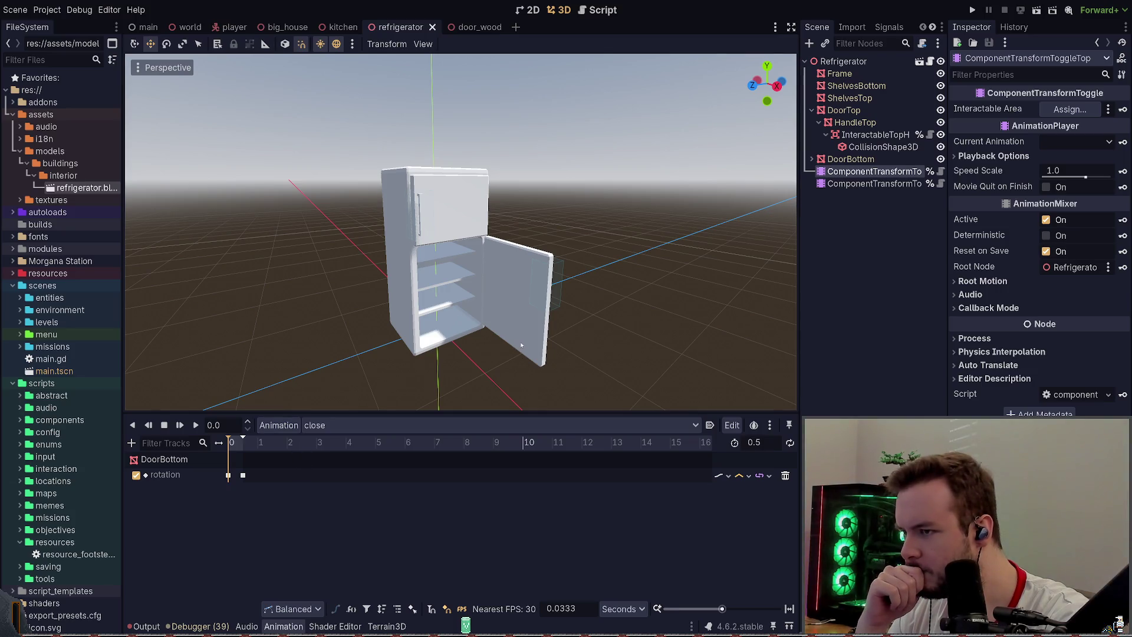
{"action": "left_click", "coordinate": [875, 184]}
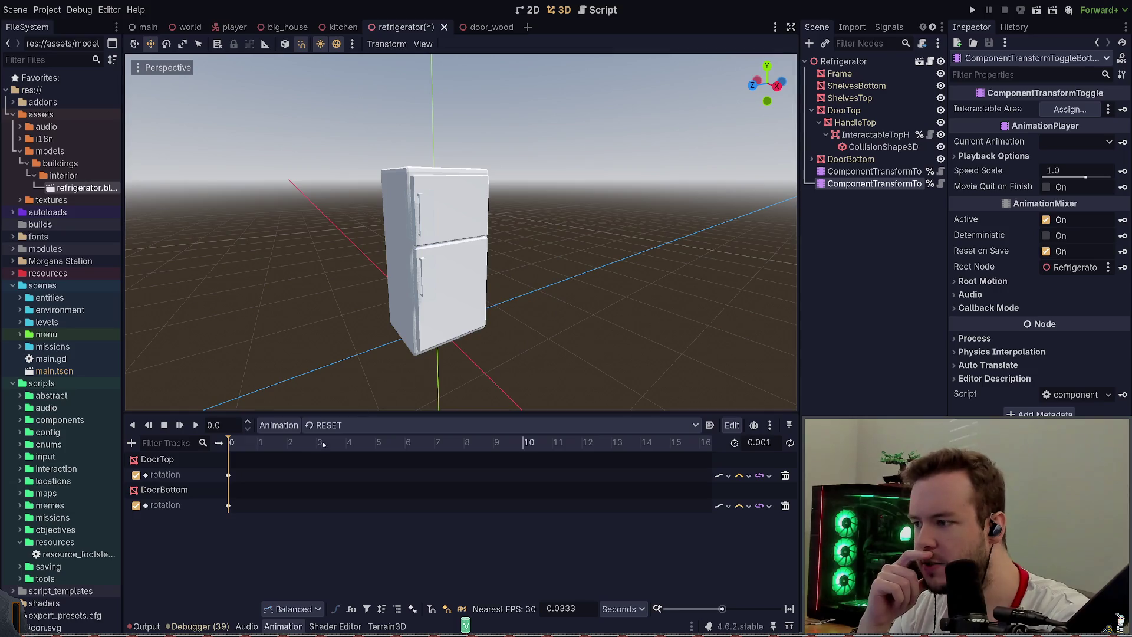
{"action": "left_click", "coordinate": [875, 171]}
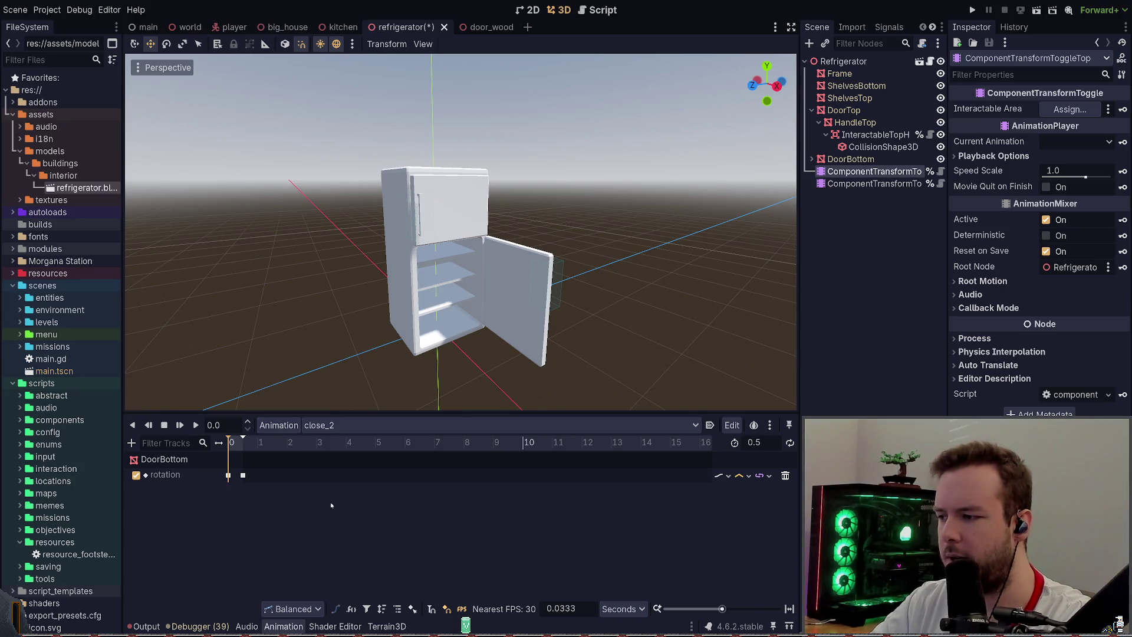
{"action": "left_click", "coordinate": [242, 476]}
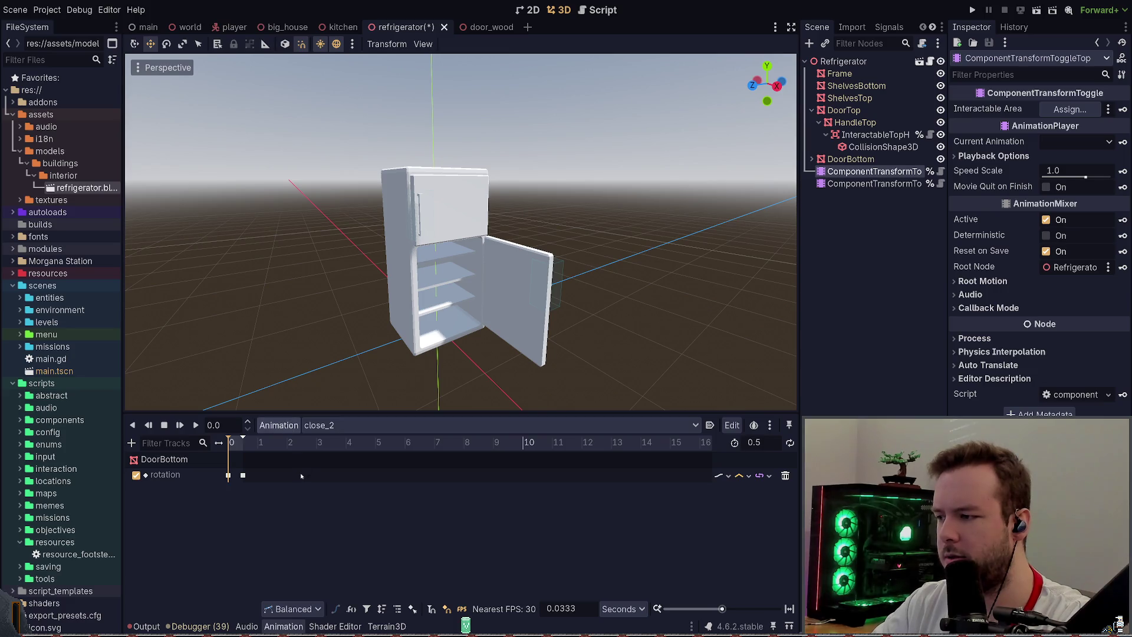
{"action": "left_click", "coordinate": [899, 184]}
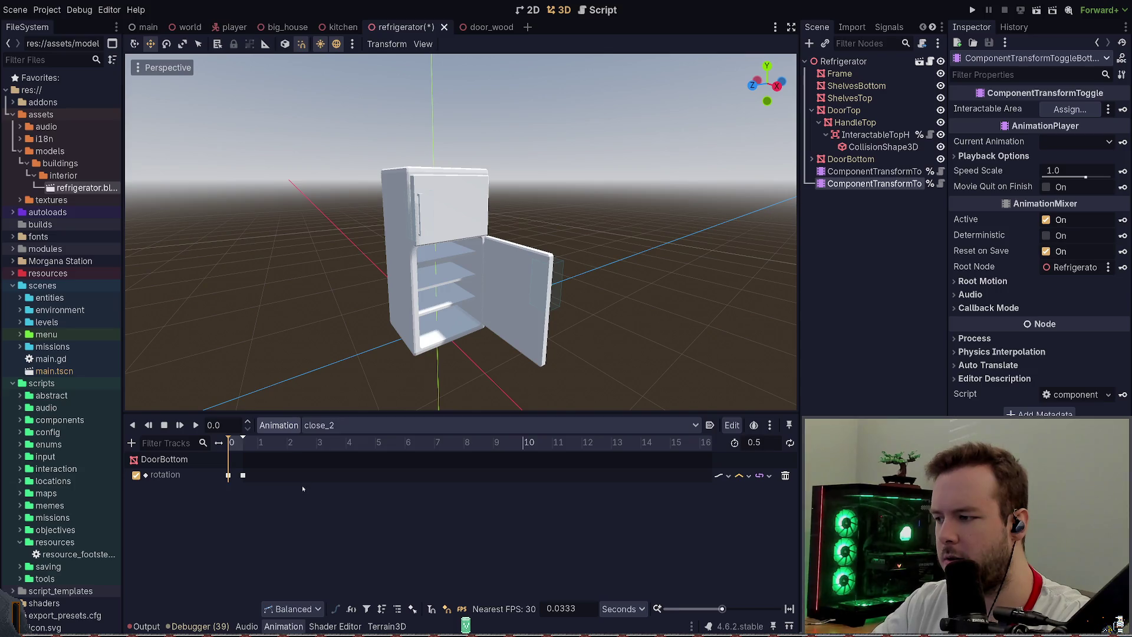
{"action": "left_click", "coordinate": [875, 171]}
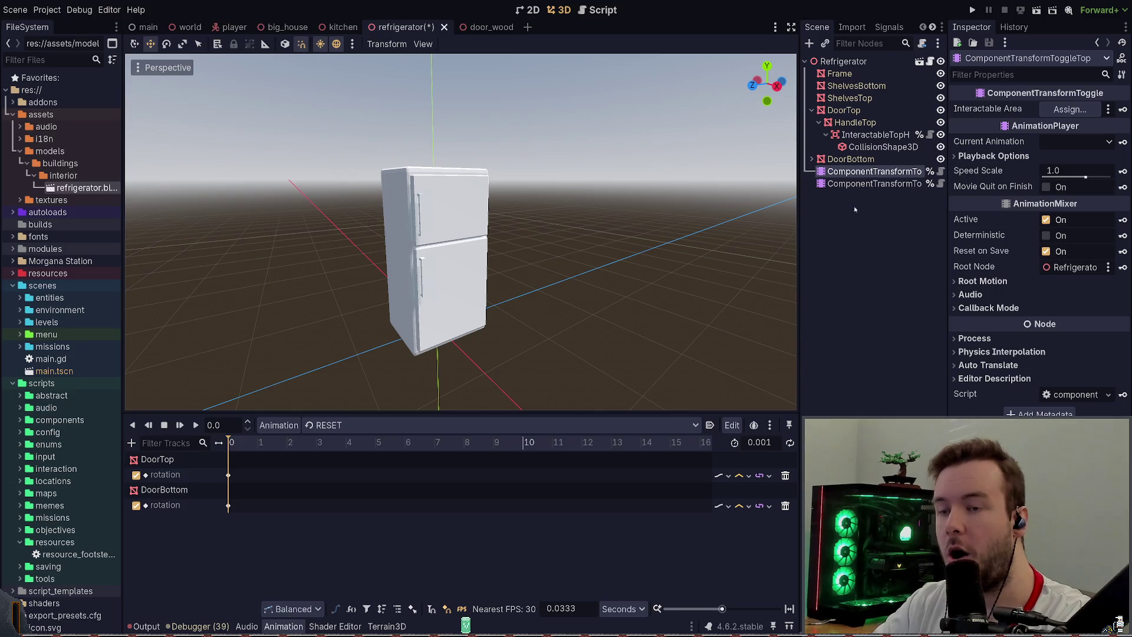
Step: Restore the deleted ComponentTransformToggleBottom node with undo and save the refrigerator scene
{"action": "left_click", "coordinate": [871, 230]}
{"action": "left_click", "coordinate": [846, 172]}
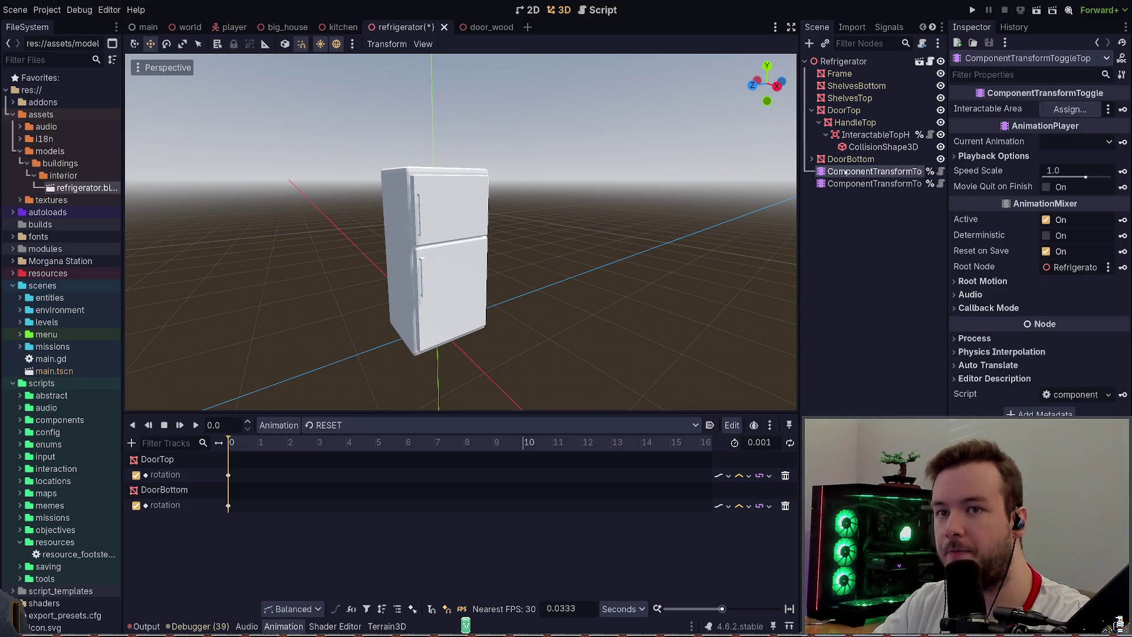
{"action": "left_click", "coordinate": [853, 194]}
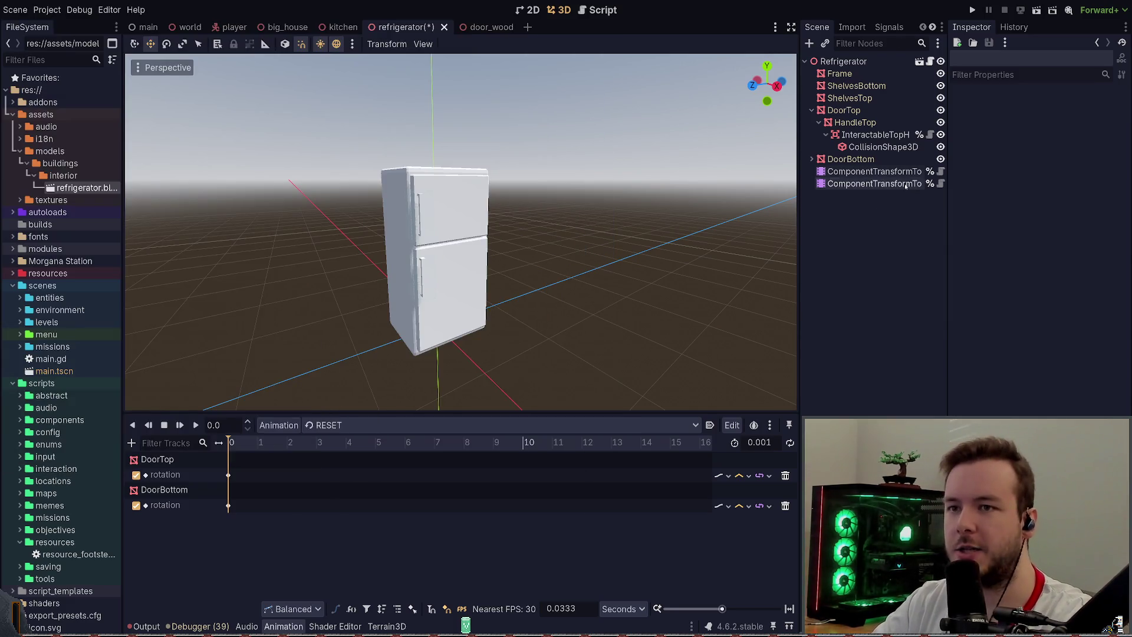
{"action": "left_click", "coordinate": [884, 184]}
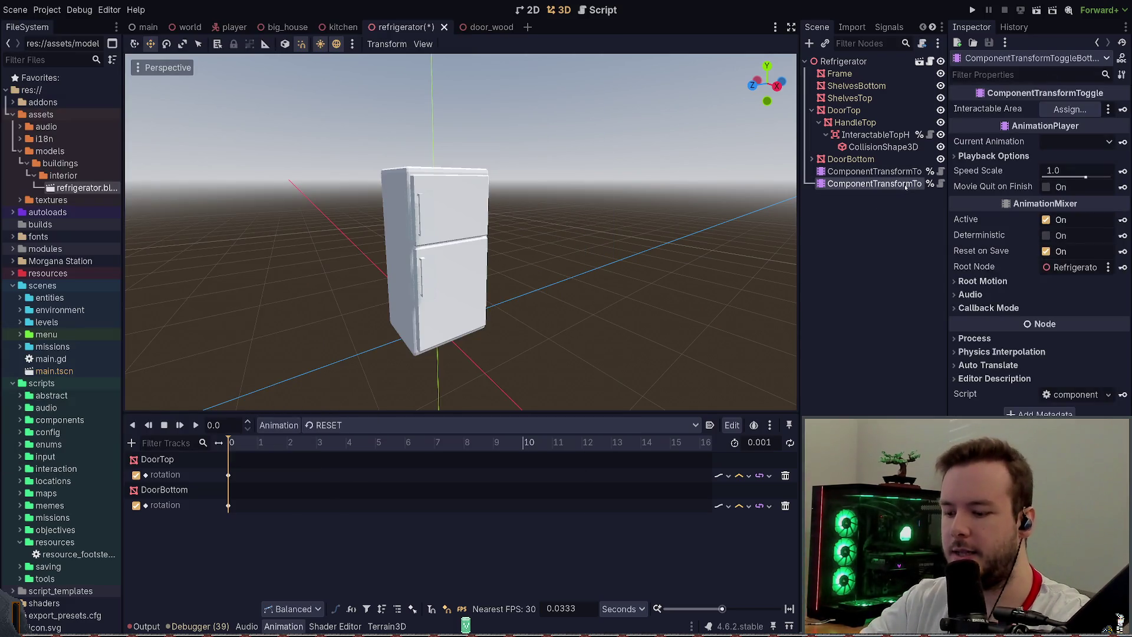
{"action": "key", "text": "Delete"}
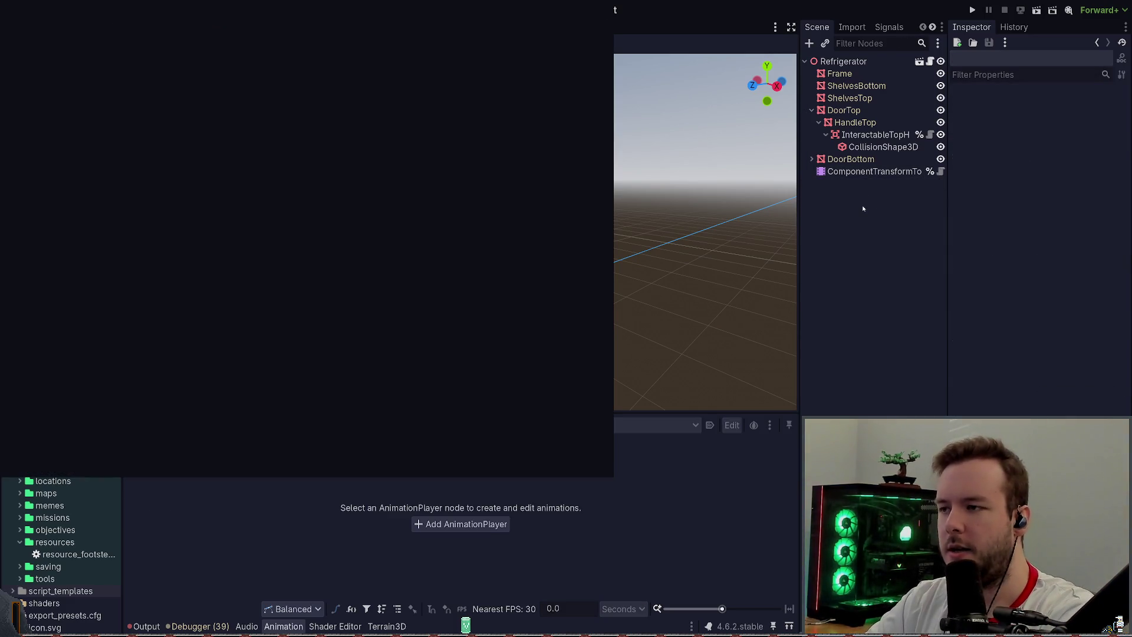
{"action": "key", "text": "ctrl+z"}
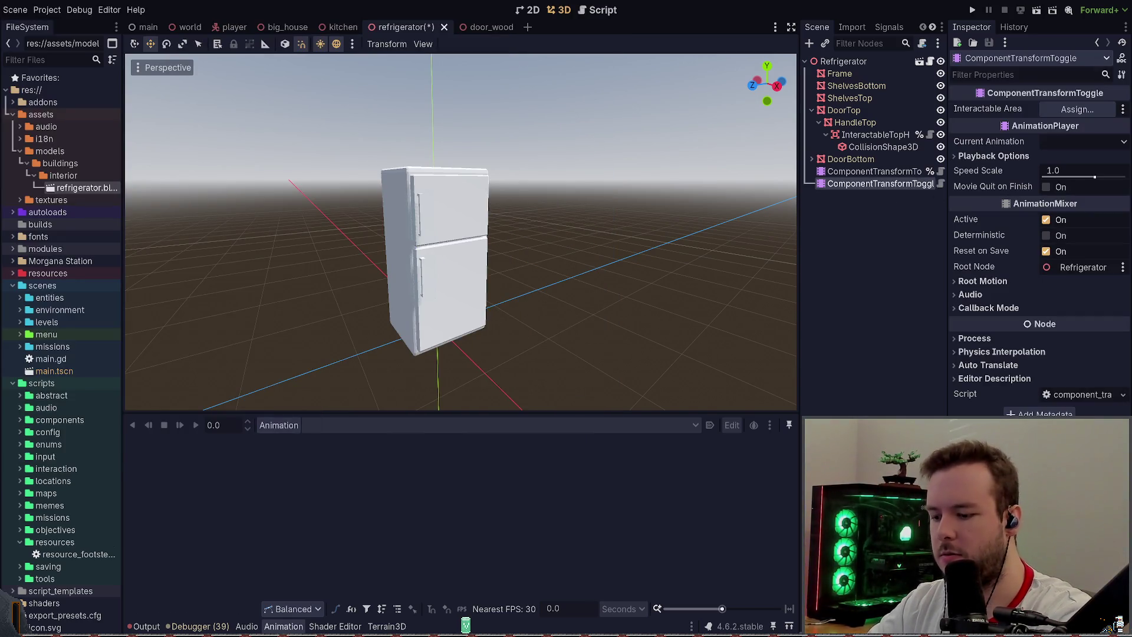
{"action": "key", "text": "ctrl+s"}
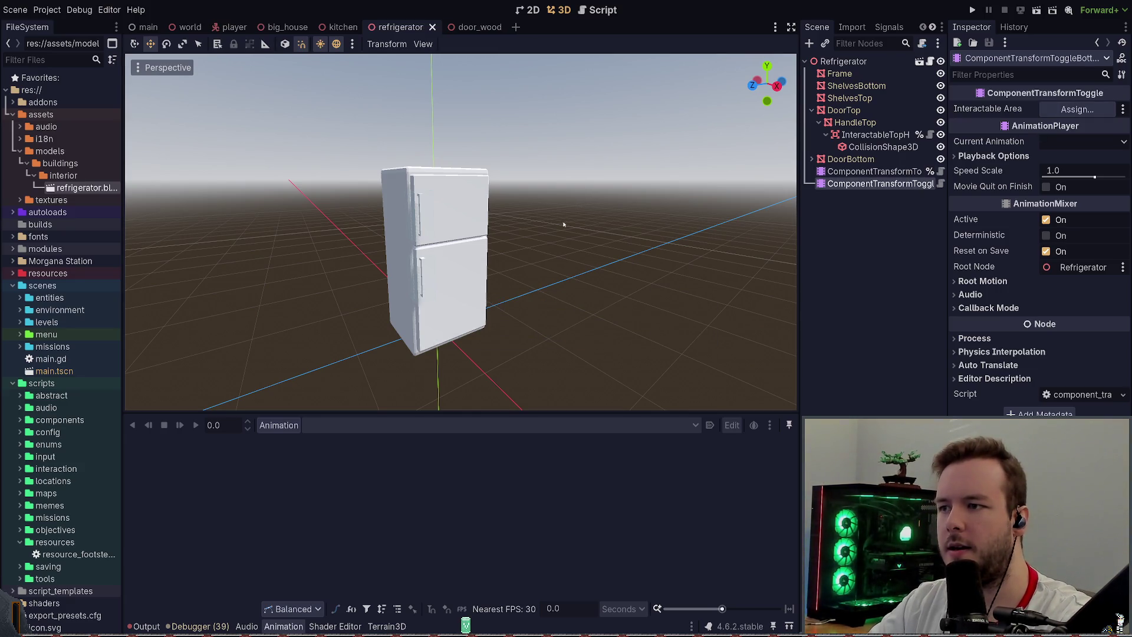
{"action": "left_click", "coordinate": [874, 171]}
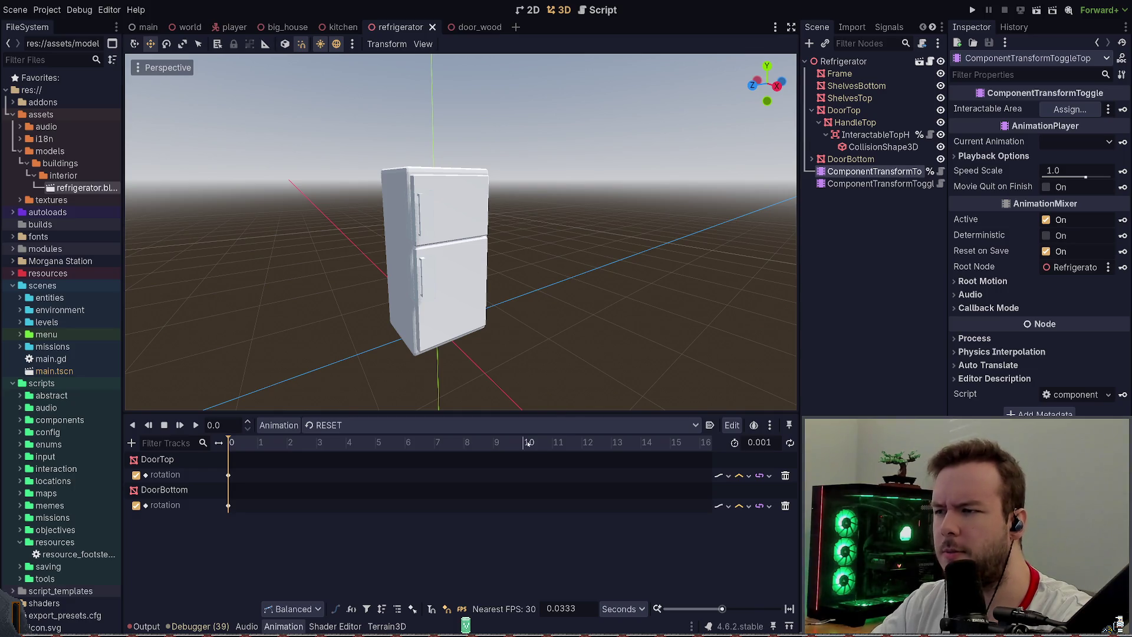
Step: Select ComponentTransformToggleBottom to assign its Interactable Area in the Inspector
{"action": "key", "text": "Down"}
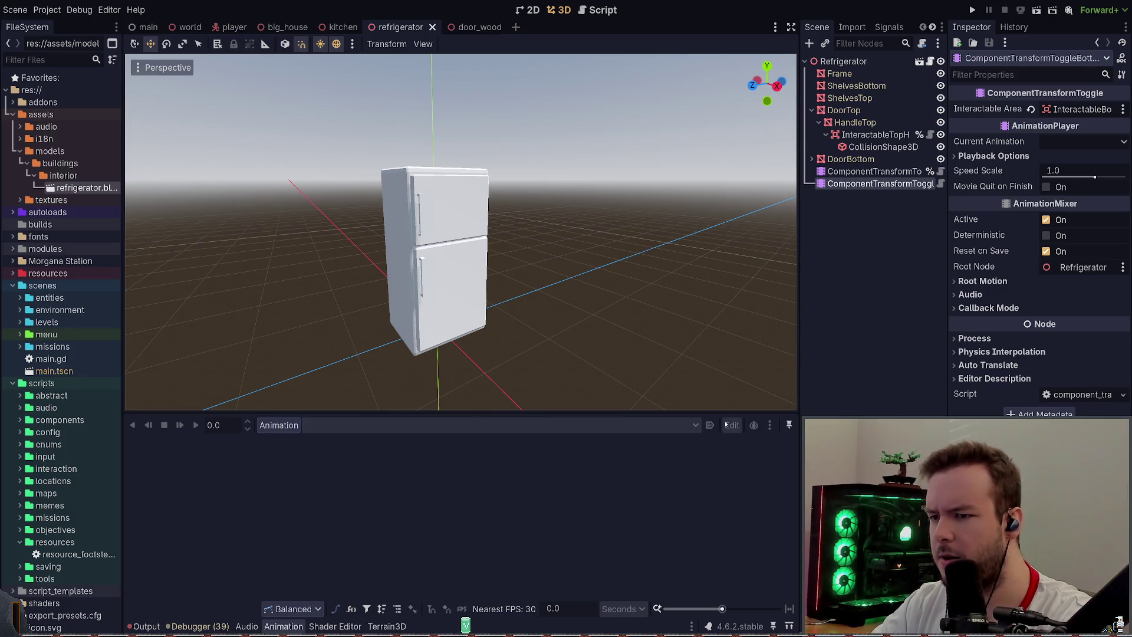
{"action": "left_click", "coordinate": [822, 242]}
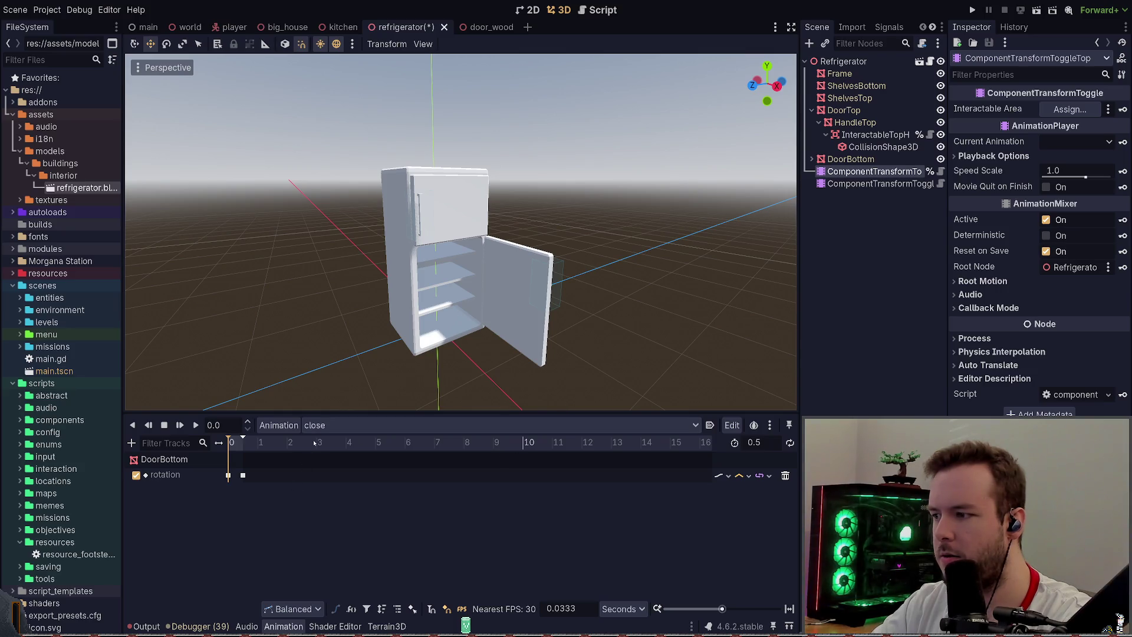
Step: Play the bottom door toggle's open and close animations in the Animation panel
{"action": "left_click", "coordinate": [873, 186]}
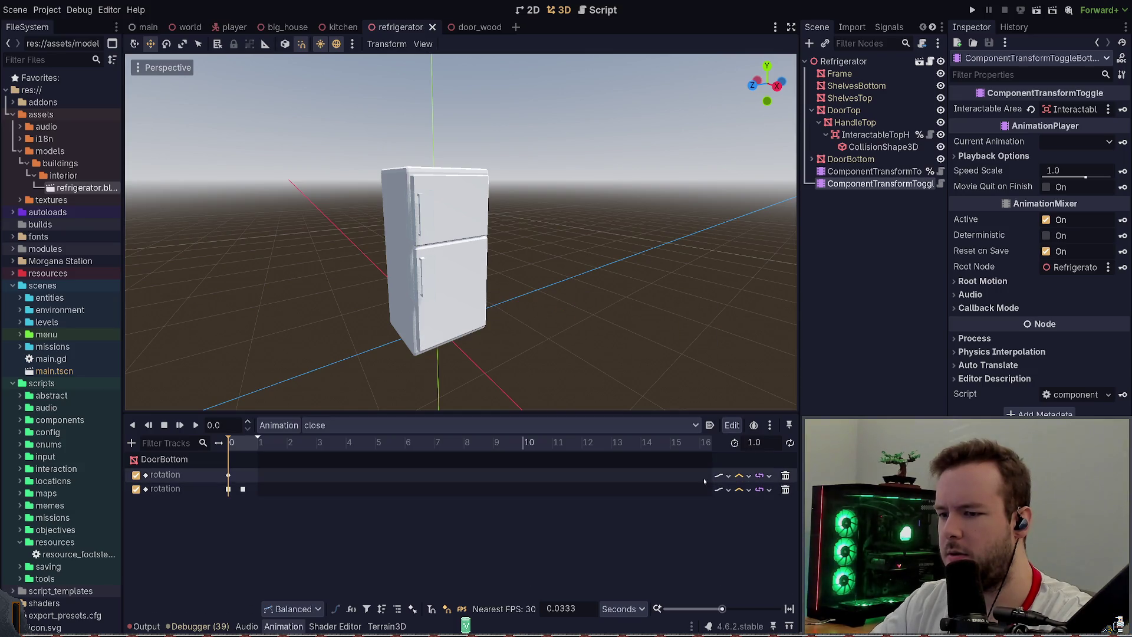
{"action": "key", "text": "ctrl+d"}
{"action": "key", "text": "ctrl+s"}
{"action": "key", "text": "shift+d"}
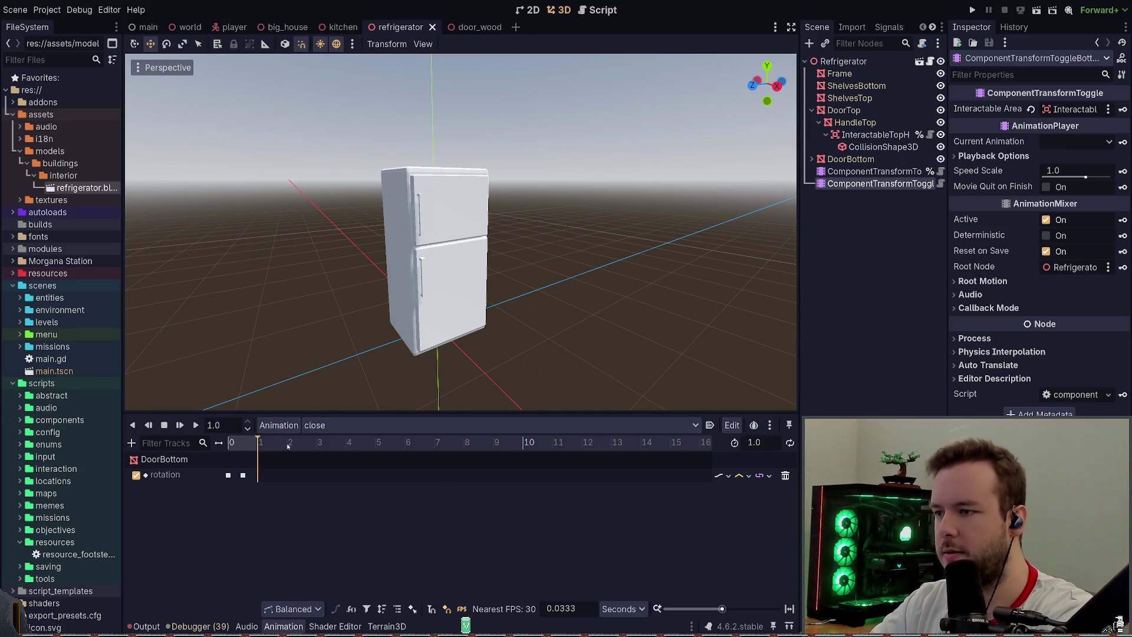
{"action": "key", "text": "ctrl+z"}
{"action": "key", "text": "ctrl+z"}
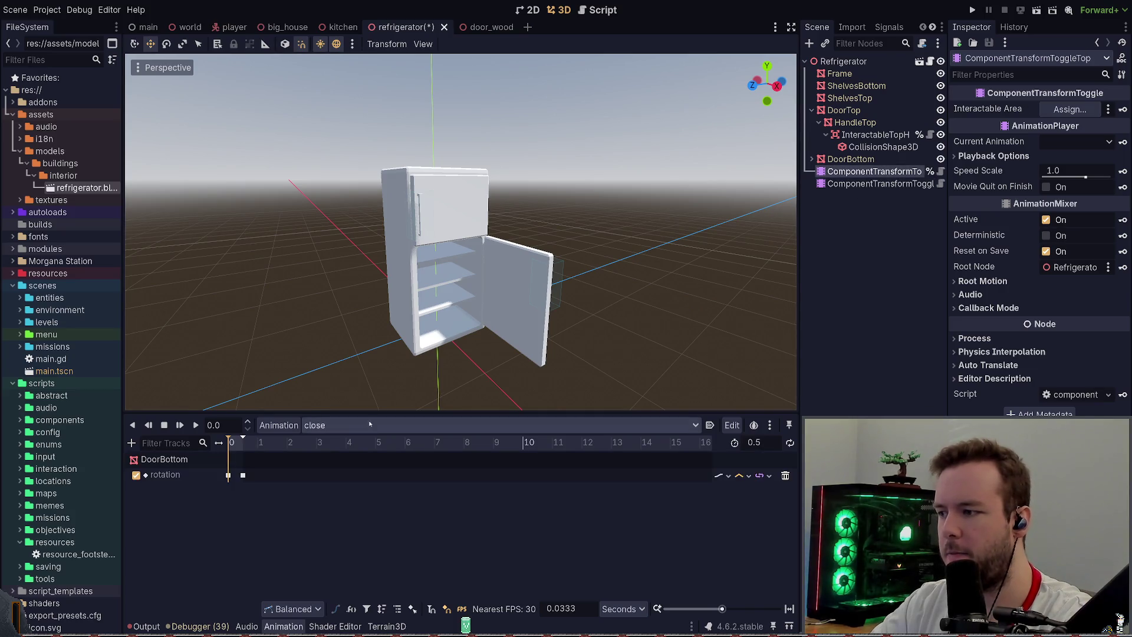
{"action": "key", "text": "ctrl+z"}
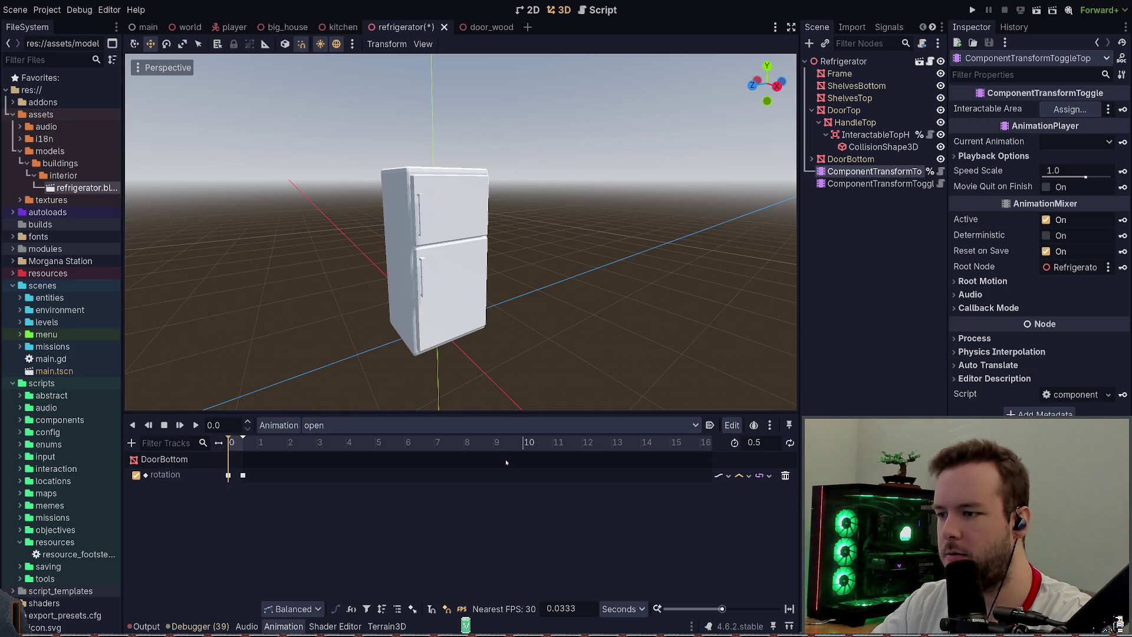
{"action": "left_click", "coordinate": [855, 183]}
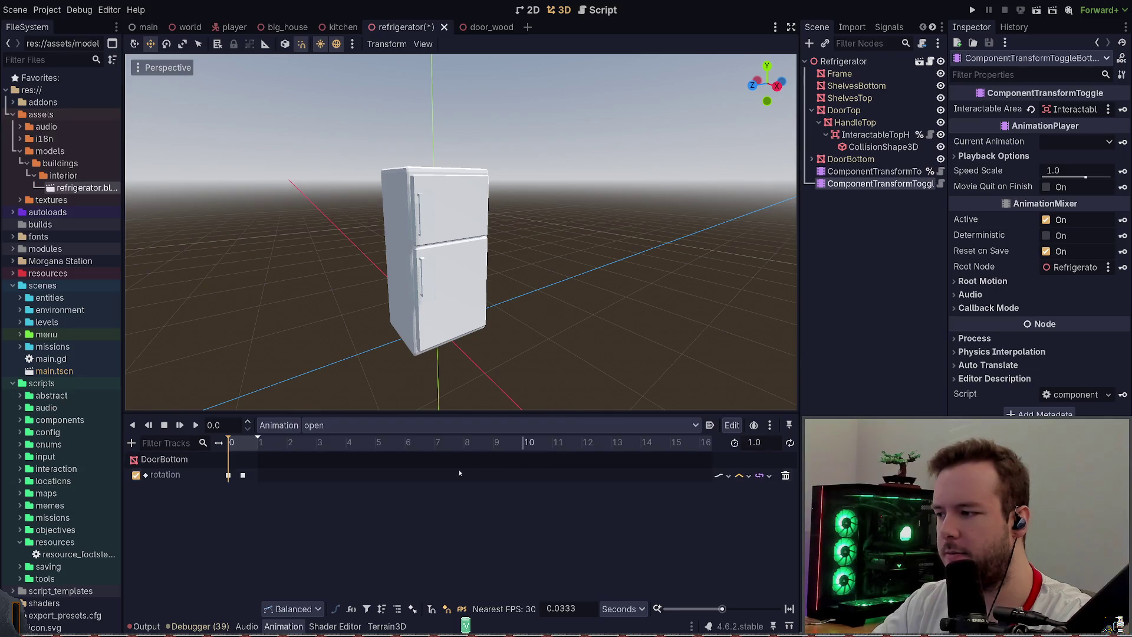
Step: Compare both toggles' open animations and untick Access as Unique Name on the top toggle
{"action": "key", "text": "ctrl+s"}
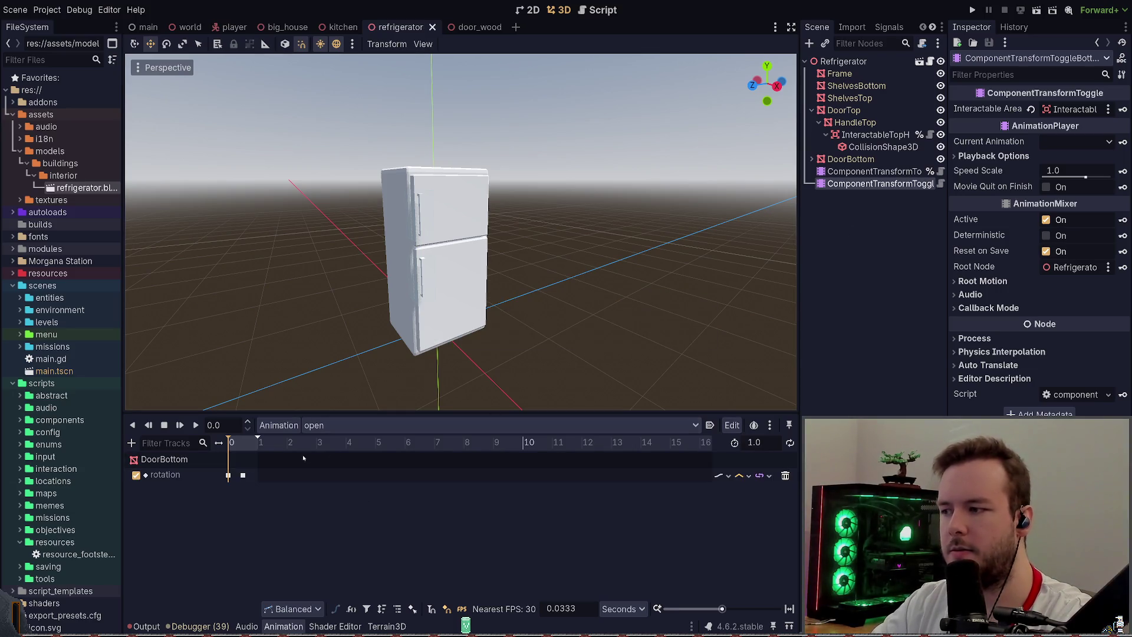
{"action": "left_click", "coordinate": [196, 425]}
{"action": "left_click", "coordinate": [868, 171]}
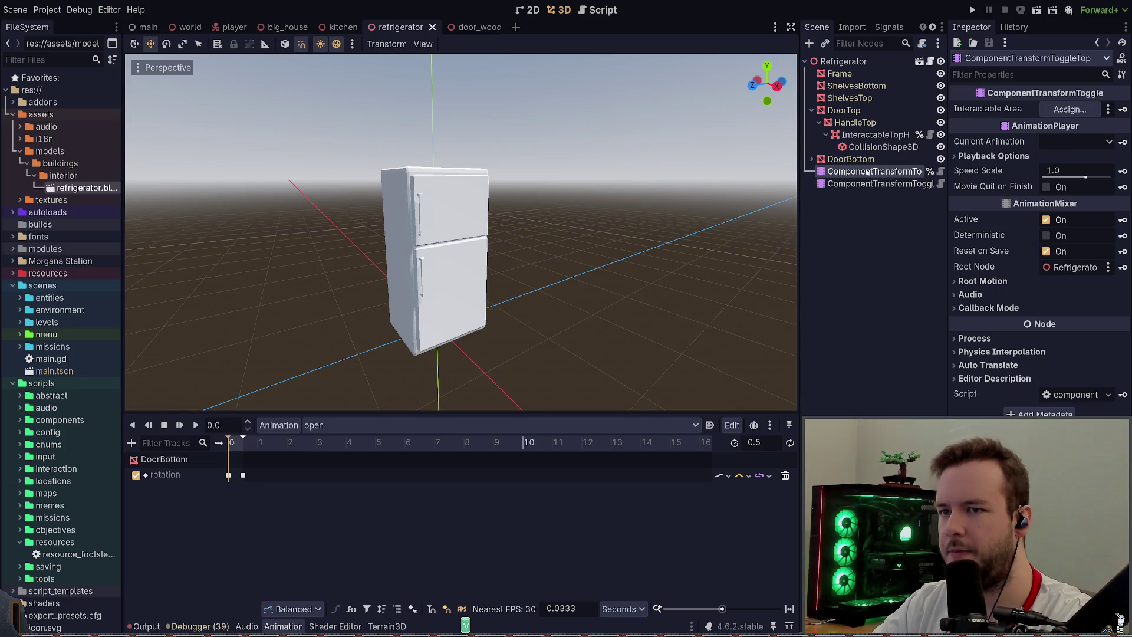
{"action": "left_click", "coordinate": [878, 183]}
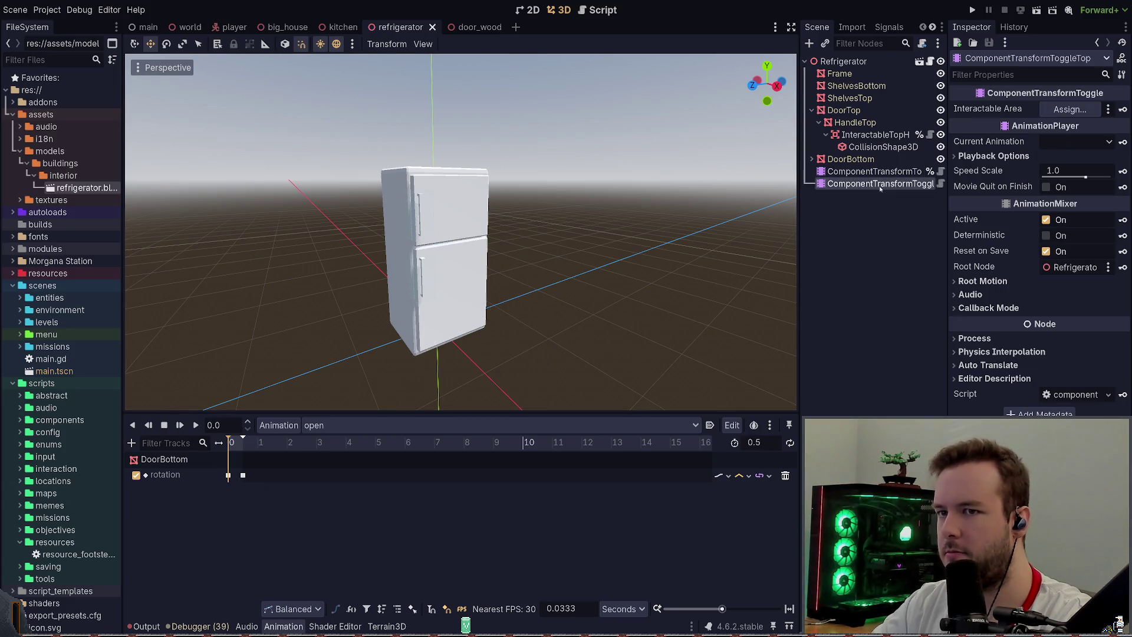
{"action": "left_click", "coordinate": [914, 172]}
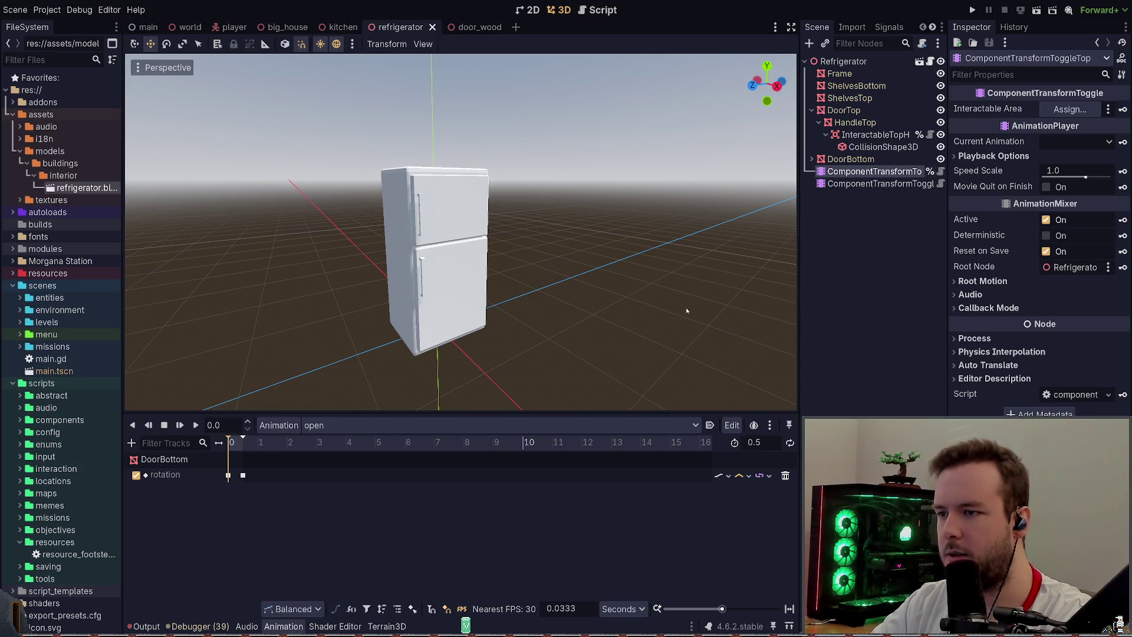
{"action": "left_click", "coordinate": [931, 172]}
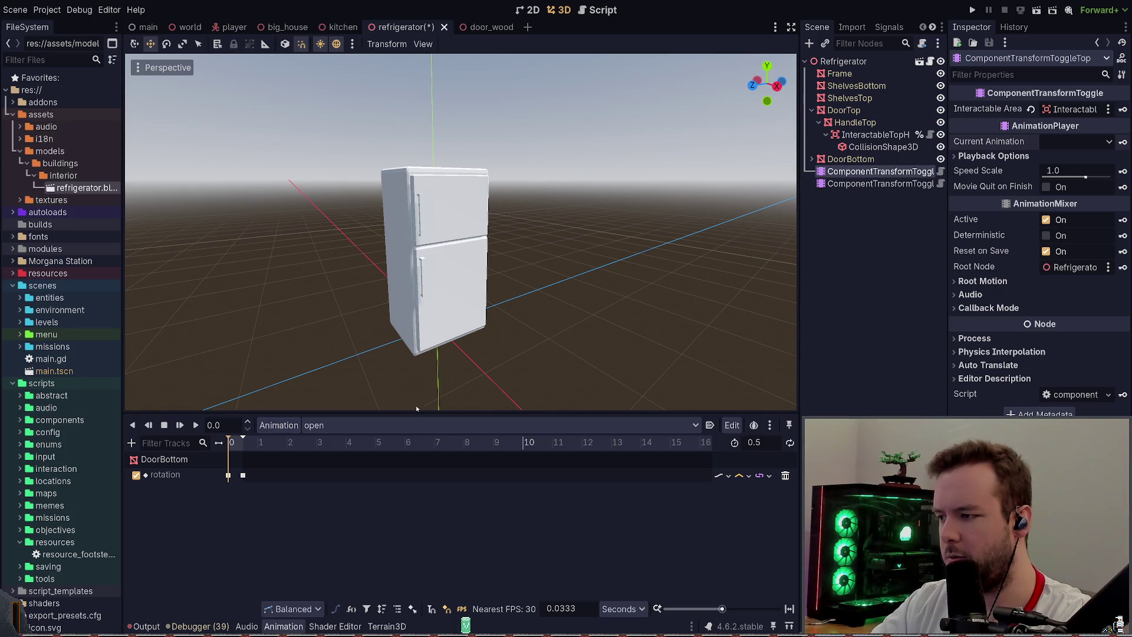
Step: Delete the DoorBottom rotation track from the top toggle's RESET animation and save the refrigerator scene
{"action": "key", "text": "ctrl+s"}
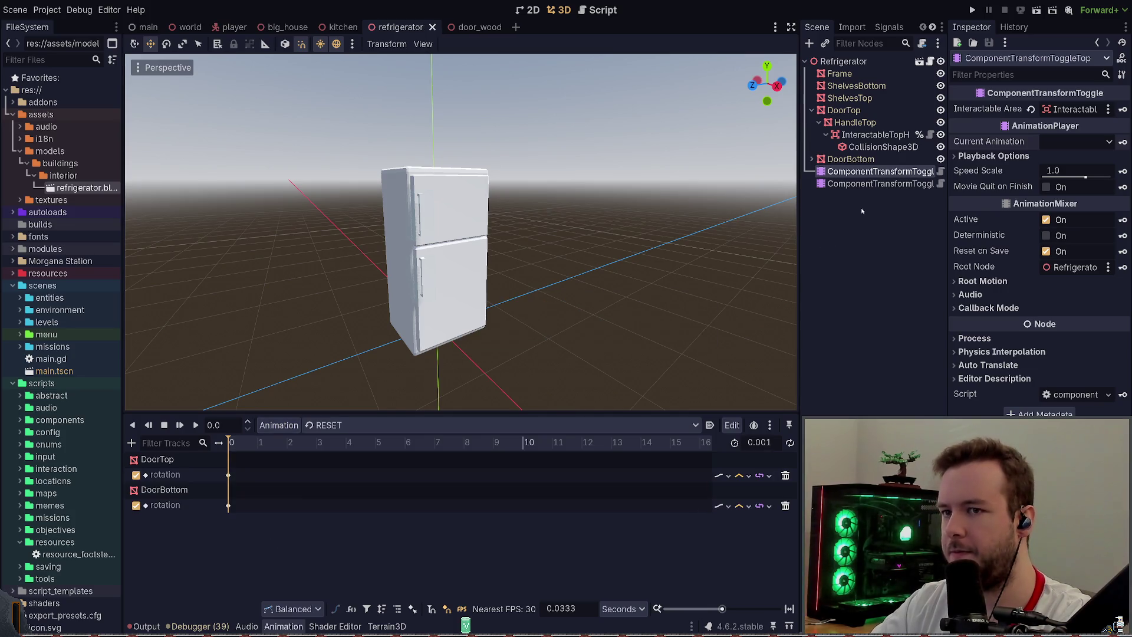
{"action": "left_click", "coordinate": [874, 183]}
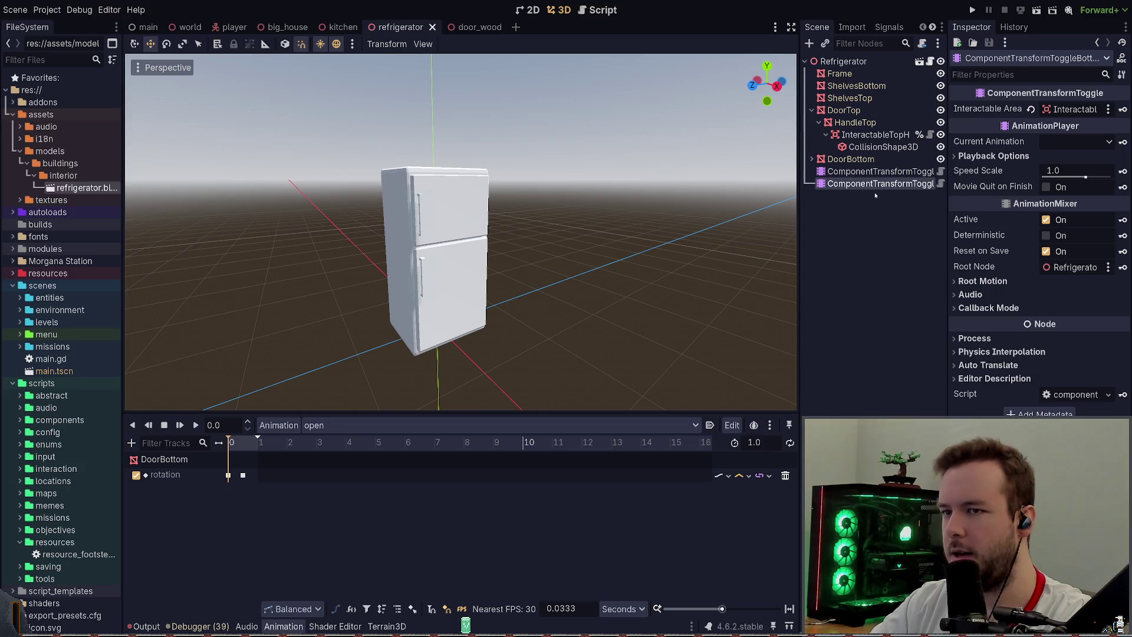
{"action": "left_click", "coordinate": [875, 171]}
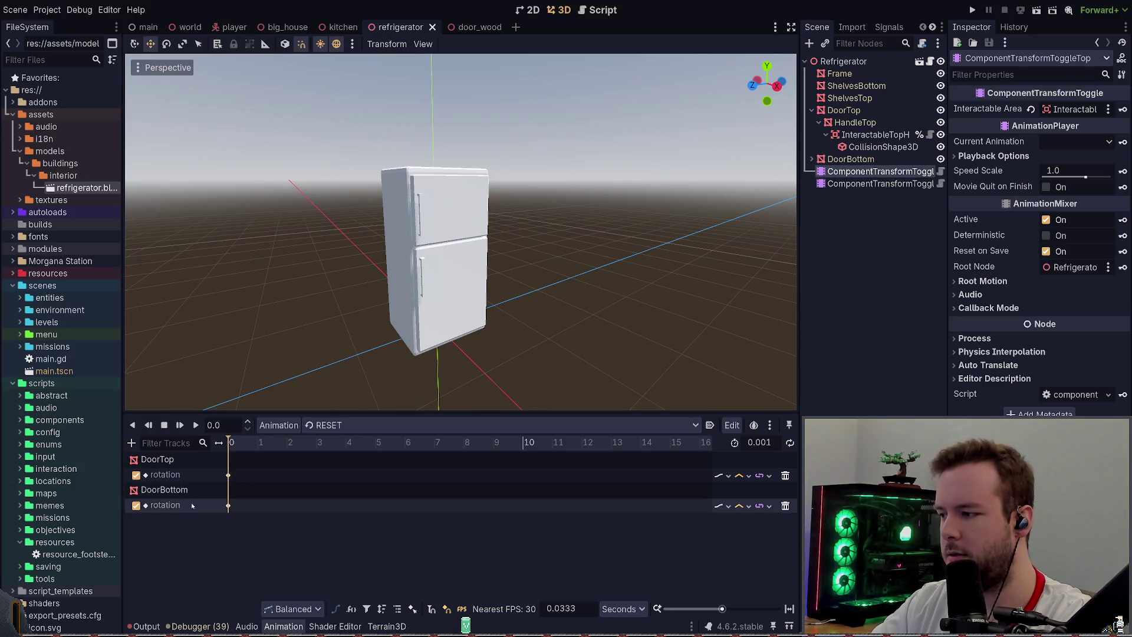
{"action": "left_click", "coordinate": [196, 425]}
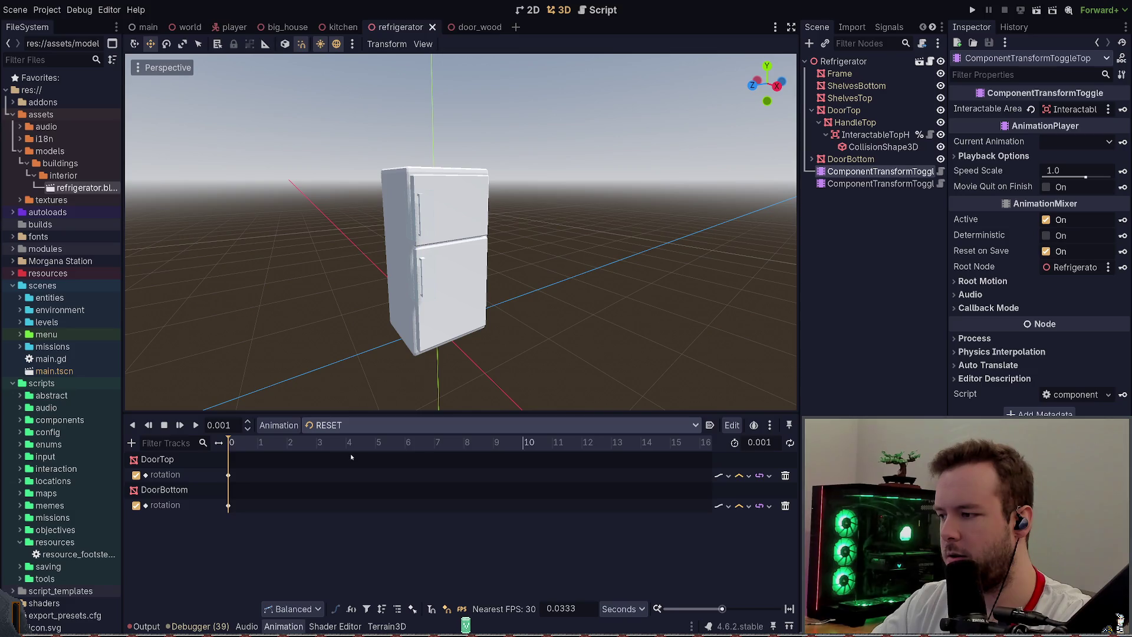
{"action": "left_click", "coordinate": [786, 506]}
{"action": "key", "text": "ctrl+s"}
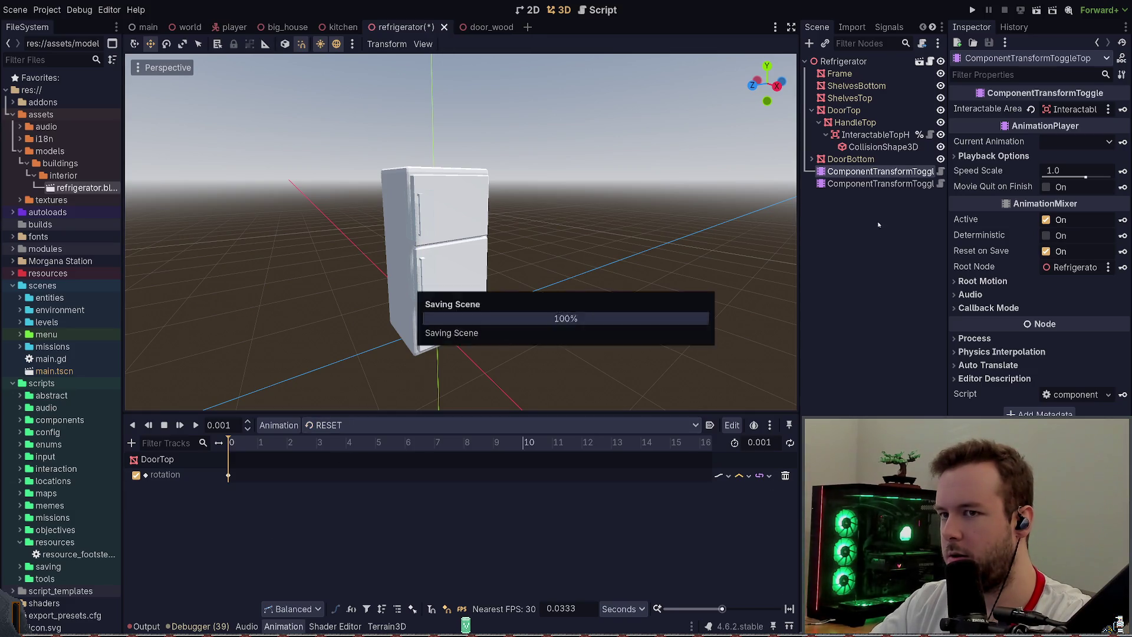
{"action": "left_click", "coordinate": [879, 183]}
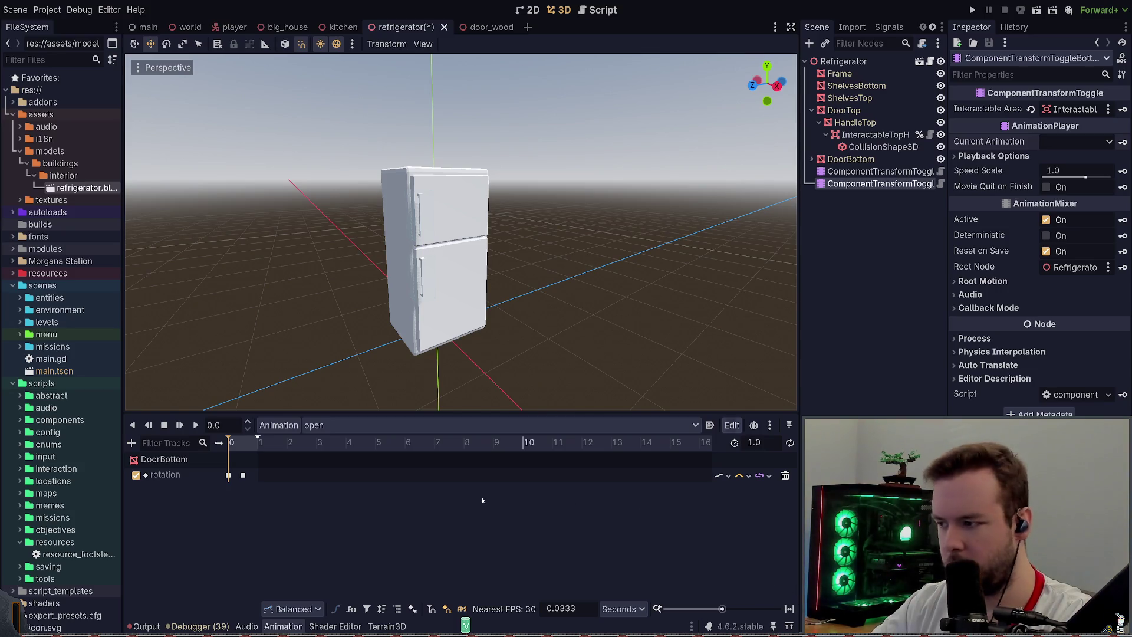
{"action": "left_click_drag", "start_coordinate": [326, 456], "coordinate": [204, 502]}
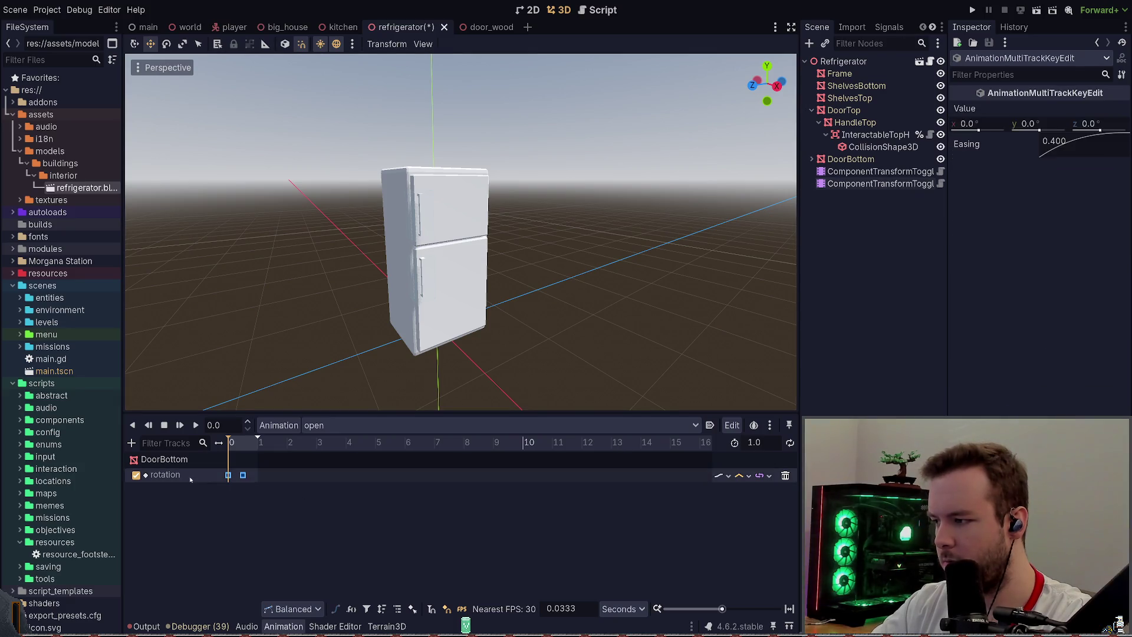
{"action": "left_click", "coordinate": [189, 501]}
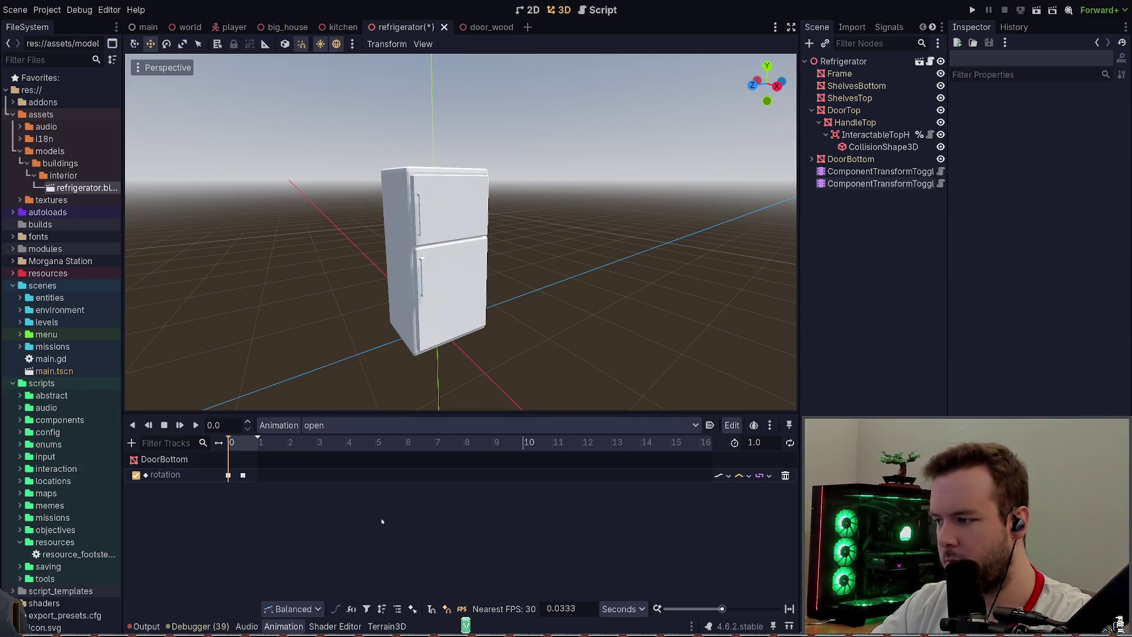
{"action": "left_click", "coordinate": [177, 475]}
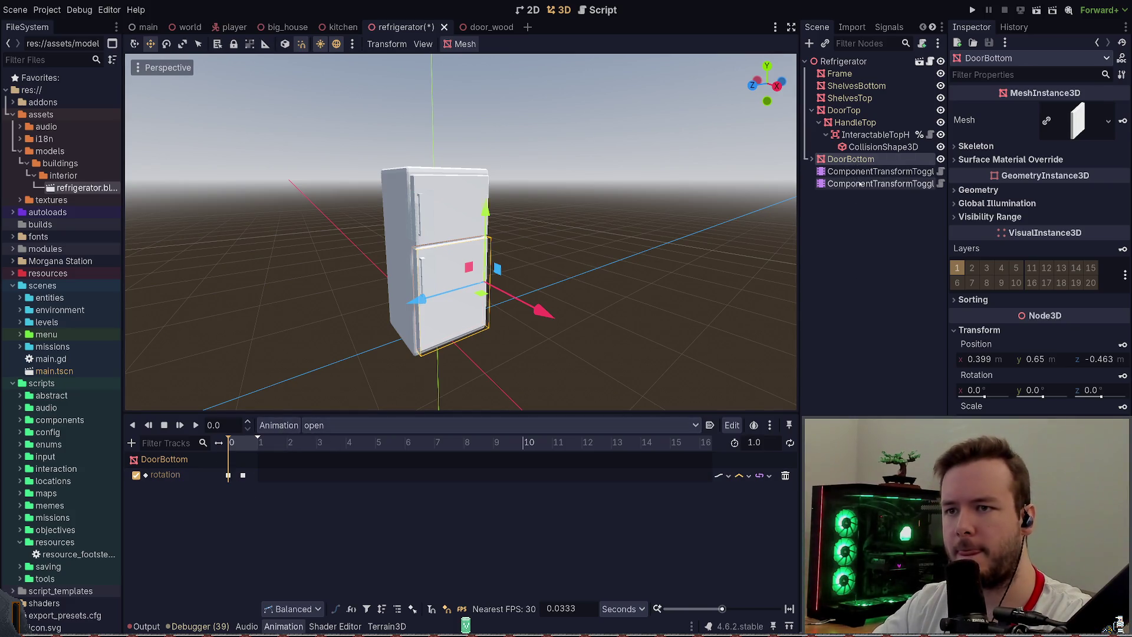
{"action": "left_click", "coordinate": [881, 183]}
{"action": "left_click", "coordinate": [881, 171]}
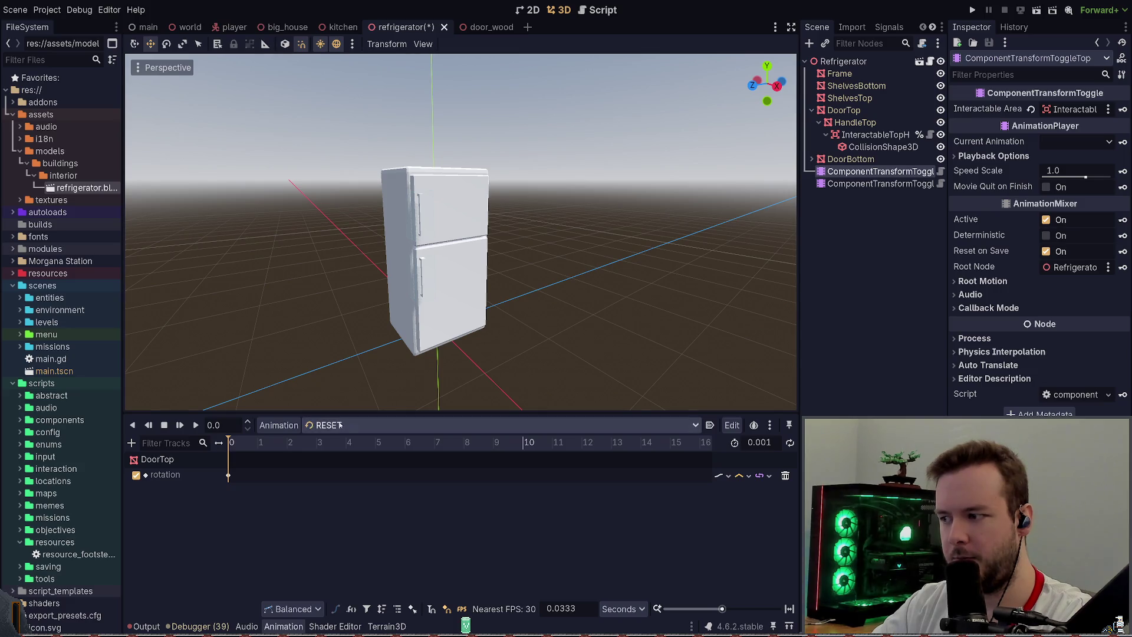
Step: Add a DoorTop rotation track to the top toggle's RESET animation
{"action": "key", "text": "Down"}
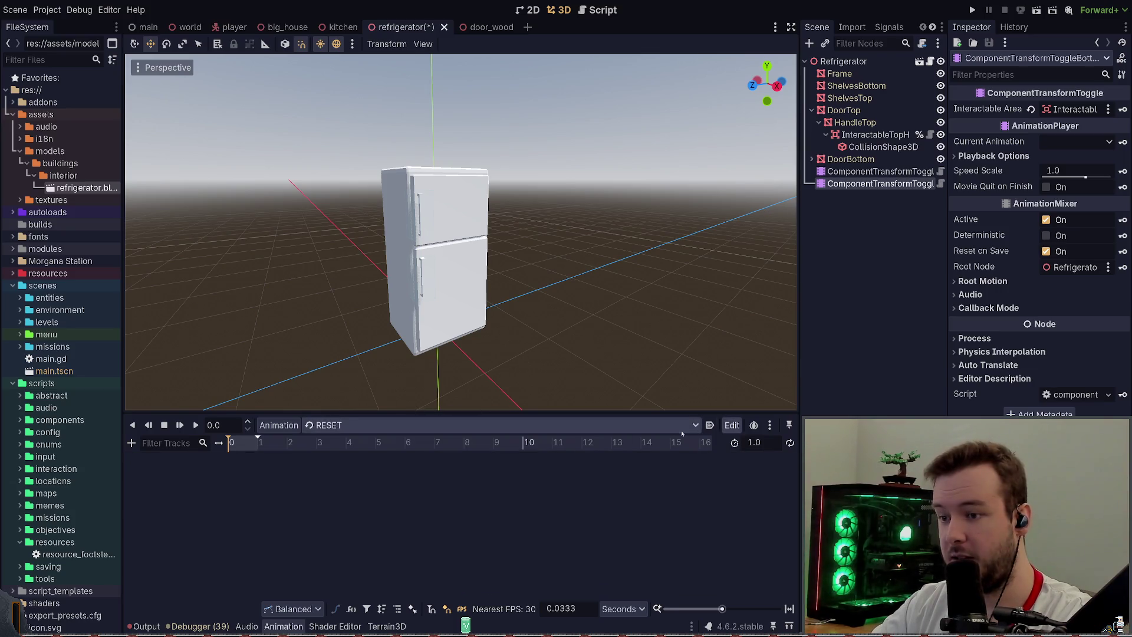
{"action": "key", "text": "ctrl+s"}
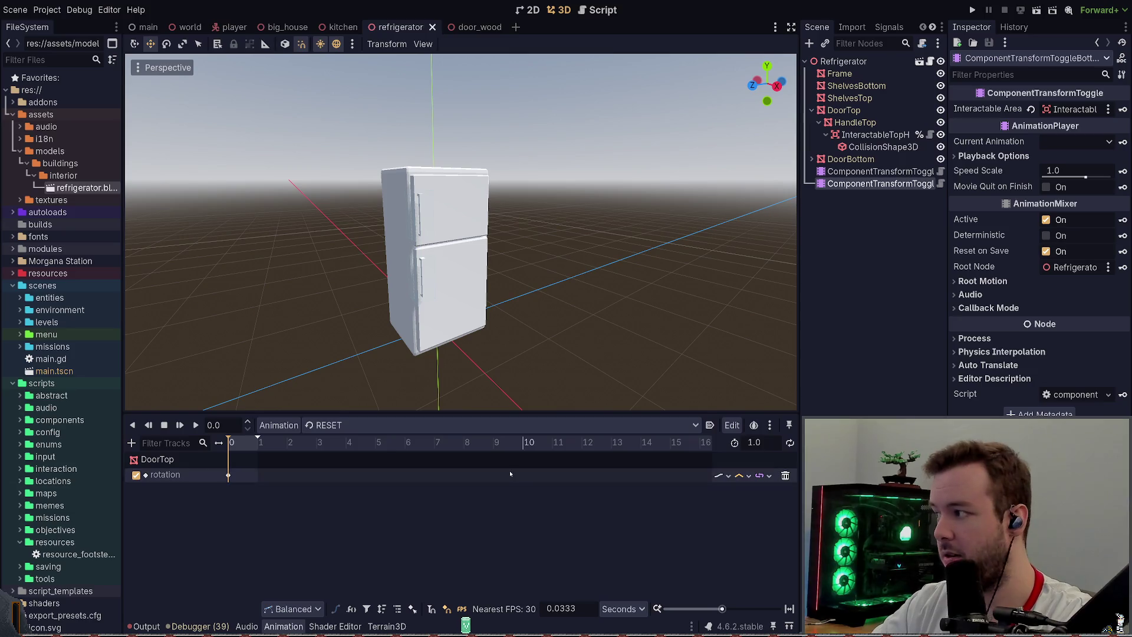
{"action": "left_click", "coordinate": [189, 459]}
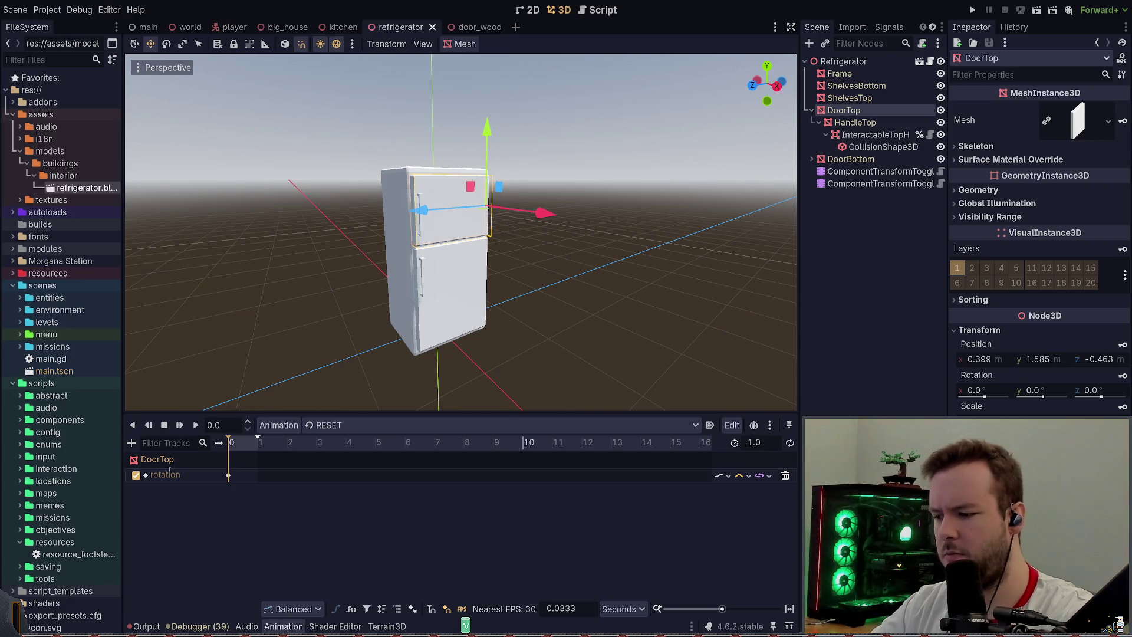
{"action": "key", "text": "ctrl+z"}
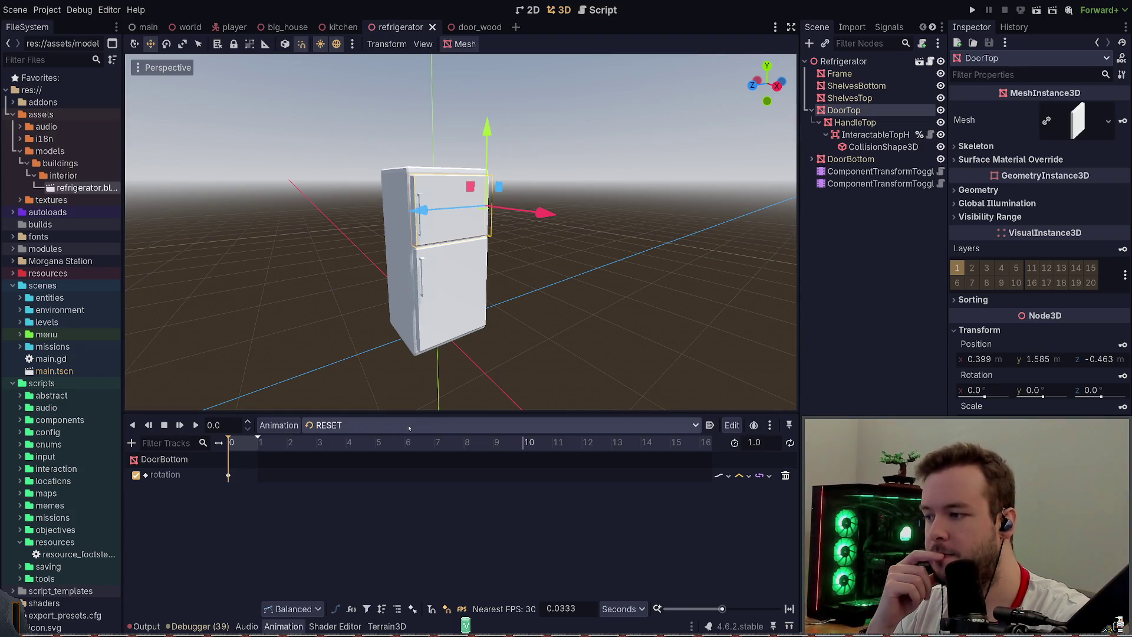
Step: Preview the top toggle's top_close and top_open animations
{"action": "left_click", "coordinate": [861, 172]}
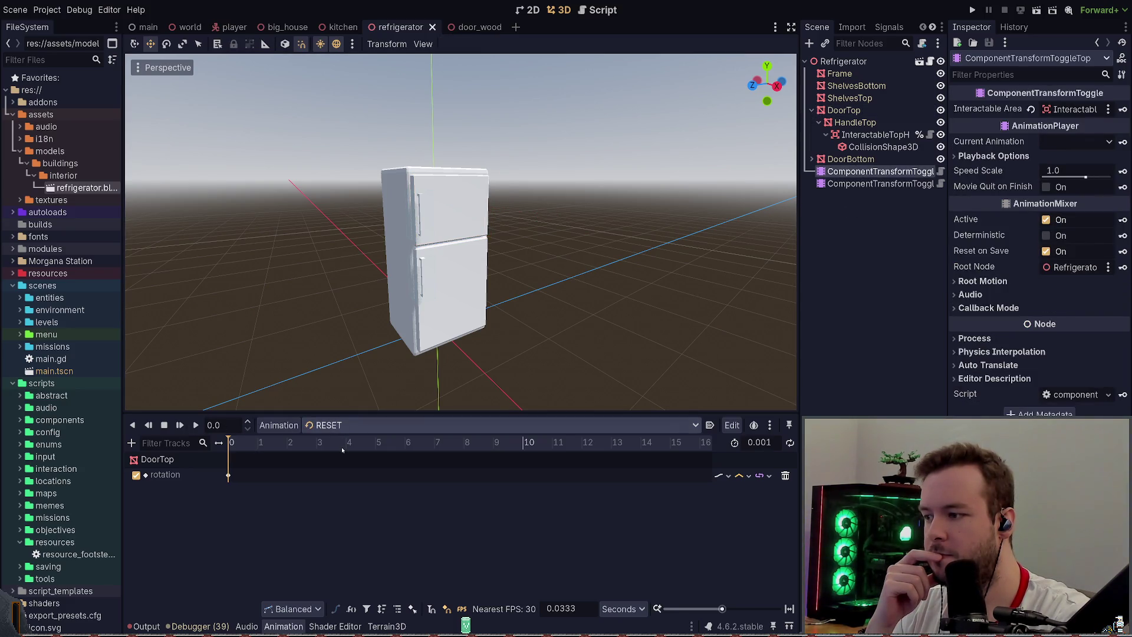
{"action": "left_click", "coordinate": [354, 425]}
{"action": "left_click", "coordinate": [356, 430]}
{"action": "left_click", "coordinate": [358, 430]}
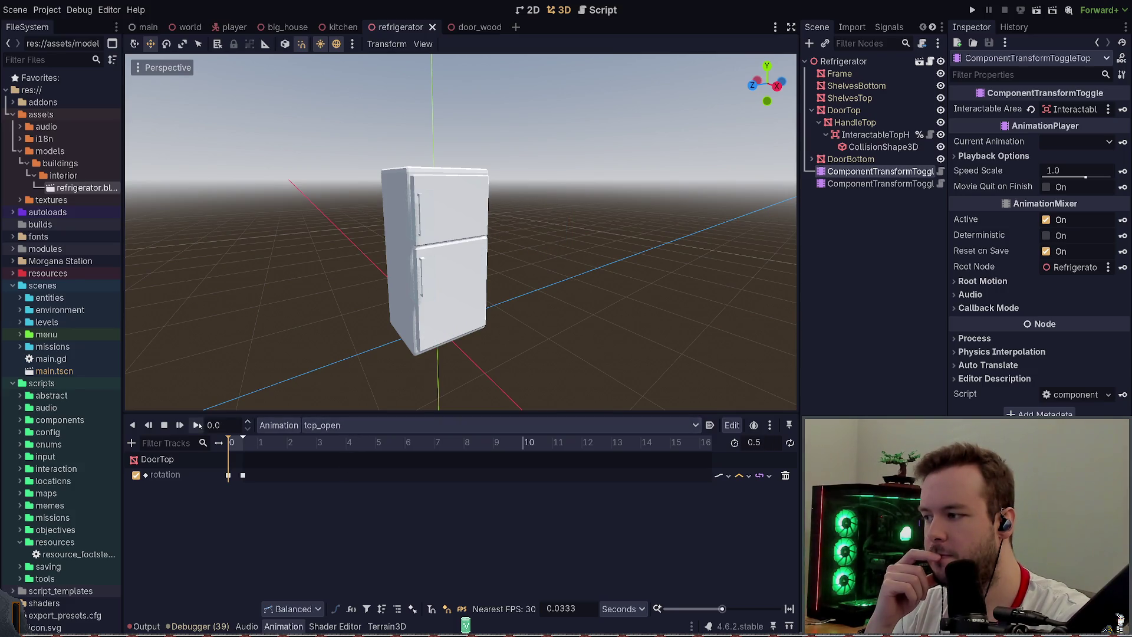
{"action": "key", "text": "shift+d"}
Step: Rename top_close to close and top_open to open, then save the scene
{"action": "left_click", "coordinate": [348, 425]}
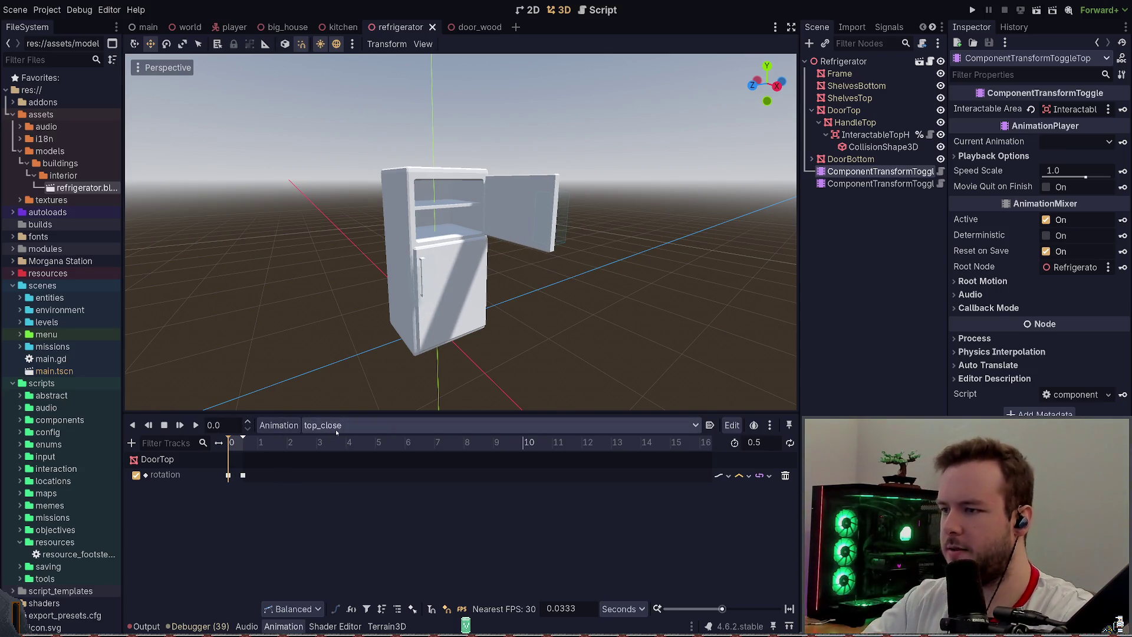
{"action": "key", "text": "BackSpace"}
{"action": "key", "text": "BackSpace"}
{"action": "key", "text": "BackSpace"}
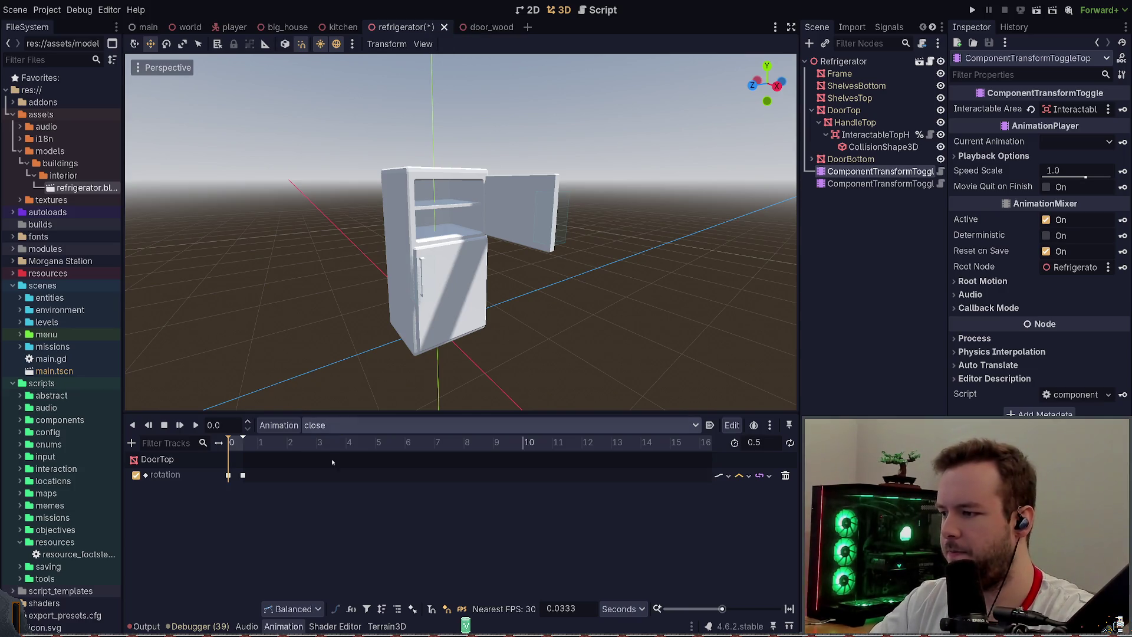
{"action": "left_click", "coordinate": [319, 425]}
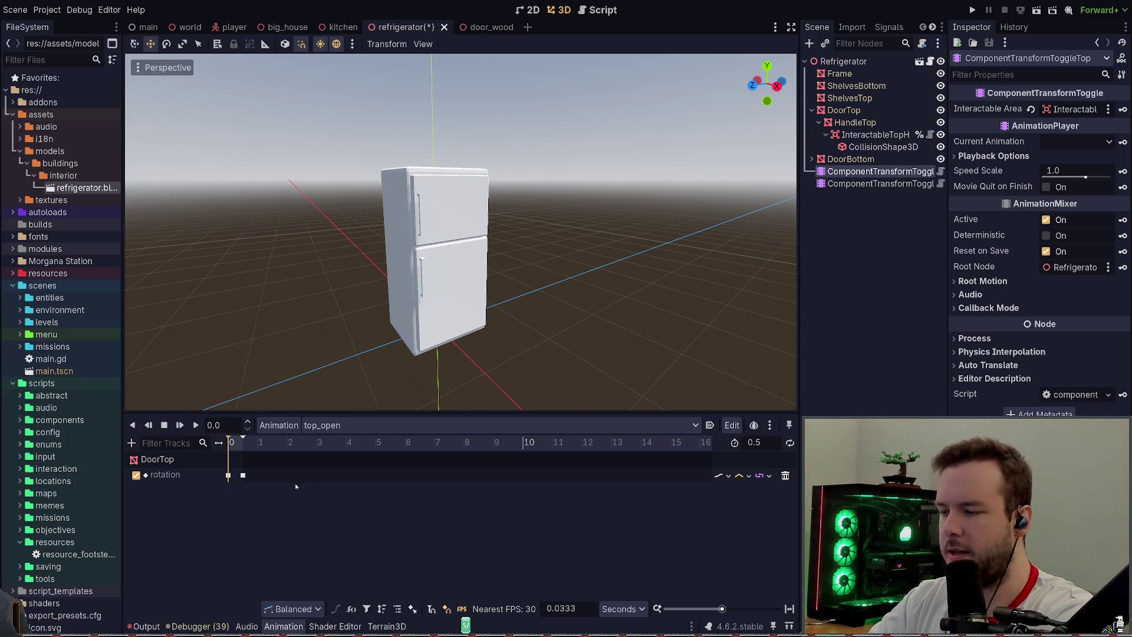
{"action": "key", "text": "ctrl+s"}
Step: Check both toggles' animations, scrub through open, and clear the node selection
{"action": "left_click", "coordinate": [881, 184]}
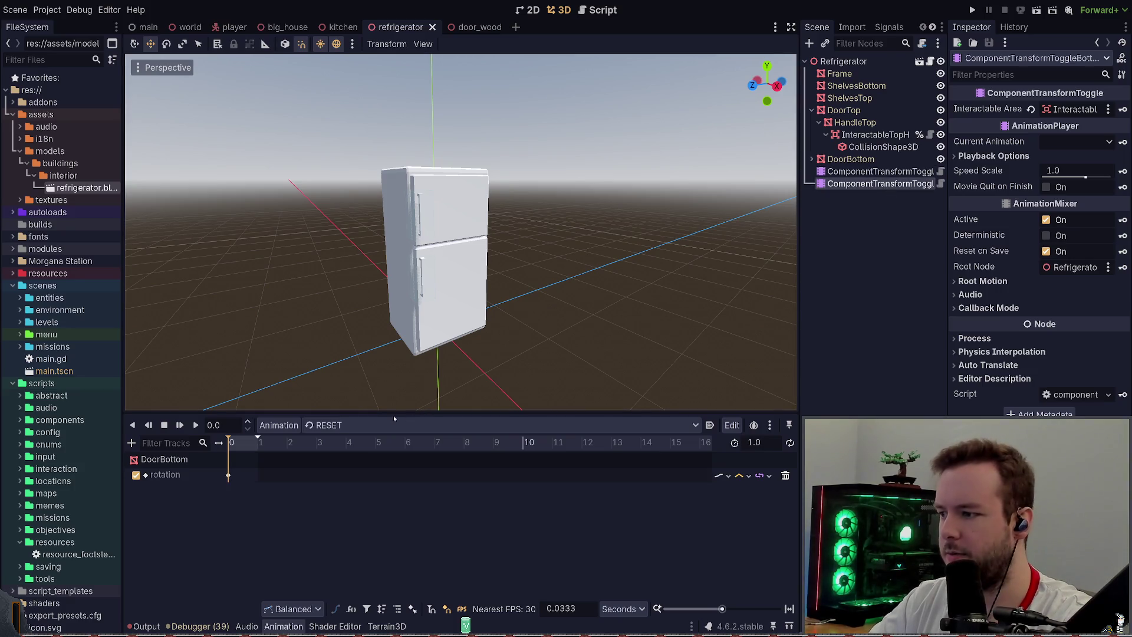
{"action": "left_click", "coordinate": [880, 171]}
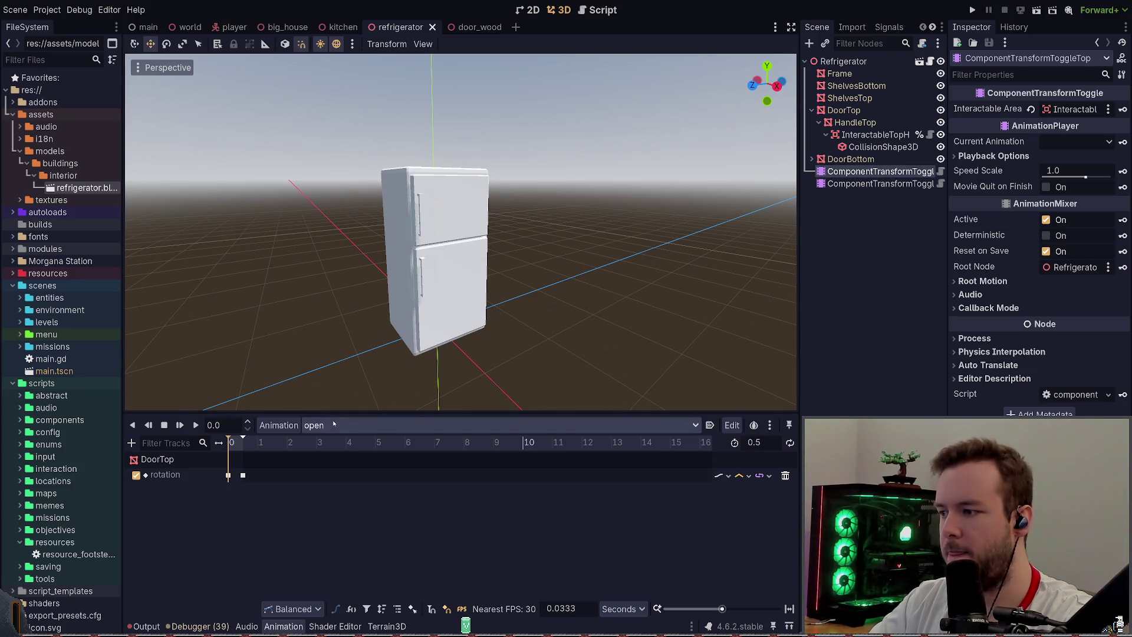
{"action": "left_click", "coordinate": [370, 446]}
{"action": "left_click", "coordinate": [848, 284]}
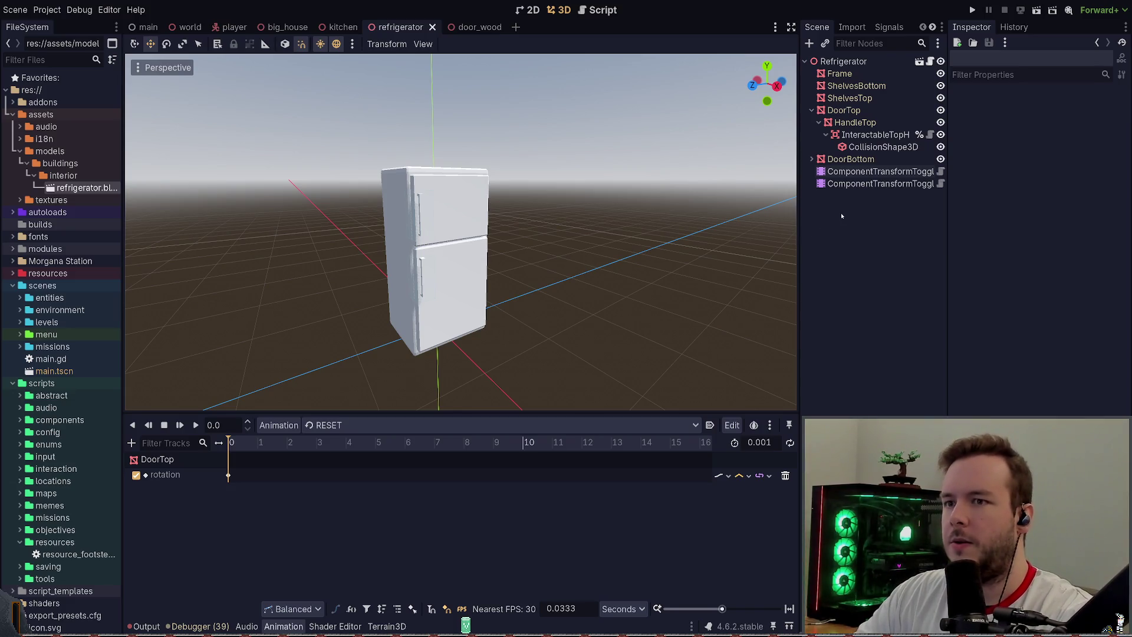
Step: Run the project with F5 to try the refrigerator doors in-game
{"action": "key", "text": "F5"}
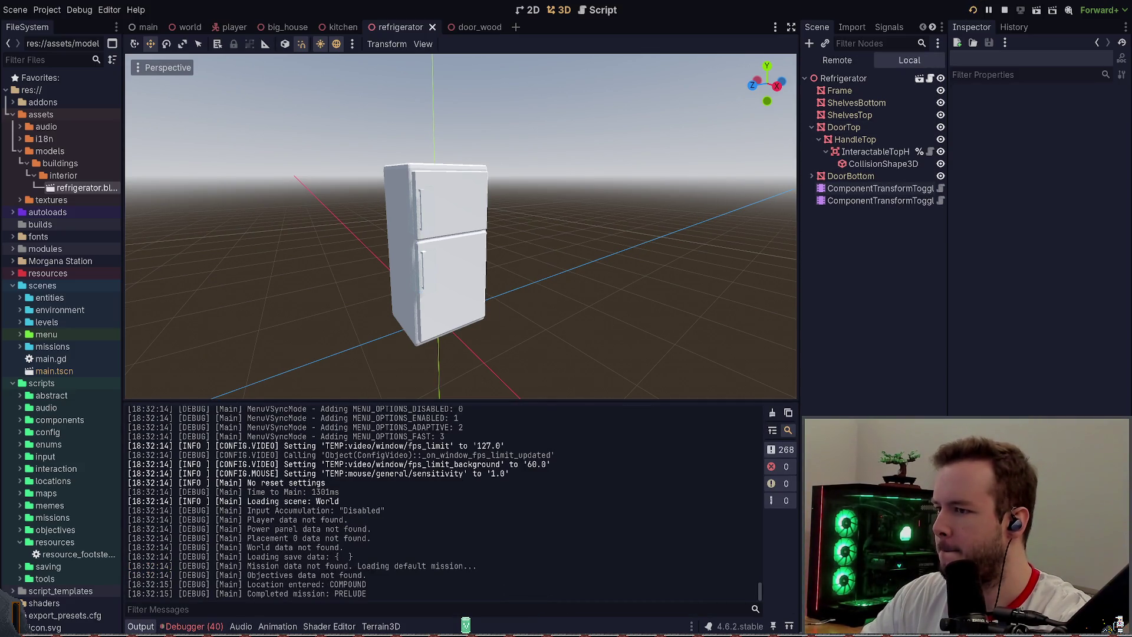
Step: Jump from the Debugger's Node not found error to refrigerator.gd line 12
{"action": "left_click", "coordinate": [213, 627]}
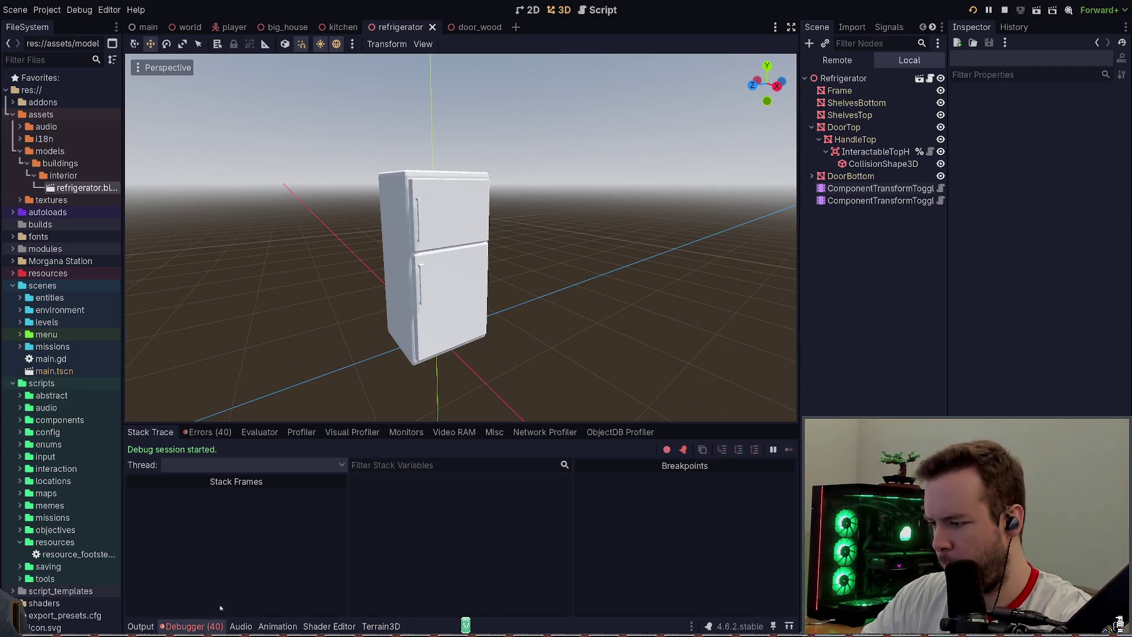
{"action": "left_click", "coordinate": [211, 432]}
{"action": "scroll", "coordinate": [281, 518], "scroll_direction": "down", "scroll_amount": 10}
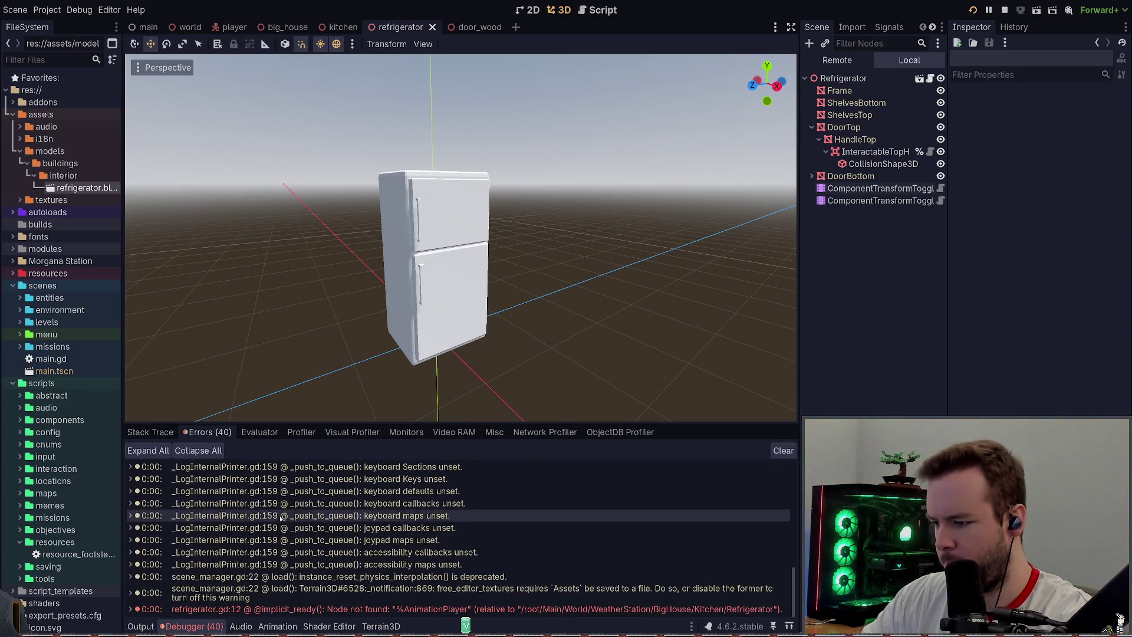
{"action": "double_click", "coordinate": [354, 609]}
Step: Delete the animation player reference on line 12, then undo to restore it
{"action": "left_click", "coordinate": [171, 193]}
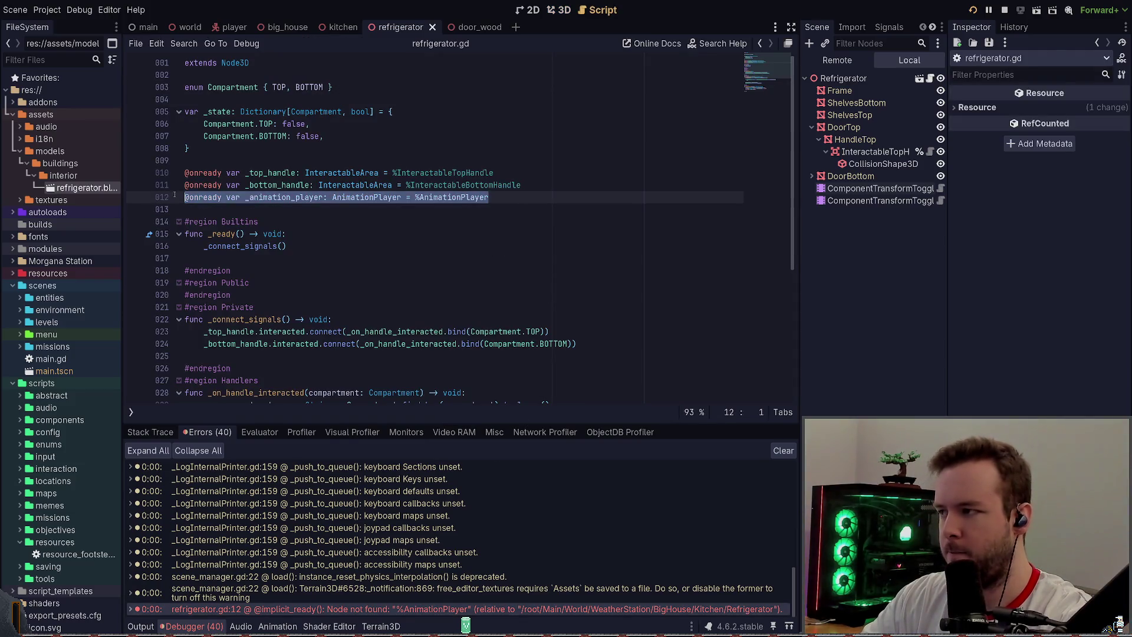
{"action": "key", "text": "BackSpace"}
{"action": "key", "text": "BackSpace"}
{"action": "scroll", "coordinate": [273, 266], "scroll_direction": "down", "scroll_amount": 2}
{"action": "scroll", "coordinate": [295, 248], "scroll_direction": "down", "scroll_amount": 4}
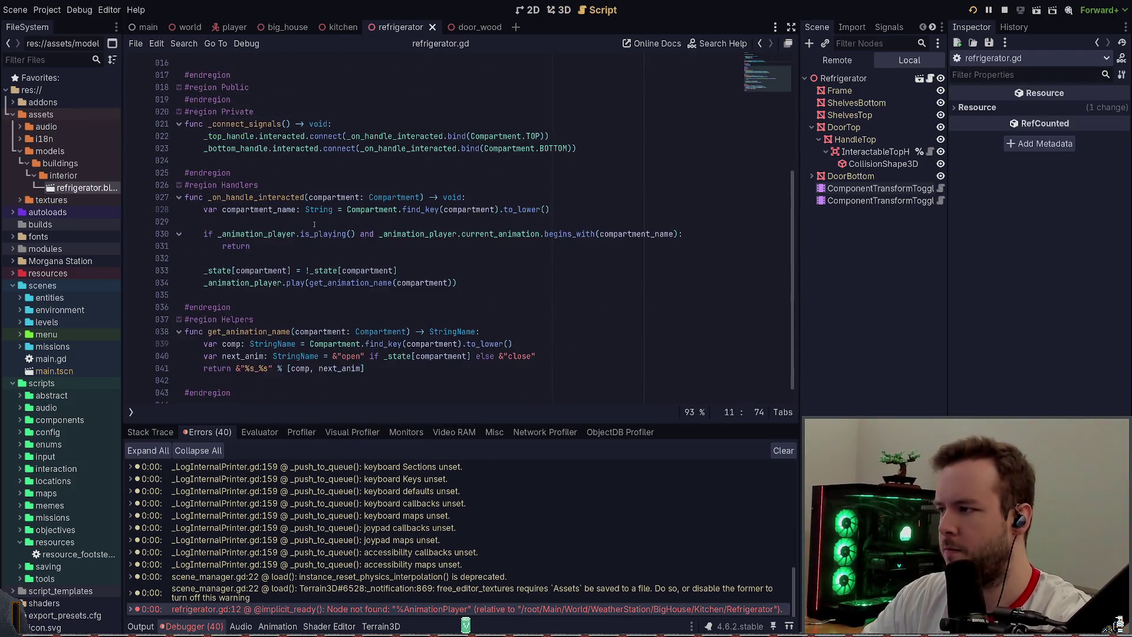
{"action": "key", "text": "ctrl+z"}
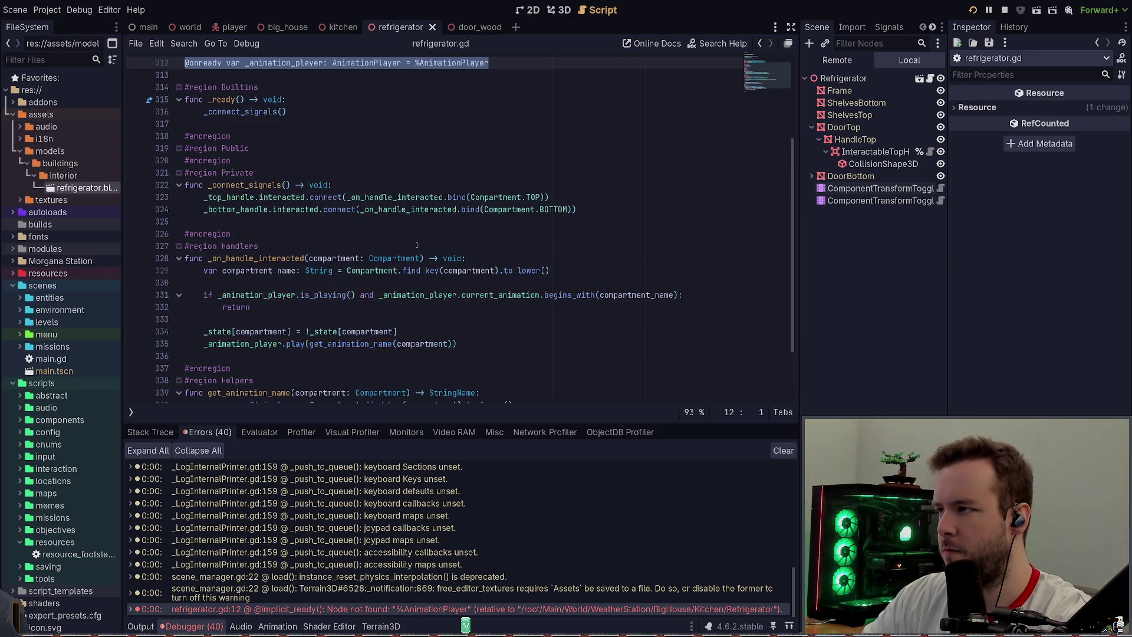
{"action": "type", "text": "s"}
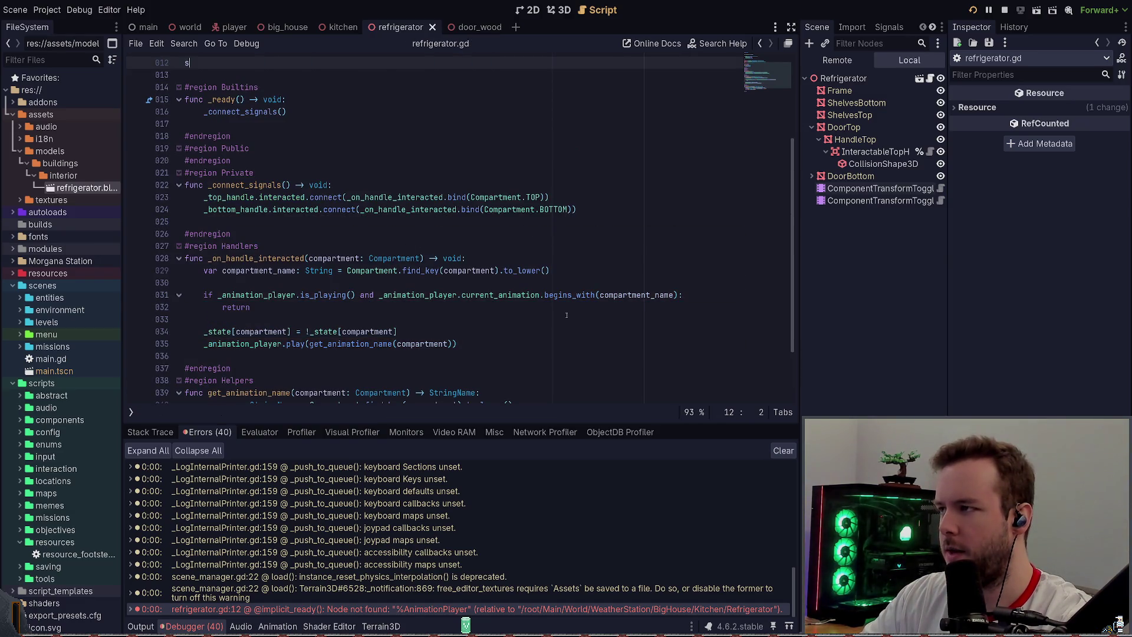
{"action": "key", "text": "ctrl+z"}
{"action": "key", "text": "Escape"}
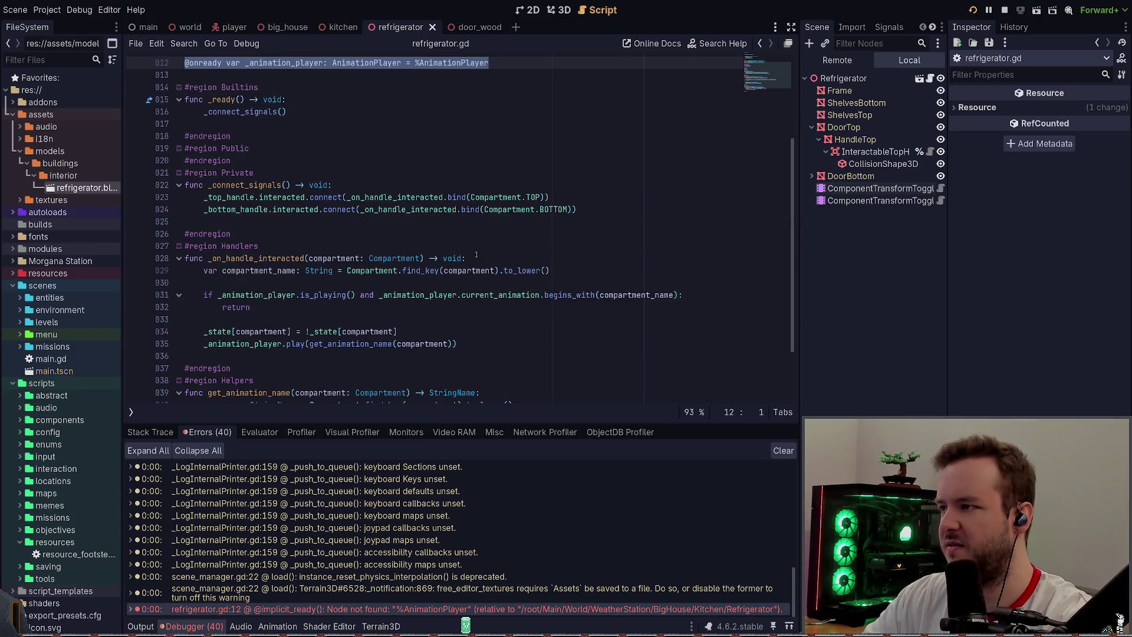
{"action": "scroll", "coordinate": [467, 254], "scroll_direction": "up", "scroll_amount": 4}
{"action": "scroll", "coordinate": [467, 253], "scroll_direction": "down", "scroll_amount": 5}
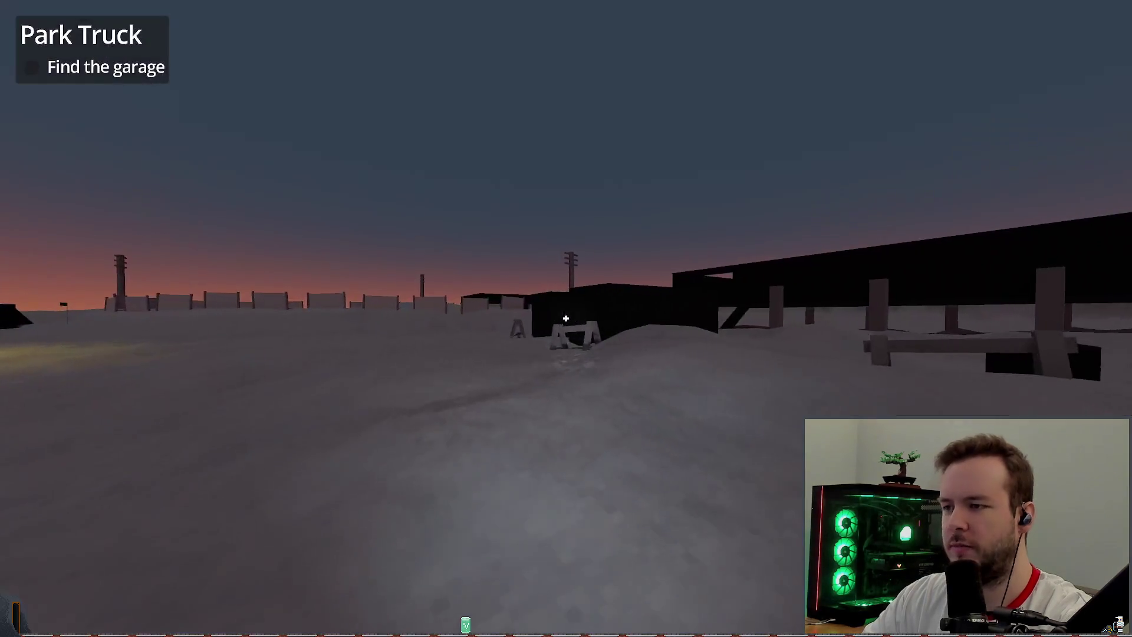
Step: Walk up to the fridge in-game and press E on its handle to trigger the crash
{"action": "key", "text": "w"}
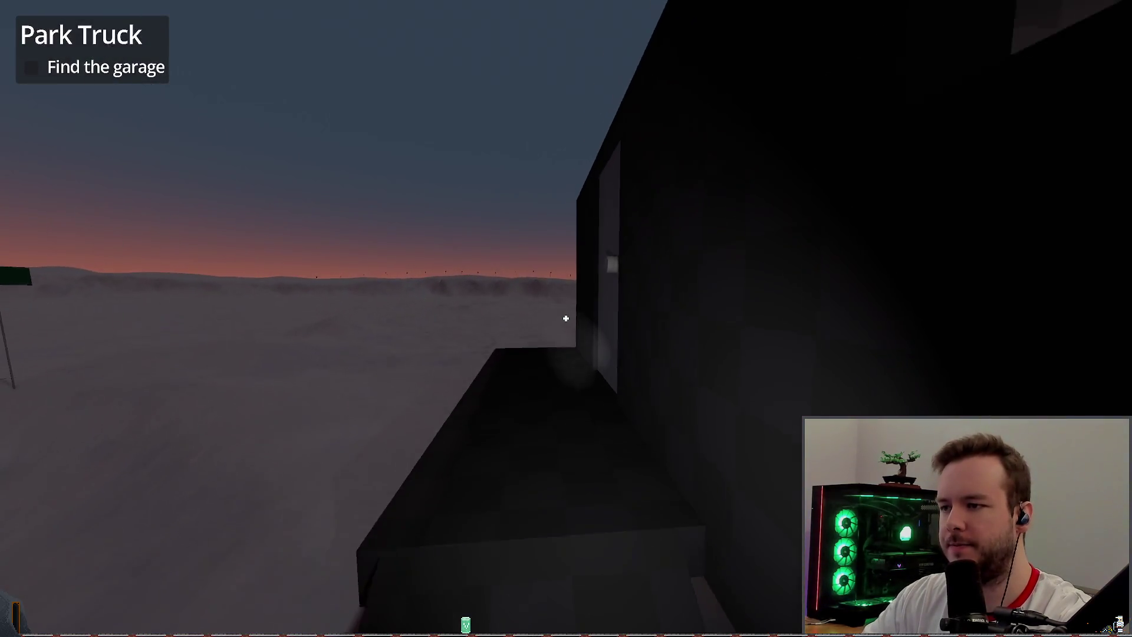
{"action": "key", "text": "w"}
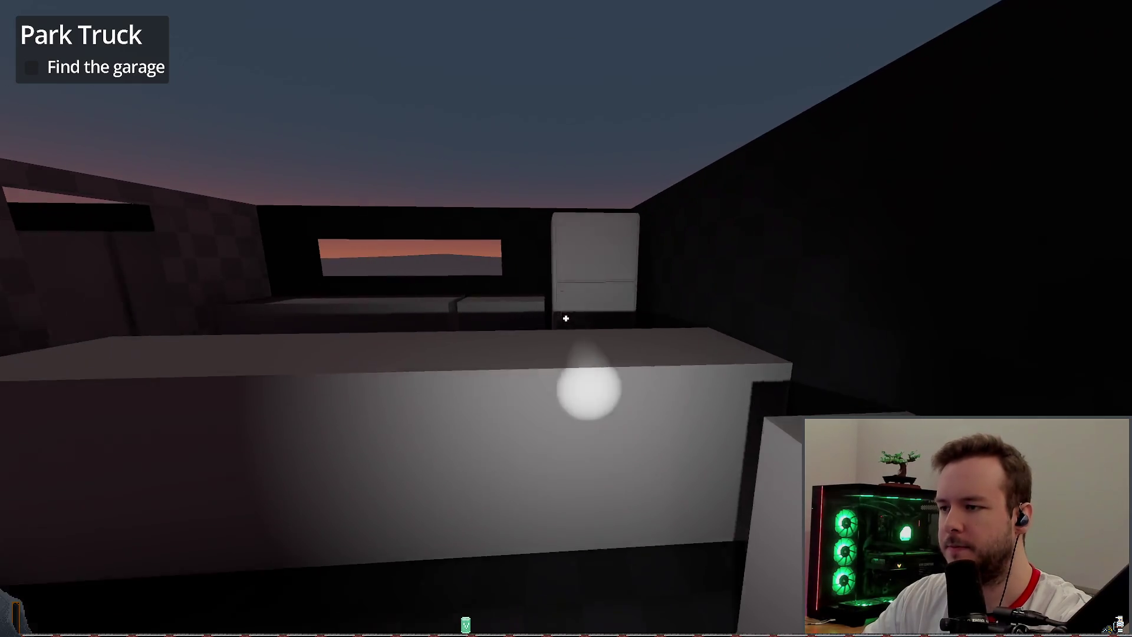
{"action": "key", "text": "e"}
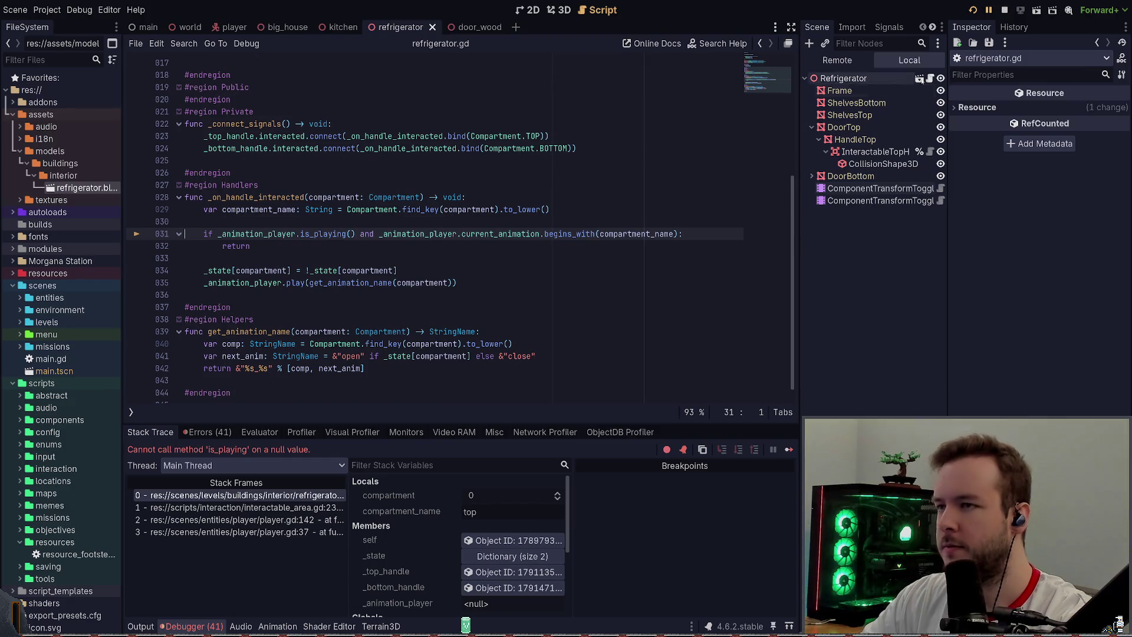
Step: Stop the game and bring up Neovim's project file finder
{"action": "left_click", "coordinate": [1005, 10]}
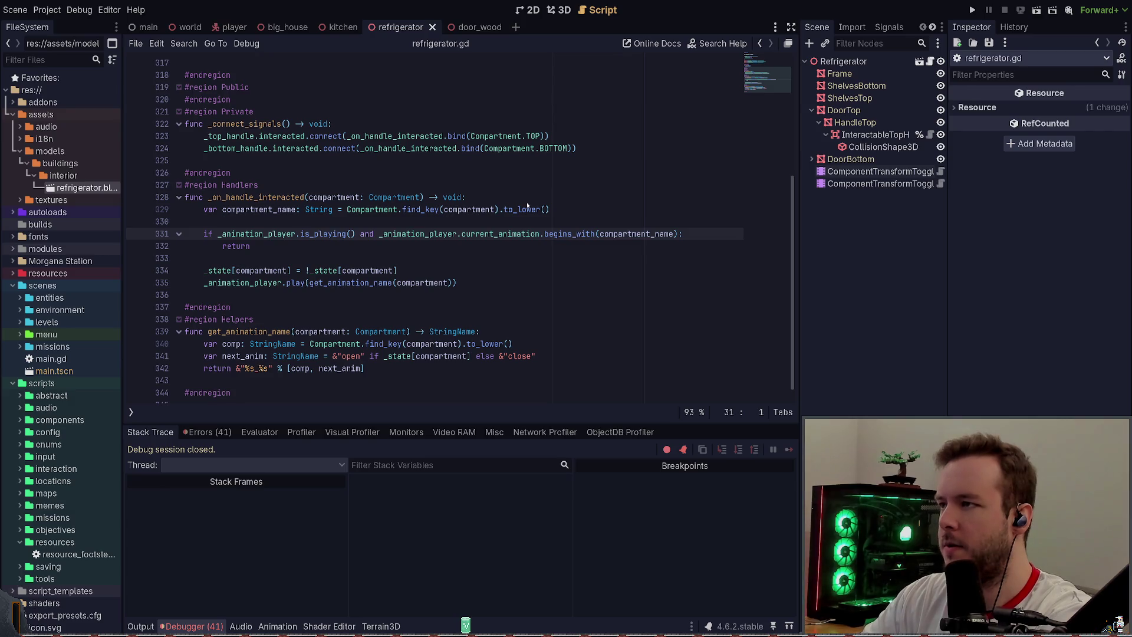
{"action": "key", "text": "alt+Tab"}
{"action": "key", "text": "space"}
{"action": "key", "text": "space"}
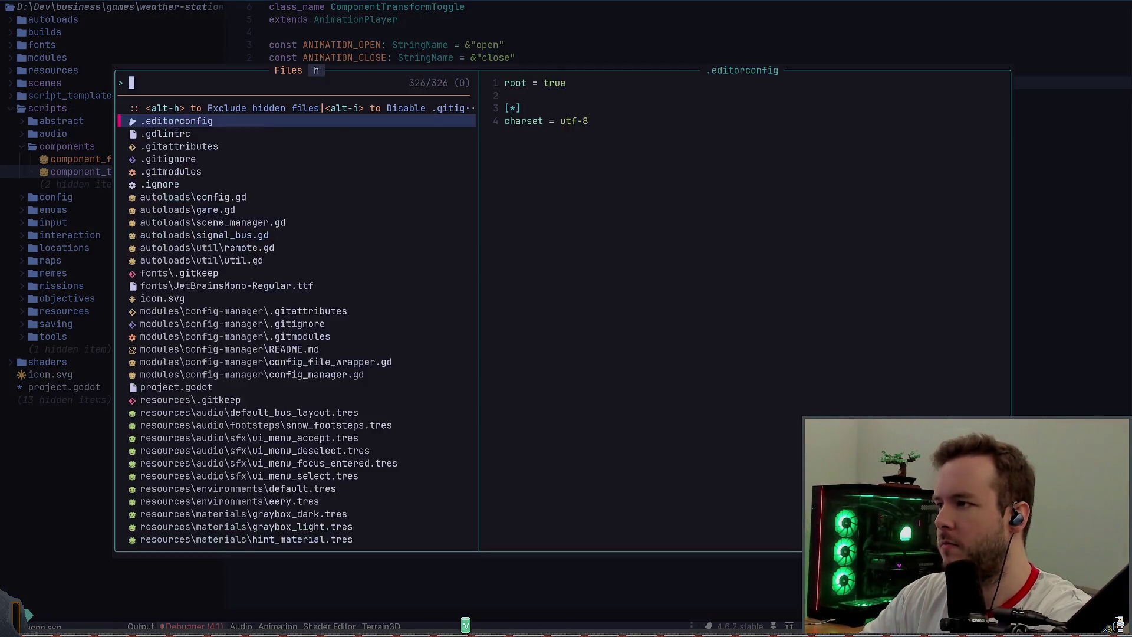
Step: Search 'refri' to open refrigerator.gd in Neovim, then return to Godot
{"action": "type", "text": "refrin"}
{"action": "key", "text": "BackSpace"}
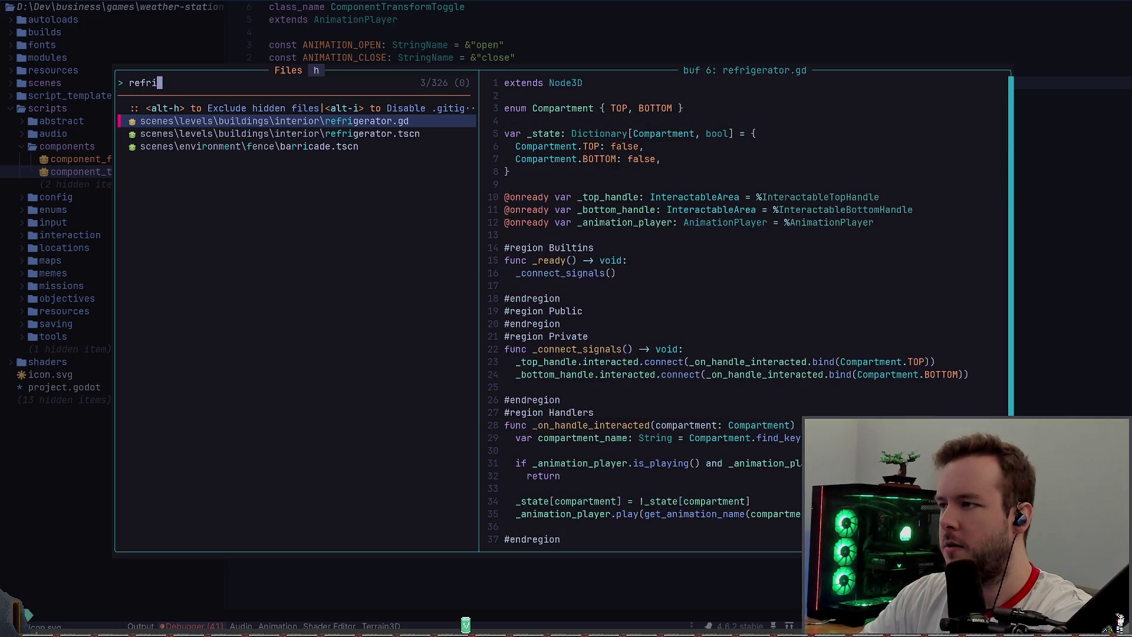
{"action": "key", "text": "Return"}
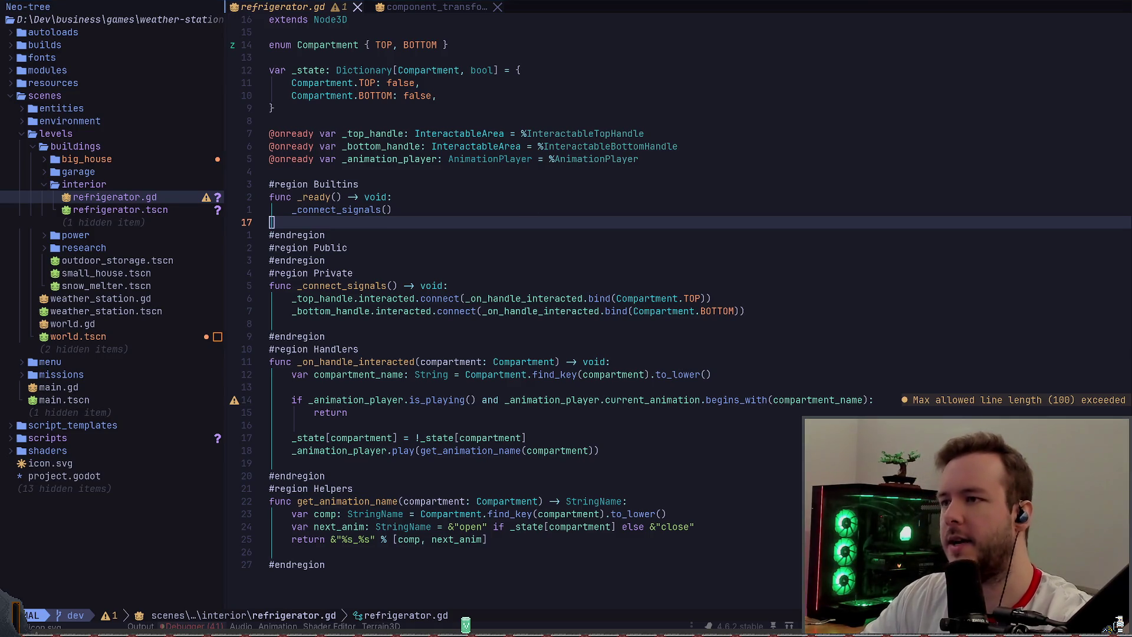
{"action": "key", "text": "alt+Tab"}
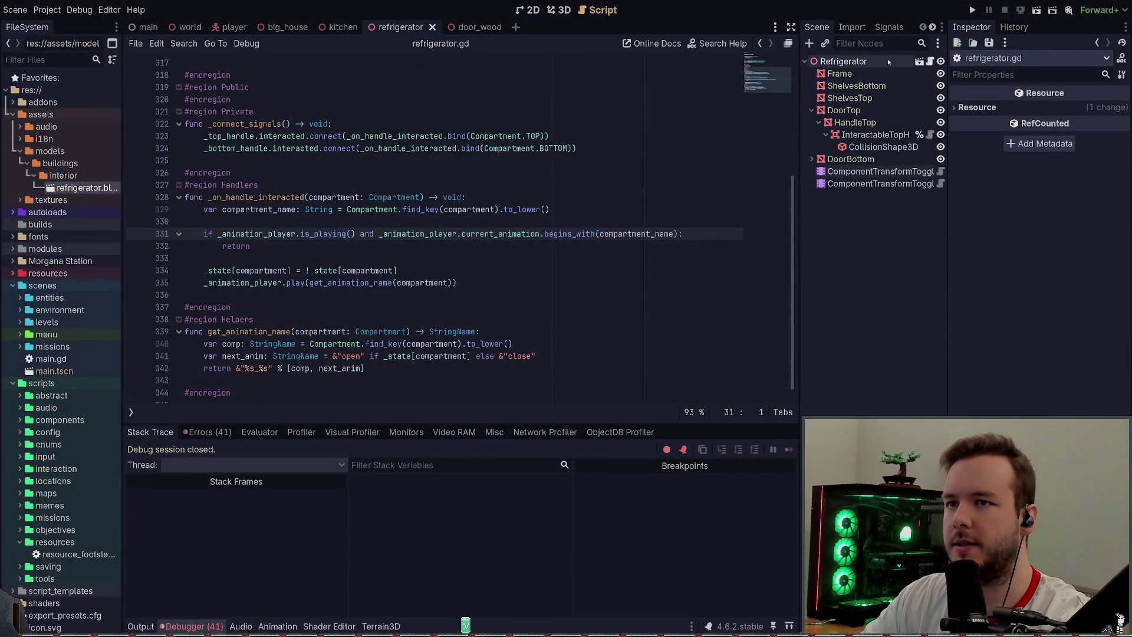
Step: Detach the script from the Refrigerator node, relaunch the game, and walk to the fridge
{"action": "left_click", "coordinate": [922, 43]}
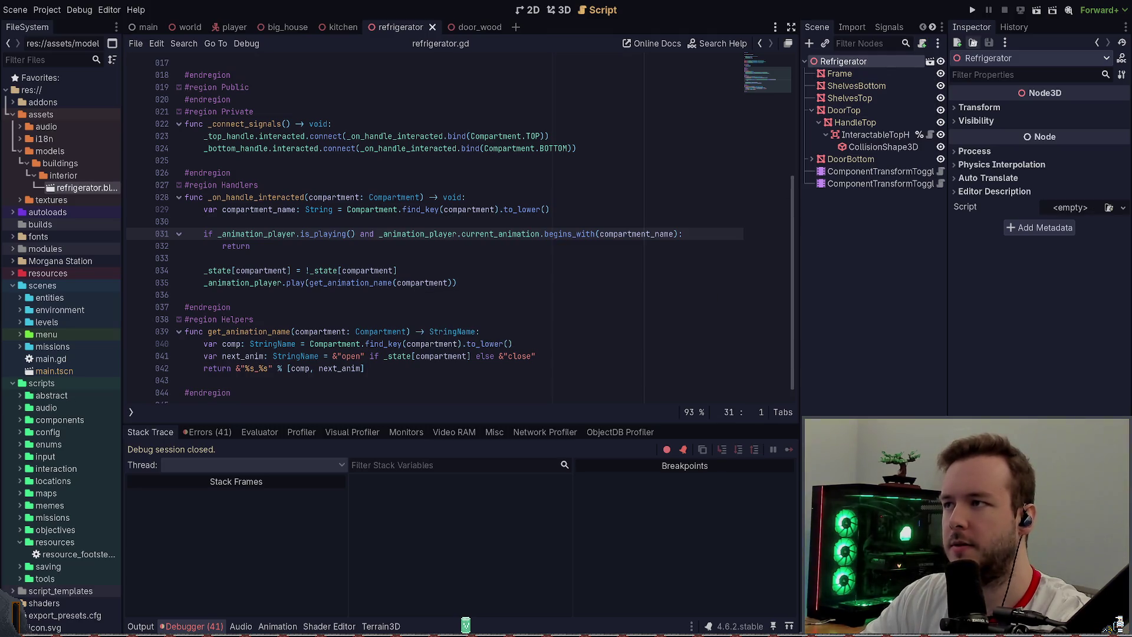
{"action": "left_click", "coordinate": [980, 10]}
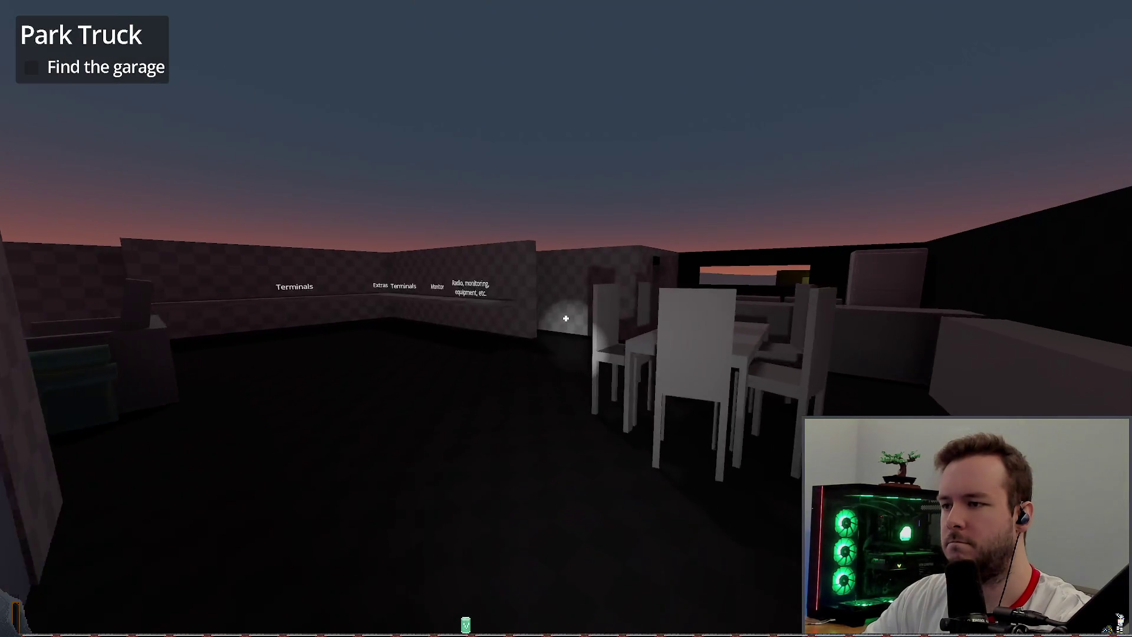
{"action": "key", "text": "w"}
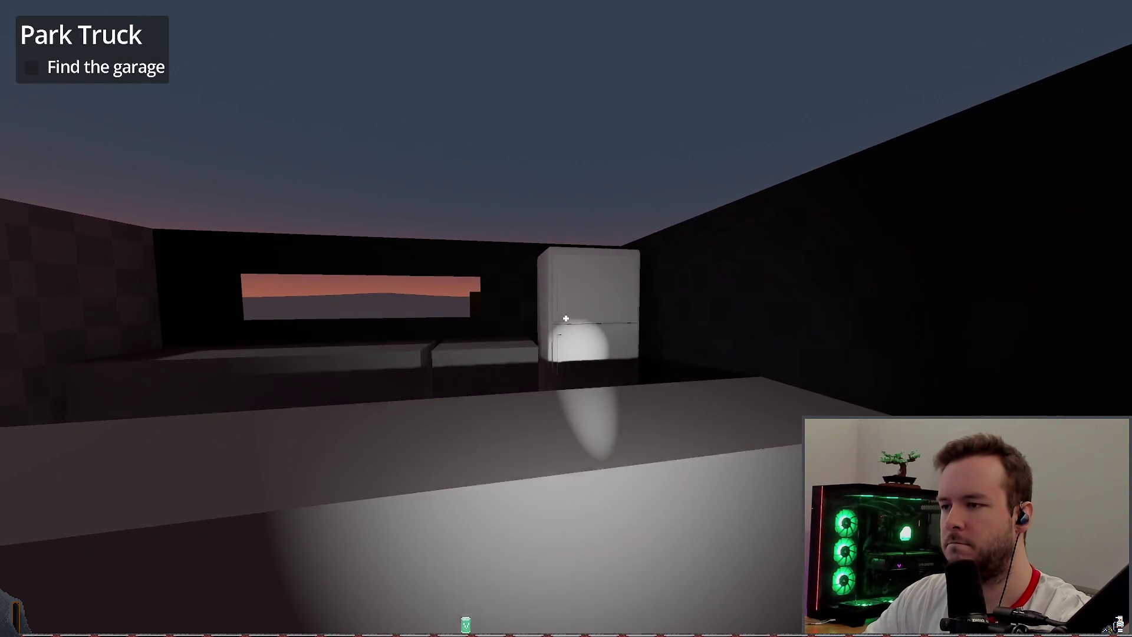
{"action": "key", "text": "w"}
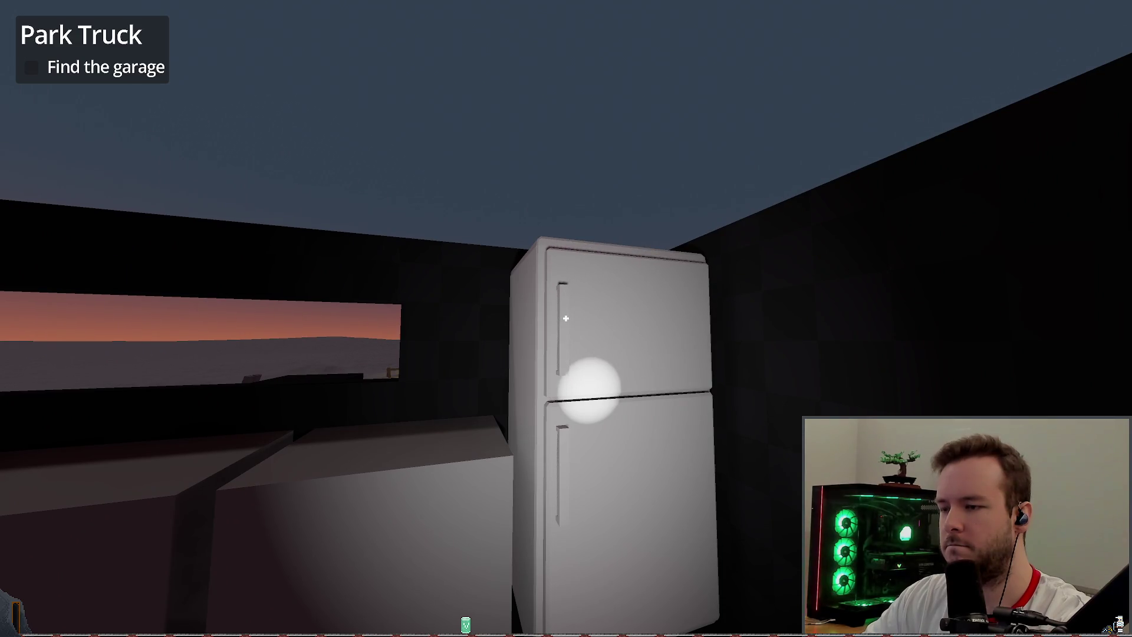
Step: Toggle the fridge's upper door open and shut repeatedly, then return to the editor
{"action": "left_click", "coordinate": [565, 318]}
{"action": "left_click", "coordinate": [566, 319]}
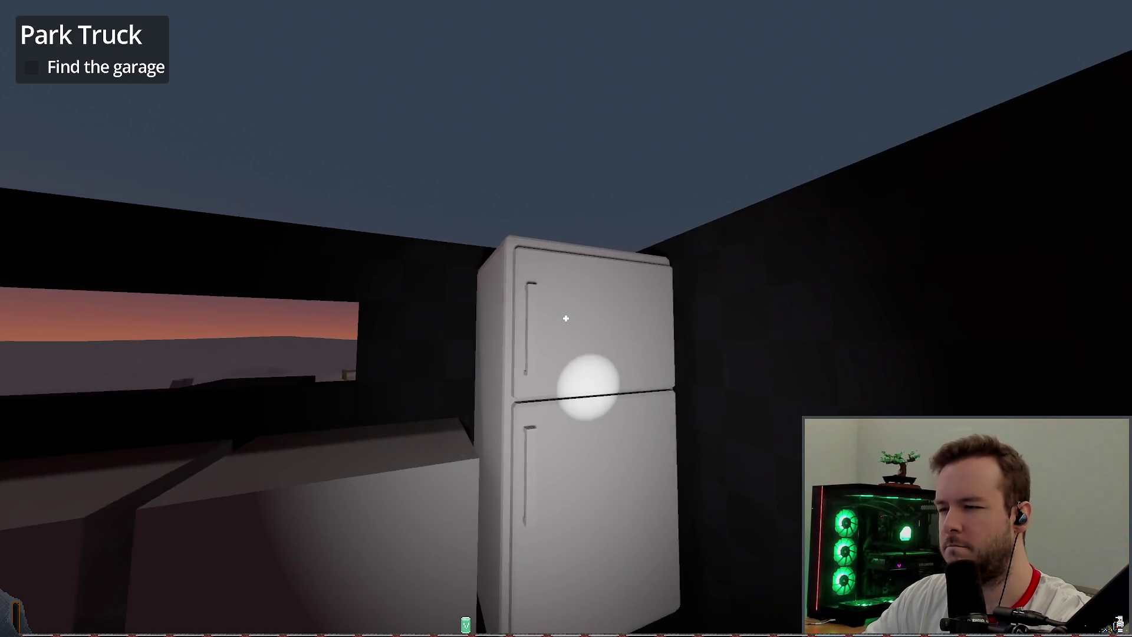
{"action": "left_click", "coordinate": [566, 319]}
{"action": "left_click", "coordinate": [565, 318]}
{"action": "left_click", "coordinate": [566, 319]}
{"action": "left_click", "coordinate": [566, 319]}
{"action": "left_click", "coordinate": [565, 319]}
{"action": "left_click", "coordinate": [565, 318]}
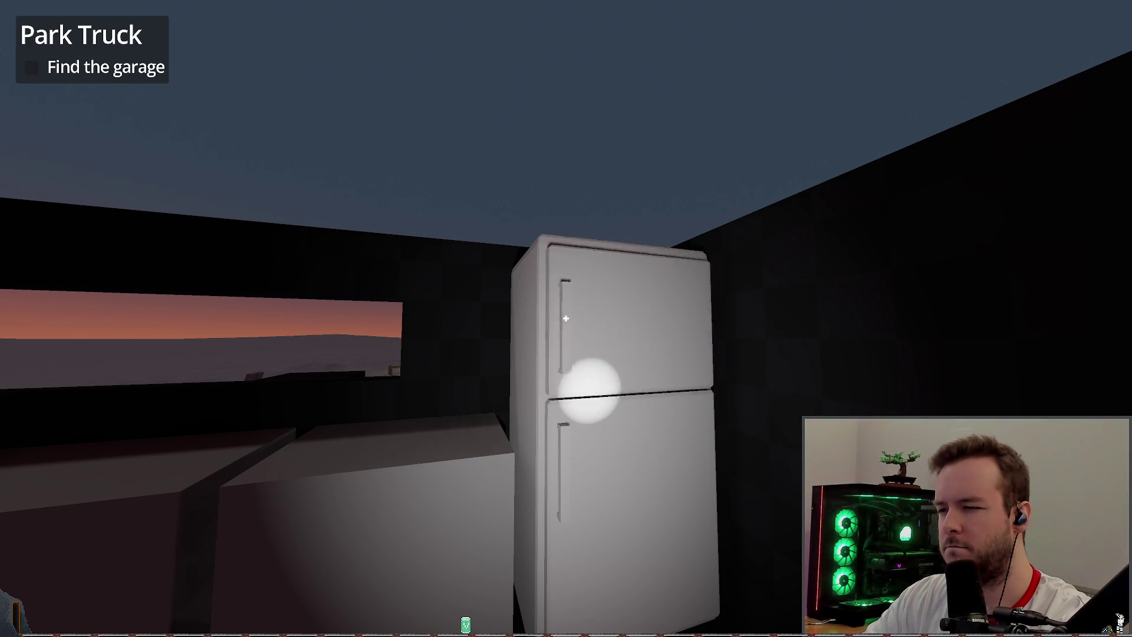
{"action": "left_click", "coordinate": [565, 319]}
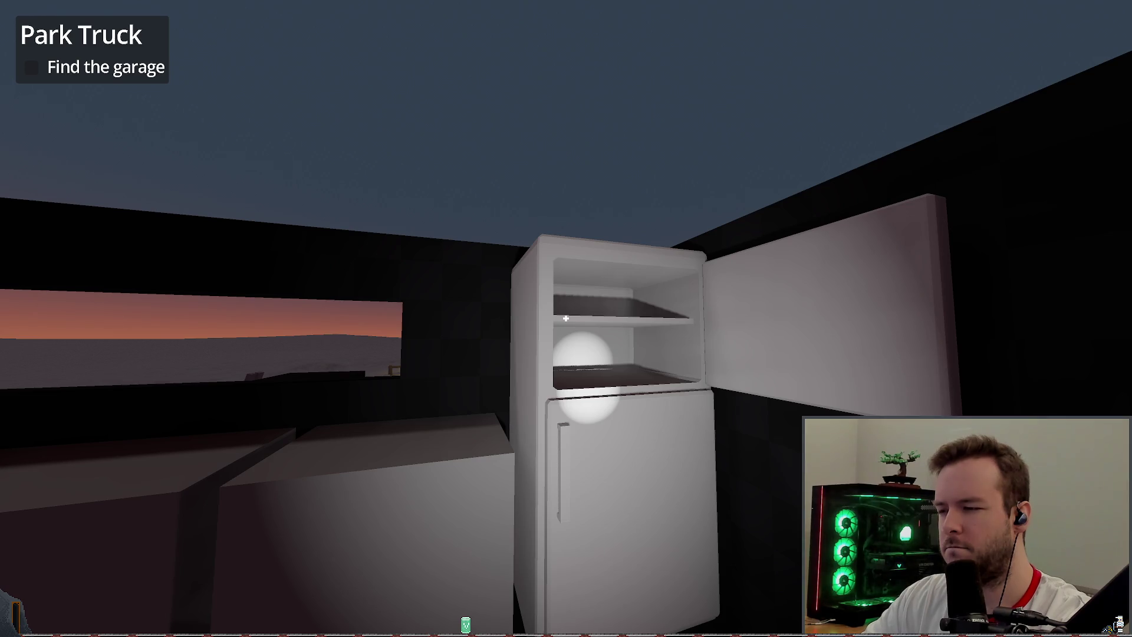
{"action": "key", "text": "alt+Tab"}
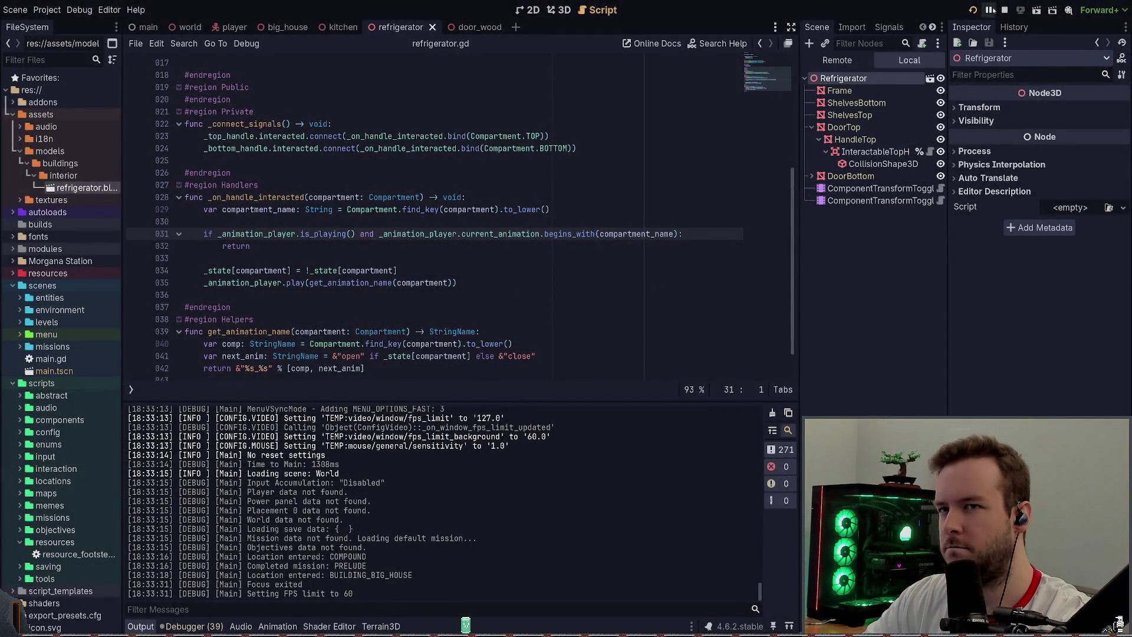
Step: Stop the game and preview ComponentTransformToggleTop's close and open animations in the 3D view
{"action": "key", "text": "F8"}
{"action": "key", "text": "ctrl+F2"}
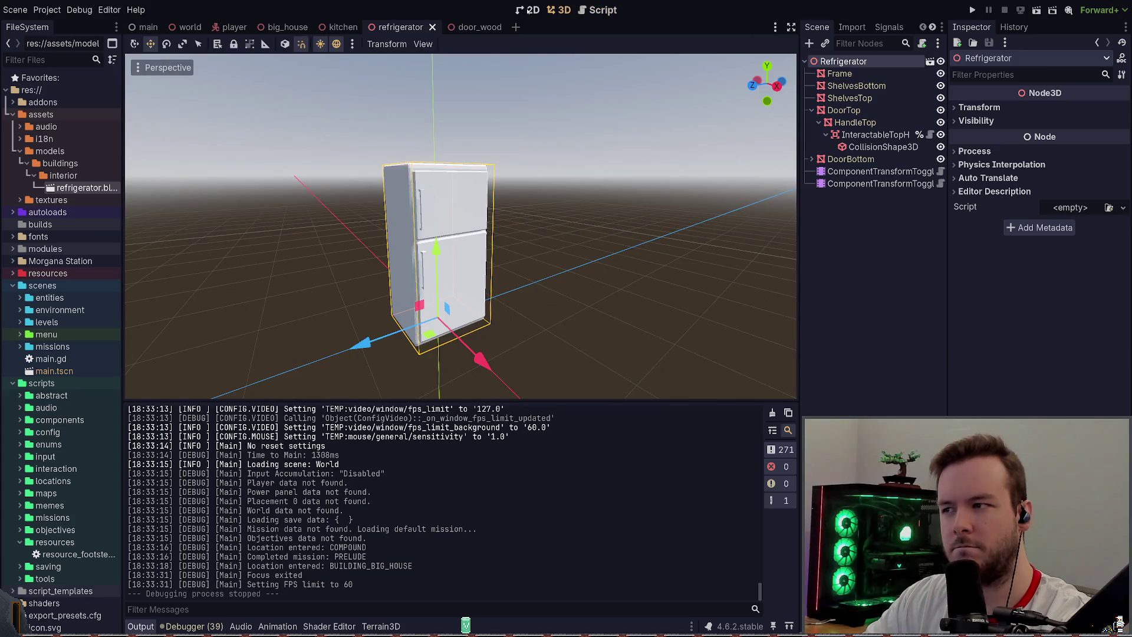
{"action": "left_click", "coordinate": [872, 173]}
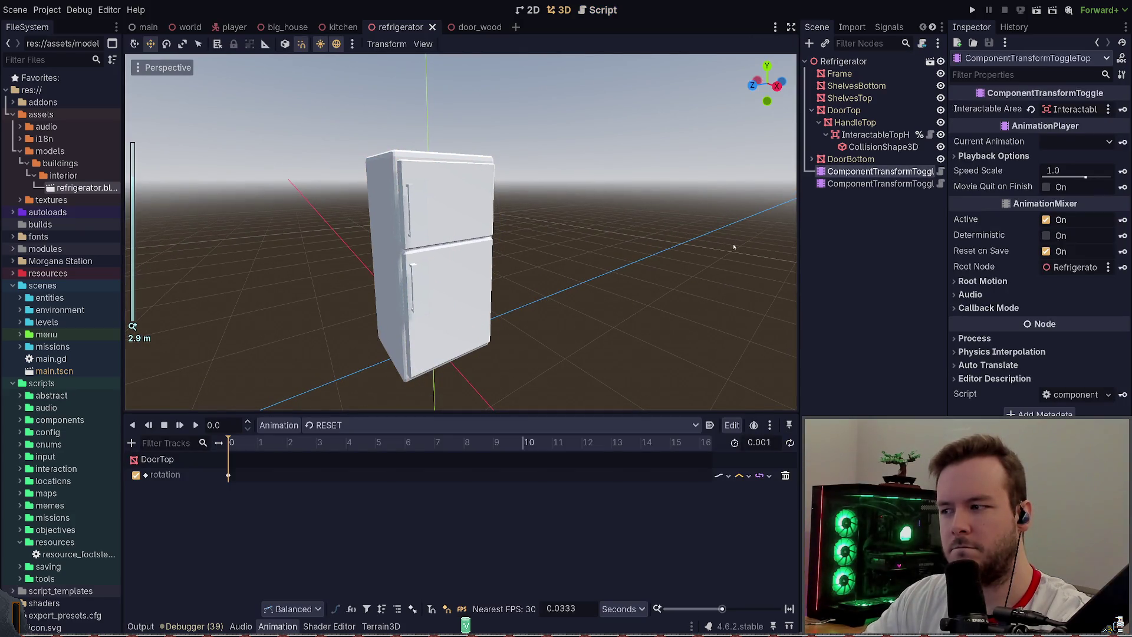
{"action": "key", "text": "d"}
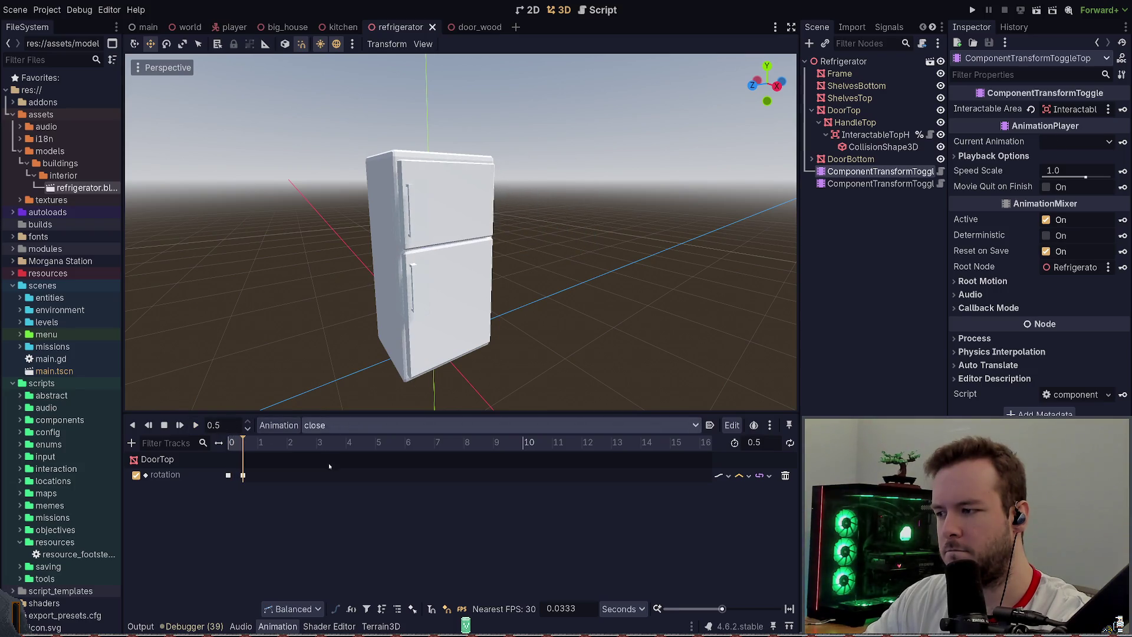
{"action": "left_click", "coordinate": [196, 424]}
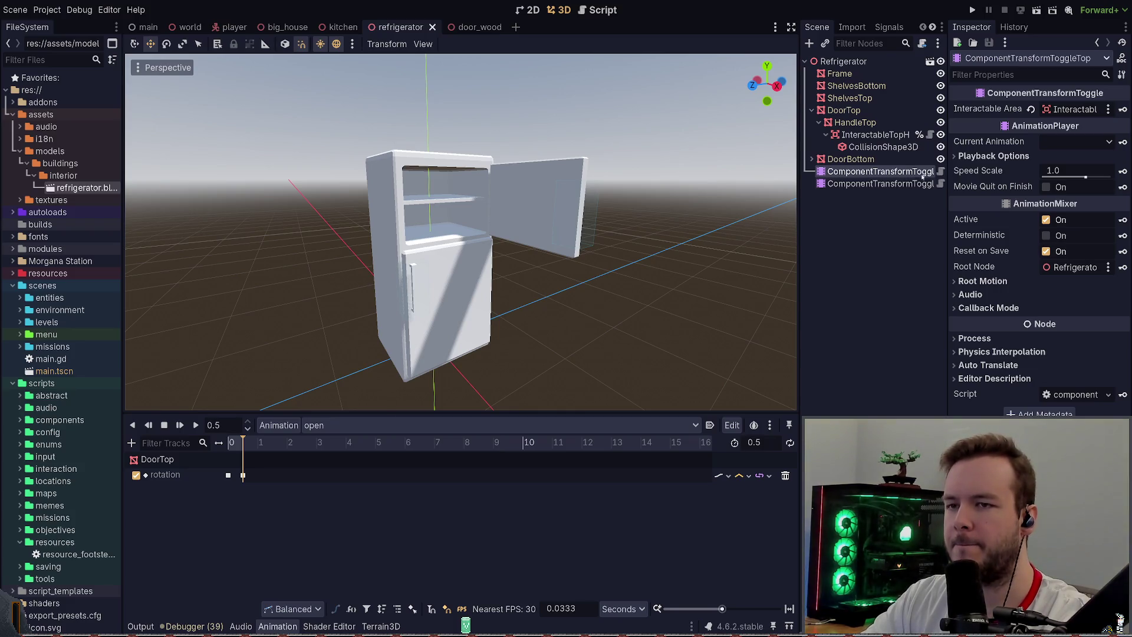
{"action": "key", "text": "alt+Tab"}
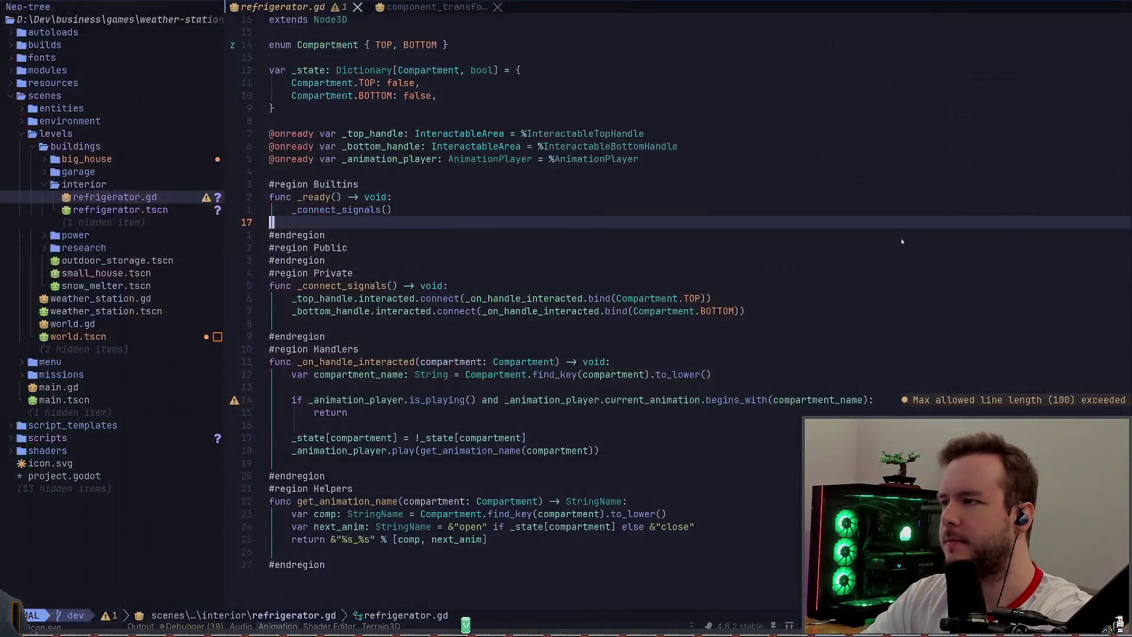
Step: In component_transform_toggle.gd, start an 'open: bool' variable, then remove that unfinished line
{"action": "key", "text": "L"}
{"action": "key", "text": "g"}
{"action": "key", "text": "g"}
{"action": "key", "text": "j"}
{"action": "key", "text": "j"}
{"action": "key", "text": "j"}
{"action": "key", "text": "A"}
{"action": "key", "text": "Return"}
{"action": "key", "text": "Return"}
{"action": "type", "text": "var _"}
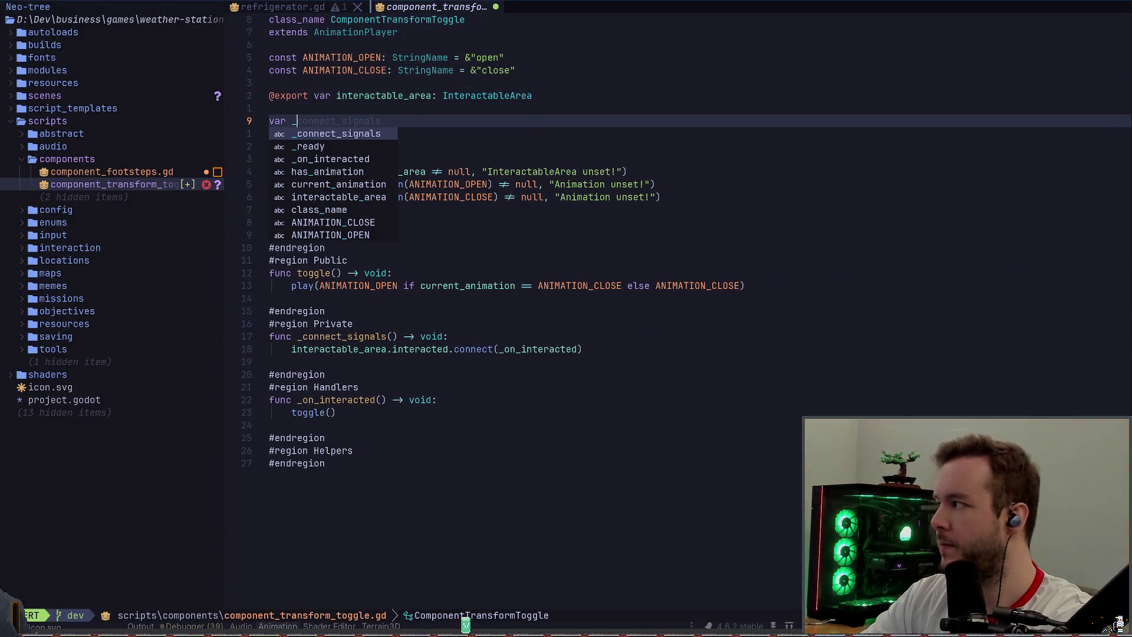
{"action": "key", "text": "BackSpace"}
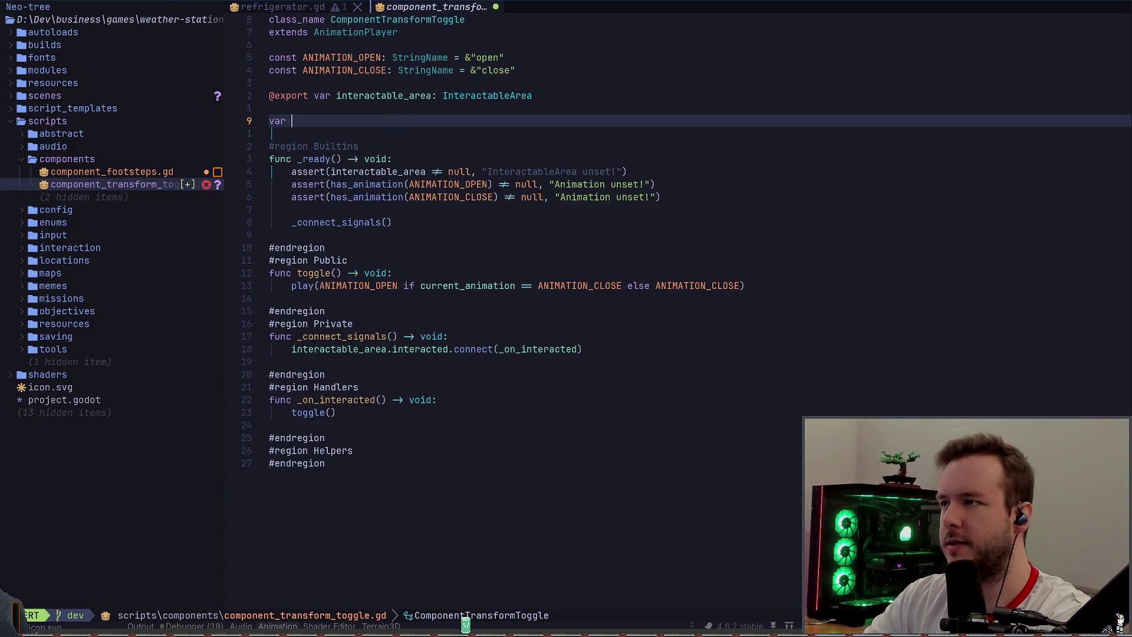
{"action": "type", "text": "open"}
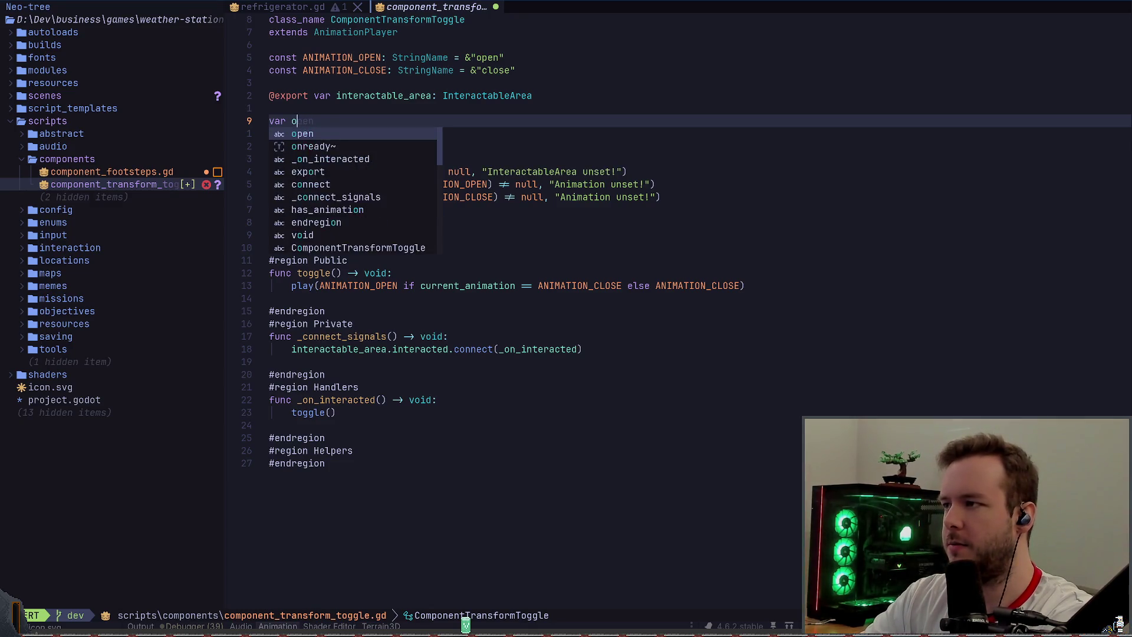
{"action": "type", "text": ": bool ="}
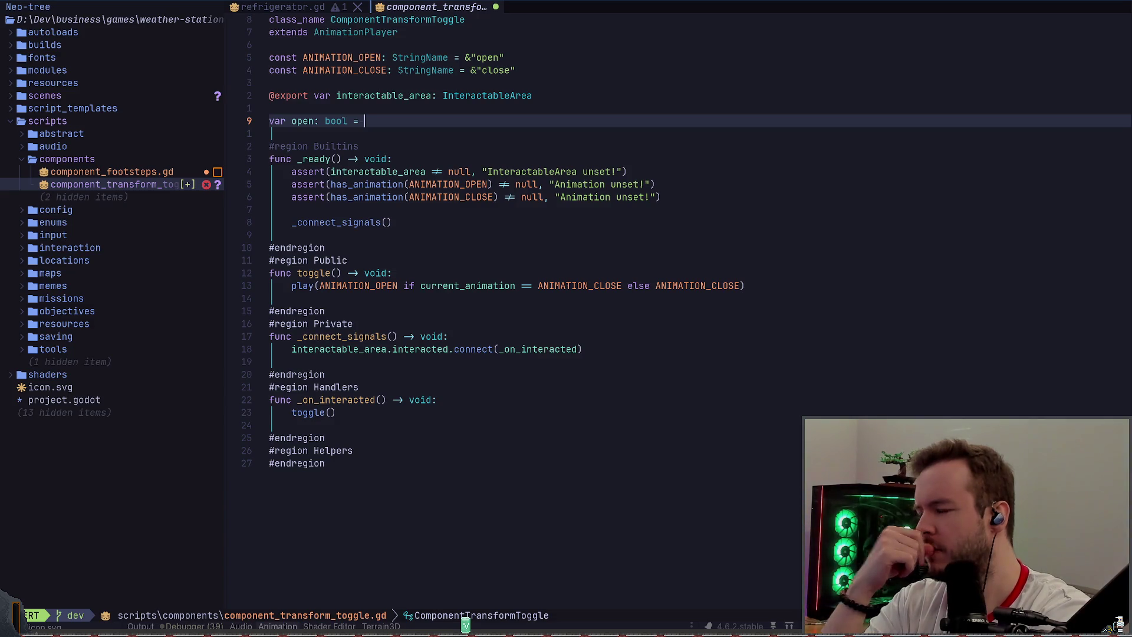
{"action": "double_click", "coordinate": [378, 286]}
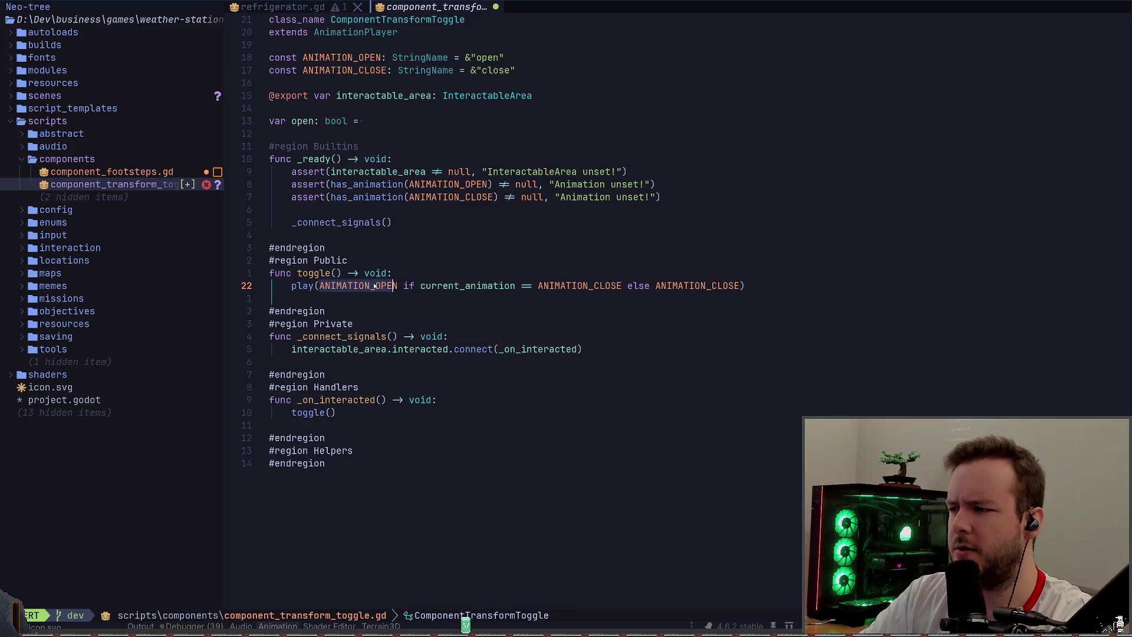
{"action": "key", "text": "Escape"}
{"action": "left_click", "coordinate": [396, 126]}
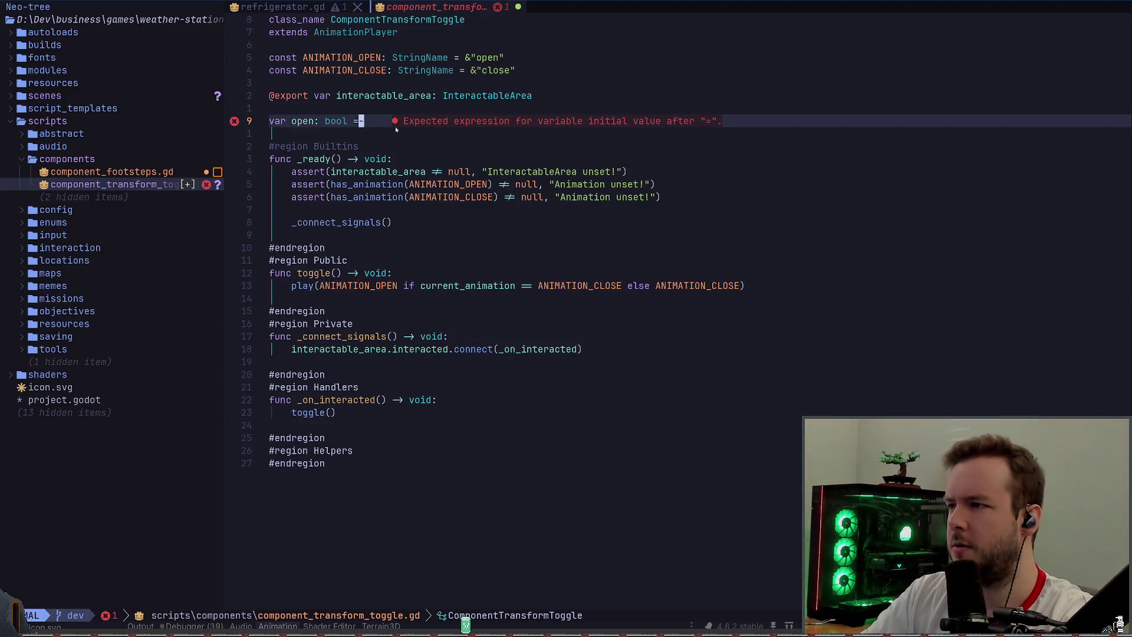
{"action": "key", "text": "d"}
{"action": "key", "text": "d"}
{"action": "key", "text": "d"}
{"action": "key", "text": "d"}
Step: Replace current_animation with assigned_animation in toggle(), save, and return to Godot
{"action": "left_click", "coordinate": [479, 260]}
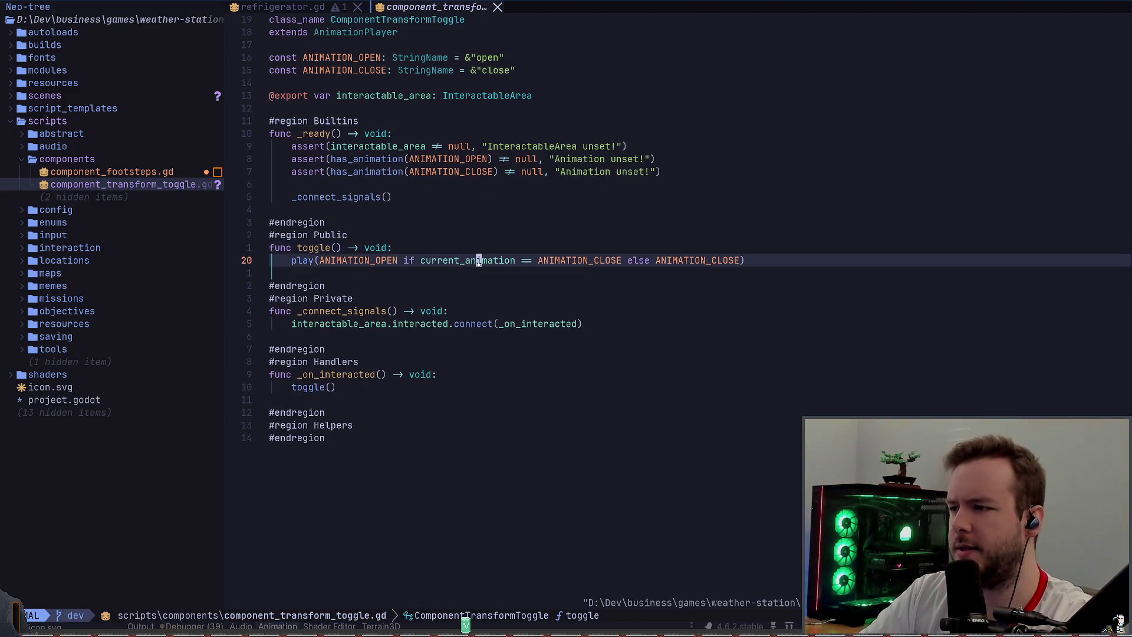
{"action": "key", "text": "shift+k"}
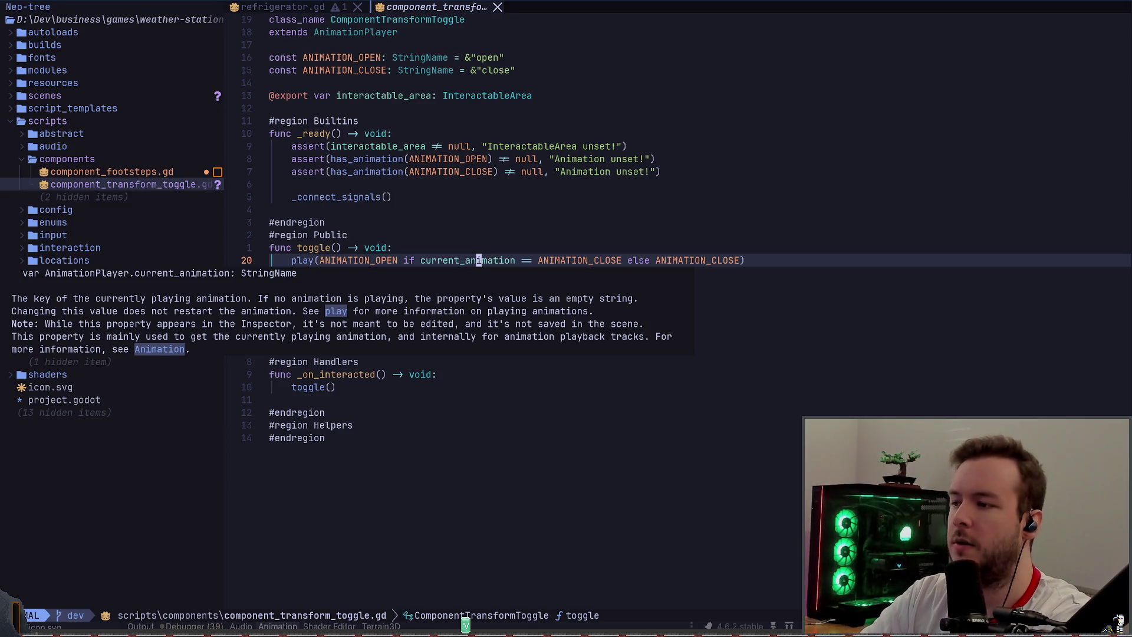
{"action": "type", "text": "ciwlast_nat"}
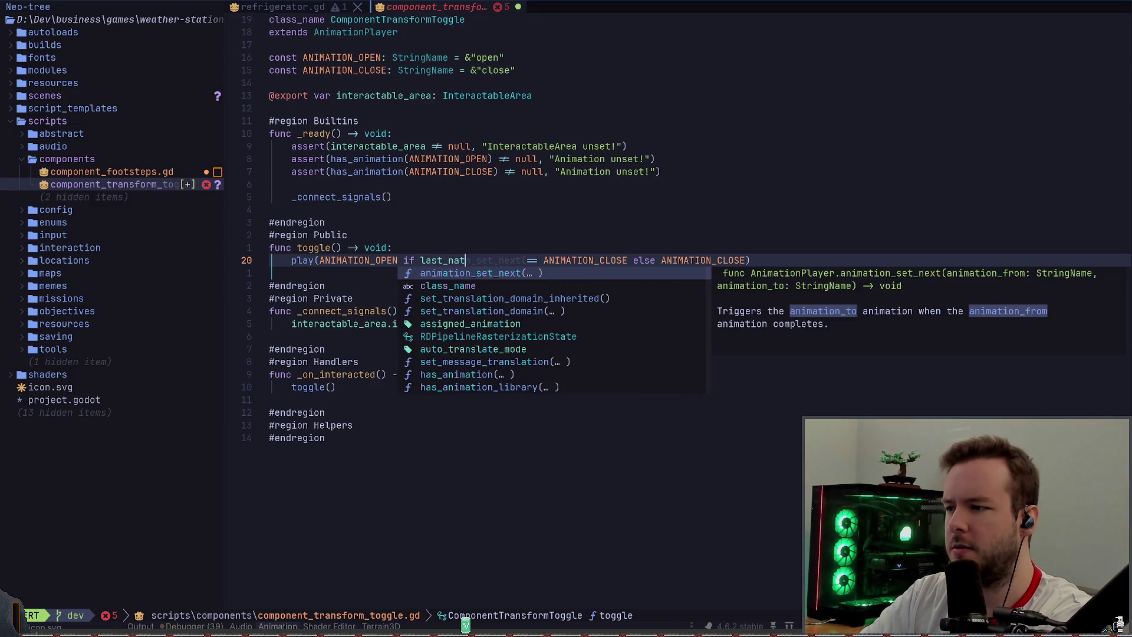
{"action": "key", "text": "BackSpace"}
{"action": "key", "text": "BackSpace"}
{"action": "key", "text": "BackSpace"}
{"action": "type", "text": "animation"}
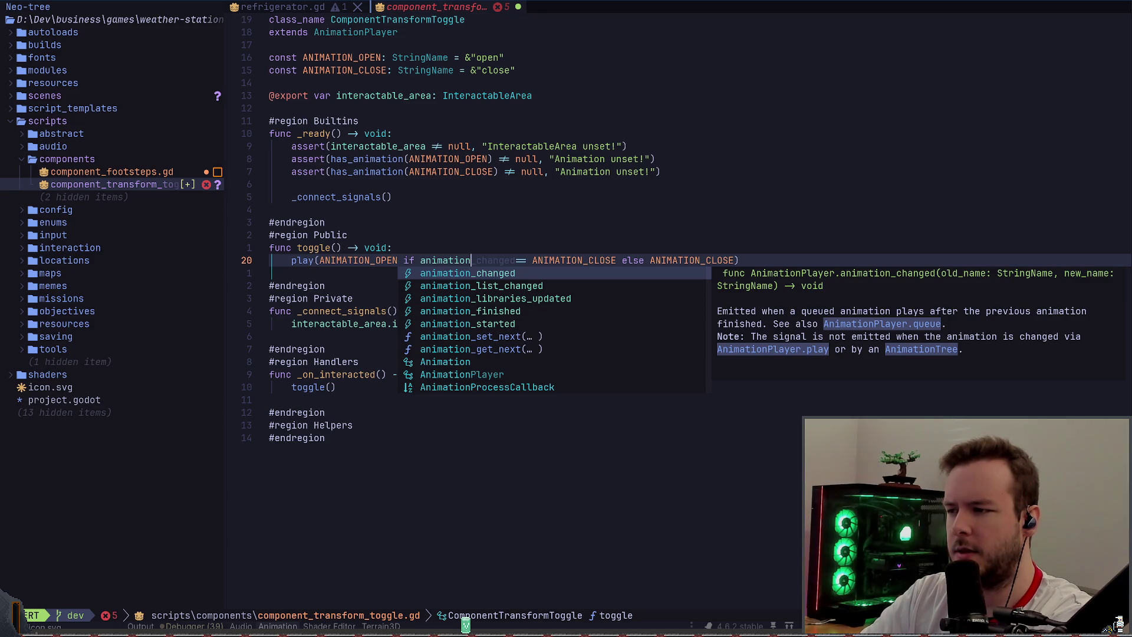
{"action": "key", "text": "Tab"}
{"action": "key", "text": "Tab"}
{"action": "key", "text": "Tab"}
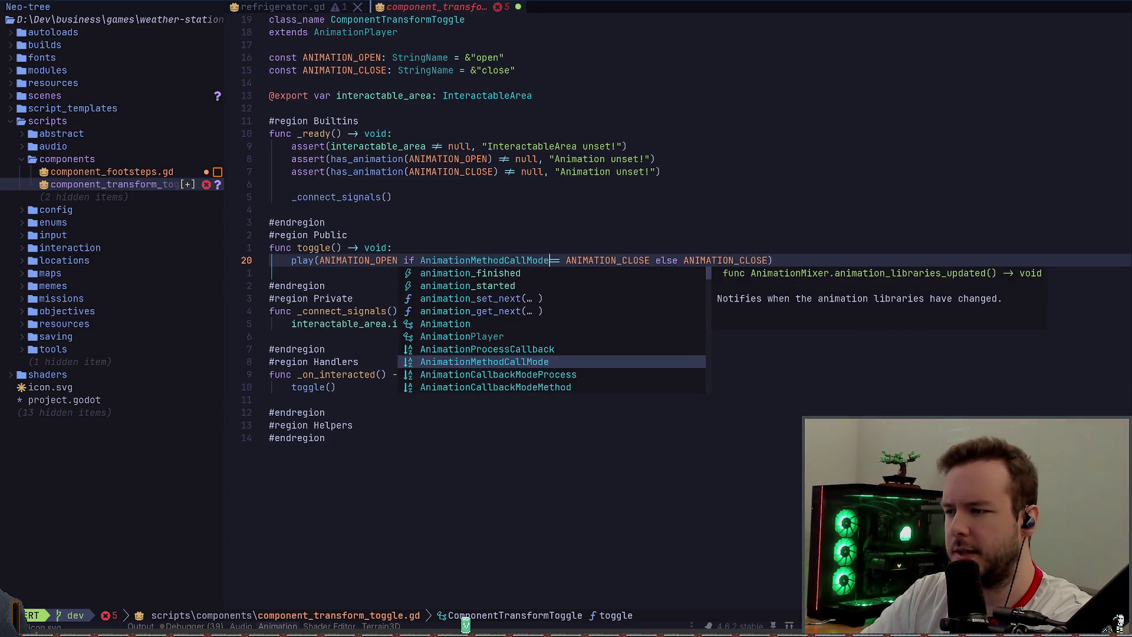
{"action": "key", "text": "Tab"}
{"action": "key", "text": "Tab"}
{"action": "key", "text": "Tab"}
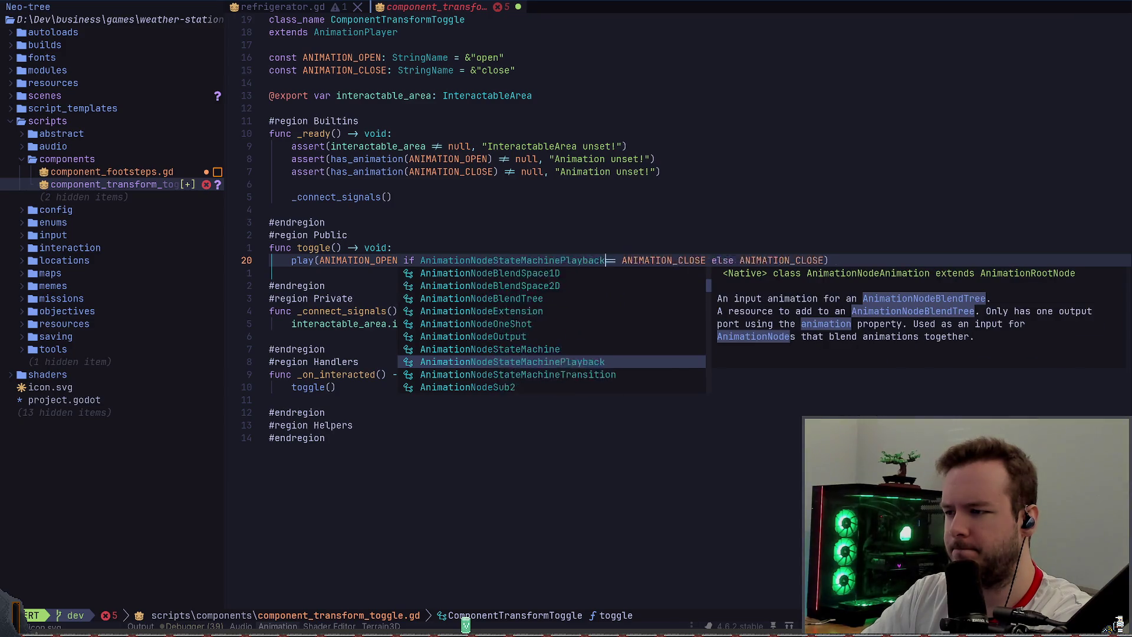
{"action": "key", "text": "Tab"}
{"action": "key", "text": "Up"}
{"action": "key", "text": "Up"}
{"action": "key", "text": "Up"}
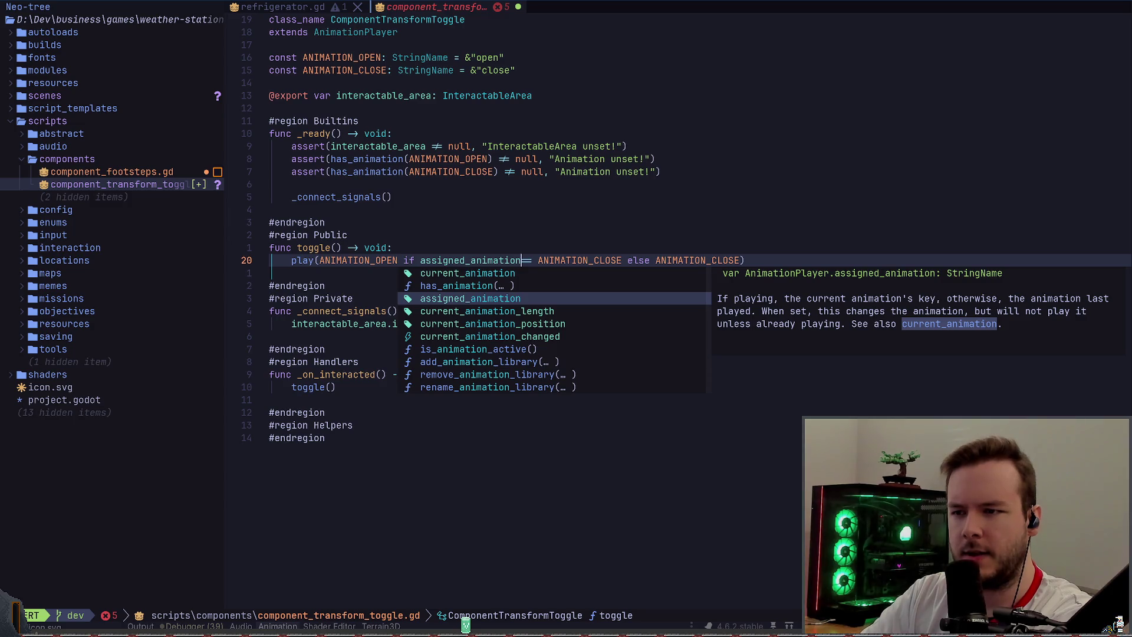
{"action": "key", "text": "Escape"}
{"action": "key", "text": "ctrl+s"}
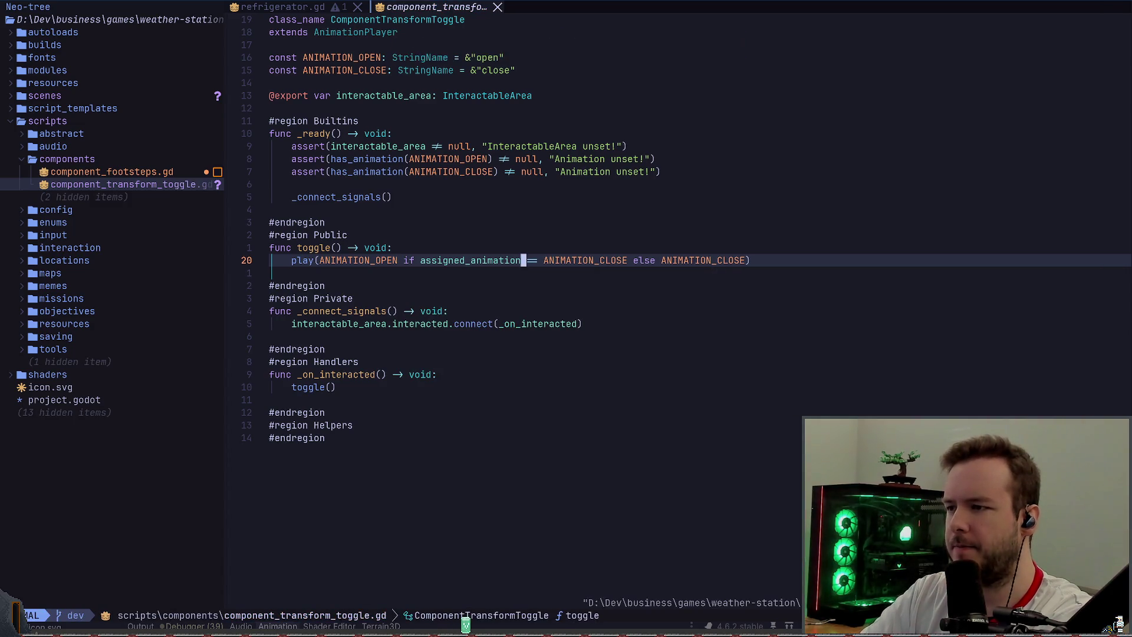
{"action": "key", "text": "alt+Tab"}
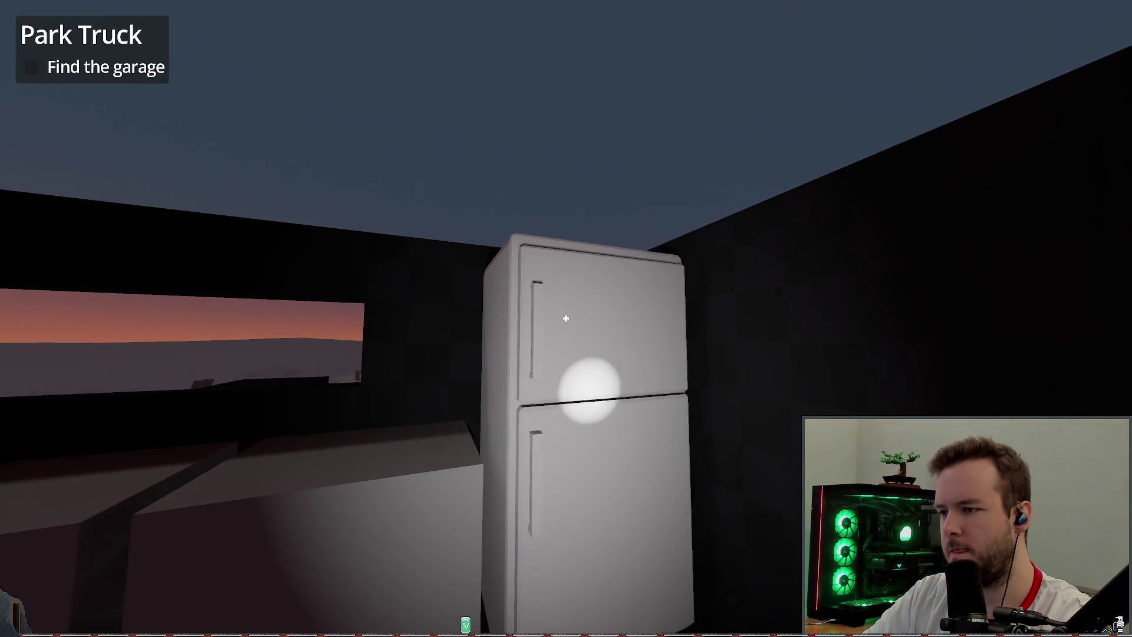
Step: Toggle the fridge's top door repeatedly in the running game, then quit from the pause menu
{"action": "left_click", "coordinate": [566, 319]}
{"action": "left_click", "coordinate": [566, 319]}
{"action": "left_click", "coordinate": [565, 319]}
{"action": "left_click", "coordinate": [566, 319]}
{"action": "left_click", "coordinate": [565, 318]}
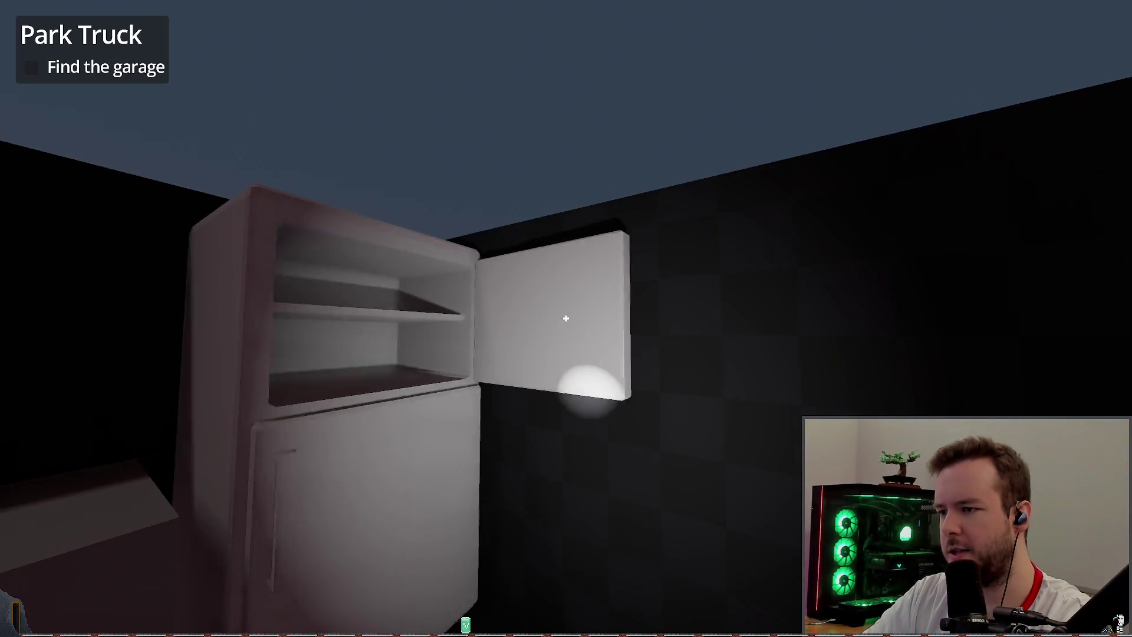
{"action": "left_click", "coordinate": [566, 318]}
{"action": "left_click", "coordinate": [566, 319]}
{"action": "left_click", "coordinate": [566, 318]}
{"action": "left_click", "coordinate": [566, 318]}
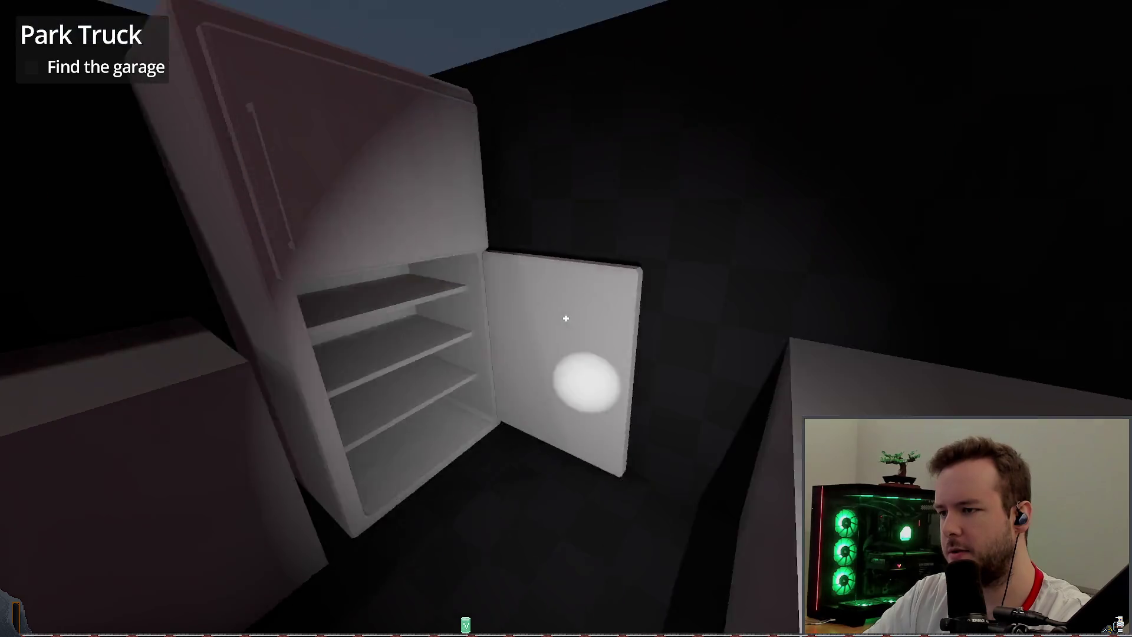
{"action": "left_click", "coordinate": [566, 318]}
{"action": "key", "text": "Escape"}
{"action": "left_click", "coordinate": [39, 405]}
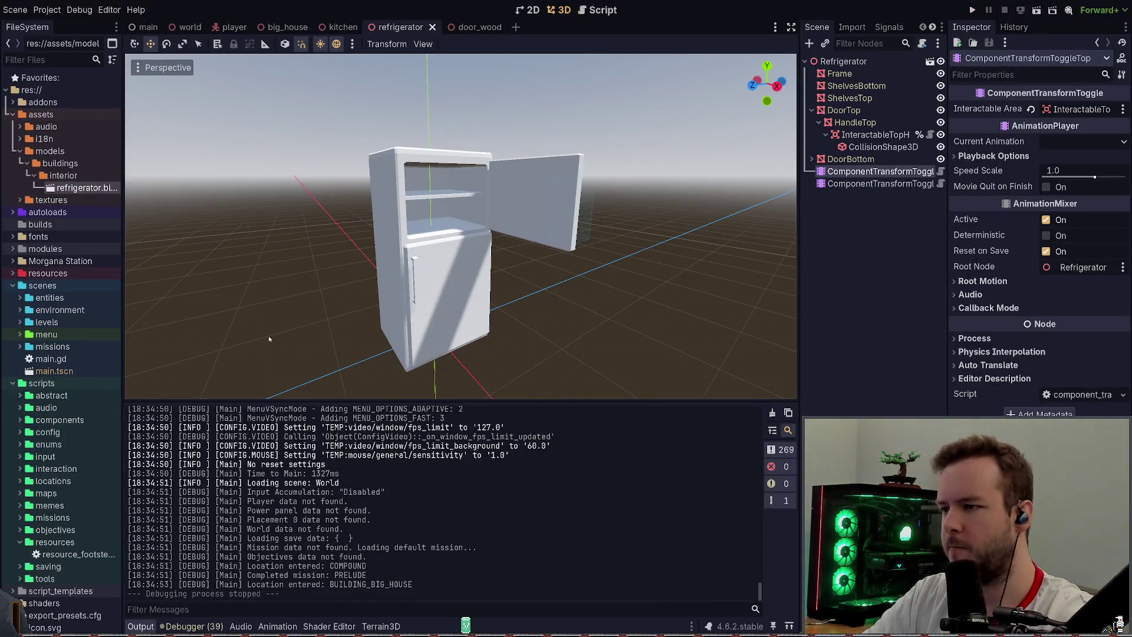
Step: Look over the ComponentTransformToggle script's Builtins and Public regions in Neovim, then return to Godot
{"action": "key", "text": "alt+Tab"}
{"action": "key", "text": "k"}
{"action": "key", "text": "k"}
{"action": "key", "text": "k"}
{"action": "left_click", "coordinate": [357, 121]}
{"action": "key", "text": "k"}
{"action": "key", "text": "k"}
{"action": "key", "text": "k"}
{"action": "key", "text": "j"}
{"action": "key", "text": "j"}
{"action": "key", "text": "j"}
{"action": "key", "text": "j"}
{"action": "key", "text": "1"}
{"action": "key", "text": "2"}
{"action": "key", "text": "j"}
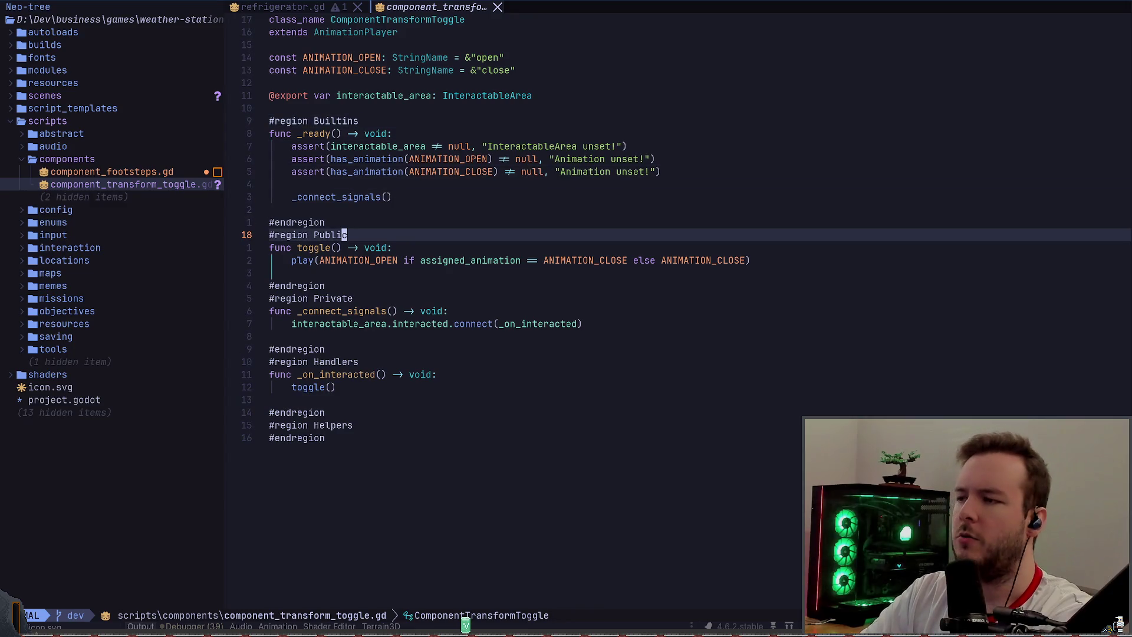
{"action": "key", "text": "alt+Tab"}
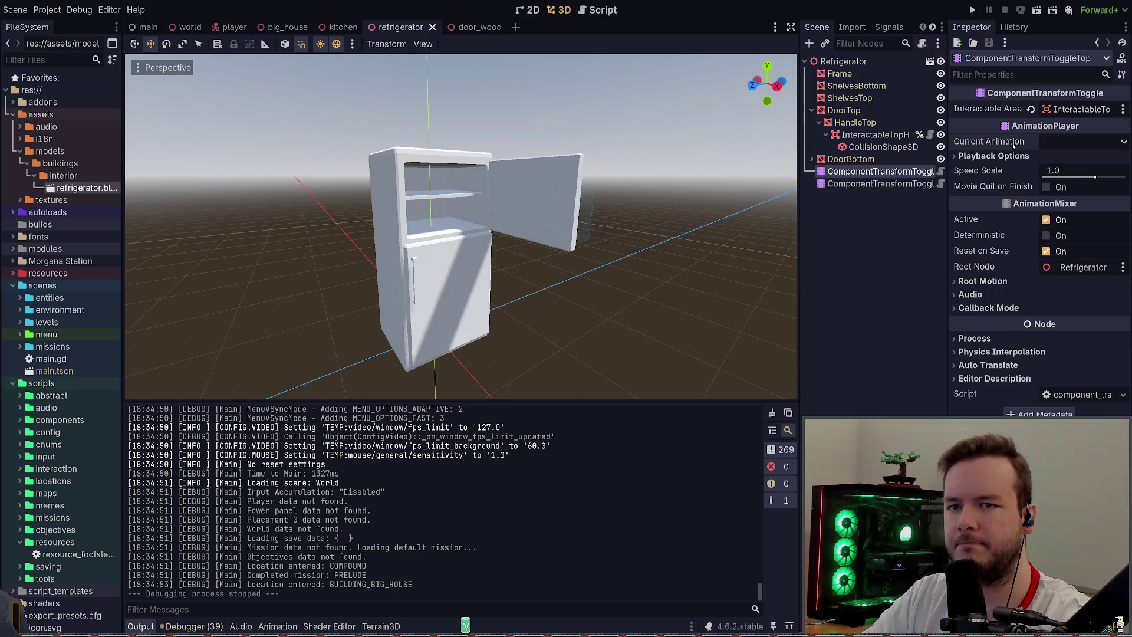
Step: Set the toggle player's Current Animation, check both door players' Playback Options, and save
{"action": "left_click", "coordinate": [1074, 146]}
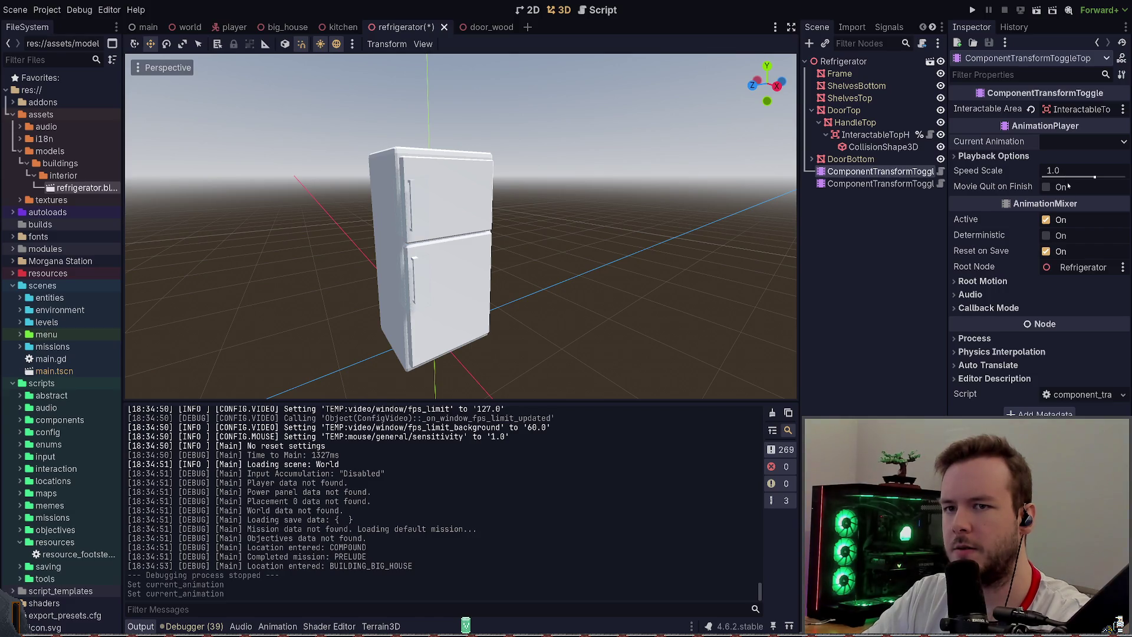
{"action": "key", "text": "ctrl+s"}
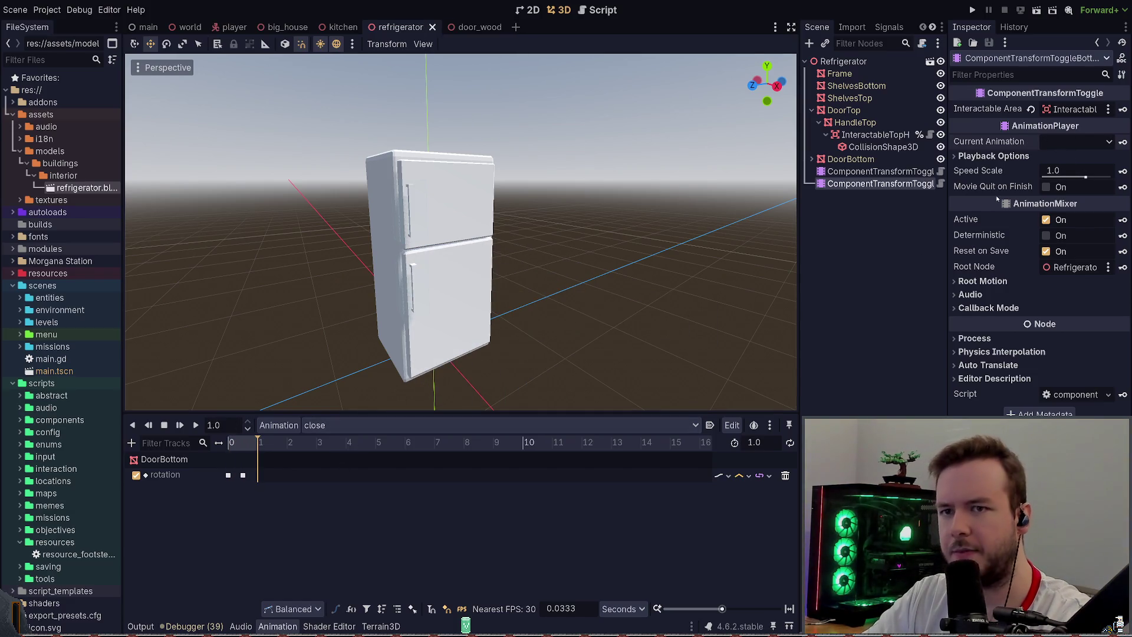
{"action": "left_click", "coordinate": [878, 171]}
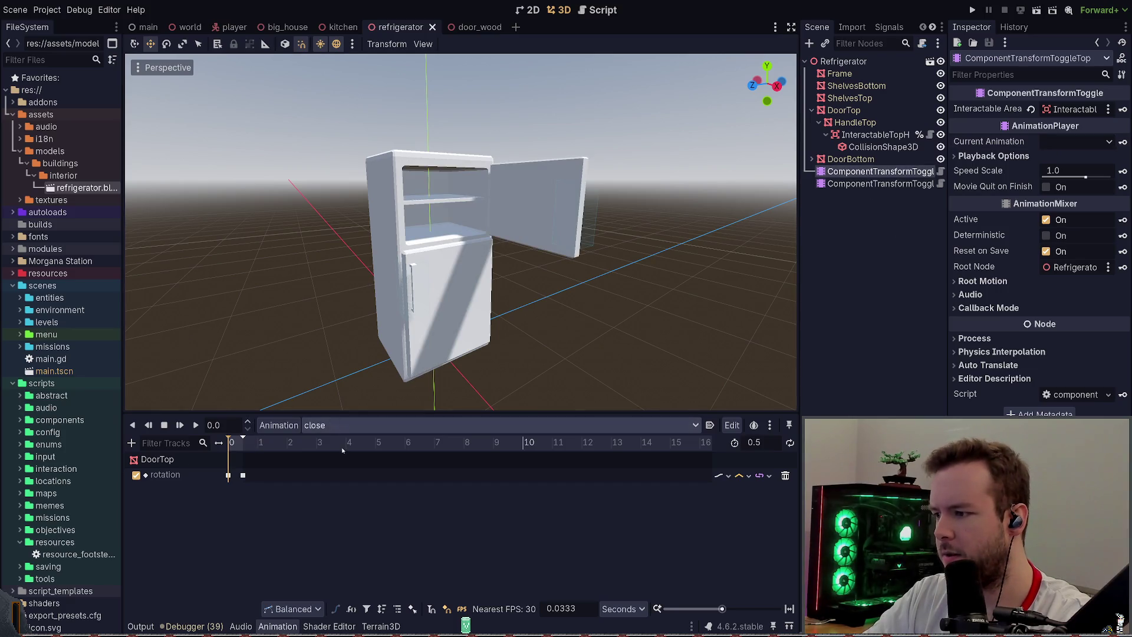
{"action": "left_click", "coordinate": [1072, 155]}
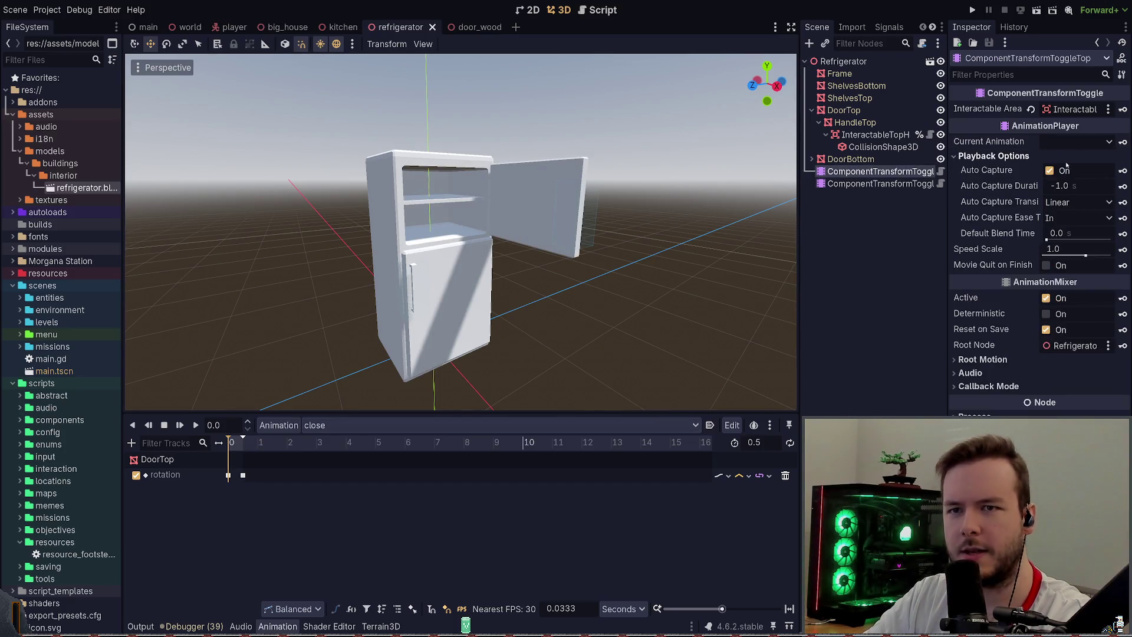
{"action": "left_click", "coordinate": [1065, 155]}
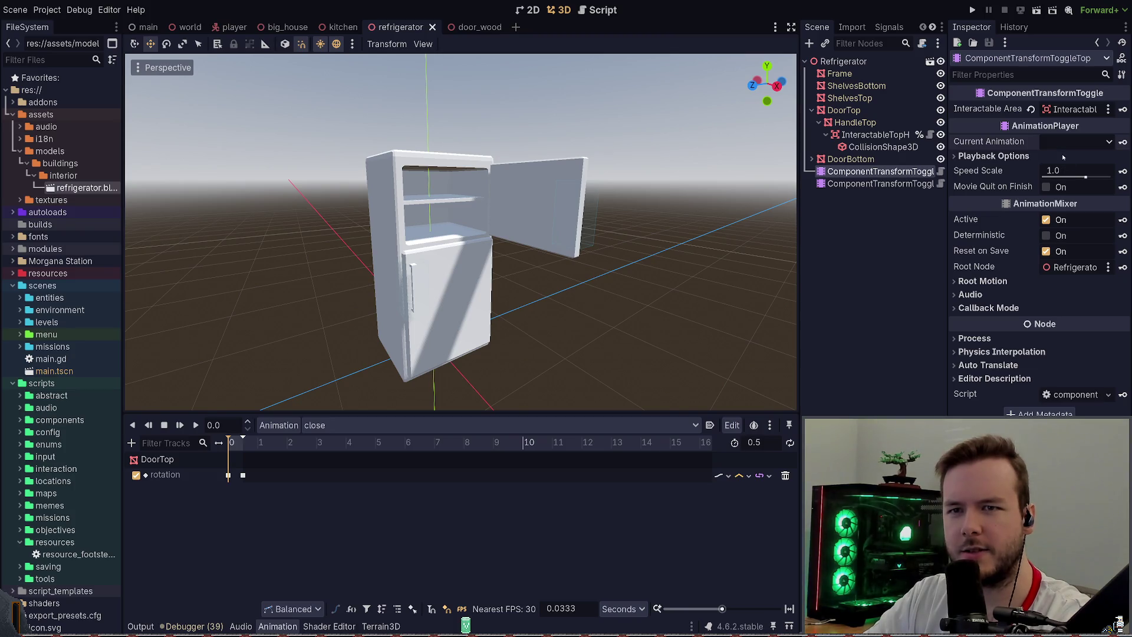
{"action": "left_click", "coordinate": [879, 184]}
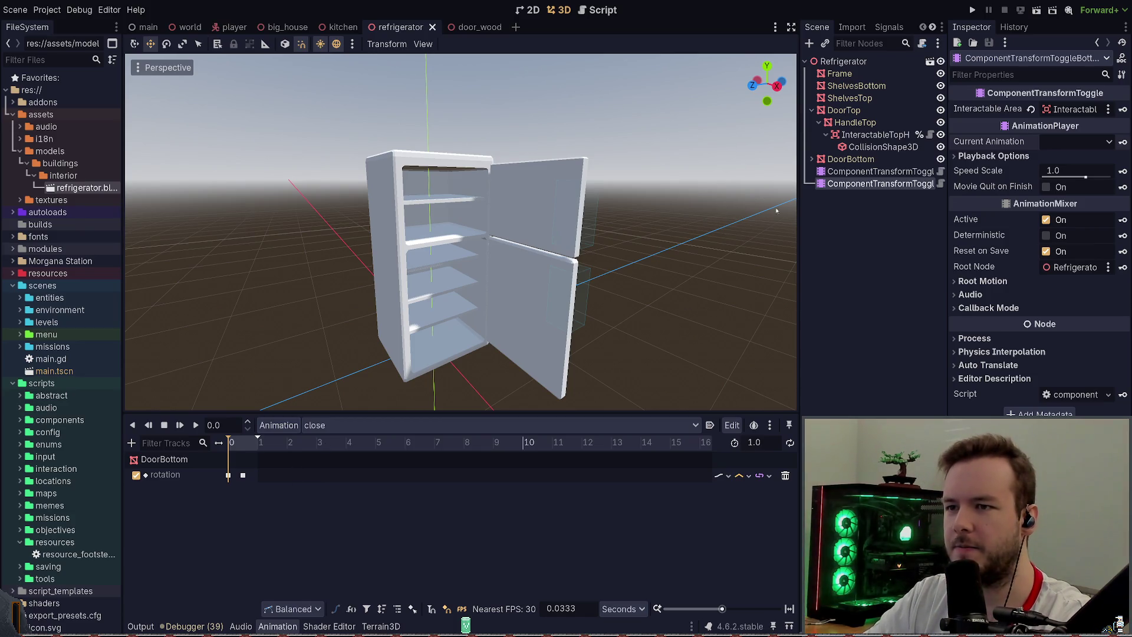
{"action": "key", "text": "ctrl+s"}
Step: Reinspect the top door's player and its close animation's DoorTop rotation track, saving the scene
{"action": "left_click", "coordinate": [867, 159]}
{"action": "left_click", "coordinate": [882, 171]}
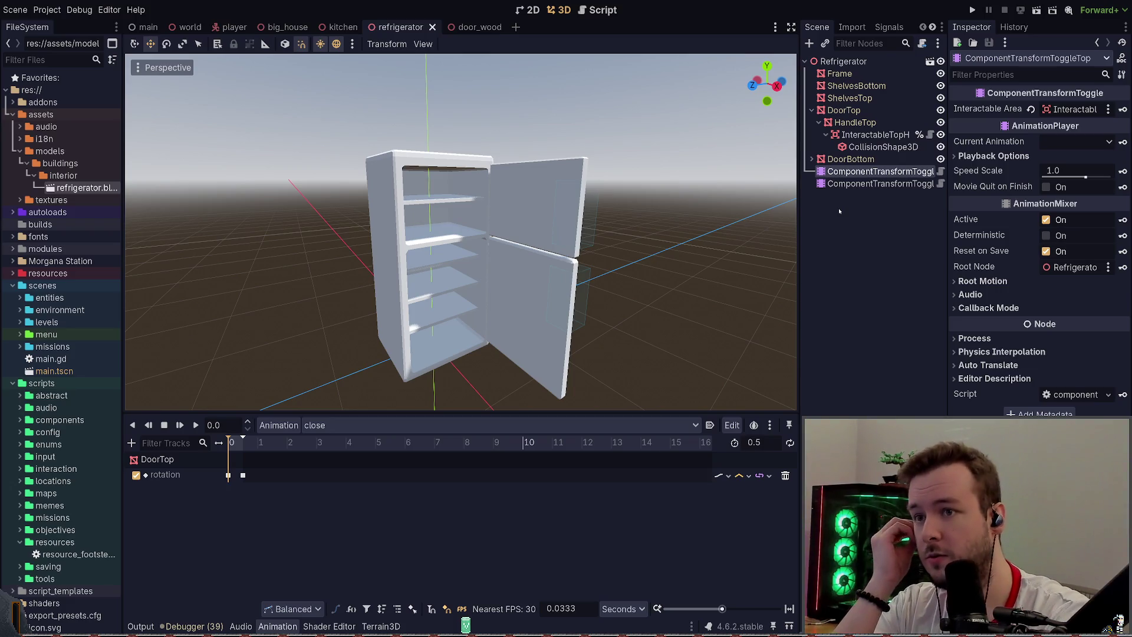
{"action": "key", "text": "ctrl+s"}
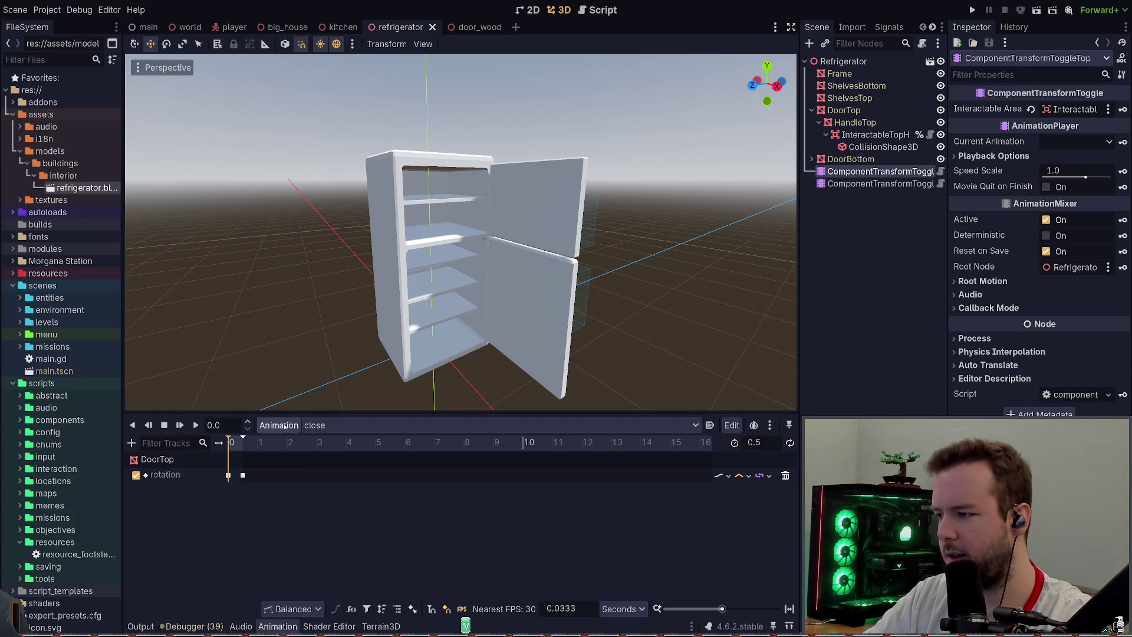
{"action": "left_click", "coordinate": [243, 476]}
{"action": "left_click", "coordinate": [231, 479]}
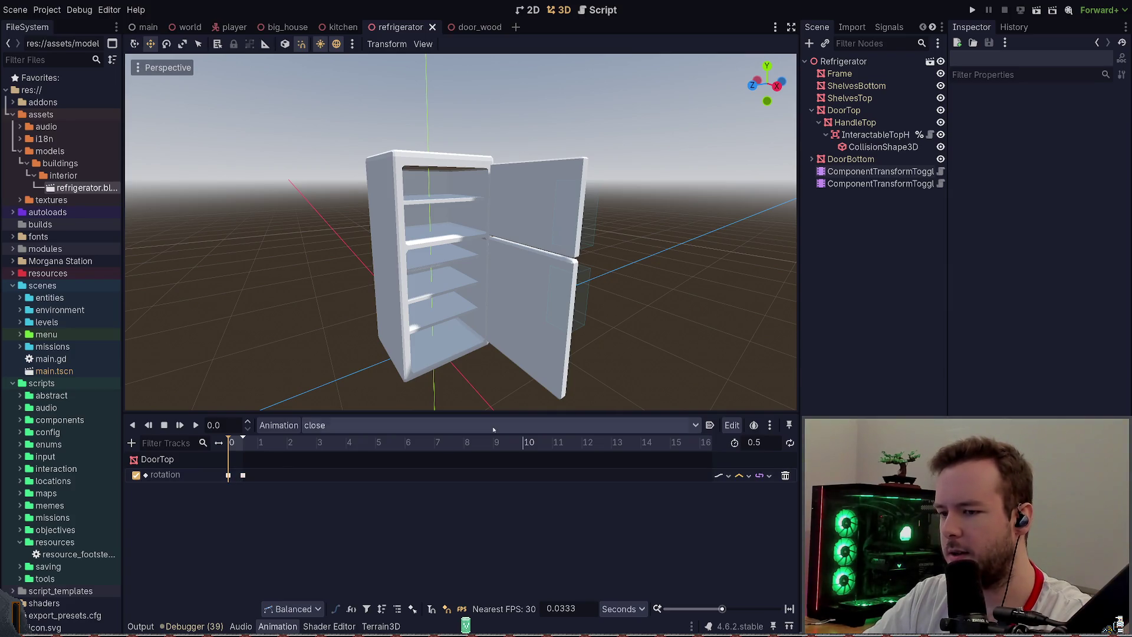
{"action": "key", "text": "ctrl+s"}
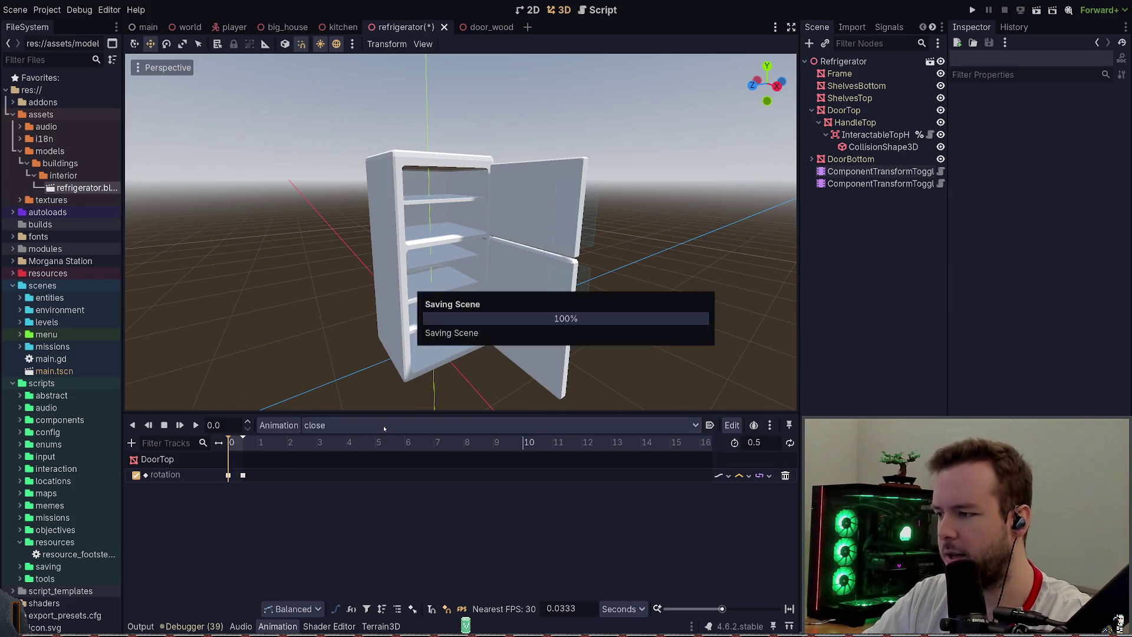
Step: Preview the top door's close animation from ComponentTransformToggleTop
{"action": "left_click", "coordinate": [141, 626]}
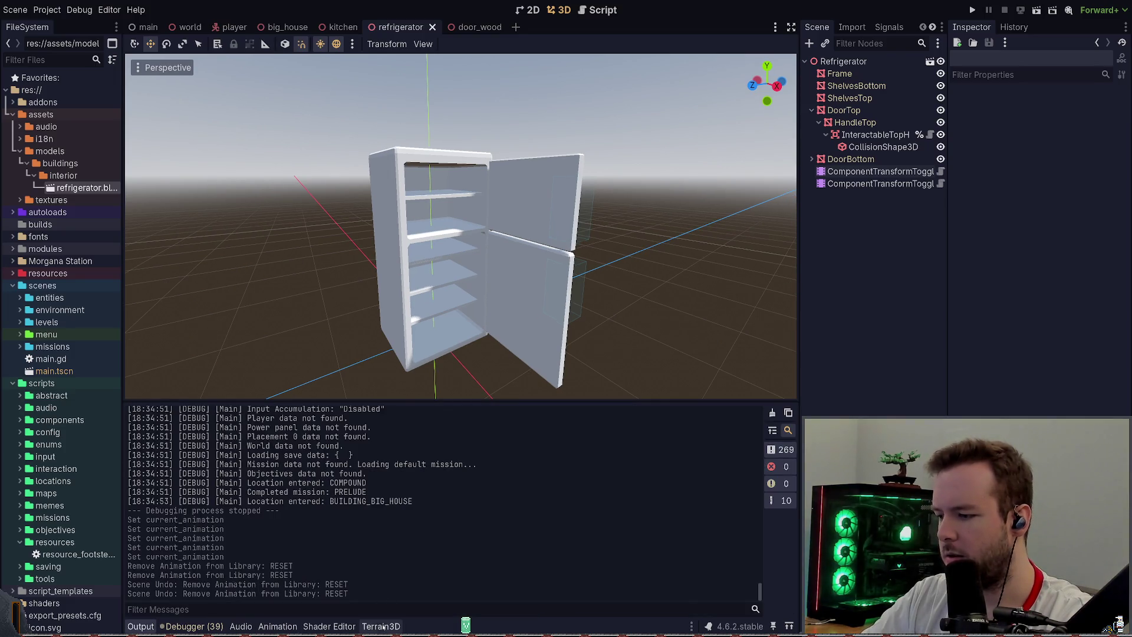
{"action": "left_click", "coordinate": [879, 183]}
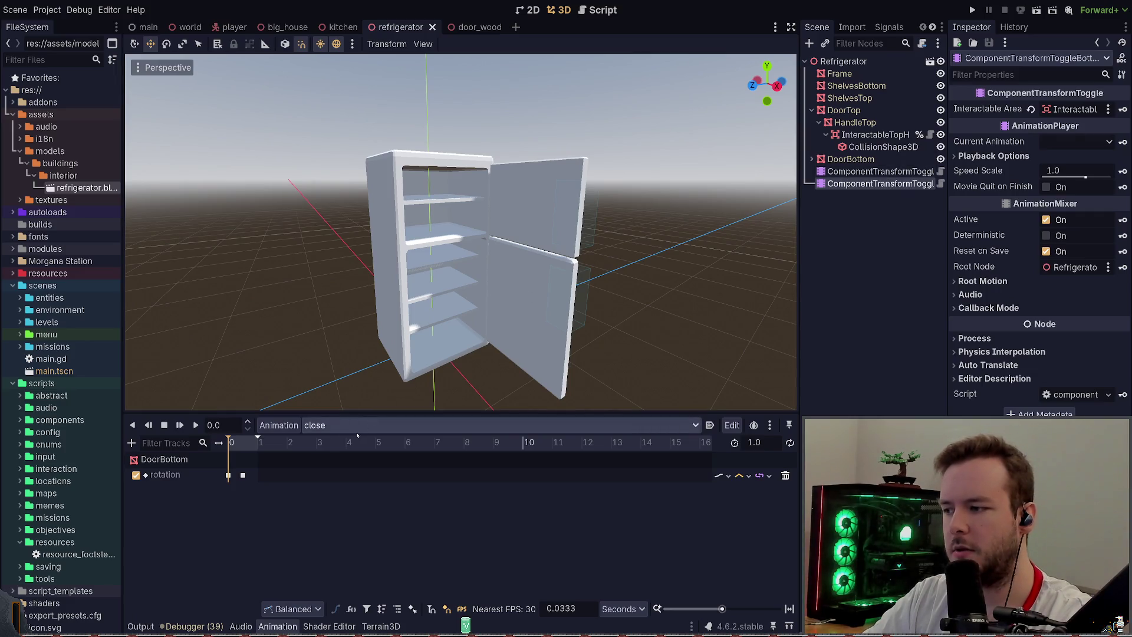
{"action": "key", "text": "Up"}
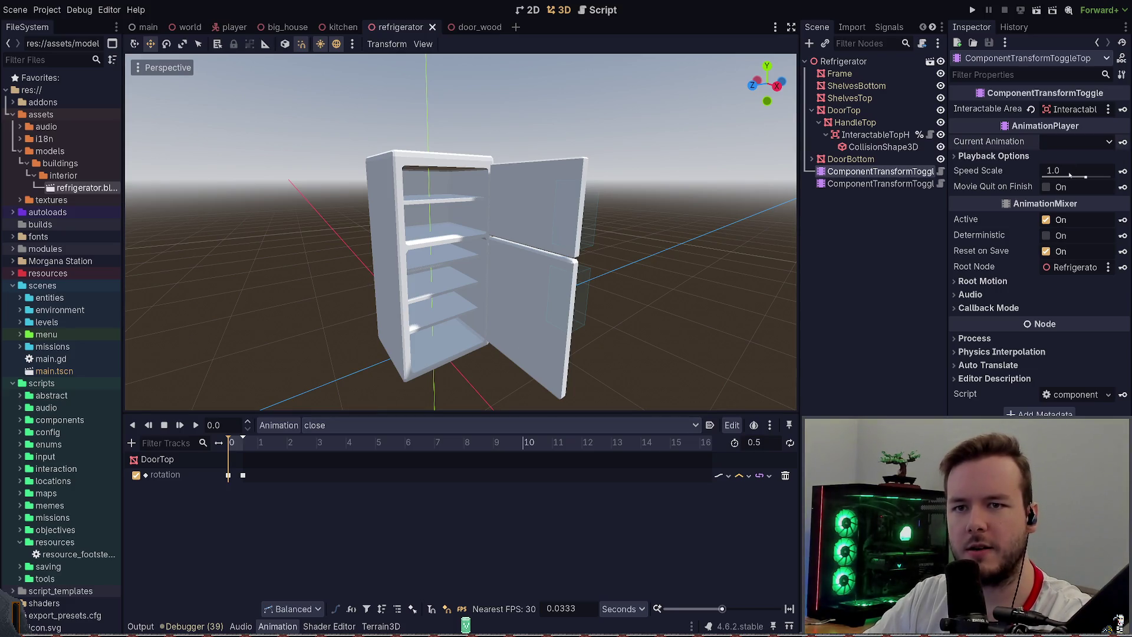
{"action": "key", "text": "shift+d"}
{"action": "left_click", "coordinate": [907, 192]}
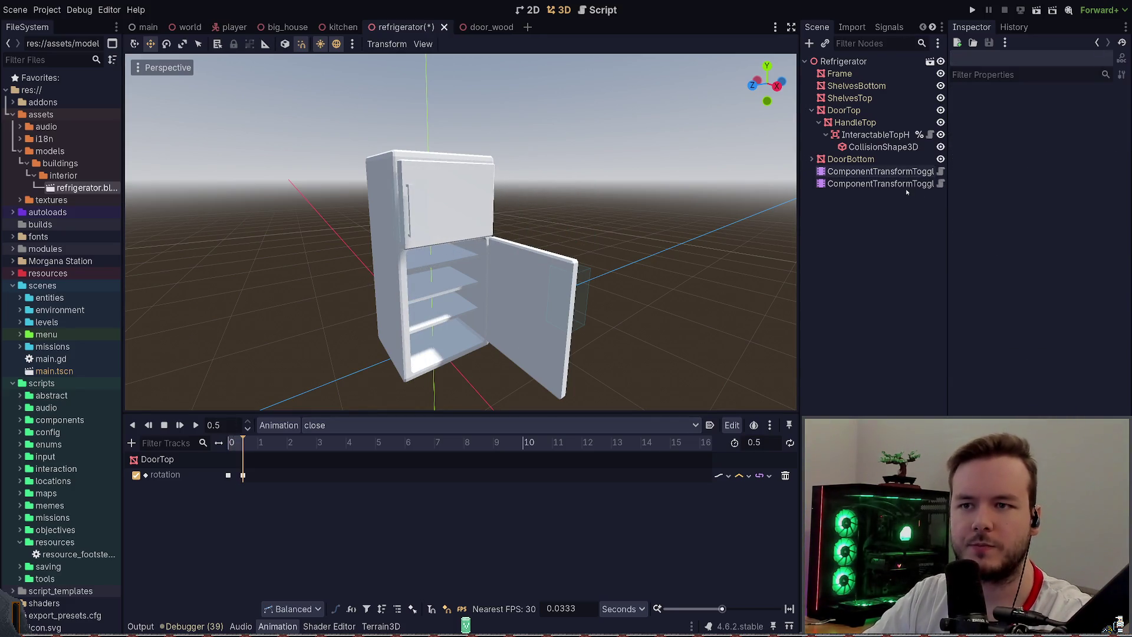
Step: Preview the bottom door's close animation, save, and run the project
{"action": "left_click", "coordinate": [912, 185]}
{"action": "key", "text": "shift+d"}
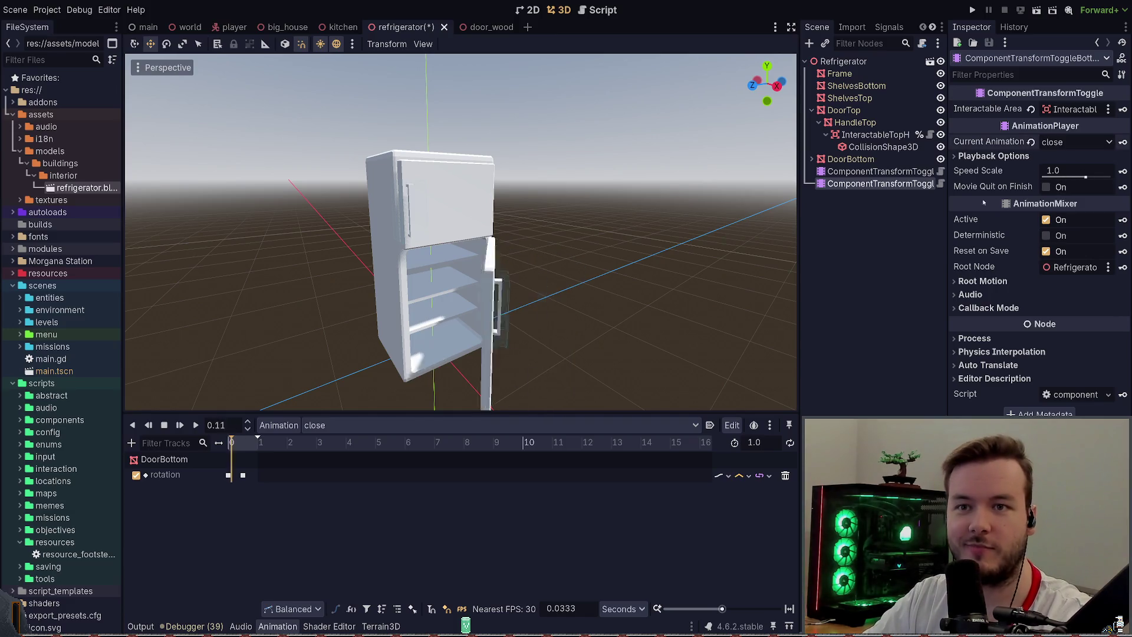
{"action": "left_click", "coordinate": [822, 286]}
{"action": "key", "text": "ctrl+s"}
{"action": "left_click", "coordinate": [972, 10]}
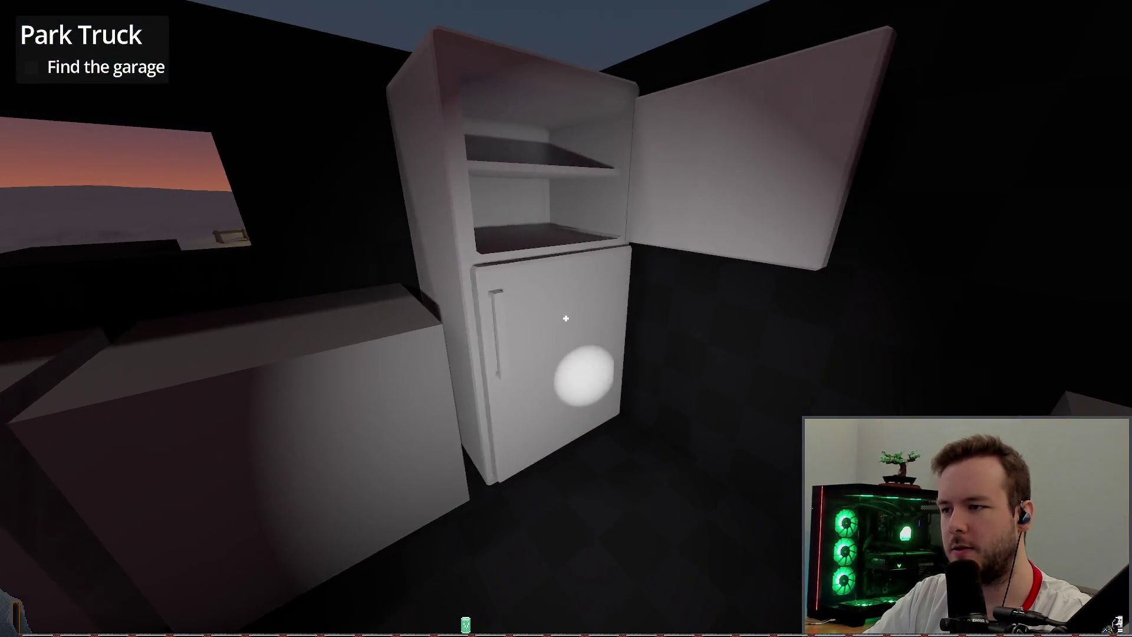
Step: Open the fridge's lower door in the game, then stop the run from the pause menu
{"action": "left_click", "coordinate": [566, 318]}
{"action": "key", "text": "Escape"}
{"action": "left_click", "coordinate": [72, 406]}
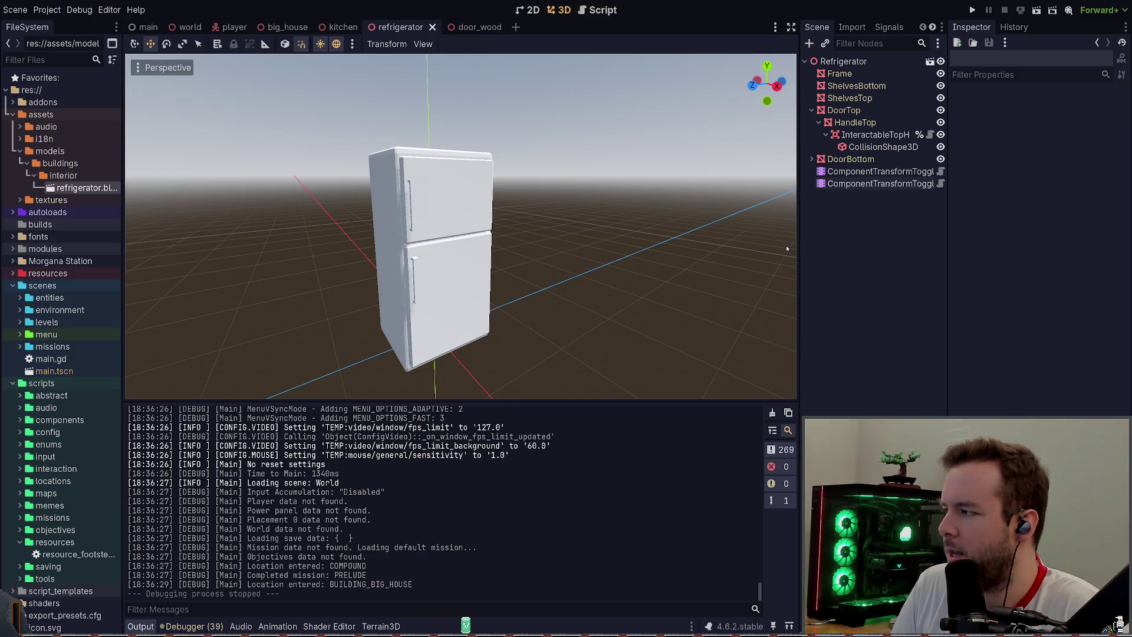
Step: Delete the first rotation key from ComponentTransformToggleTop's close animation, keep its length, and play it
{"action": "left_click", "coordinate": [881, 171]}
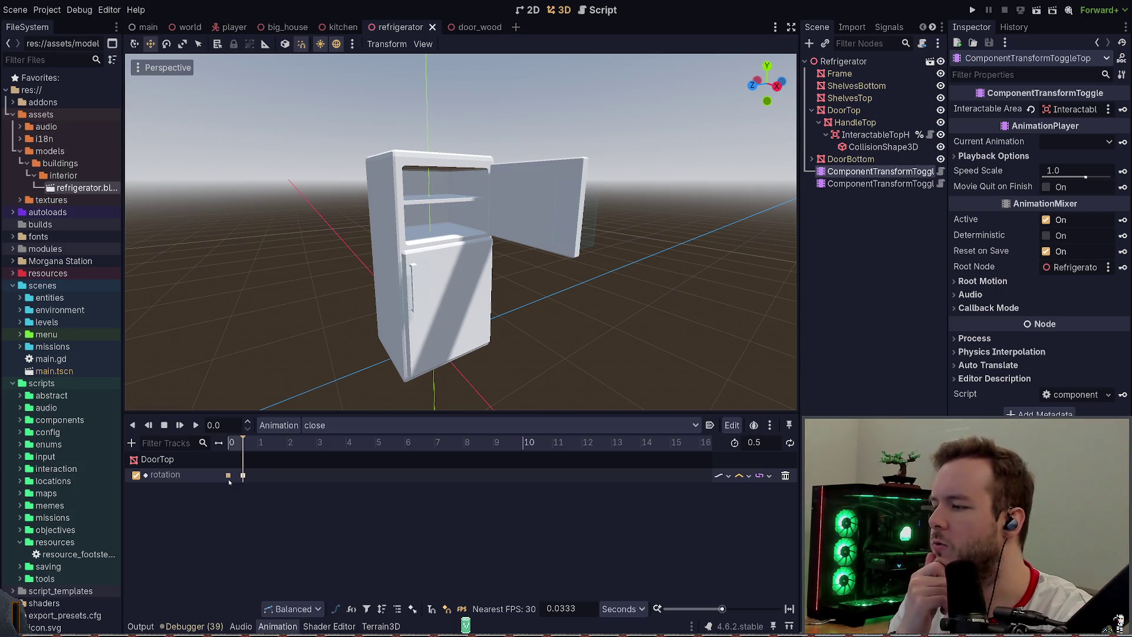
{"action": "left_click", "coordinate": [228, 475]}
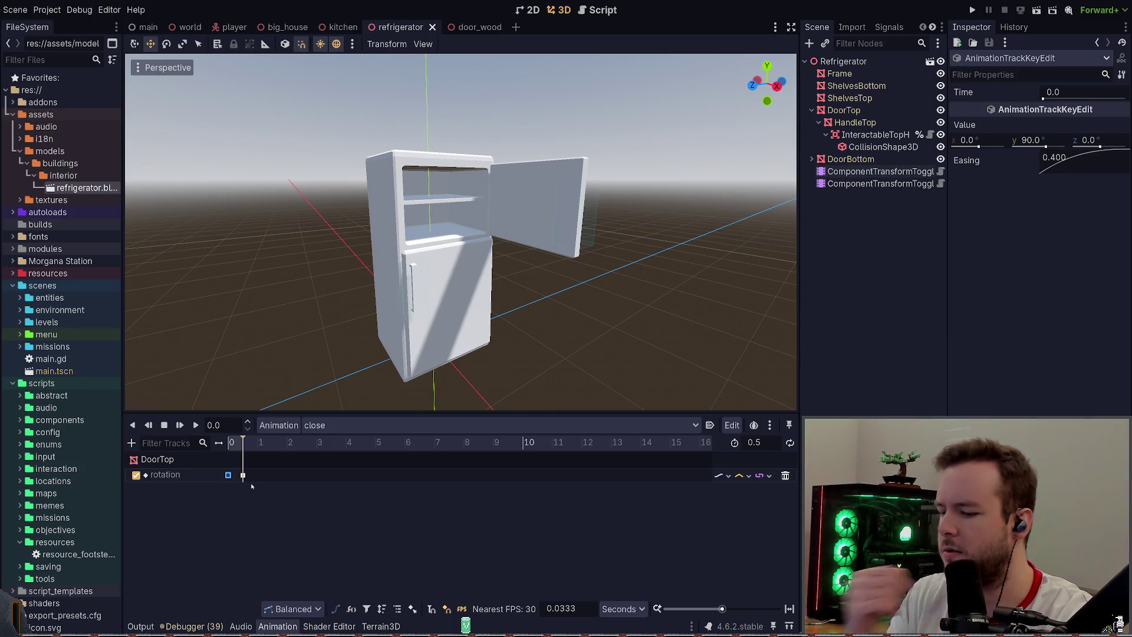
{"action": "key", "text": "Delete"}
{"action": "left_click_drag", "start_coordinate": [242, 440], "coordinate": [250, 440]}
{"action": "key", "text": "ctrl+z"}
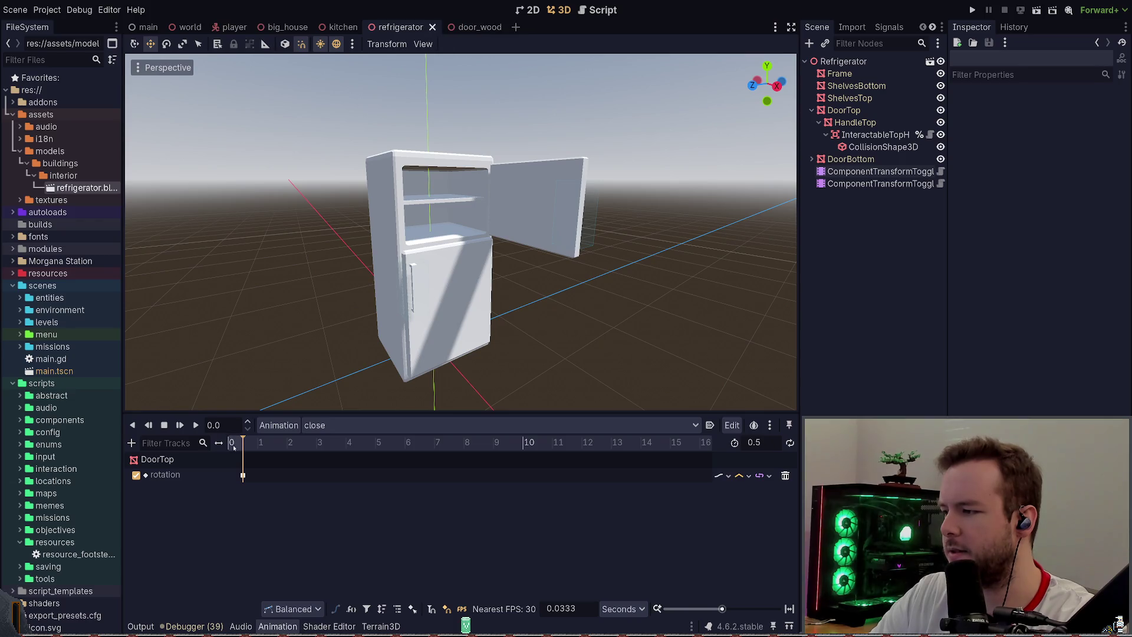
{"action": "left_click", "coordinate": [195, 425]}
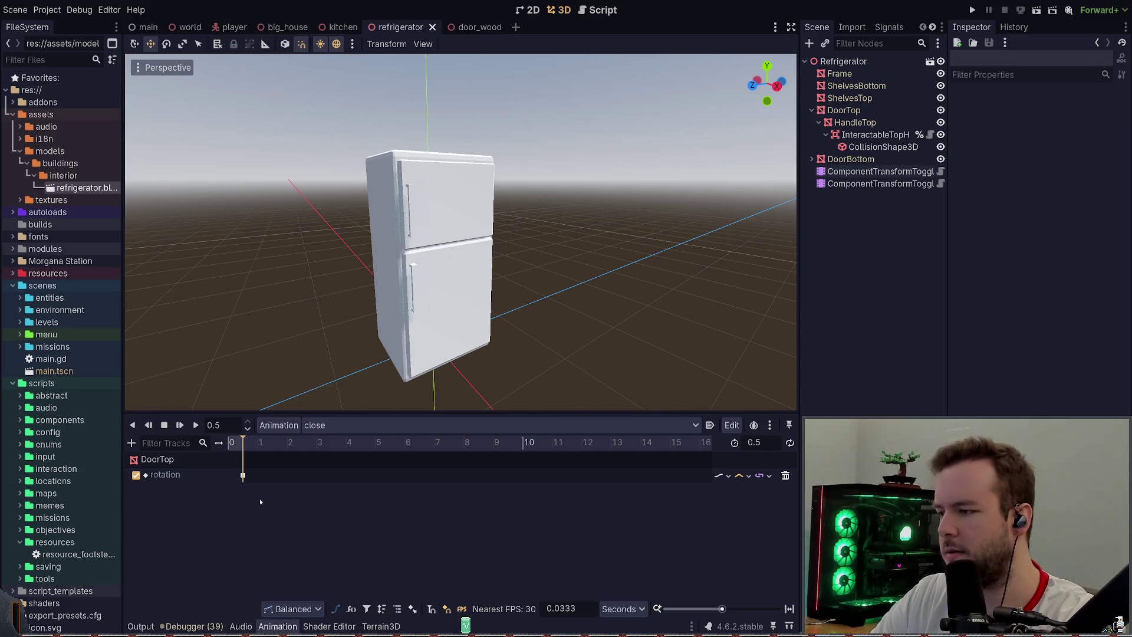
Step: Play the top door's open animation, then replay close and select the bottom door's toggle player
{"action": "left_click", "coordinate": [313, 425]}
{"action": "left_click", "coordinate": [327, 459]}
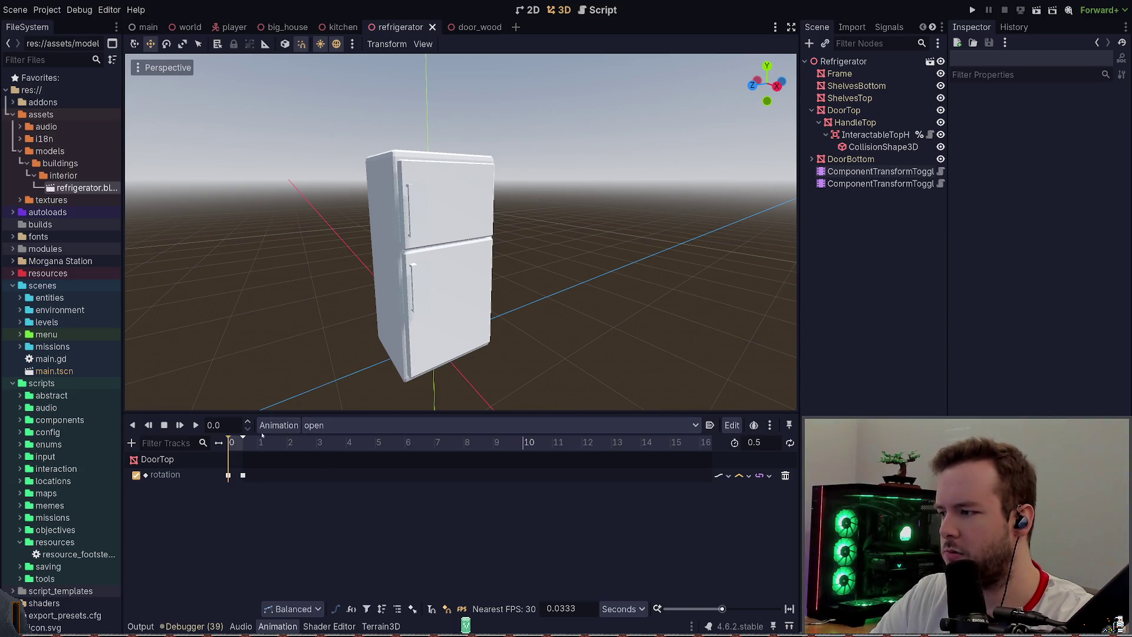
{"action": "left_click", "coordinate": [196, 425]}
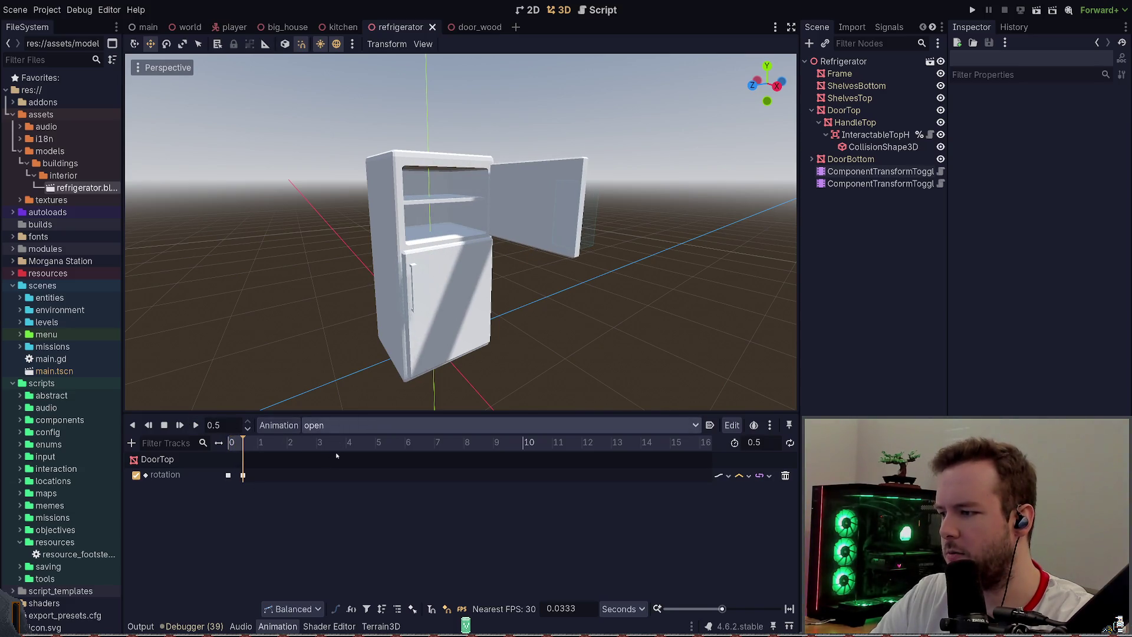
{"action": "key", "text": "ctrl+s"}
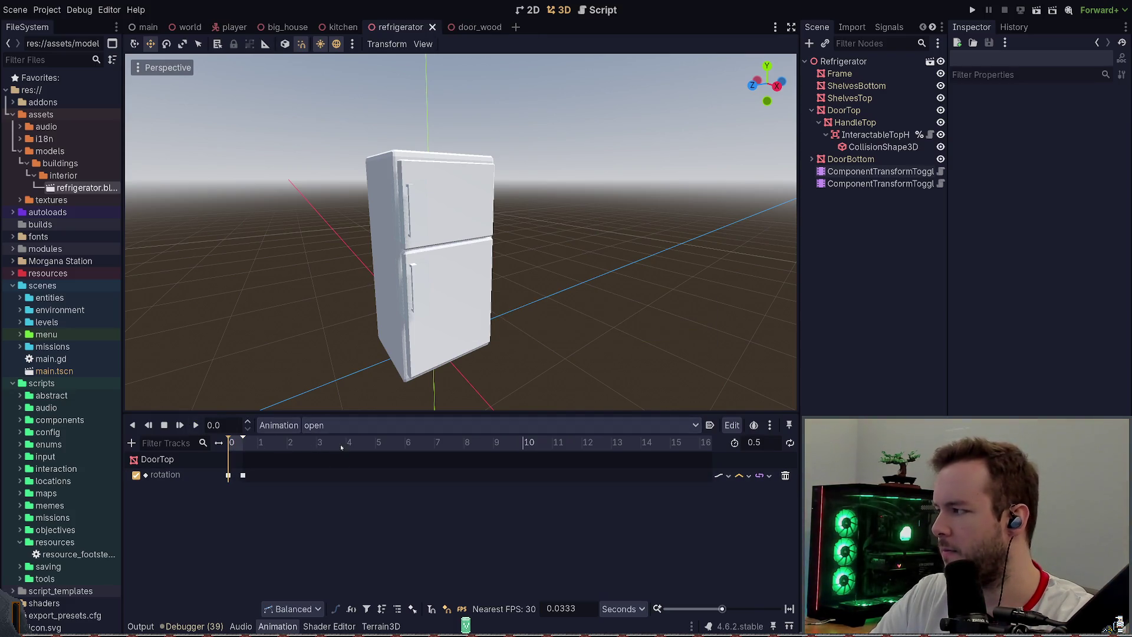
{"action": "left_click", "coordinate": [197, 425]}
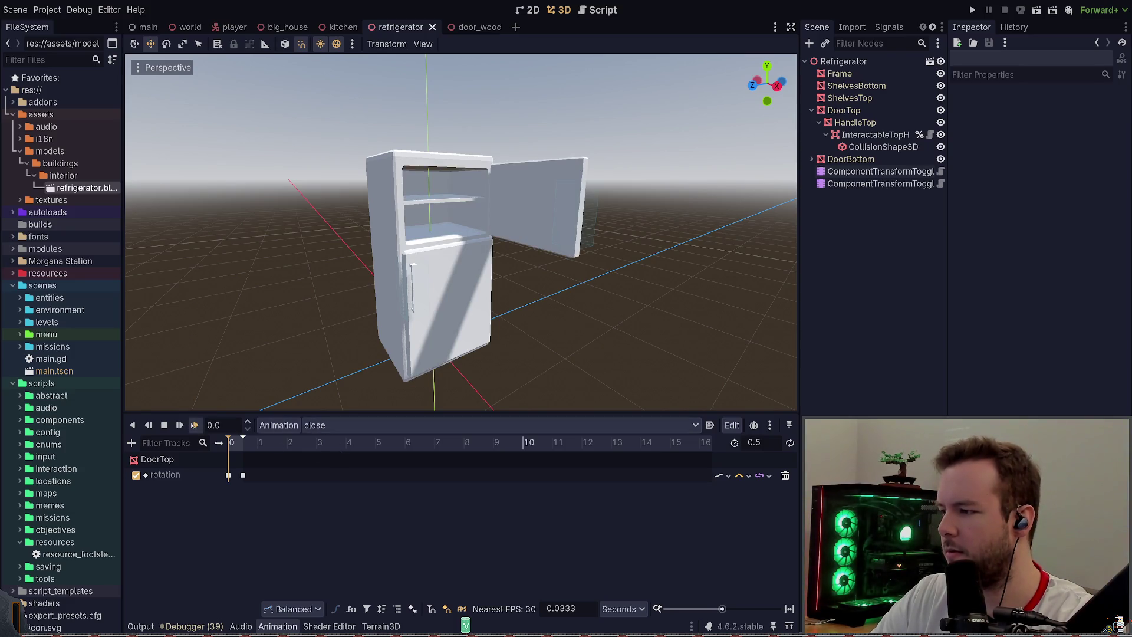
{"action": "left_click", "coordinate": [196, 425]}
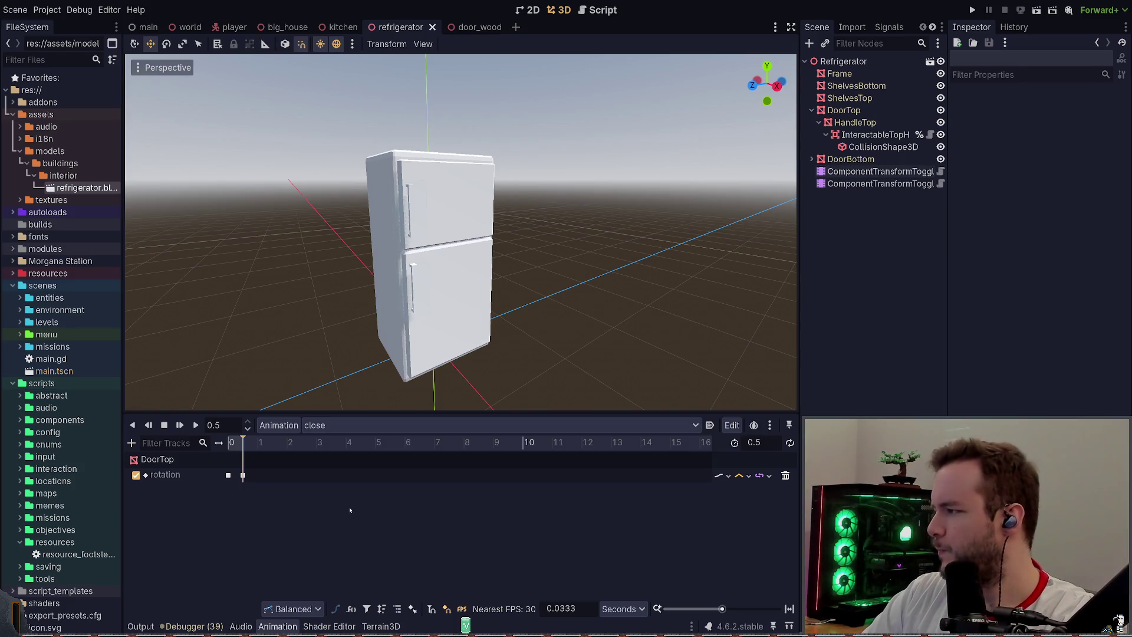
{"action": "left_click", "coordinate": [867, 183]}
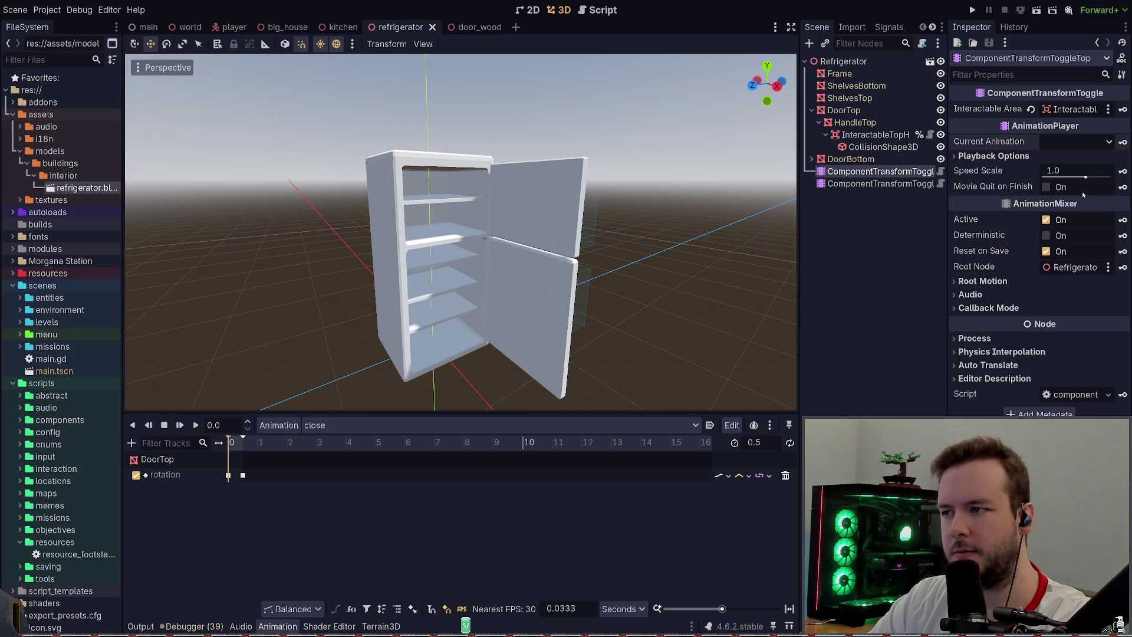
Step: Save the scene while switching between the top and bottom door toggle players
{"action": "key", "text": "ctrl+s"}
{"action": "key", "text": "Down"}
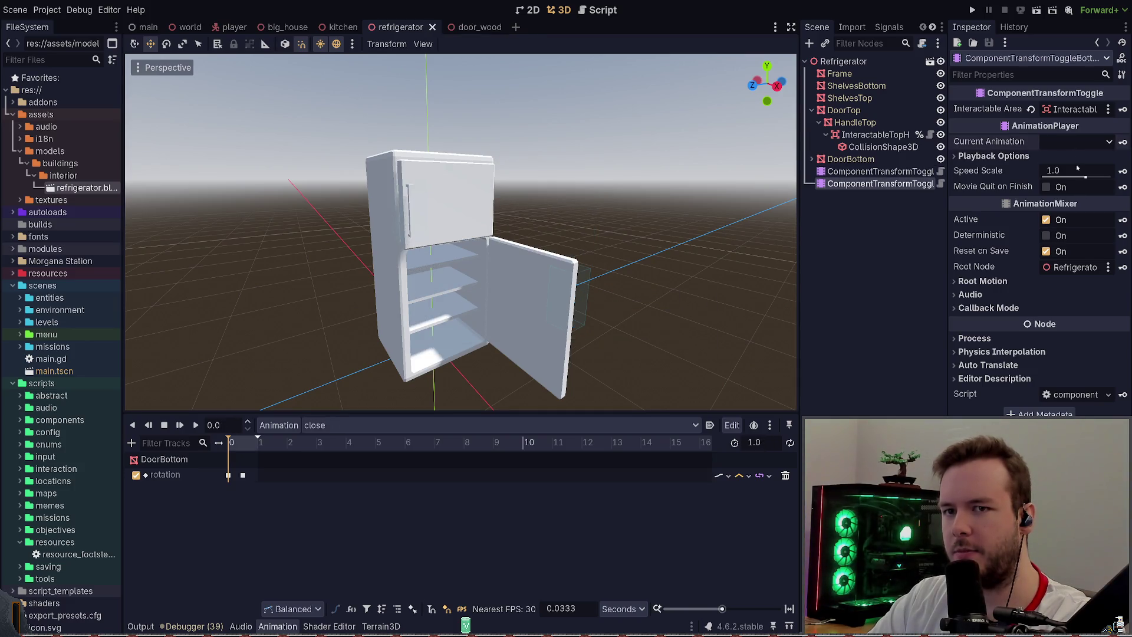
{"action": "key", "text": "ctrl+s"}
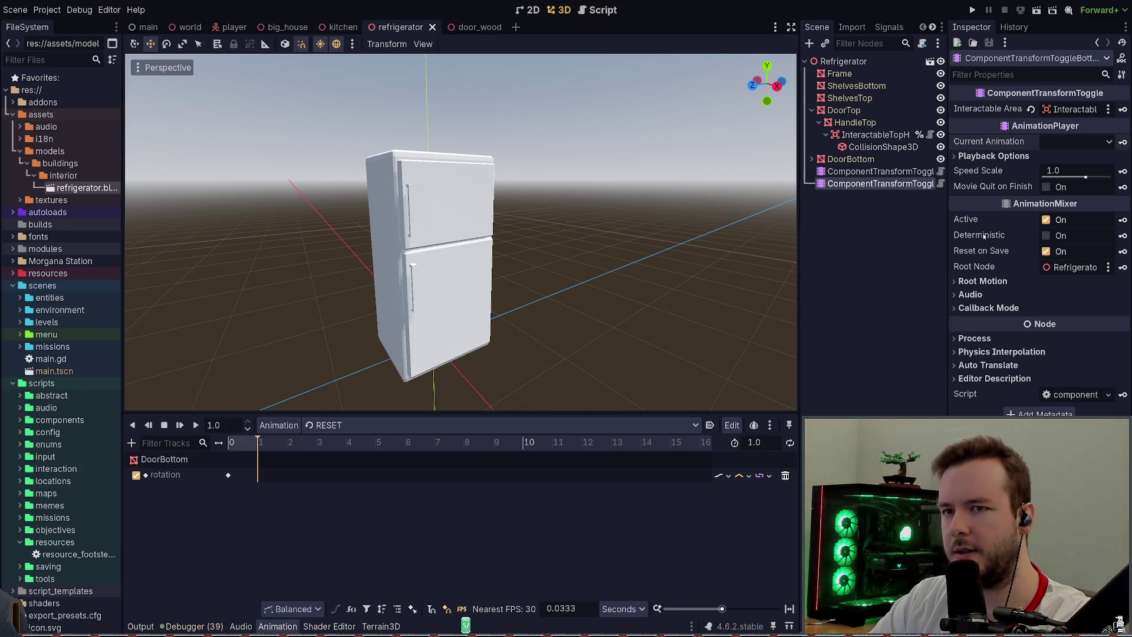
{"action": "key", "text": "Up"}
{"action": "key", "text": "Down"}
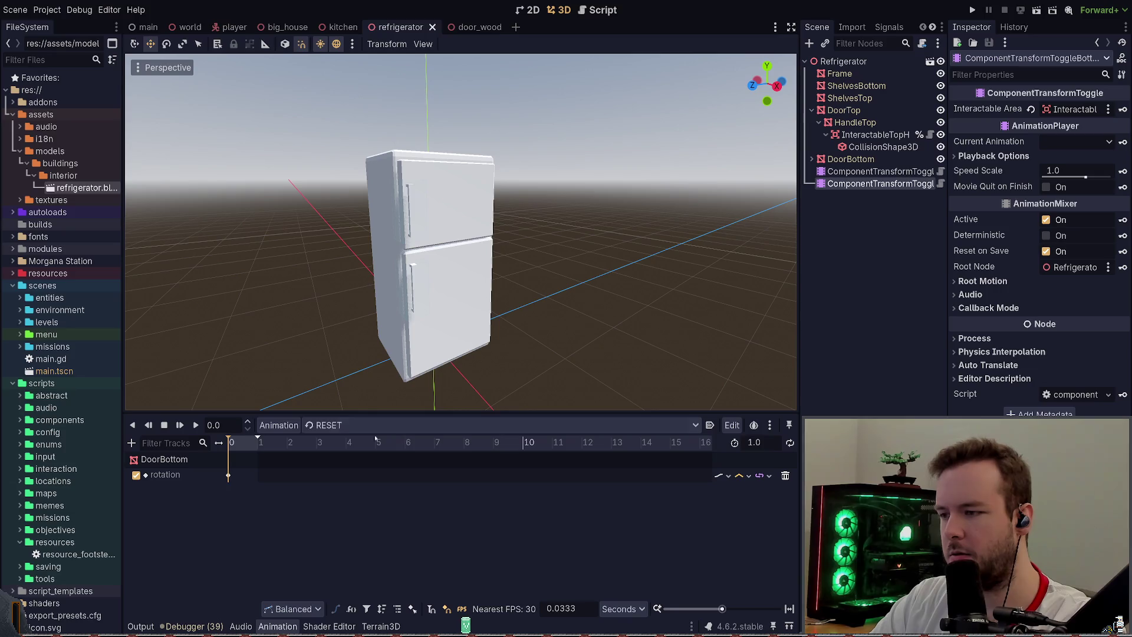
{"action": "left_click", "coordinate": [880, 172]}
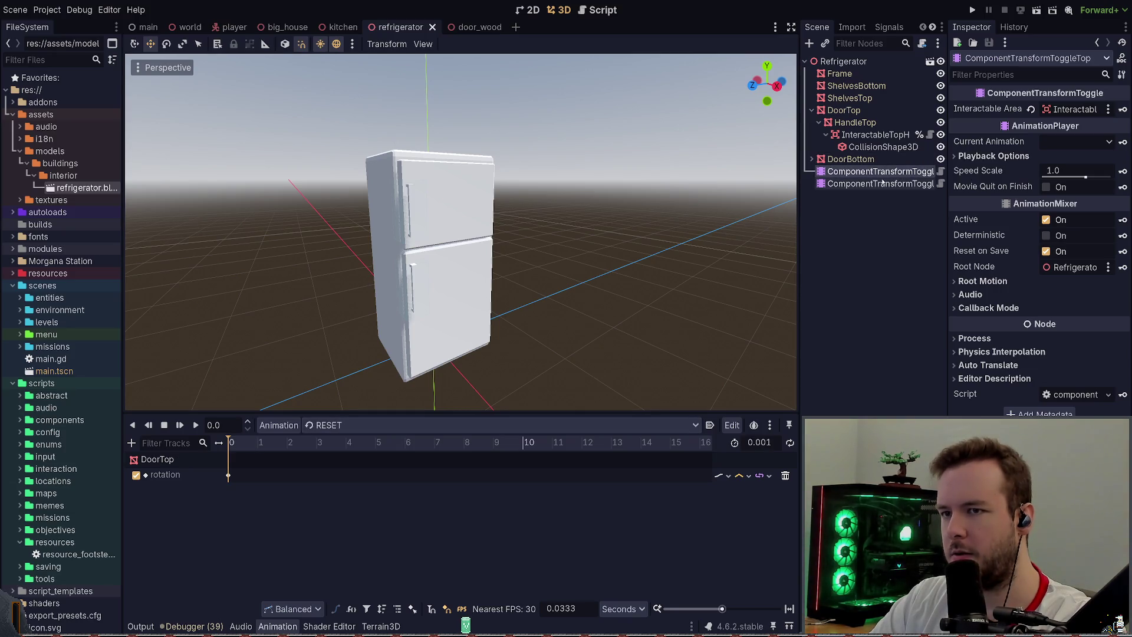
{"action": "key", "text": "Down"}
Step: Shorten the bottom door's RESET animation to 0.001 s, preview the top door's open animation, and save
{"action": "left_click_drag", "start_coordinate": [762, 443], "coordinate": [362, 425]}
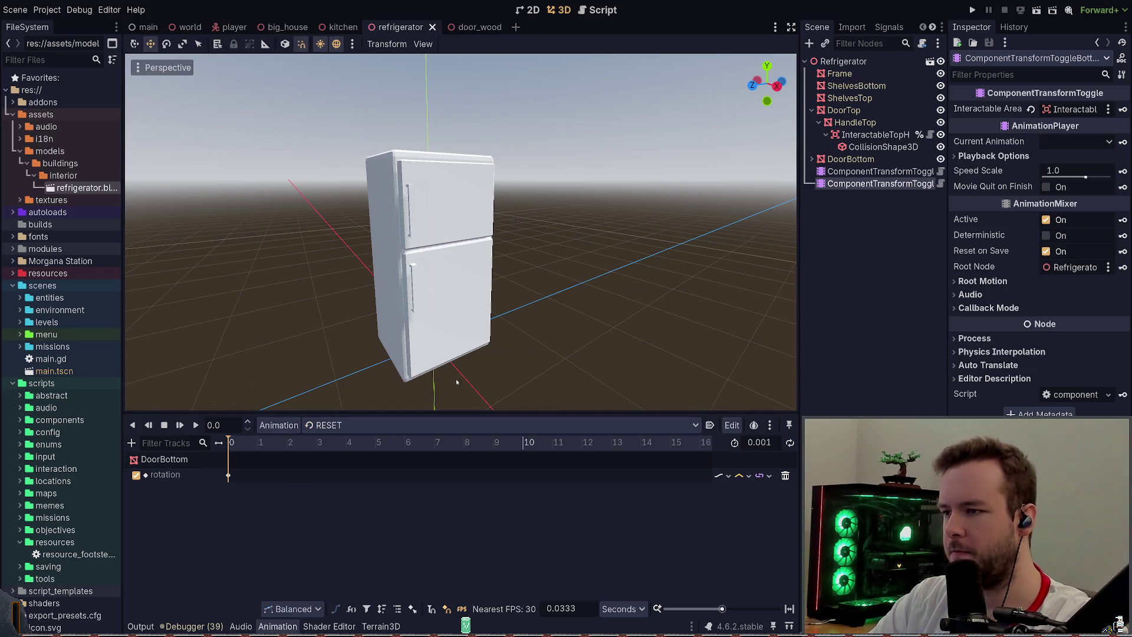
{"action": "left_click", "coordinate": [879, 171]}
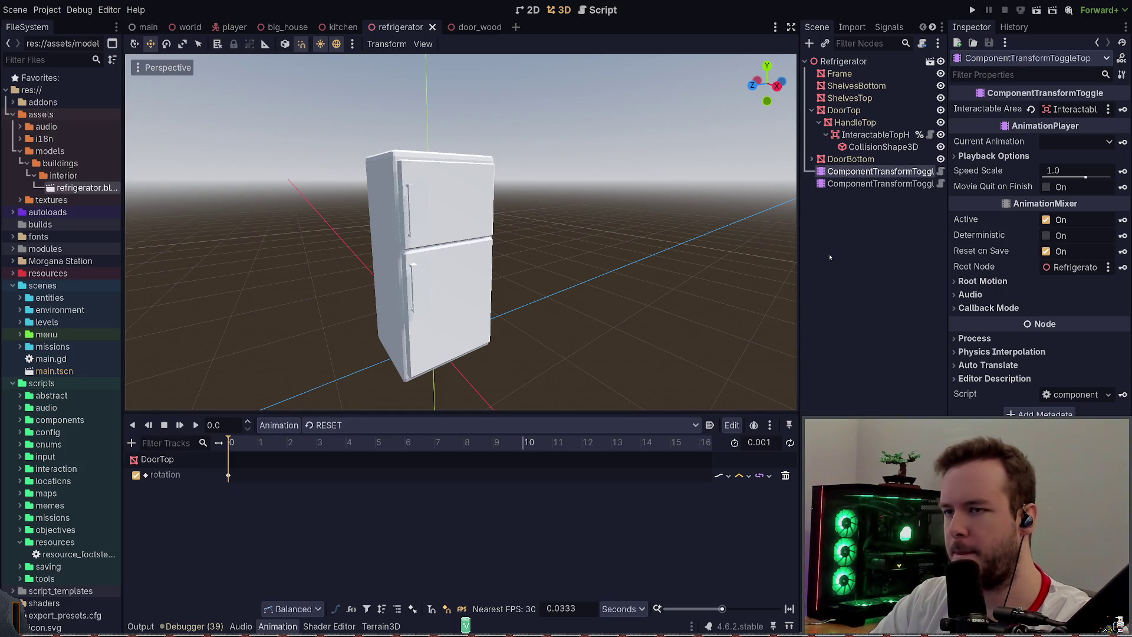
{"action": "left_click", "coordinate": [879, 184]}
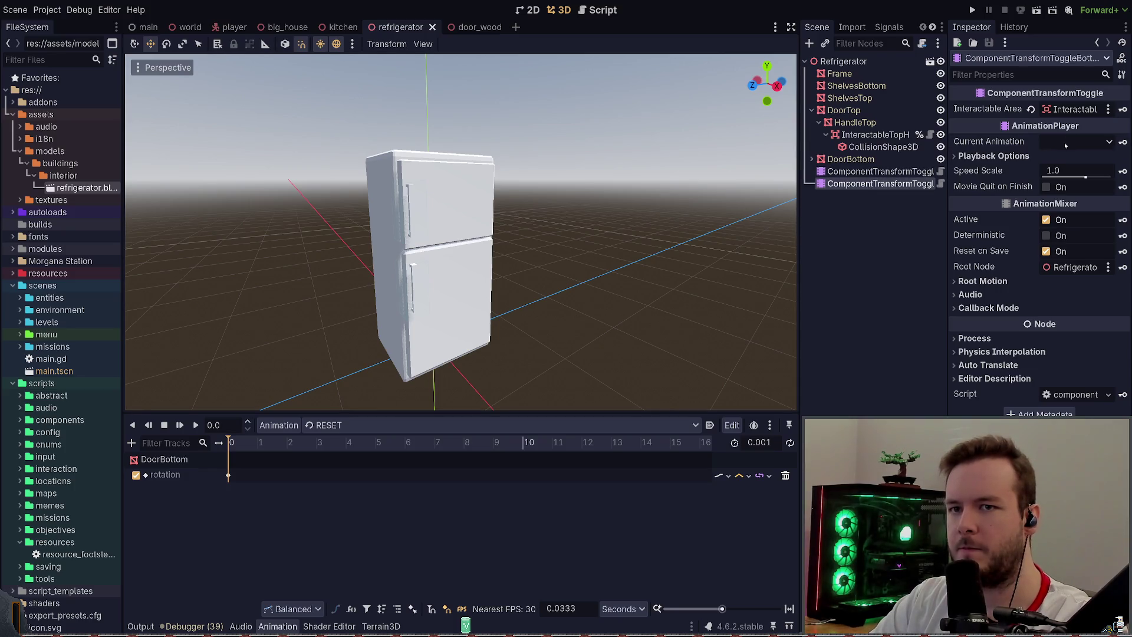
{"action": "key", "text": "Up"}
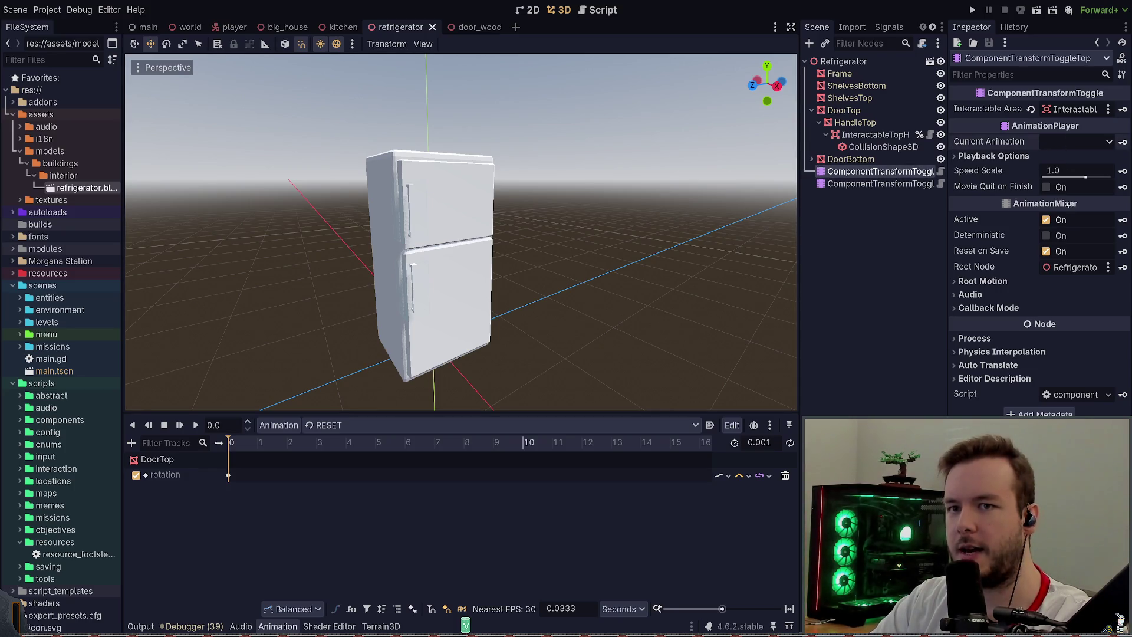
{"action": "key", "text": "Down"}
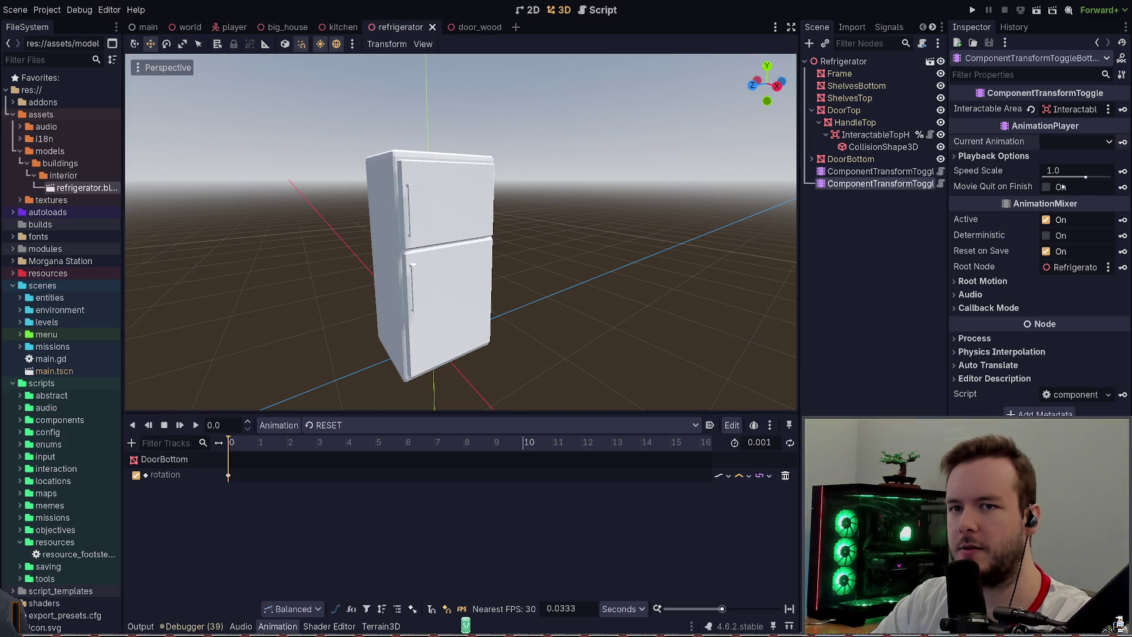
{"action": "left_click", "coordinate": [878, 171]}
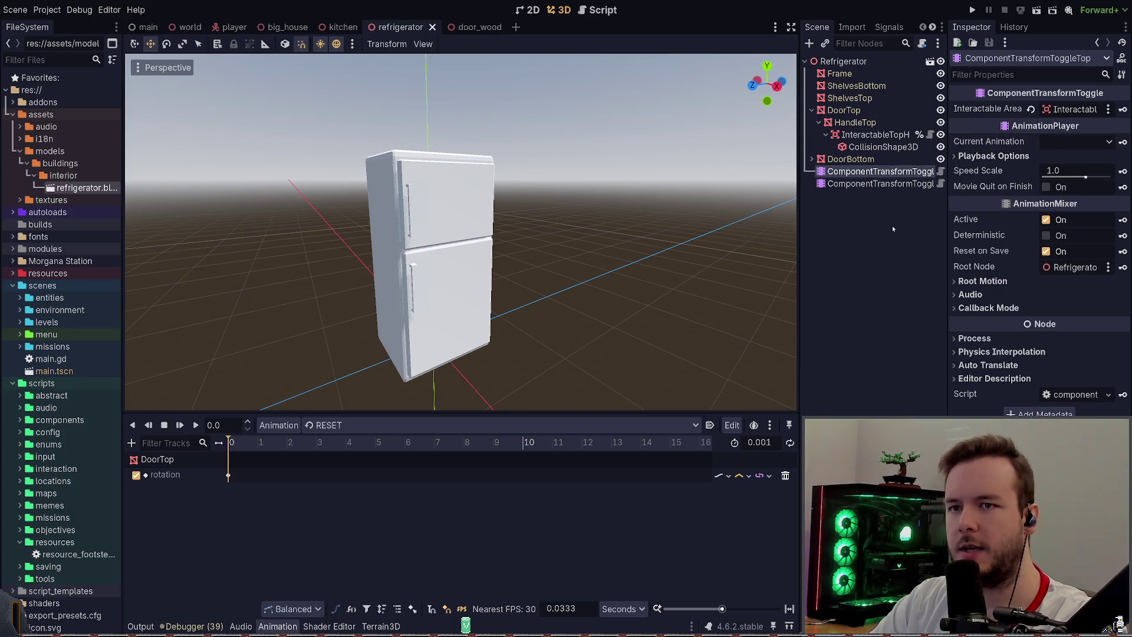
{"action": "left_click", "coordinate": [1077, 142]}
{"action": "left_click", "coordinate": [1065, 171]}
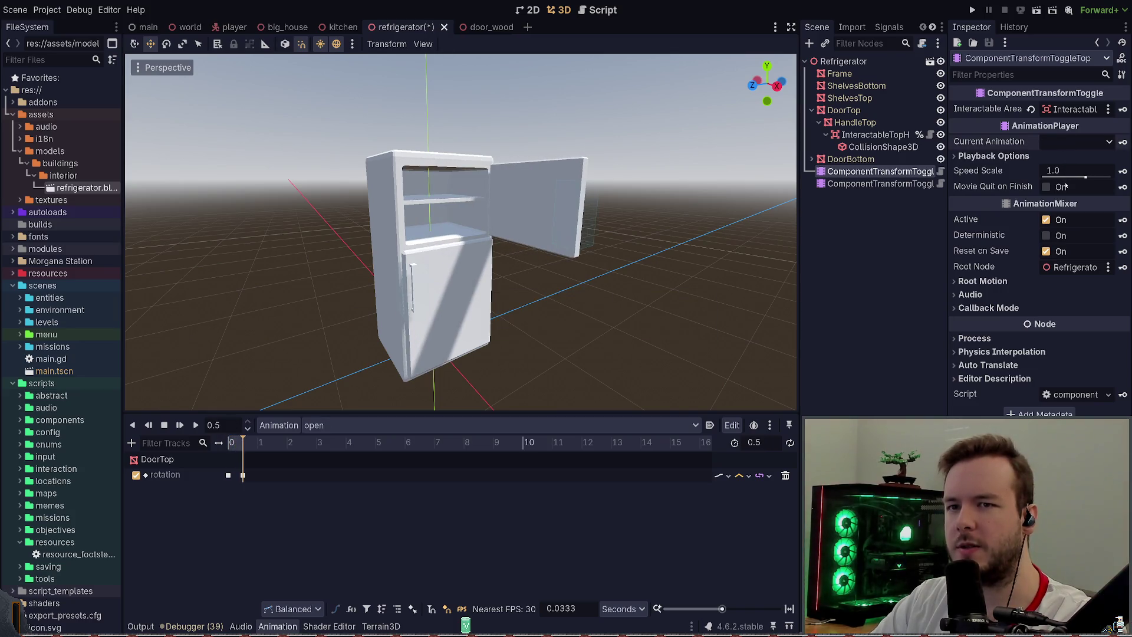
{"action": "key", "text": "ctrl+s"}
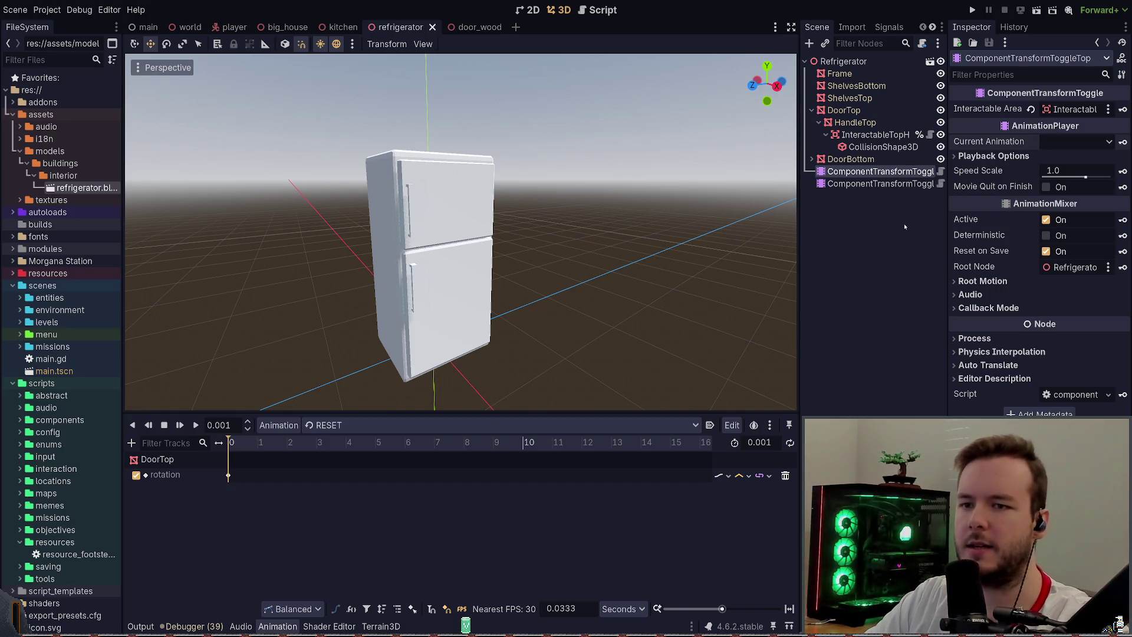
{"action": "key", "text": "alt+Tab"}
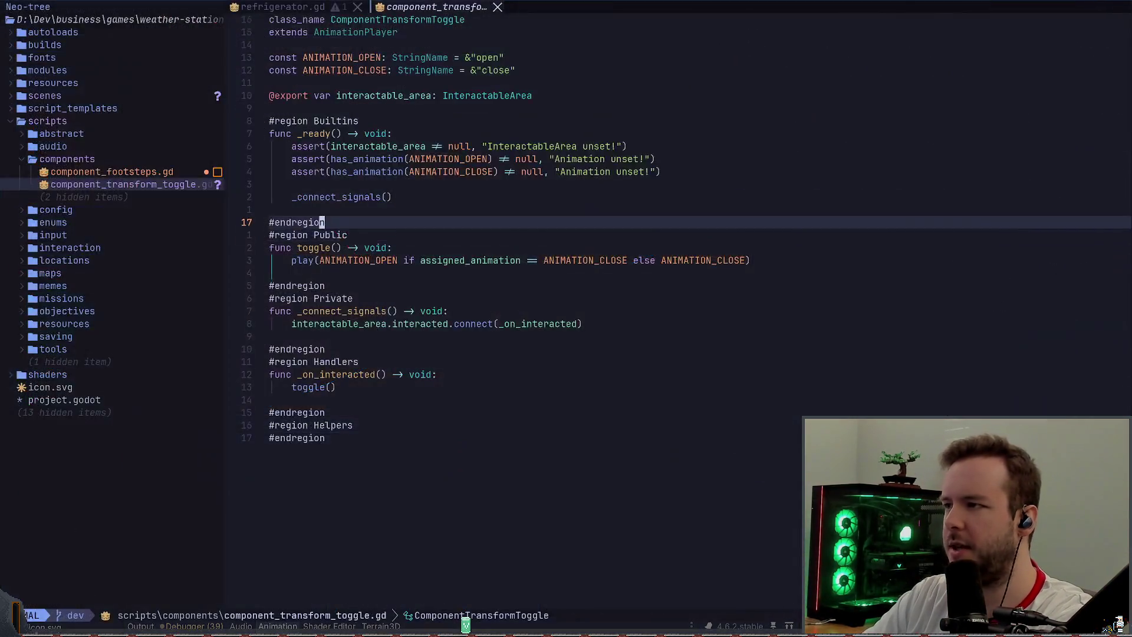
{"action": "left_click", "coordinate": [523, 171]}
{"action": "left_click", "coordinate": [271, 184]}
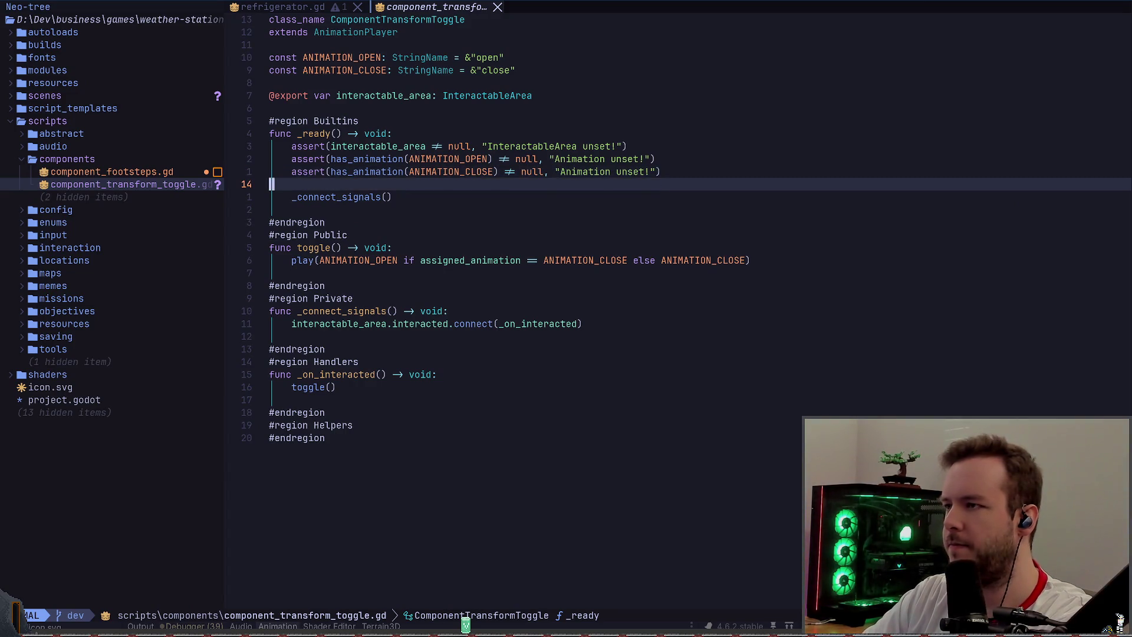
{"action": "key", "text": "k"}
{"action": "key", "text": "k"}
{"action": "key", "text": "k"}
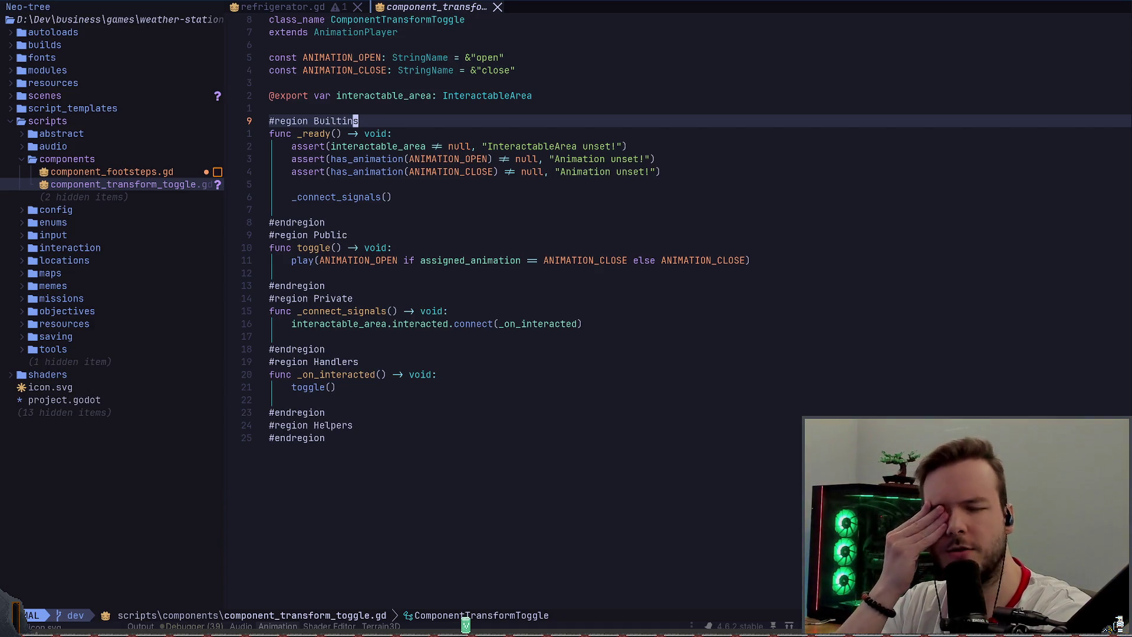
{"action": "key", "text": "j"}
{"action": "key", "text": "j"}
{"action": "key", "text": "j"}
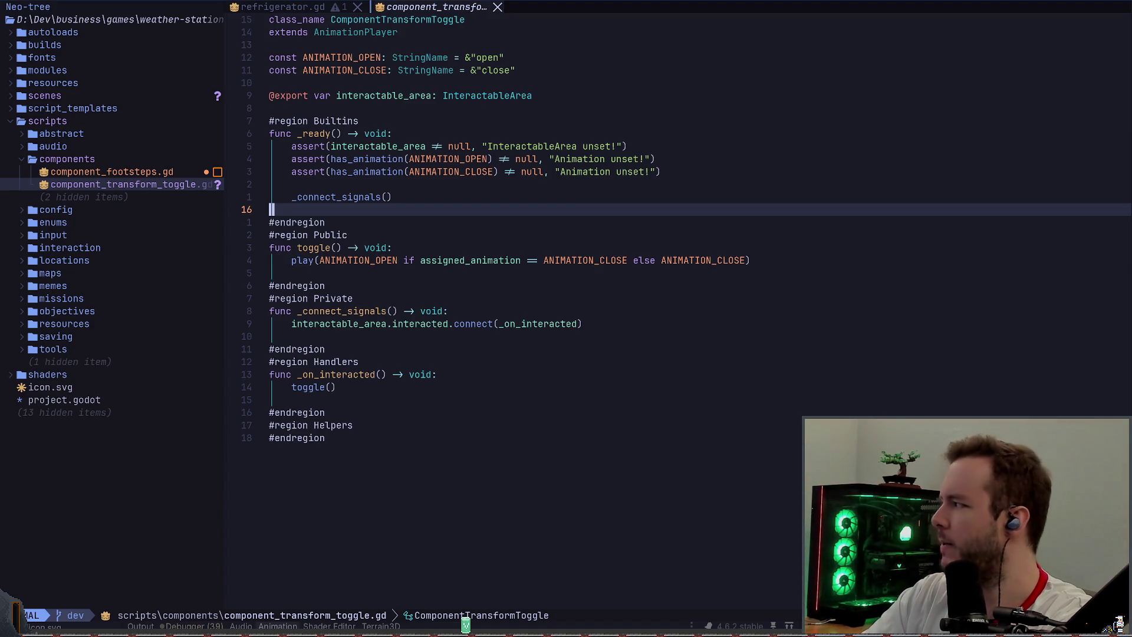
{"action": "key", "text": "k"}
{"action": "key", "text": "j"}
{"action": "key", "text": "j"}
{"action": "key", "text": "j"}
{"action": "key", "text": "j"}
{"action": "key", "text": "dollar"}
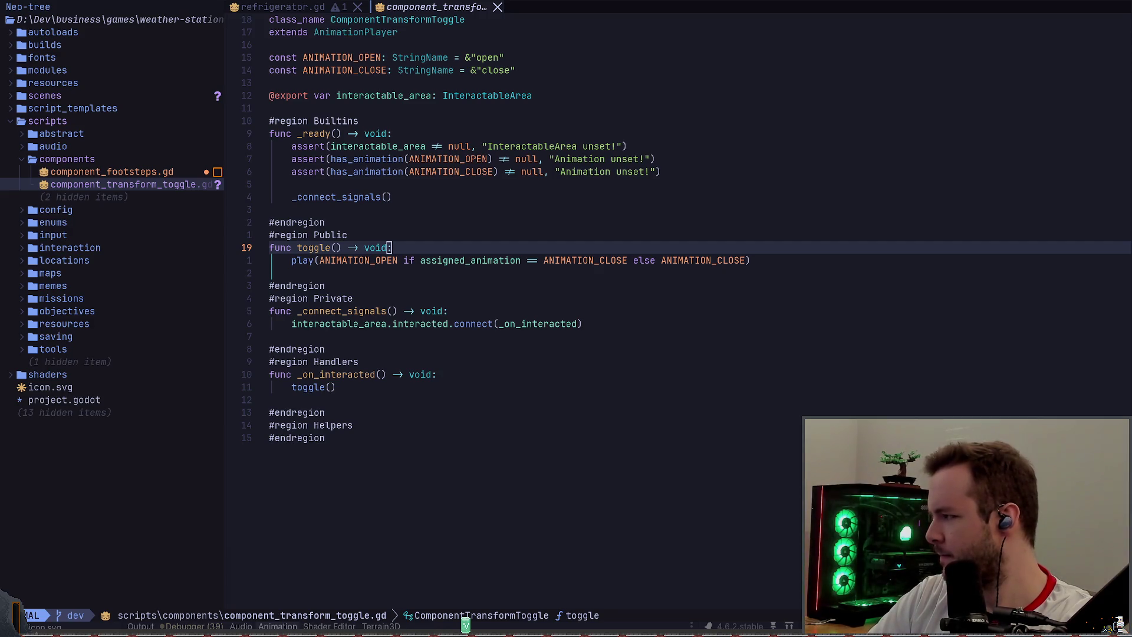
{"action": "key", "text": "alt+Tab"}
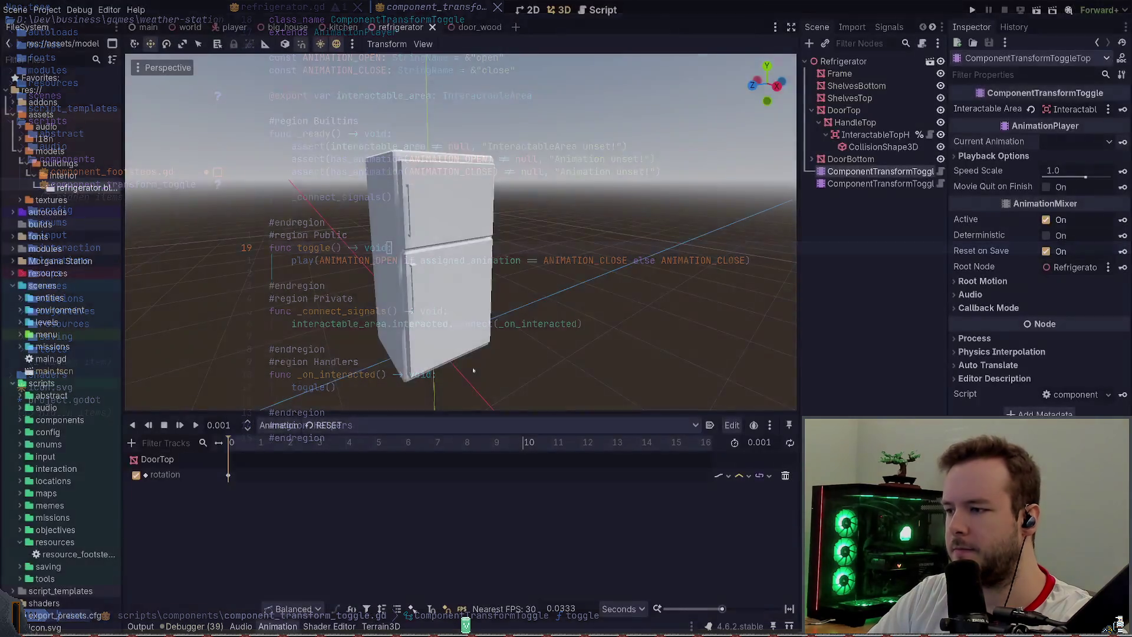
Step: Add and then remove a trial AnimationTree node and a trial AnimationPlayer node
{"action": "left_click", "coordinate": [857, 218]}
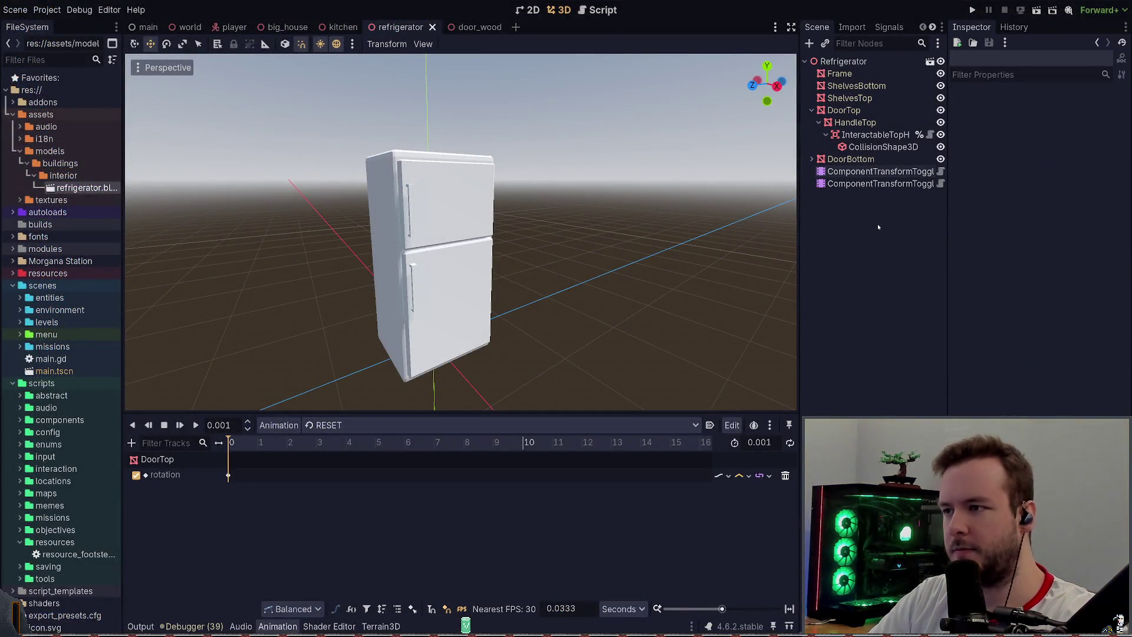
{"action": "key", "text": "alt+Tab"}
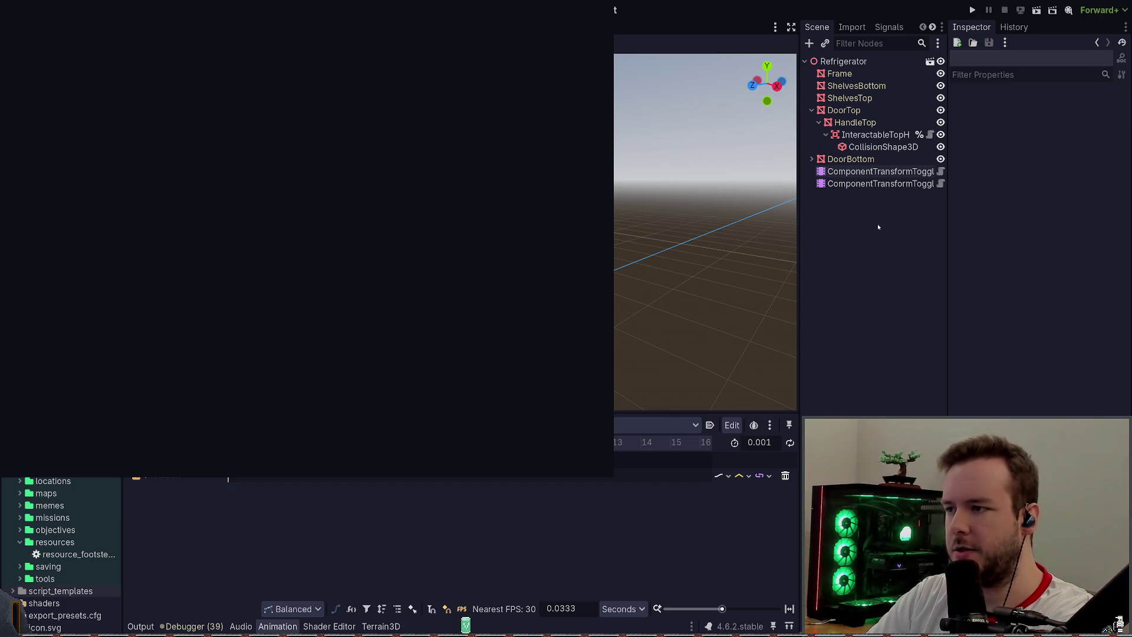
{"action": "key", "text": "Return"}
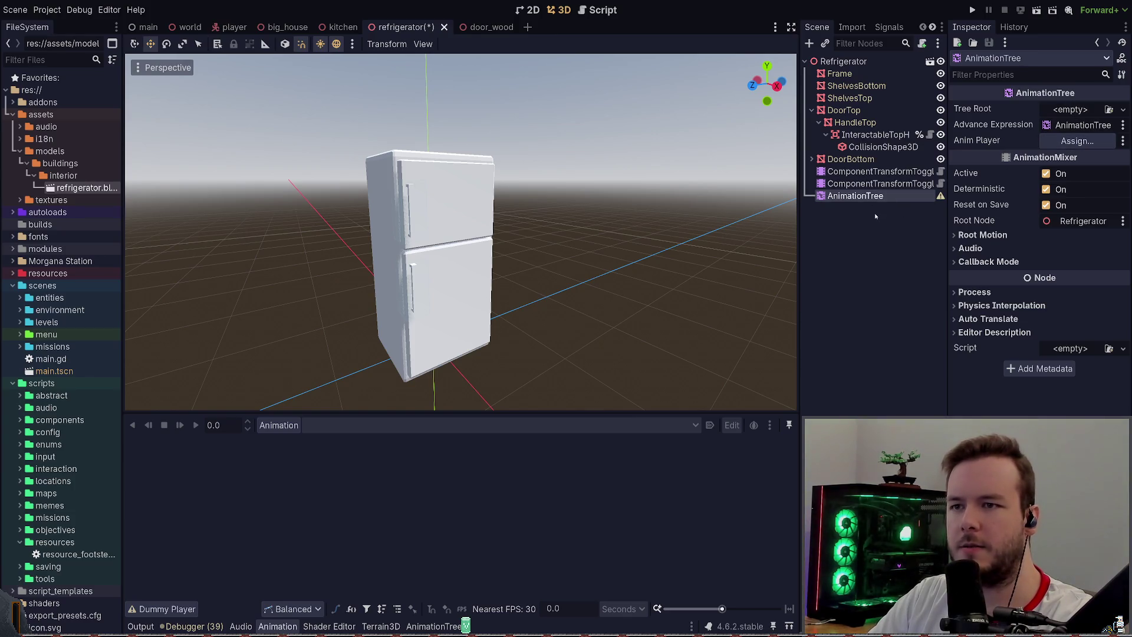
{"action": "key", "text": "Delete"}
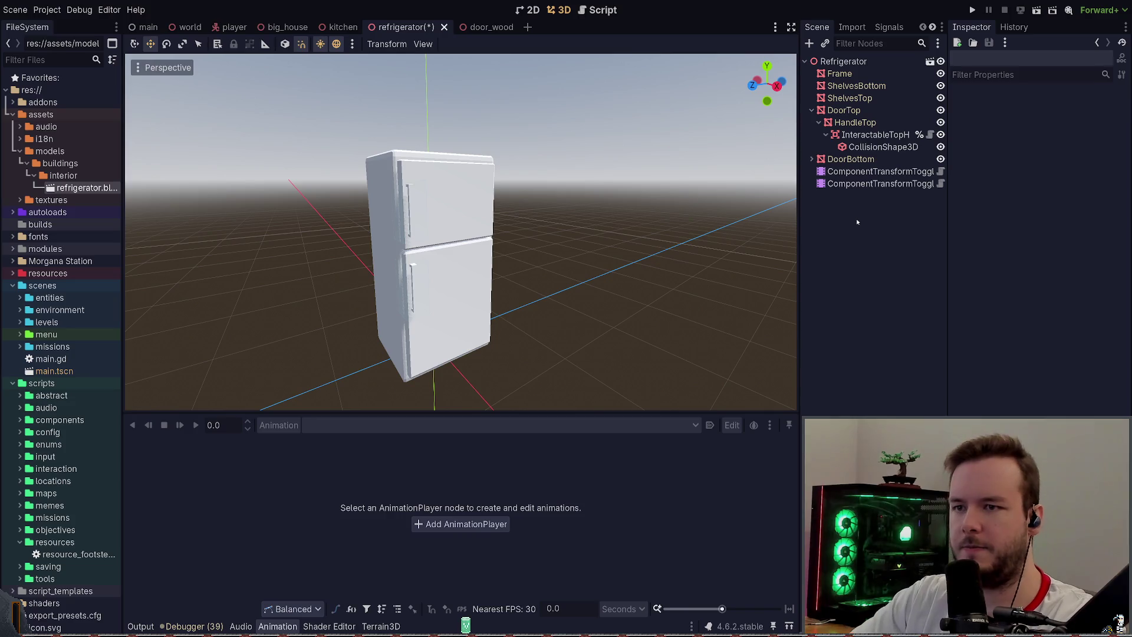
{"action": "key", "text": "ctrl+a"}
{"action": "key", "text": "Return"}
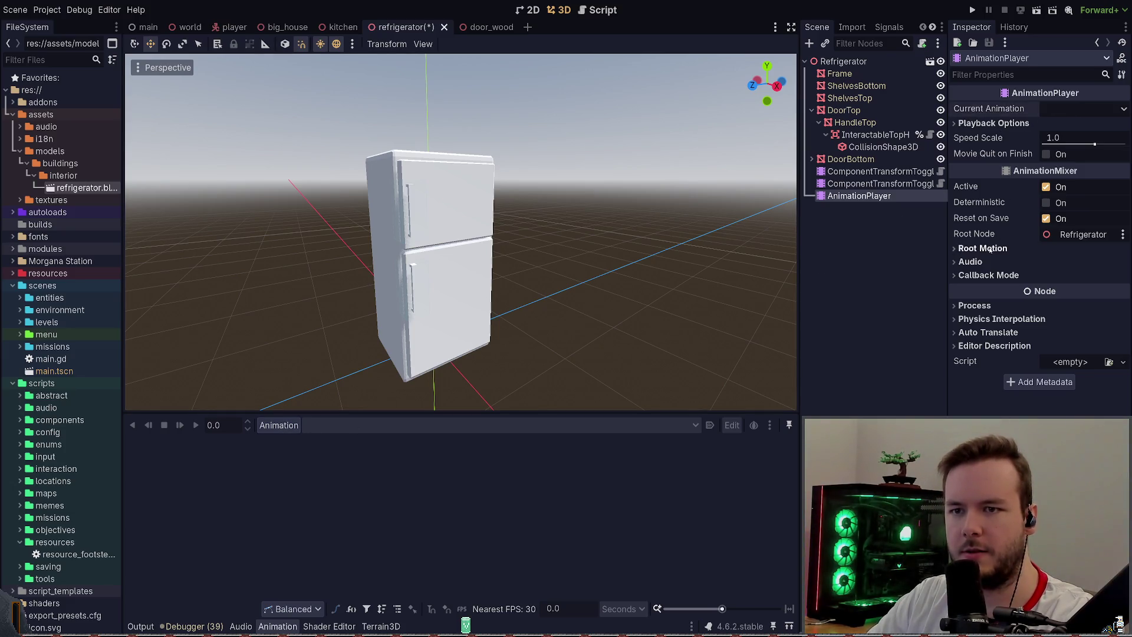
{"action": "key", "text": "Delete"}
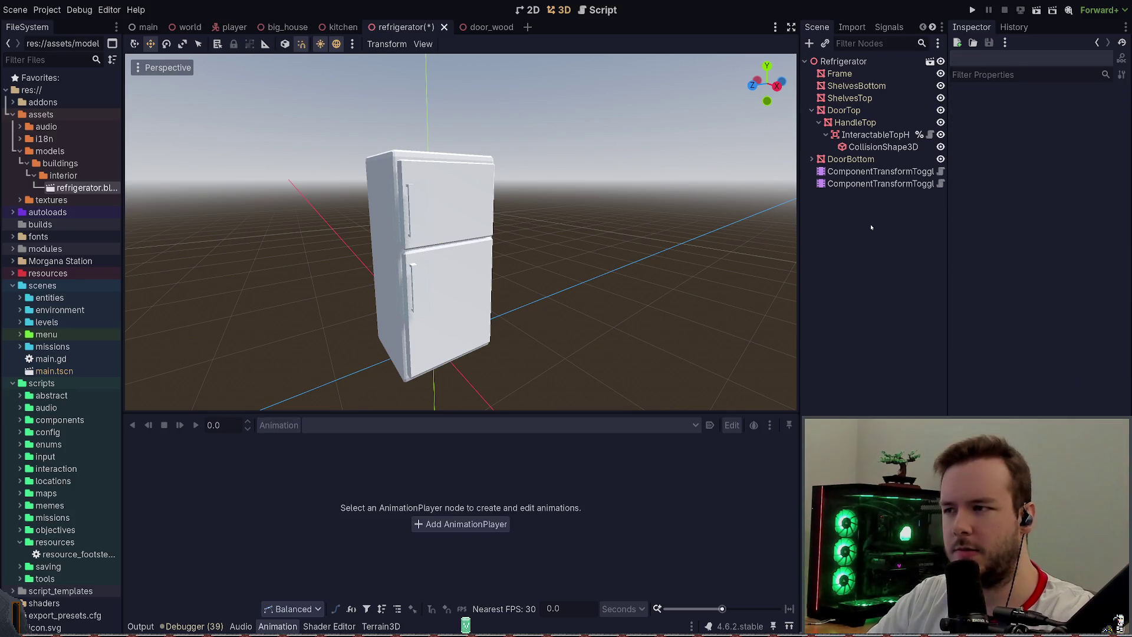
Step: Add an AnimationPlayer with new_animation, delete it, and add an AnimationTree under Refrigerator
{"action": "key", "text": "F6"}
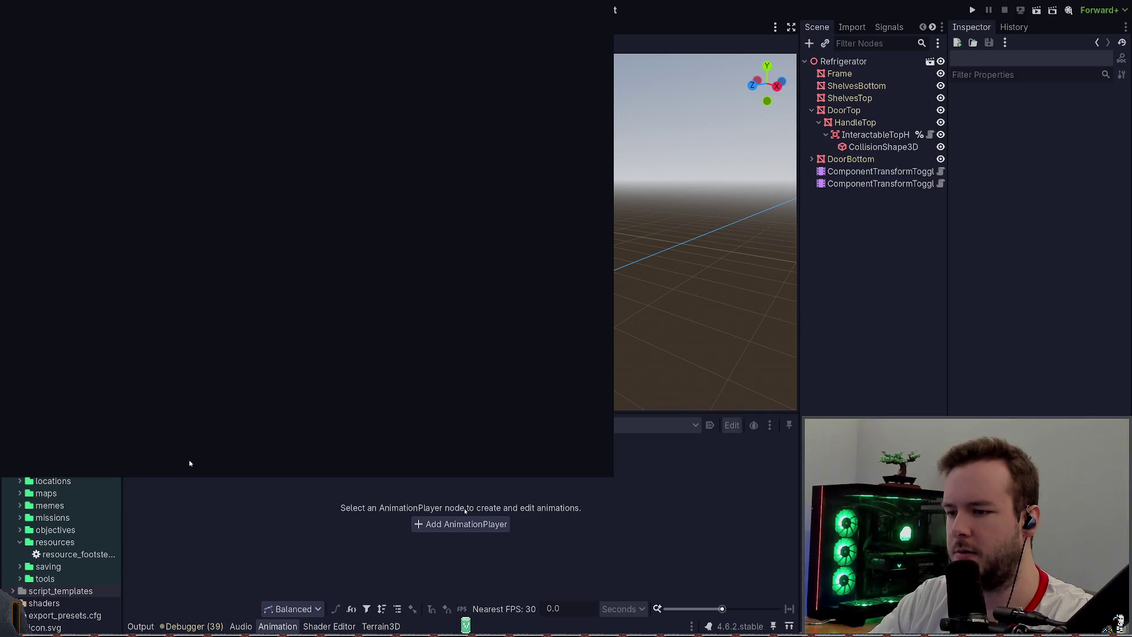
{"action": "left_click", "coordinate": [189, 462]}
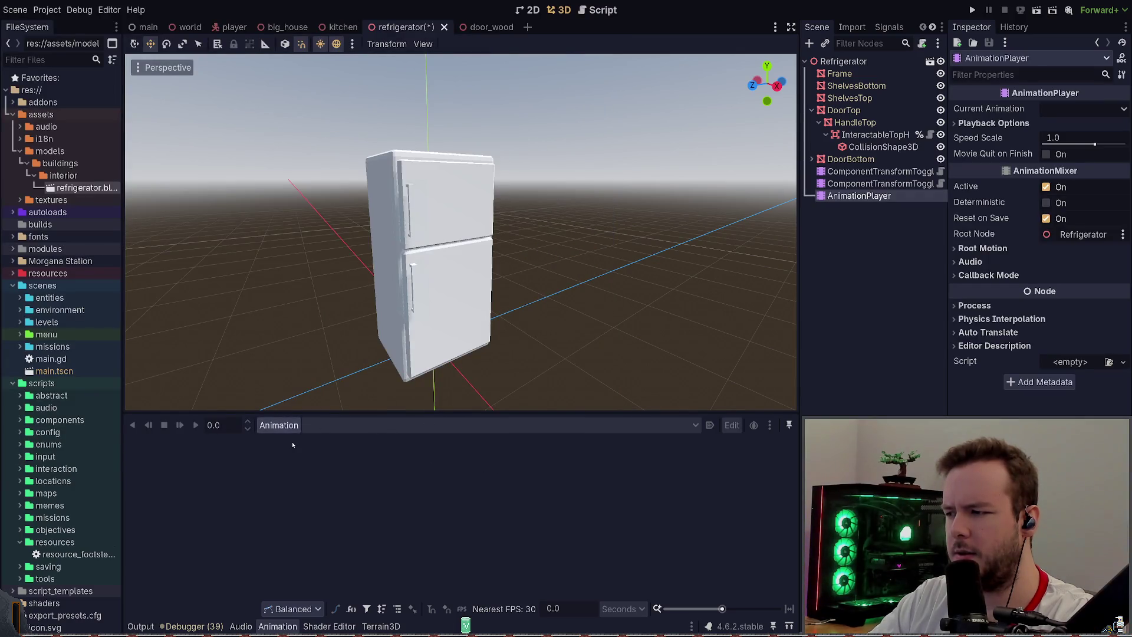
{"action": "left_click", "coordinate": [549, 329]}
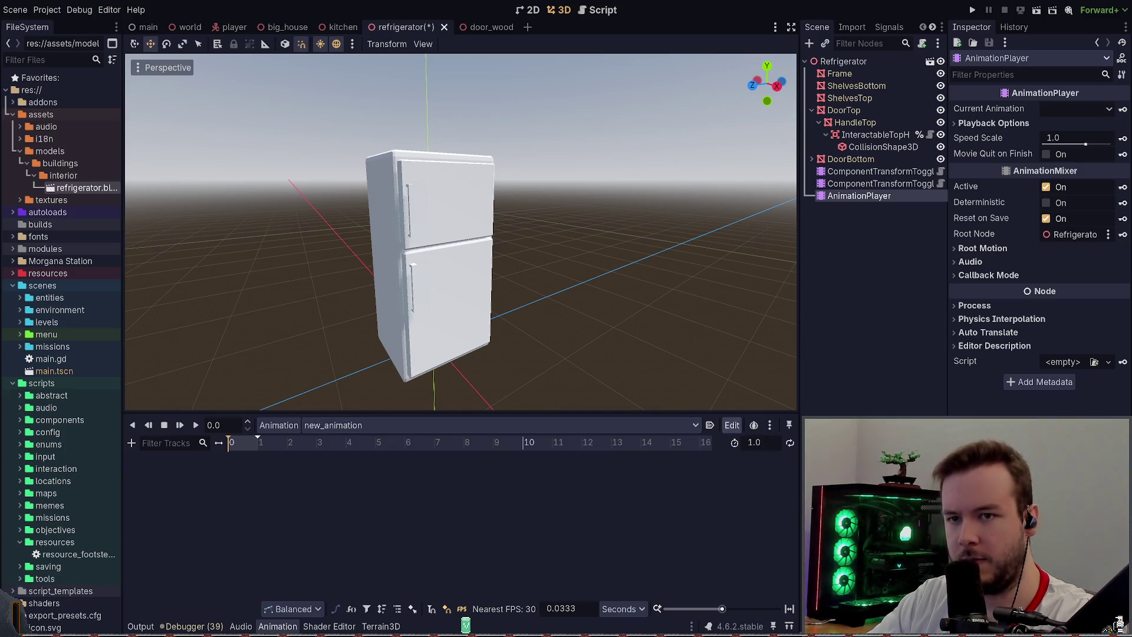
{"action": "left_click", "coordinate": [843, 196]}
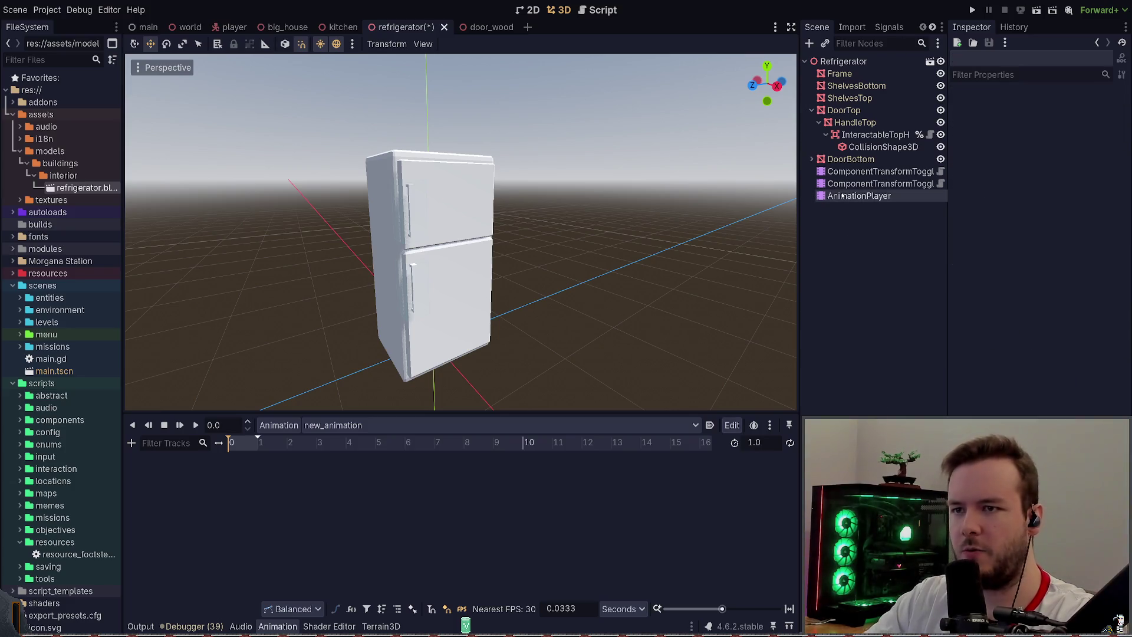
{"action": "key", "text": "Delete"}
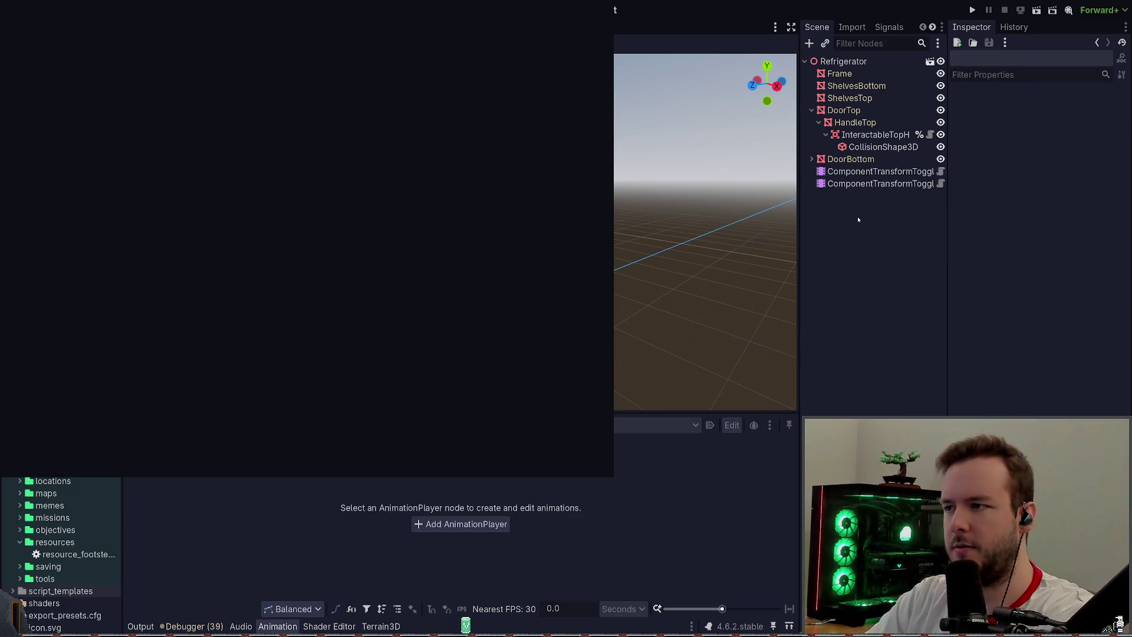
{"action": "key", "text": "Return"}
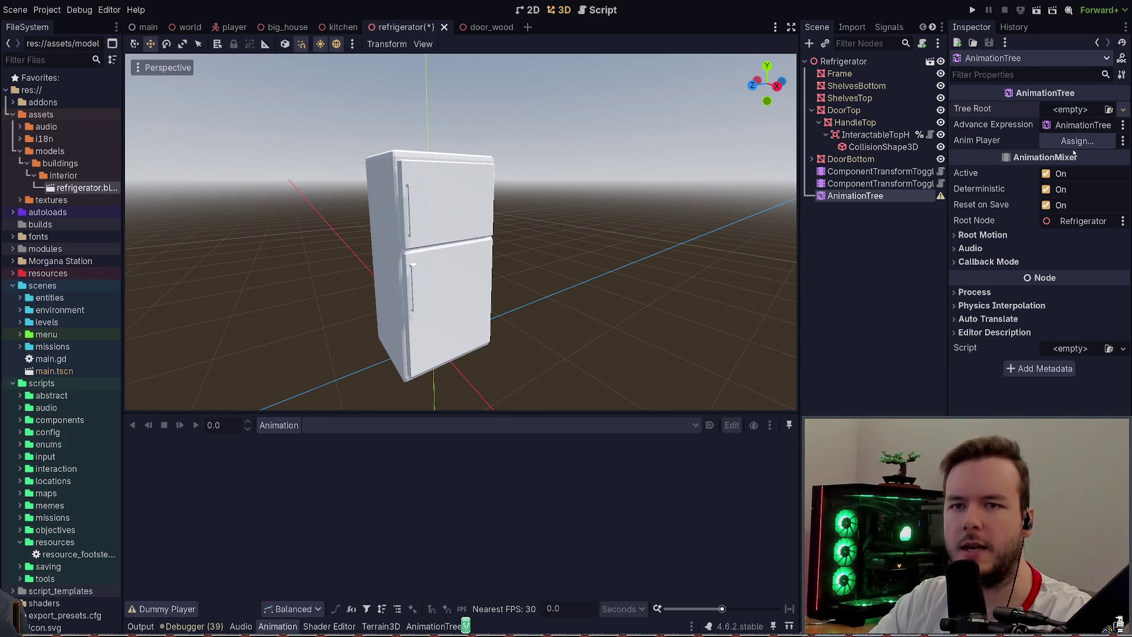
Step: Assign a New AnimationNodeBlendSpace2D as the AnimationTree's Tree Root, comparing via undo and redo
{"action": "left_click", "coordinate": [1071, 109]}
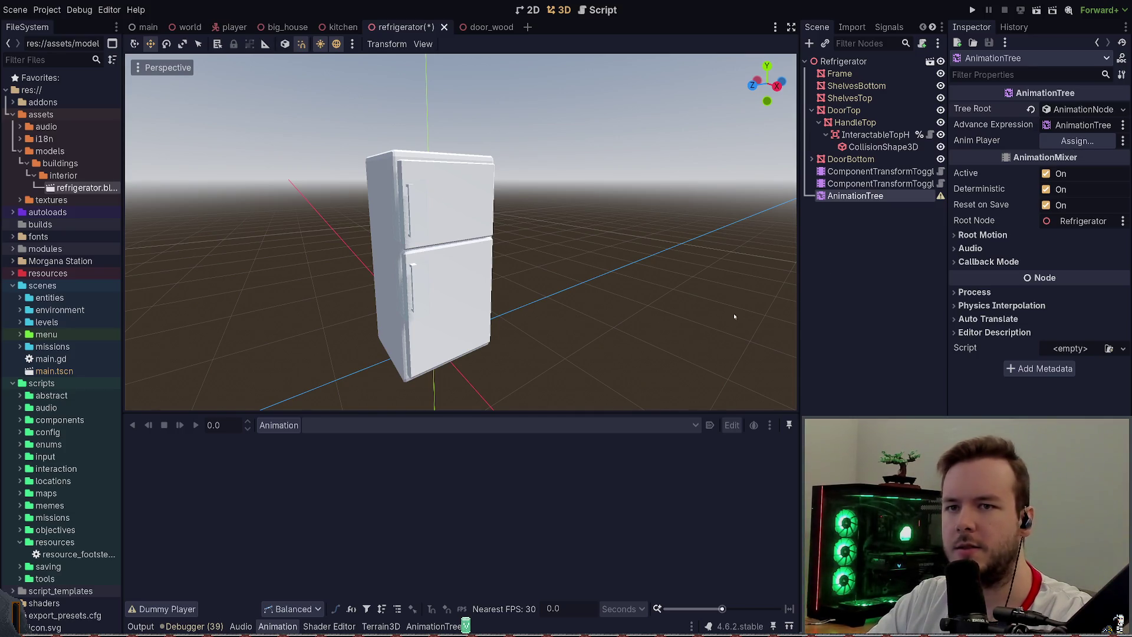
{"action": "left_click", "coordinate": [1081, 118]}
{"action": "left_click", "coordinate": [1080, 112]}
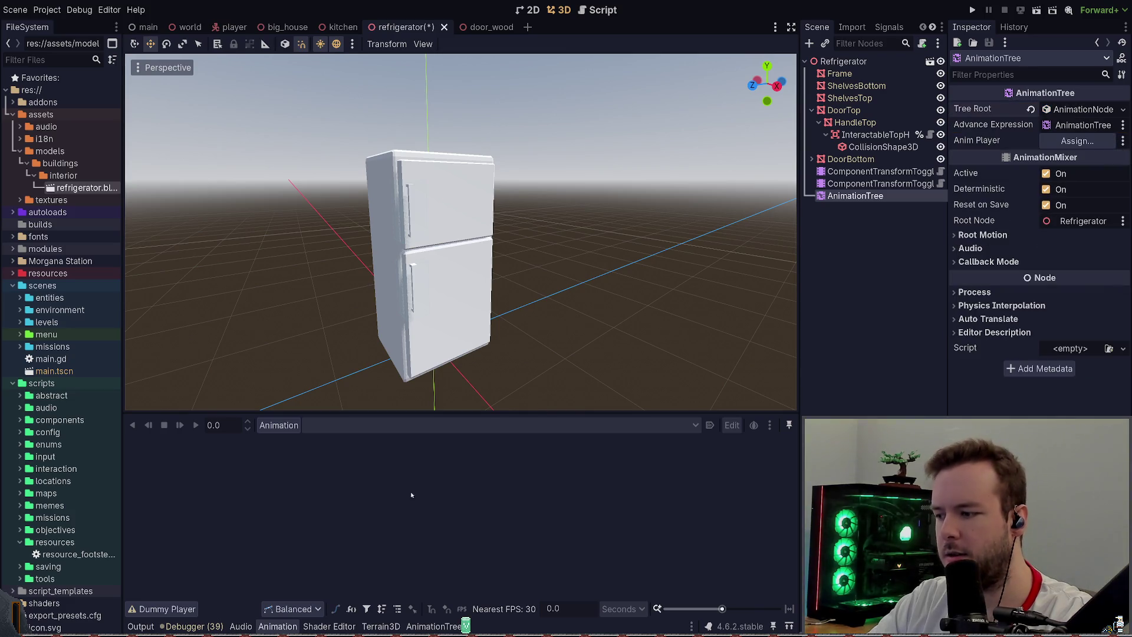
{"action": "key", "text": "ctrl+z"}
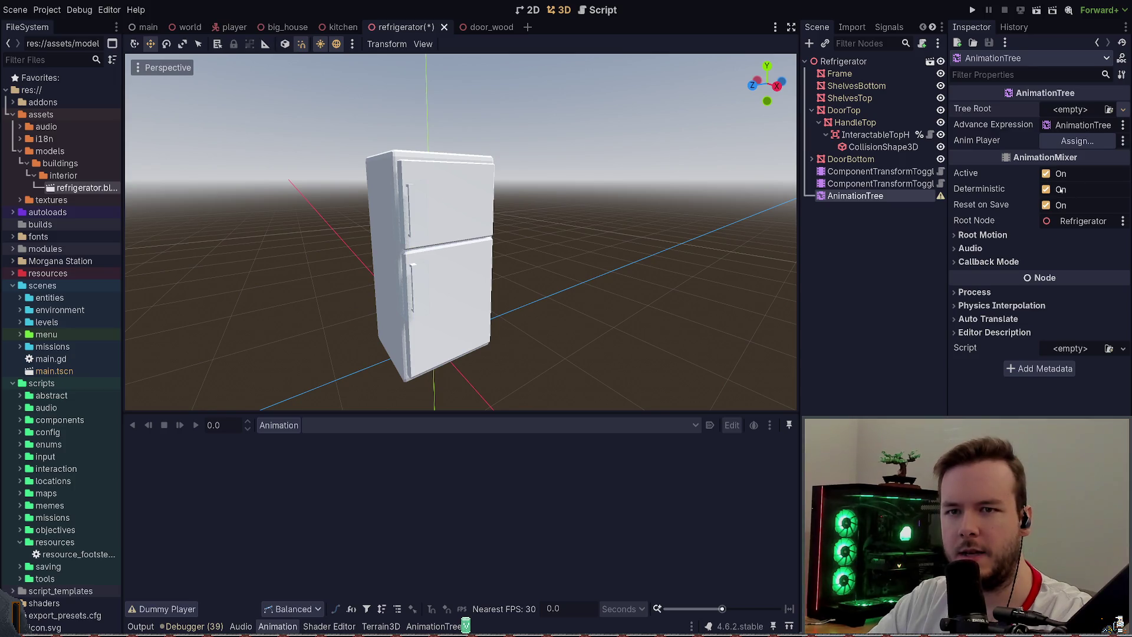
{"action": "key", "text": "ctrl+shift+z"}
{"action": "left_click", "coordinate": [1070, 110]}
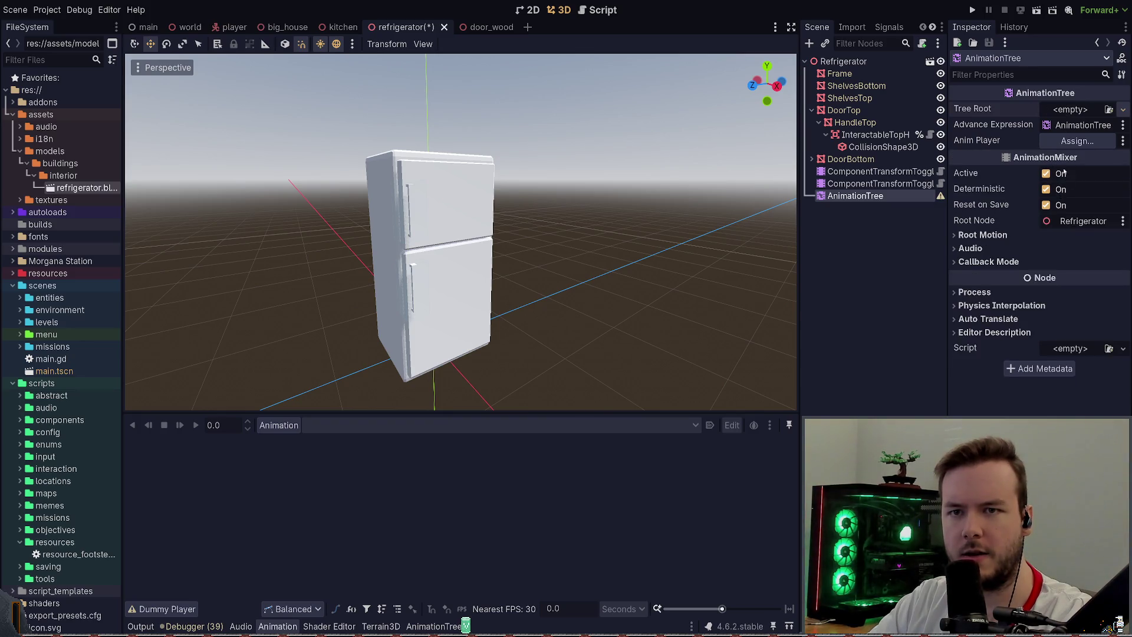
{"action": "key", "text": "ctrl+z"}
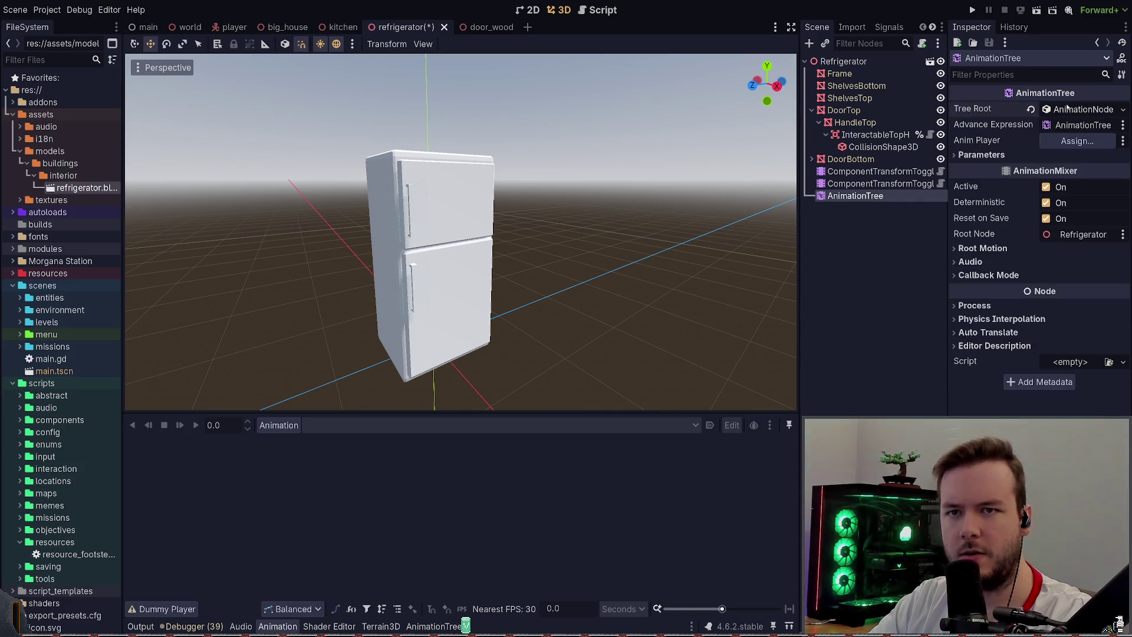
{"action": "left_click", "coordinate": [1031, 110]}
{"action": "key", "text": "ctrl+z"}
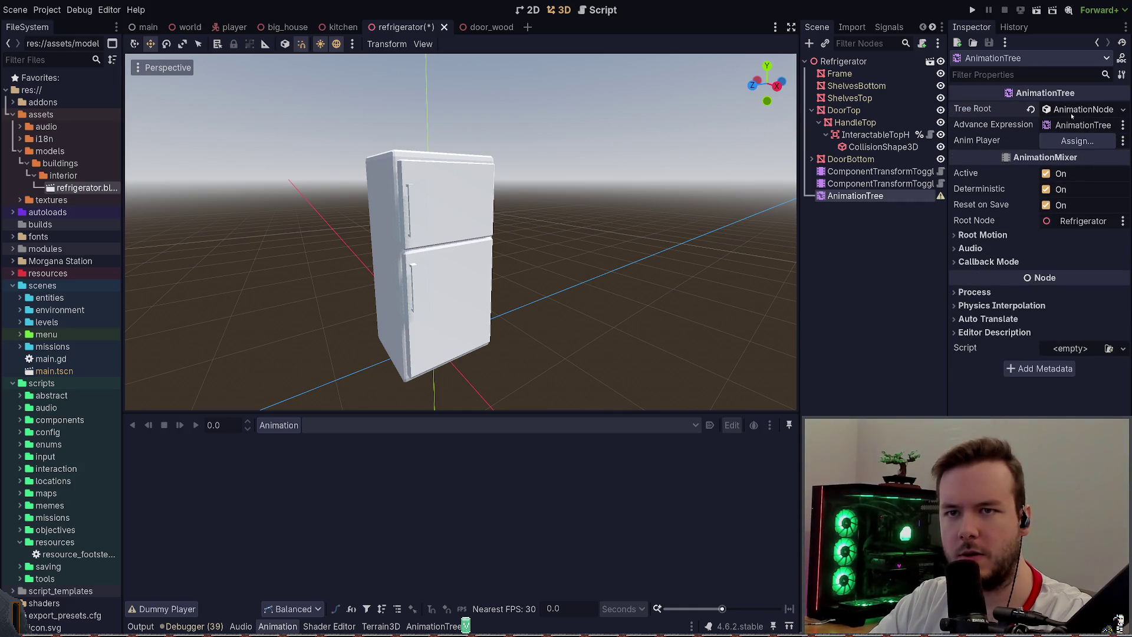
Step: Check the Blend Position parameter and root resource, then bring up the AnimationTree blend space editor
{"action": "left_click", "coordinate": [1009, 155]}
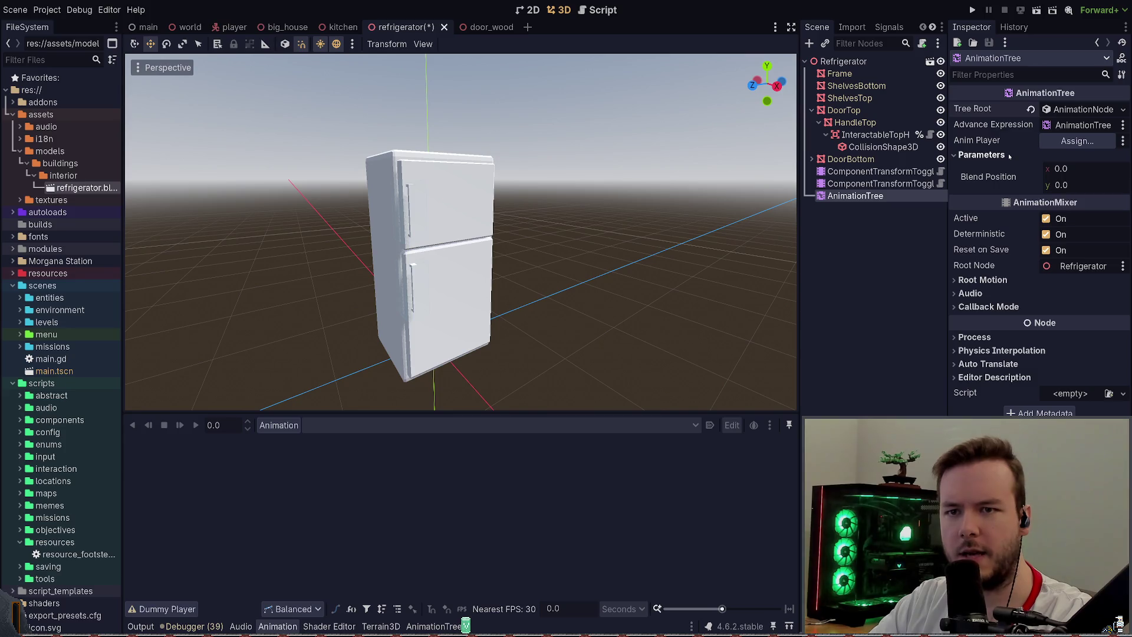
{"action": "left_click", "coordinate": [1009, 156]}
{"action": "left_click", "coordinate": [1079, 109]}
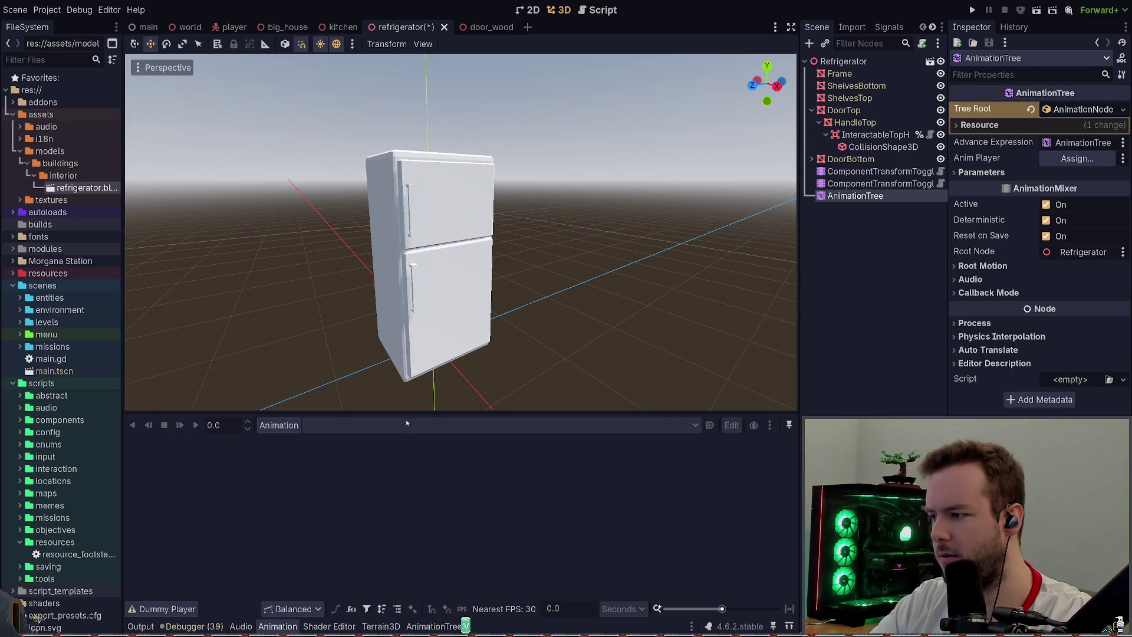
{"action": "left_click", "coordinate": [812, 294]}
{"action": "left_click", "coordinate": [855, 195]}
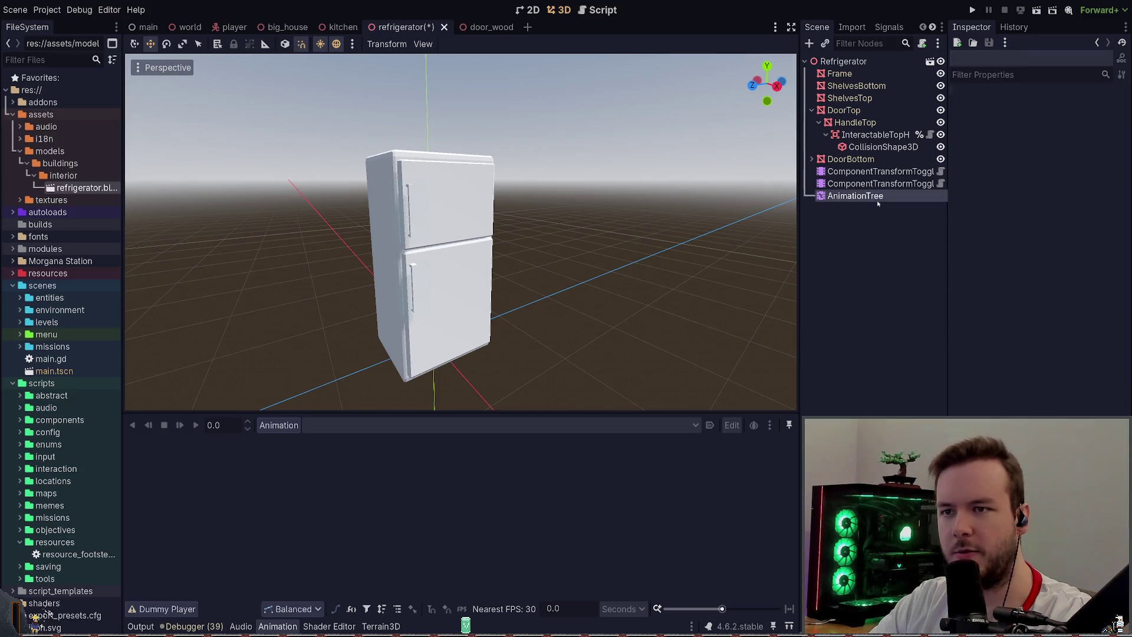
{"action": "left_click", "coordinate": [433, 627]}
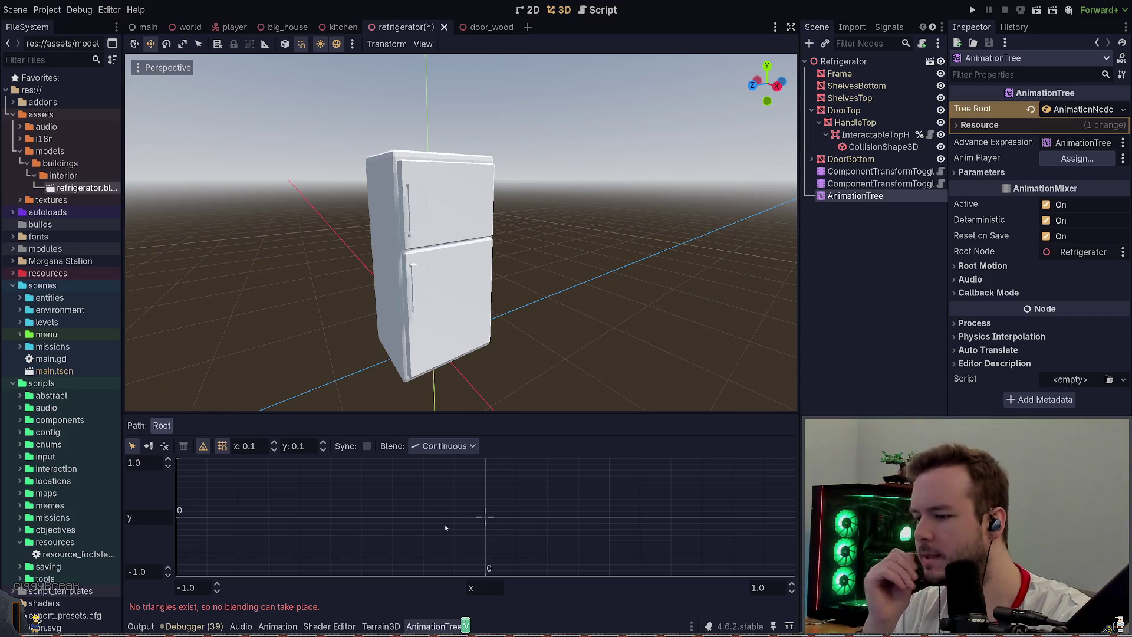
Step: Delete the blend points at -0.2, 0.2 and -0.5, 0.3, then close the AnimationTree panel
{"action": "left_click", "coordinate": [430, 497]}
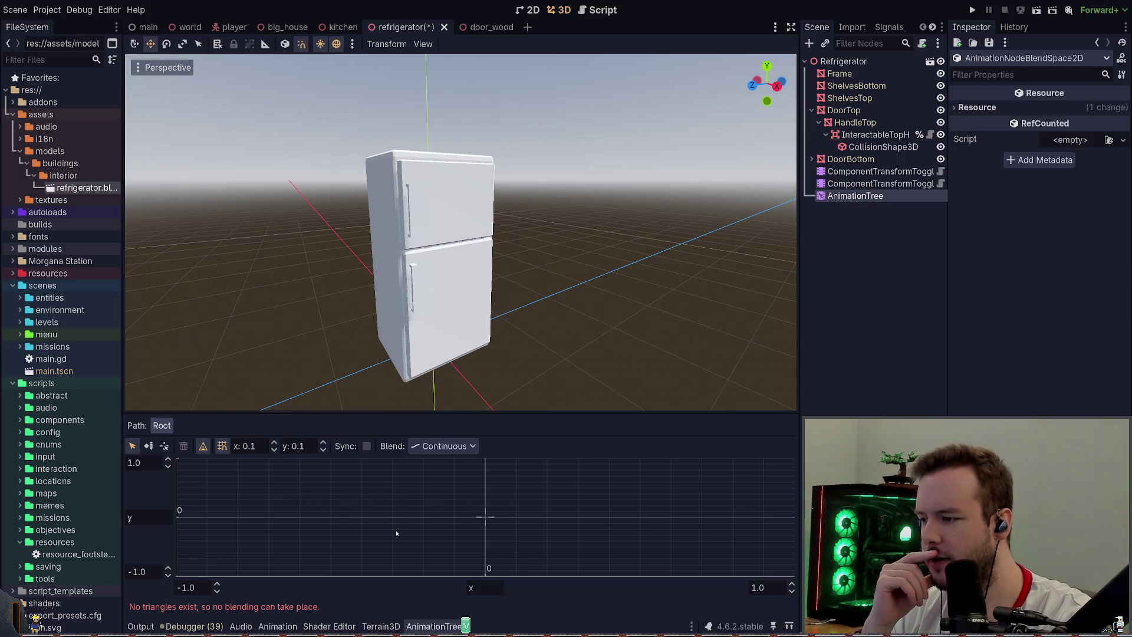
{"action": "left_click", "coordinate": [330, 500]}
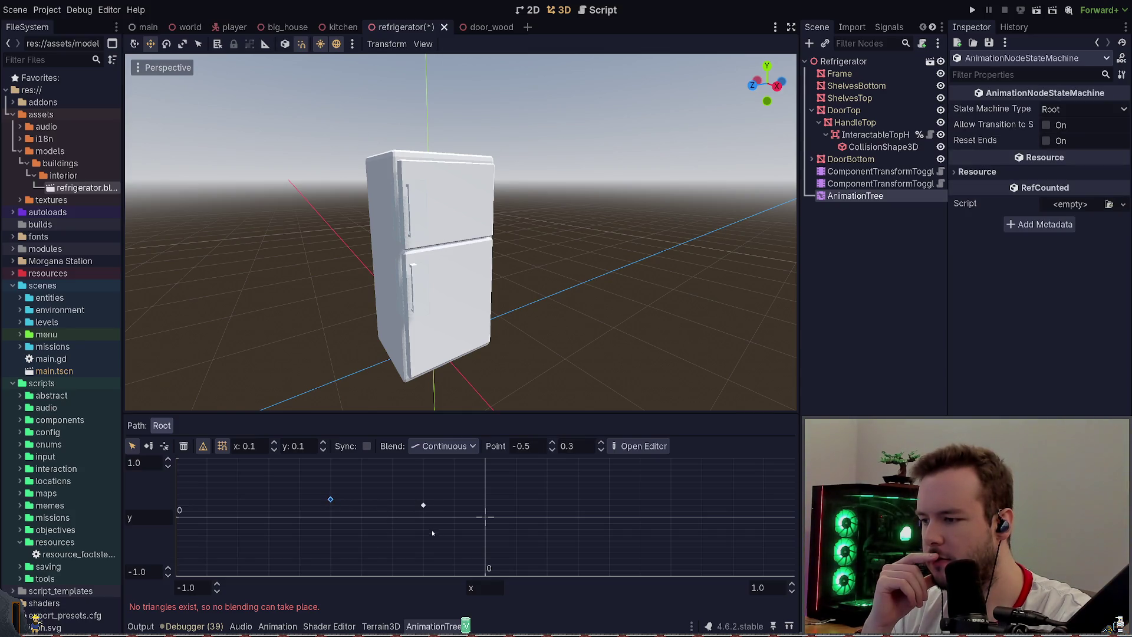
{"action": "left_click", "coordinate": [423, 506]}
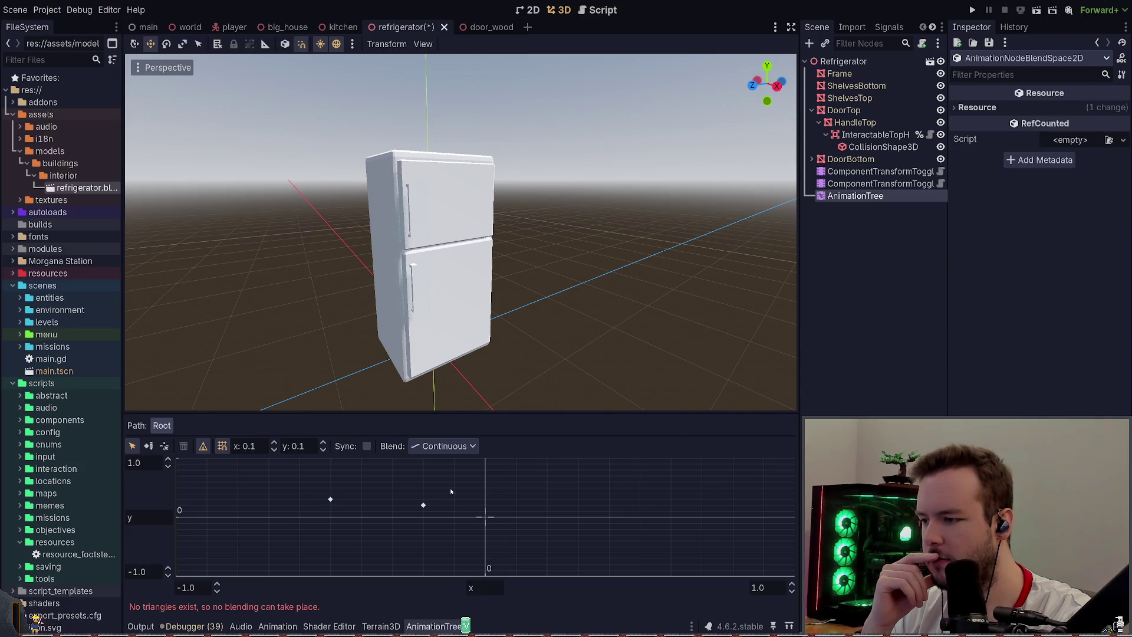
{"action": "left_click", "coordinate": [423, 506]}
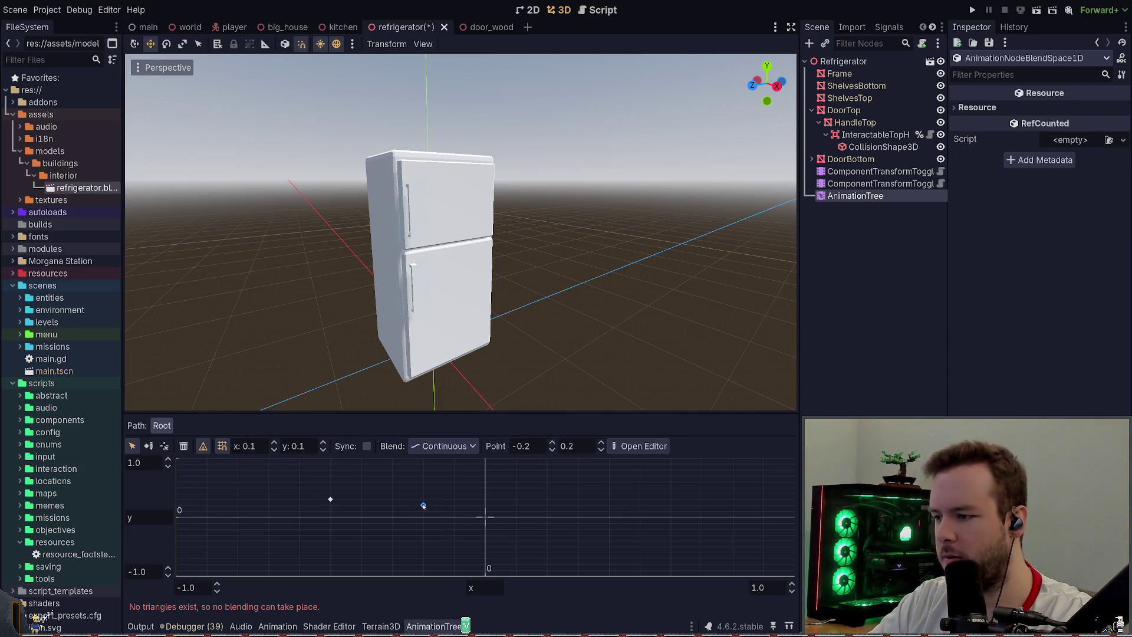
{"action": "key", "text": "Delete"}
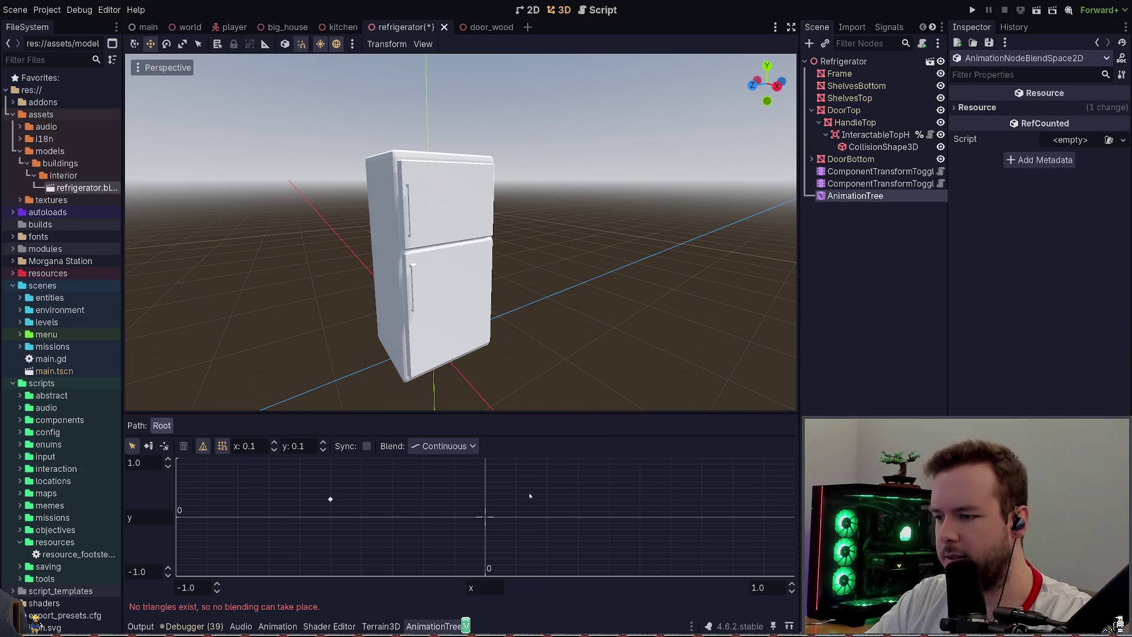
{"action": "left_click", "coordinate": [331, 500]}
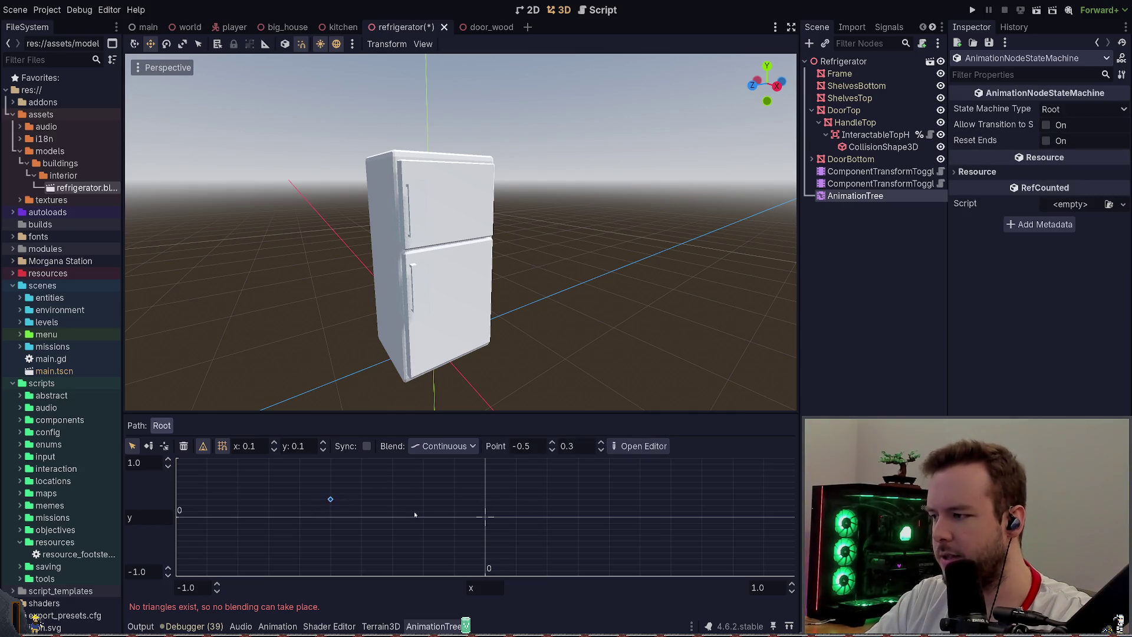
{"action": "key", "text": "Delete"}
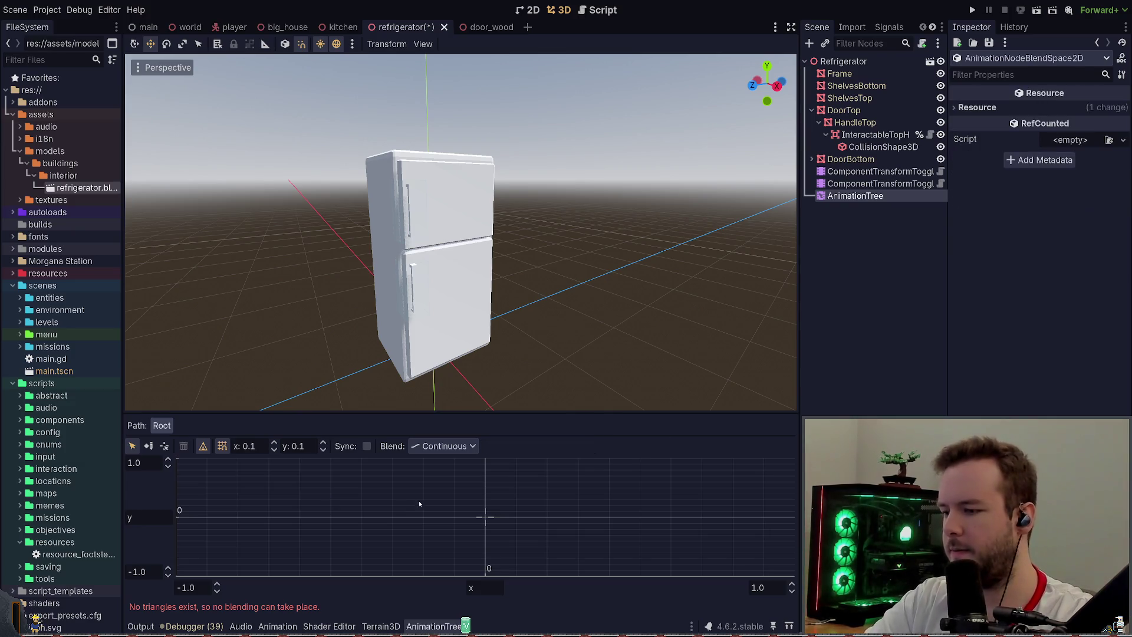
{"action": "left_click", "coordinate": [560, 383]}
Step: Delete the AnimationTree node and save the refrigerator scene
{"action": "left_click", "coordinate": [860, 199]}
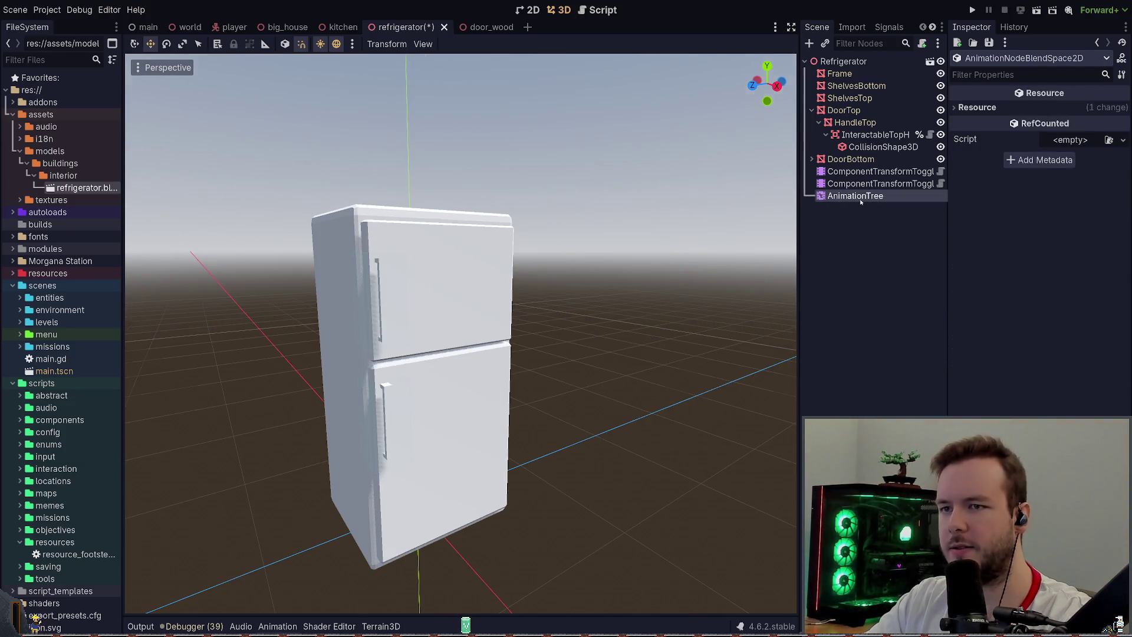
{"action": "key", "text": "Delete"}
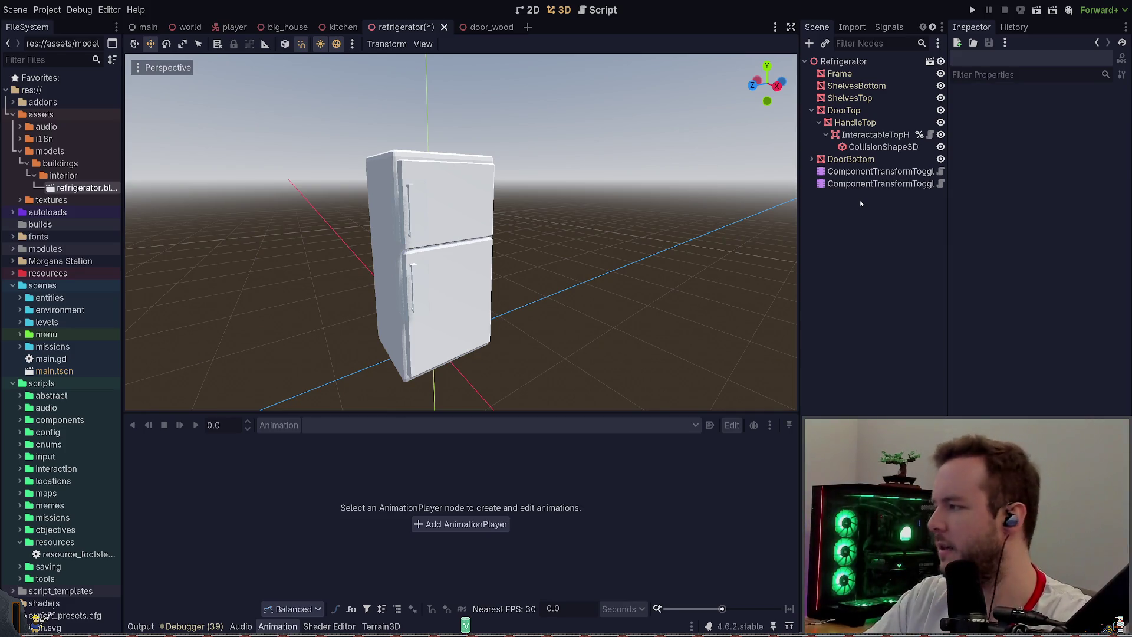
{"action": "key", "text": "ctrl+s"}
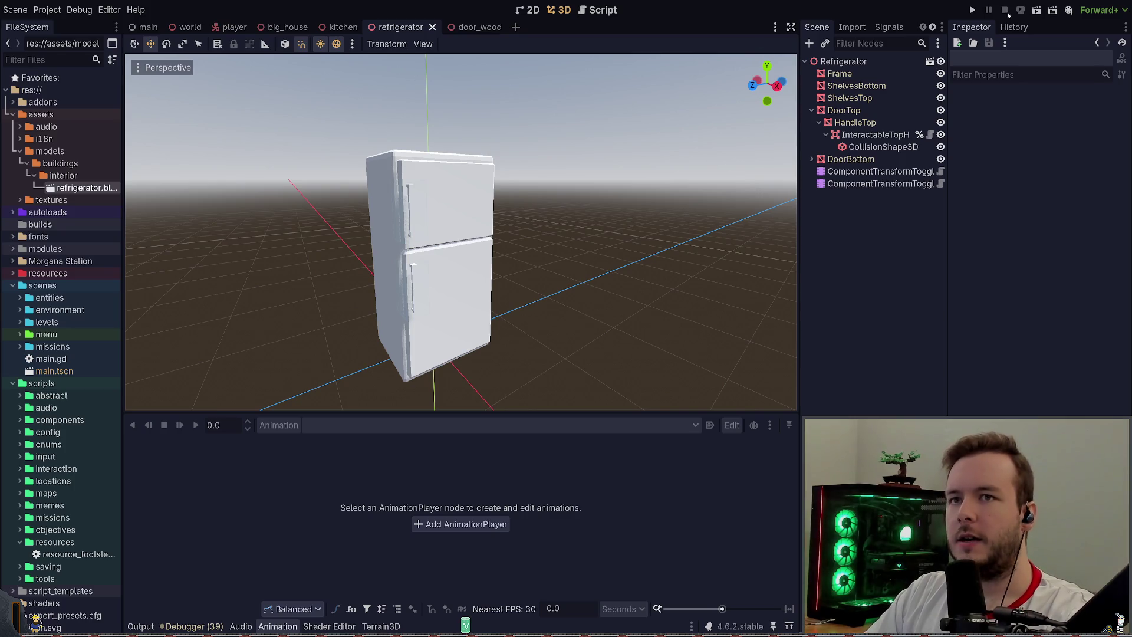
{"action": "key", "text": "alt+Tab"}
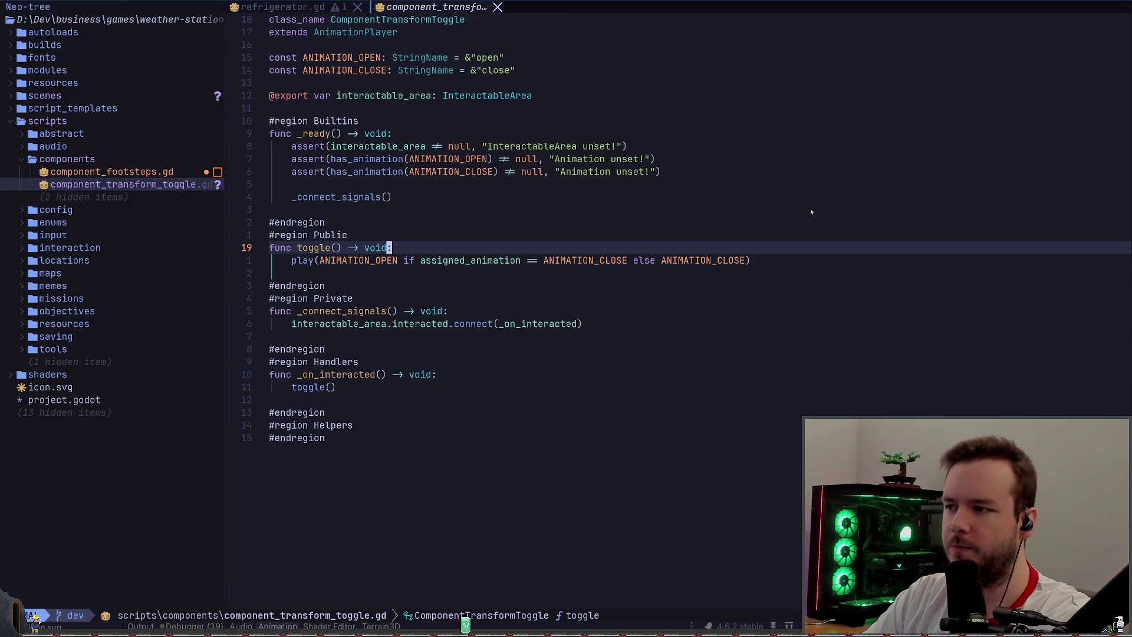
Step: Step through toggle()'s play line and _ready()'s asserts, then return to the AnimationNodeTransition docs page
{"action": "key", "text": "j"}
{"action": "key", "text": "f"}
{"action": "key", "text": "equal"}
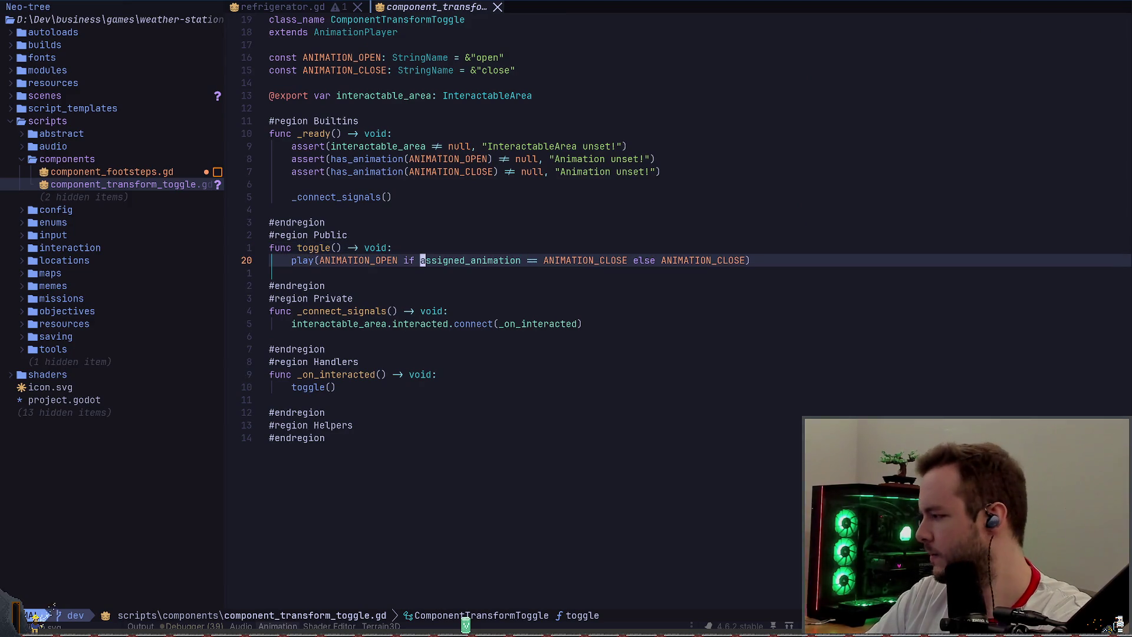
{"action": "key", "text": "k"}
{"action": "key", "text": "k"}
{"action": "key", "text": "k"}
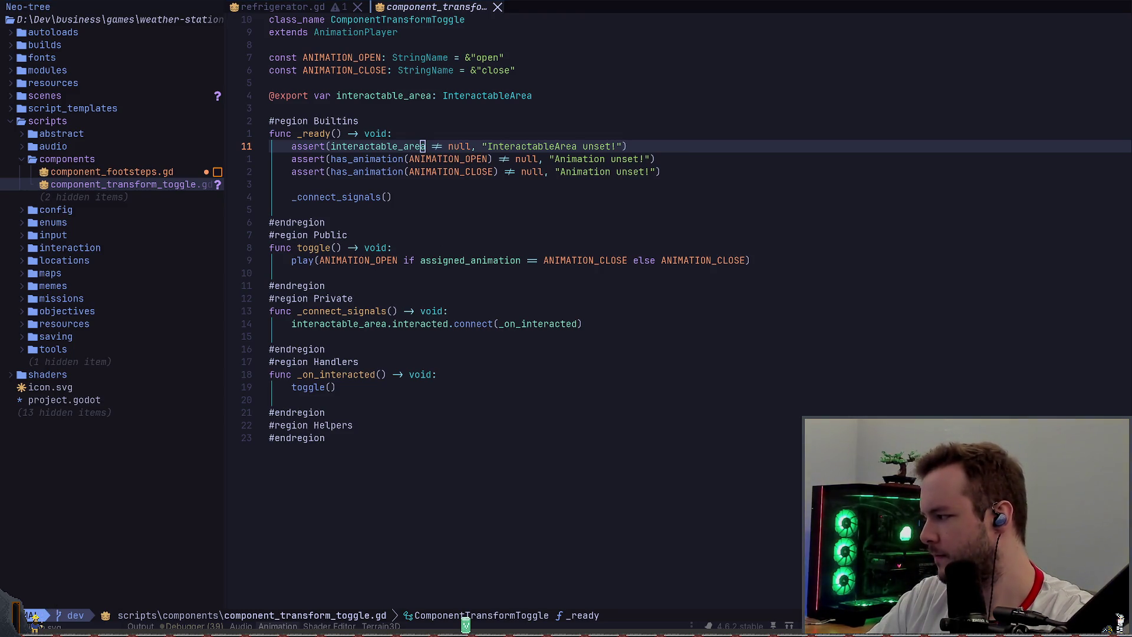
{"action": "key", "text": "alt+Tab"}
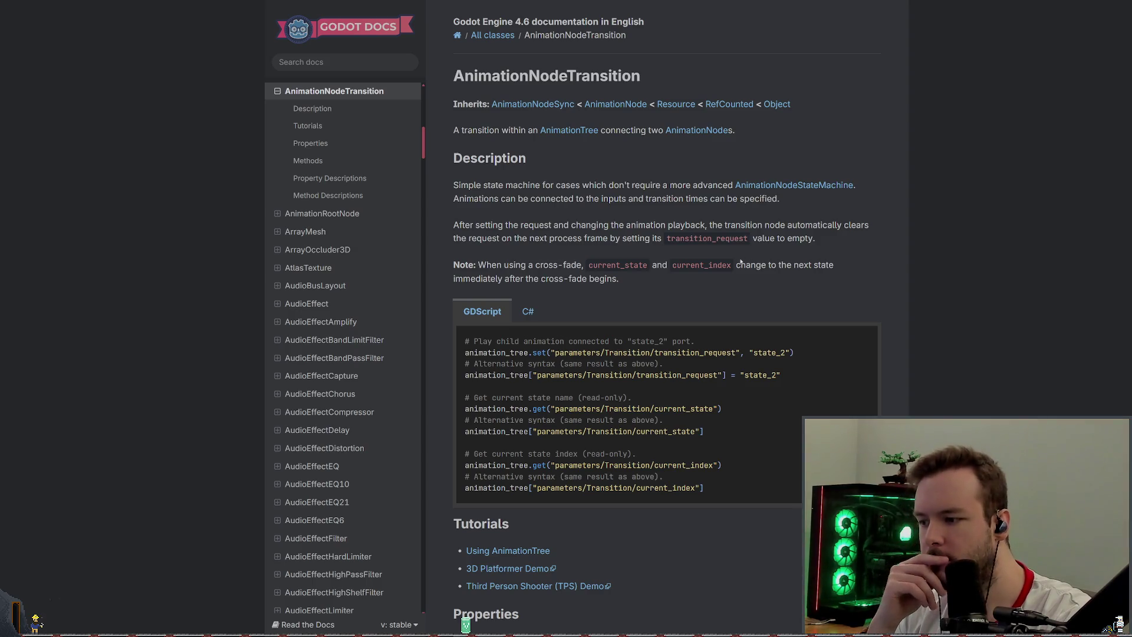
Step: Open the Using AnimationTree tutorial from the docs
{"action": "scroll", "coordinate": [741, 261], "scroll_direction": "down", "scroll_amount": 5}
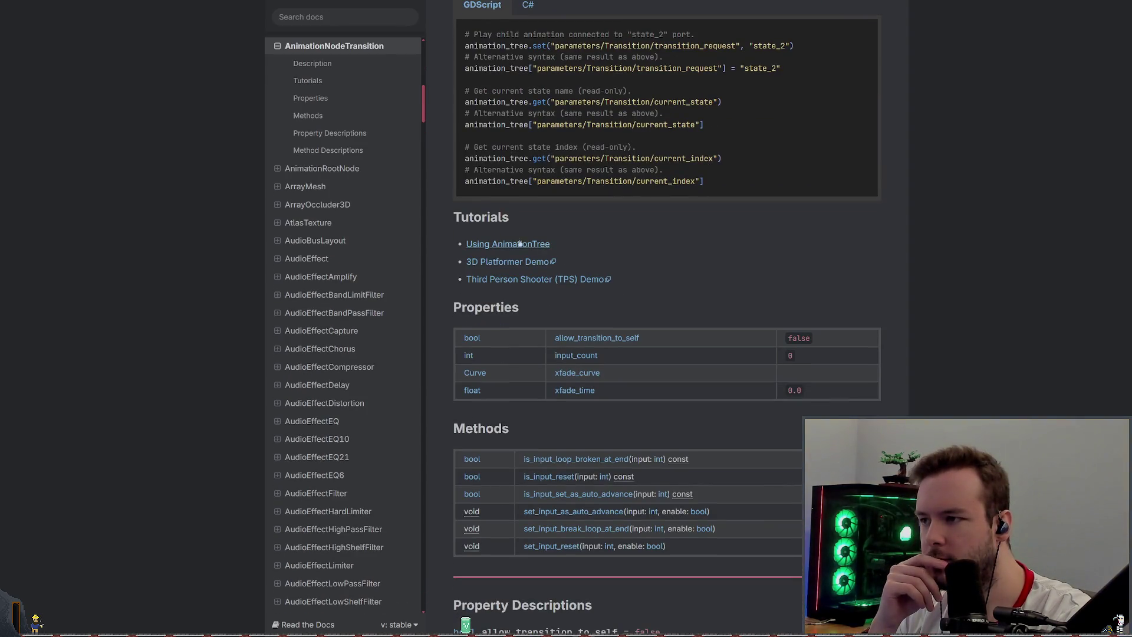
{"action": "left_click", "coordinate": [519, 244]}
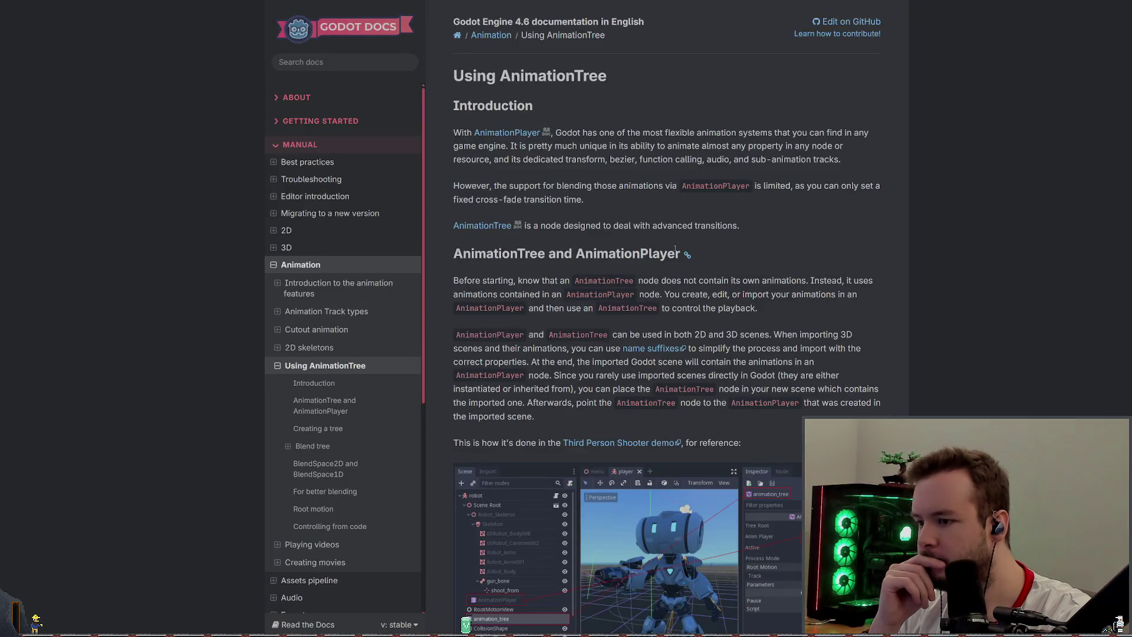
{"action": "scroll", "coordinate": [675, 248], "scroll_direction": "down", "scroll_amount": 2}
Step: Scroll past the root node types to the Blend tree section and its Add Node menu image
{"action": "scroll", "coordinate": [992, 275], "scroll_direction": "down", "scroll_amount": 2}
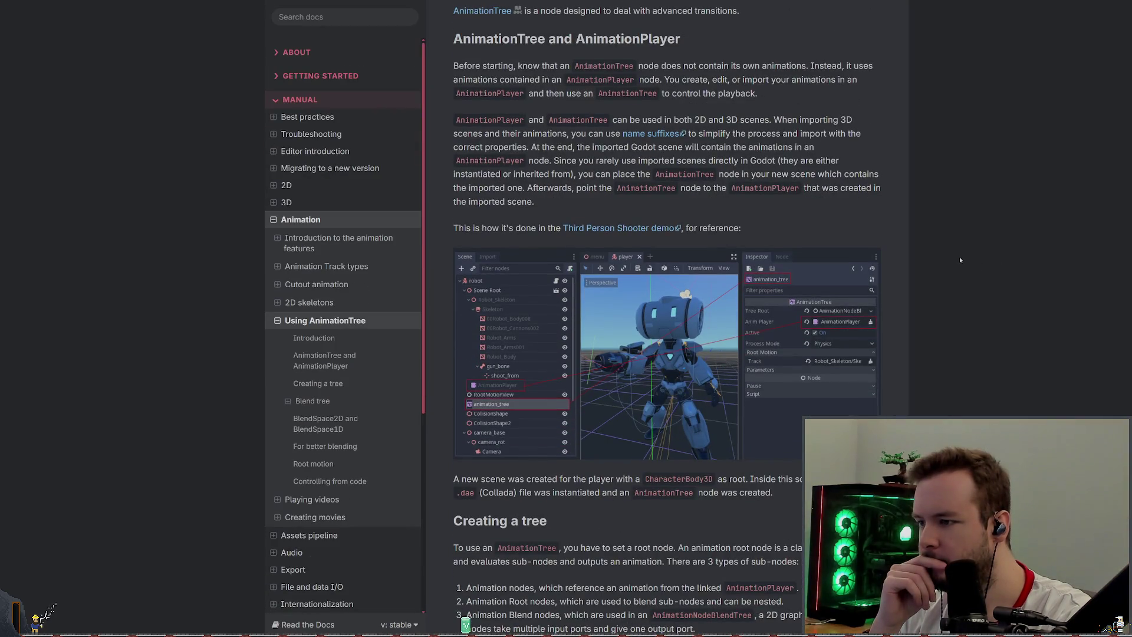
{"action": "scroll", "coordinate": [953, 260], "scroll_direction": "down", "scroll_amount": 5}
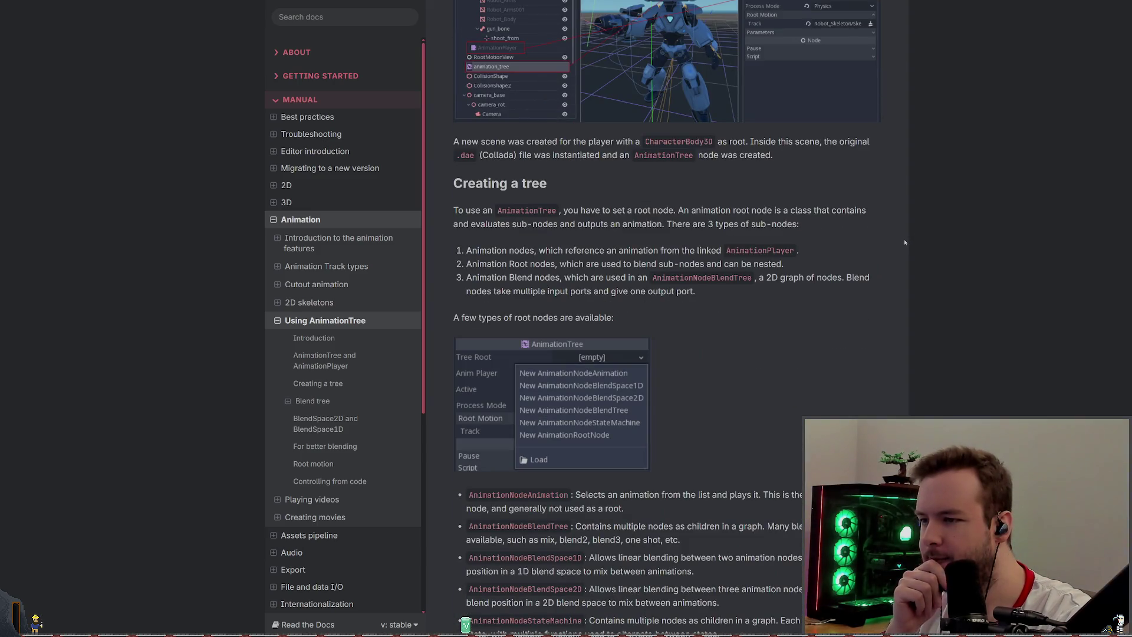
{"action": "scroll", "coordinate": [906, 241], "scroll_direction": "down", "scroll_amount": 2}
{"action": "scroll", "coordinate": [907, 247], "scroll_direction": "down", "scroll_amount": 1}
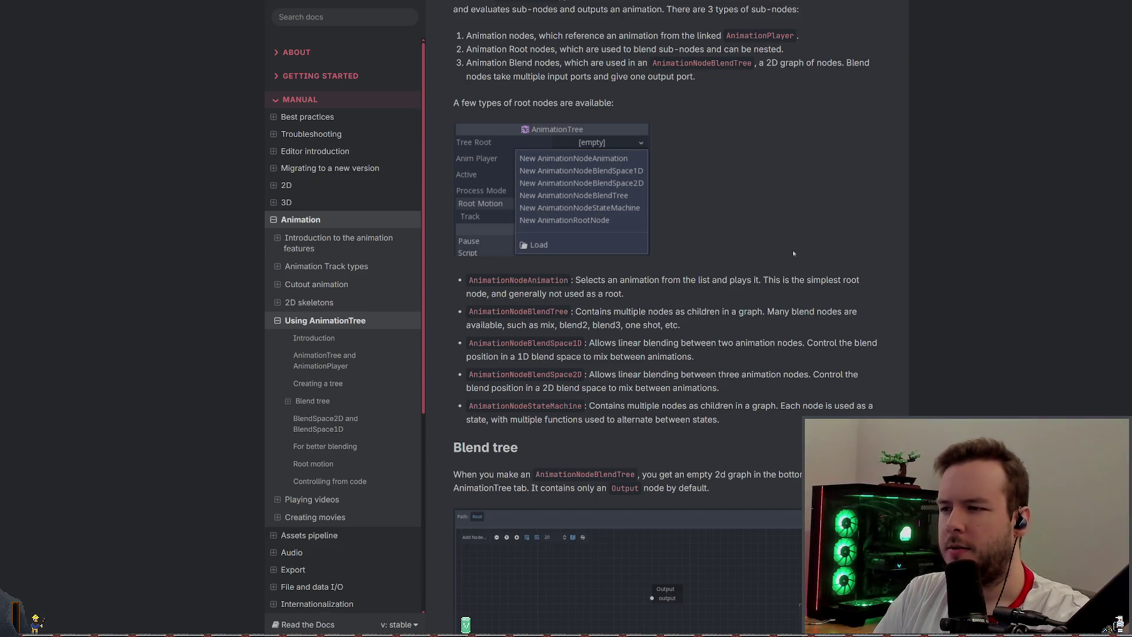
{"action": "scroll", "coordinate": [814, 249], "scroll_direction": "down", "scroll_amount": 1}
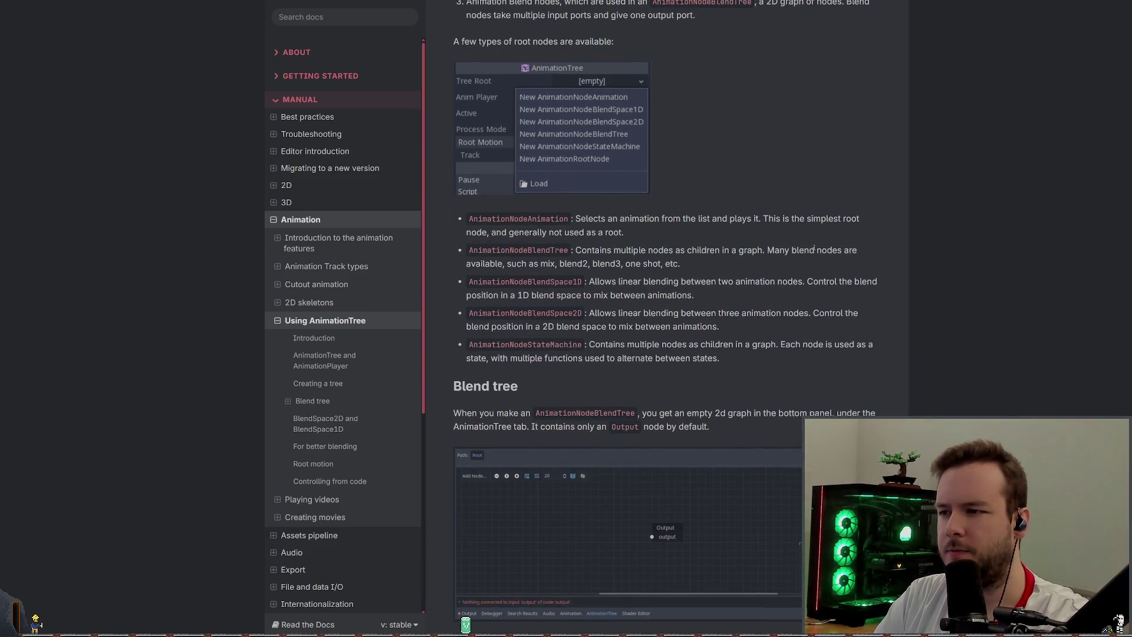
{"action": "scroll", "coordinate": [760, 293], "scroll_direction": "down", "scroll_amount": 1}
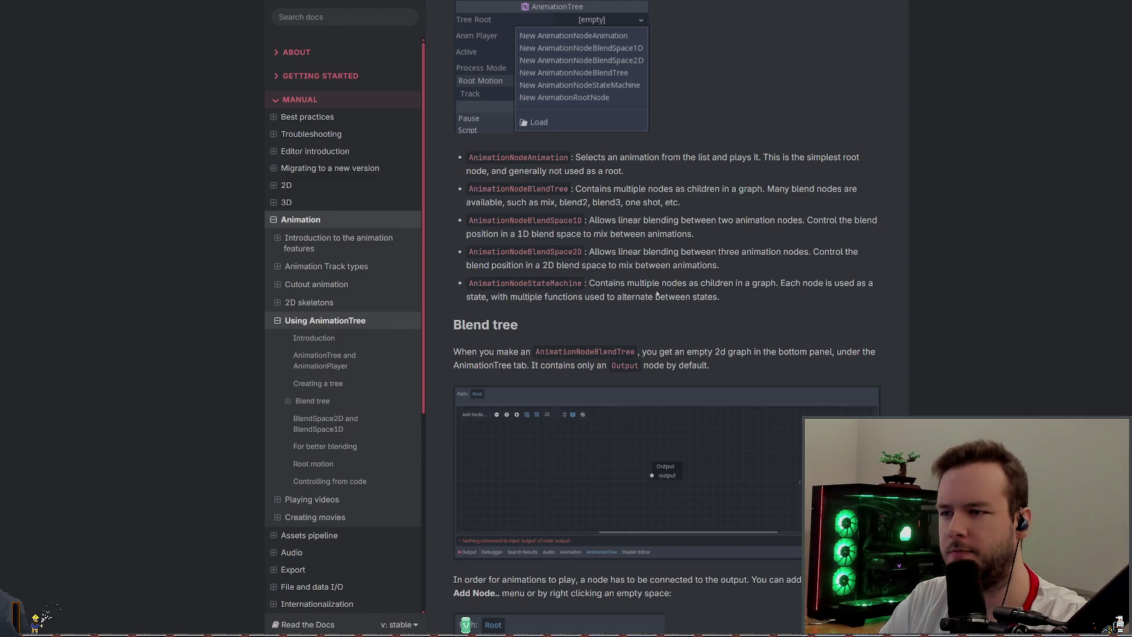
{"action": "scroll", "coordinate": [658, 294], "scroll_direction": "down", "scroll_amount": 2}
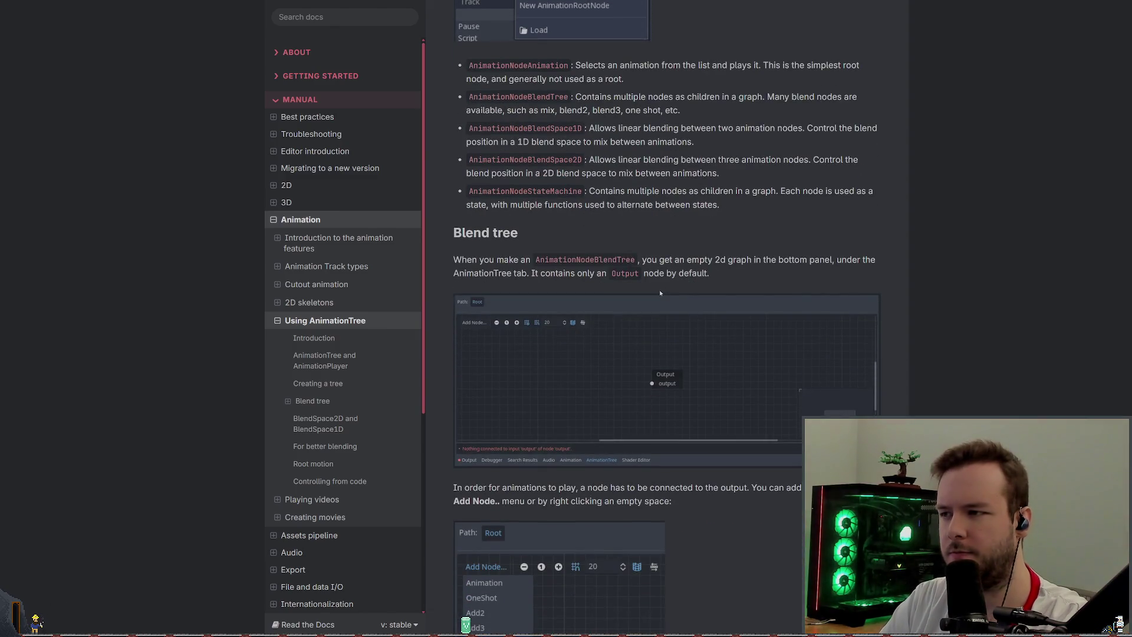
{"action": "scroll", "coordinate": [660, 293], "scroll_direction": "down", "scroll_amount": 4}
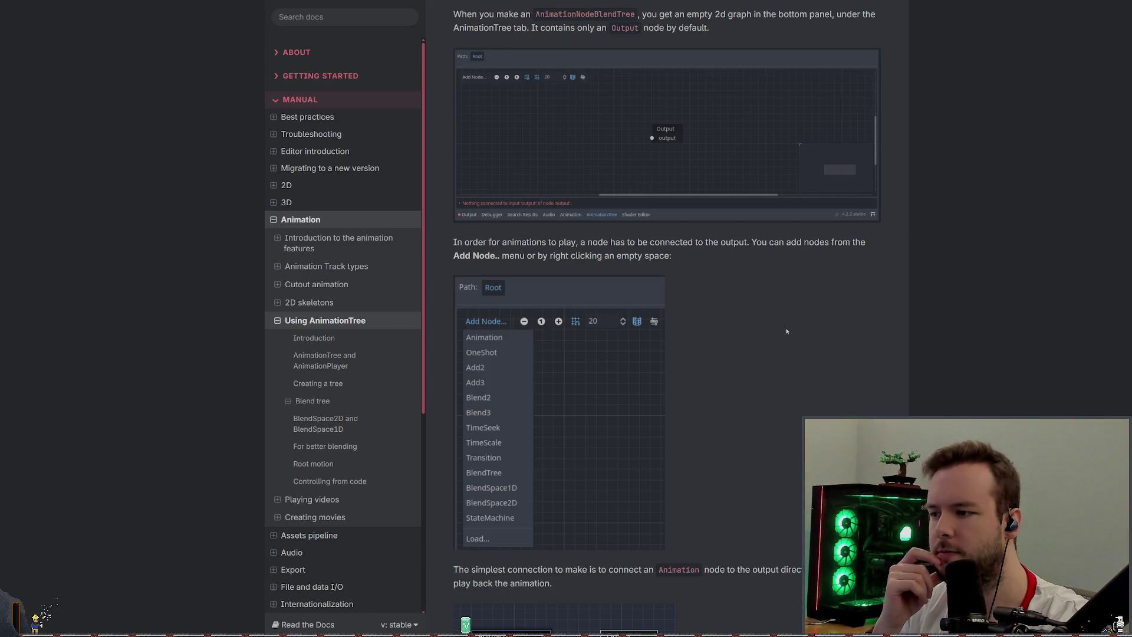
Step: Read down through the Blend2/Blend3, OneShot, TimeSeek, TimeScale and Transition descriptions to the StateMachine heading
{"action": "scroll", "coordinate": [787, 331], "scroll_direction": "down", "scroll_amount": 3}
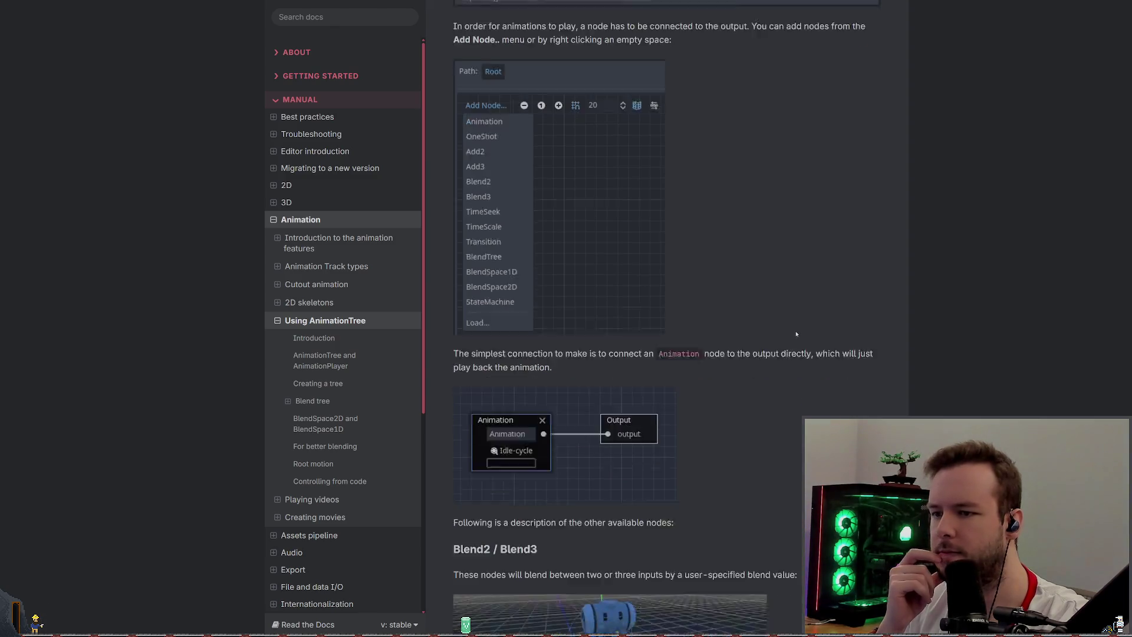
{"action": "scroll", "coordinate": [805, 322], "scroll_direction": "down", "scroll_amount": 3}
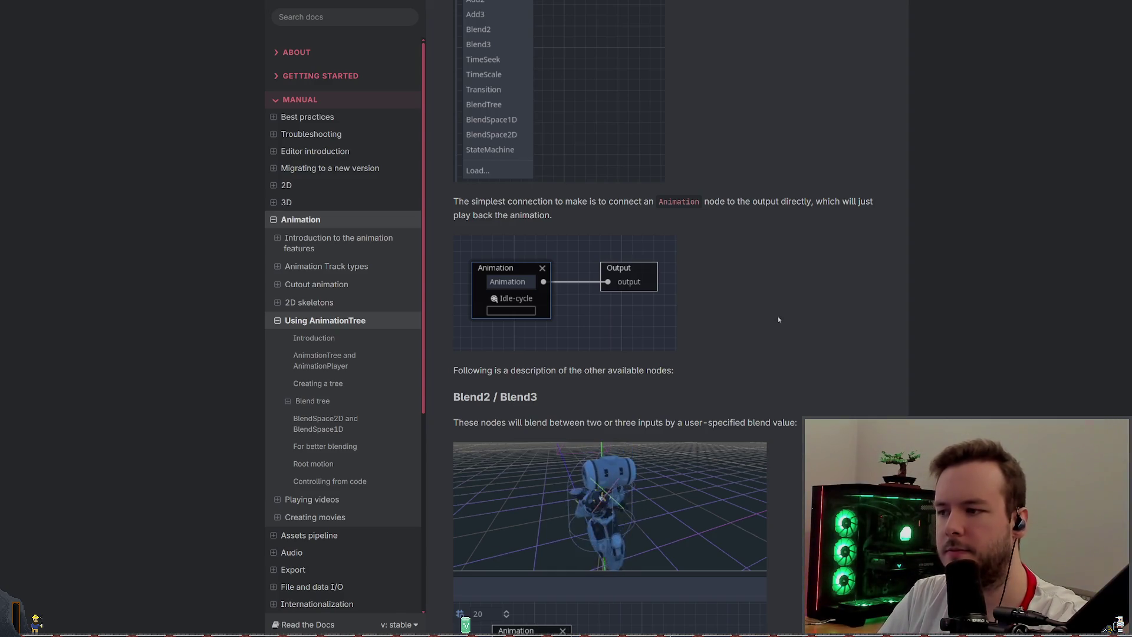
{"action": "scroll", "coordinate": [778, 319], "scroll_direction": "down", "scroll_amount": 3}
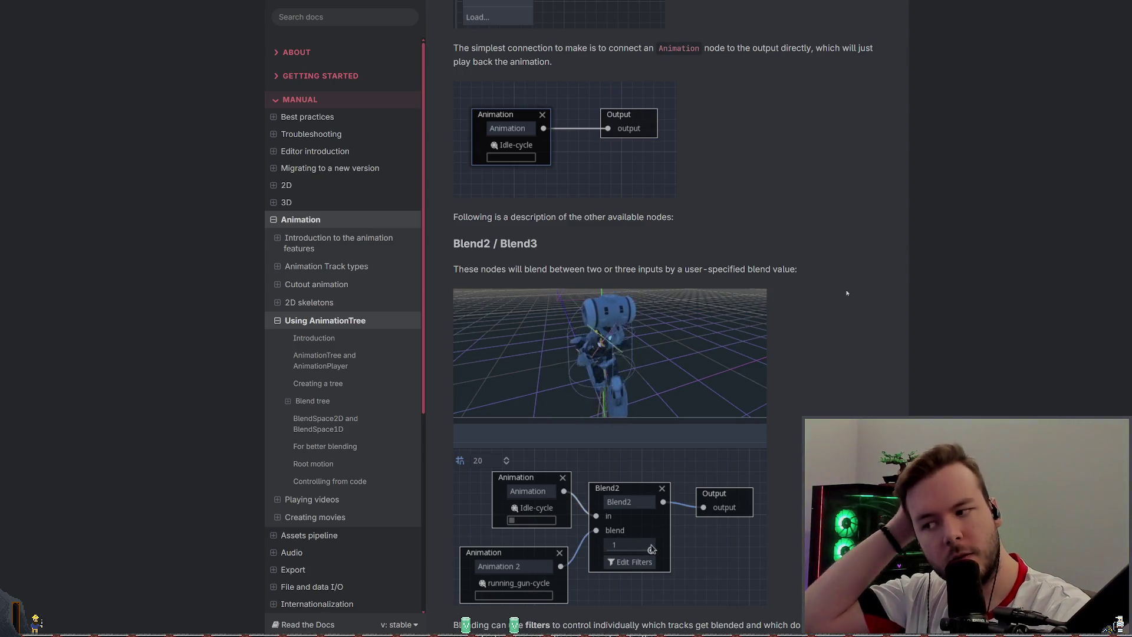
{"action": "scroll", "coordinate": [847, 293], "scroll_direction": "down", "scroll_amount": 1}
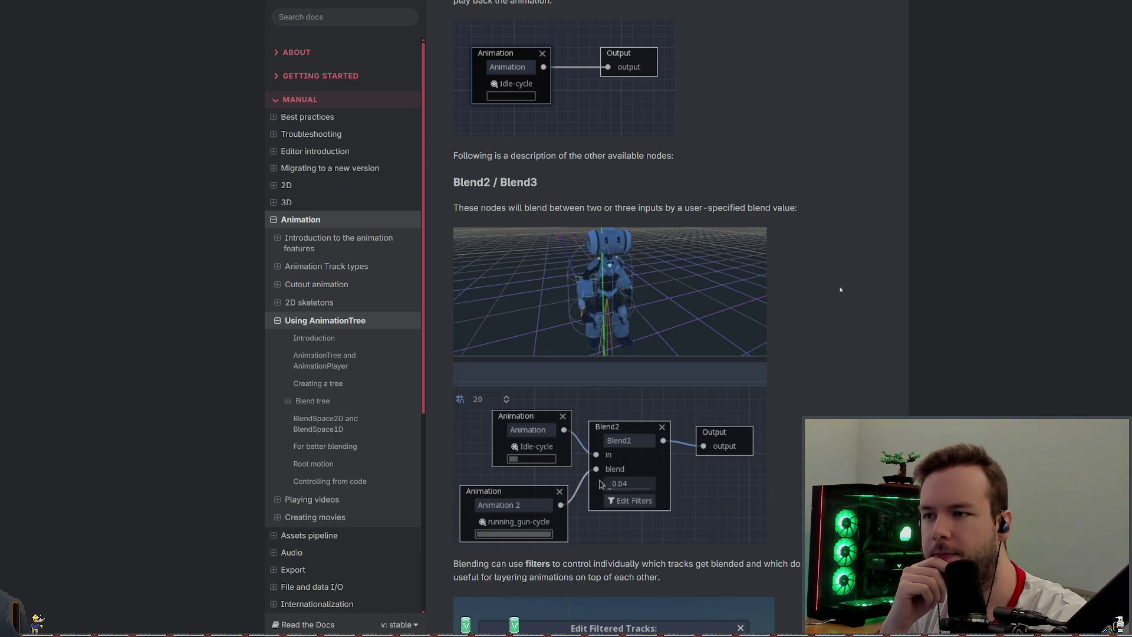
{"action": "scroll", "coordinate": [840, 294], "scroll_direction": "down", "scroll_amount": 2}
{"action": "scroll", "coordinate": [837, 294], "scroll_direction": "down", "scroll_amount": 2}
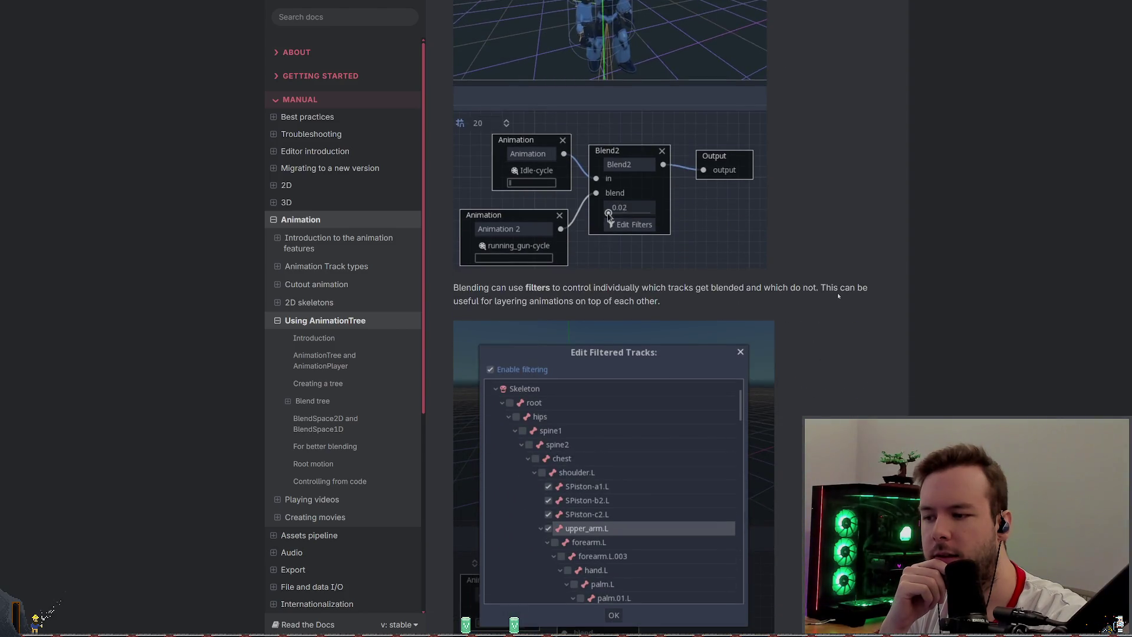
{"action": "scroll", "coordinate": [841, 295], "scroll_direction": "down", "scroll_amount": 5}
{"action": "scroll", "coordinate": [844, 300], "scroll_direction": "down", "scroll_amount": 2}
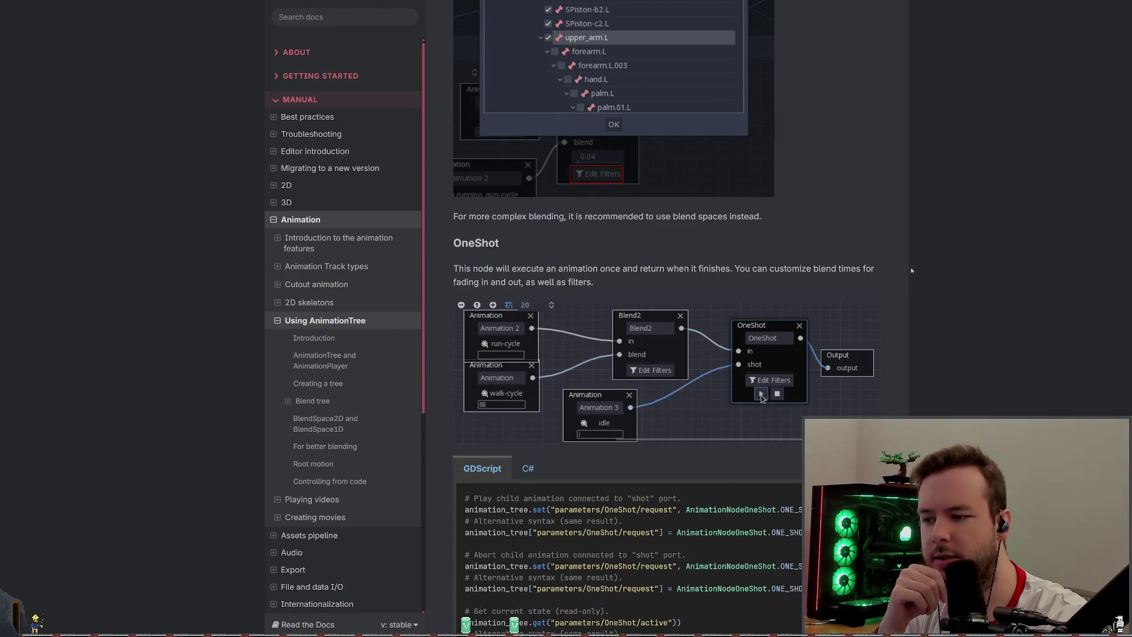
{"action": "scroll", "coordinate": [920, 263], "scroll_direction": "down", "scroll_amount": 5}
{"action": "scroll", "coordinate": [925, 258], "scroll_direction": "down", "scroll_amount": 3}
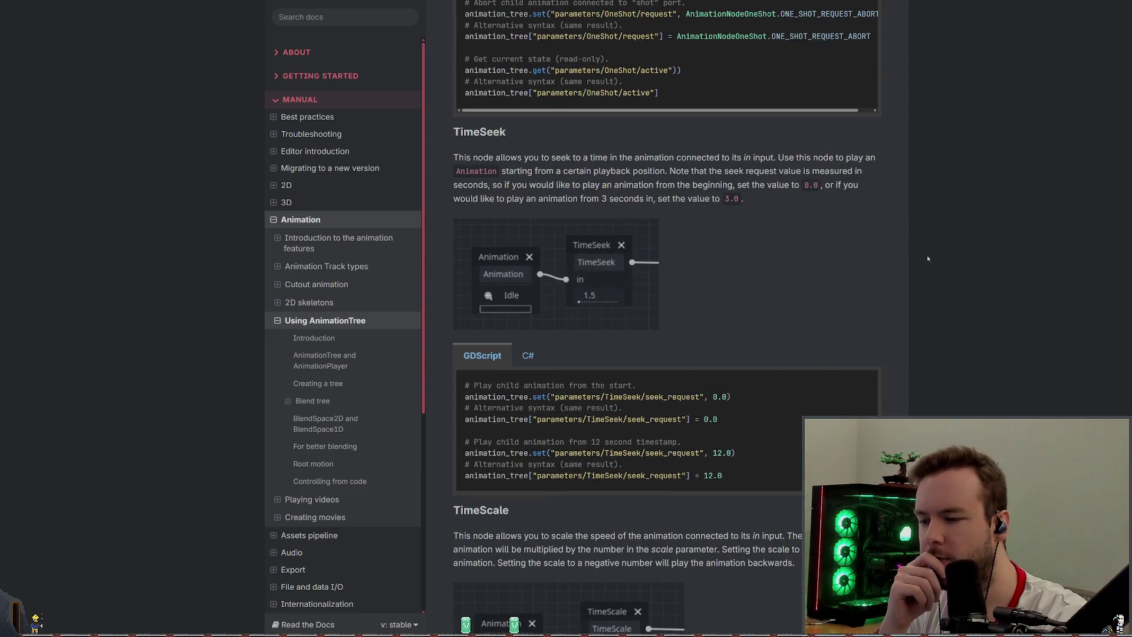
{"action": "scroll", "coordinate": [928, 255], "scroll_direction": "down", "scroll_amount": 1}
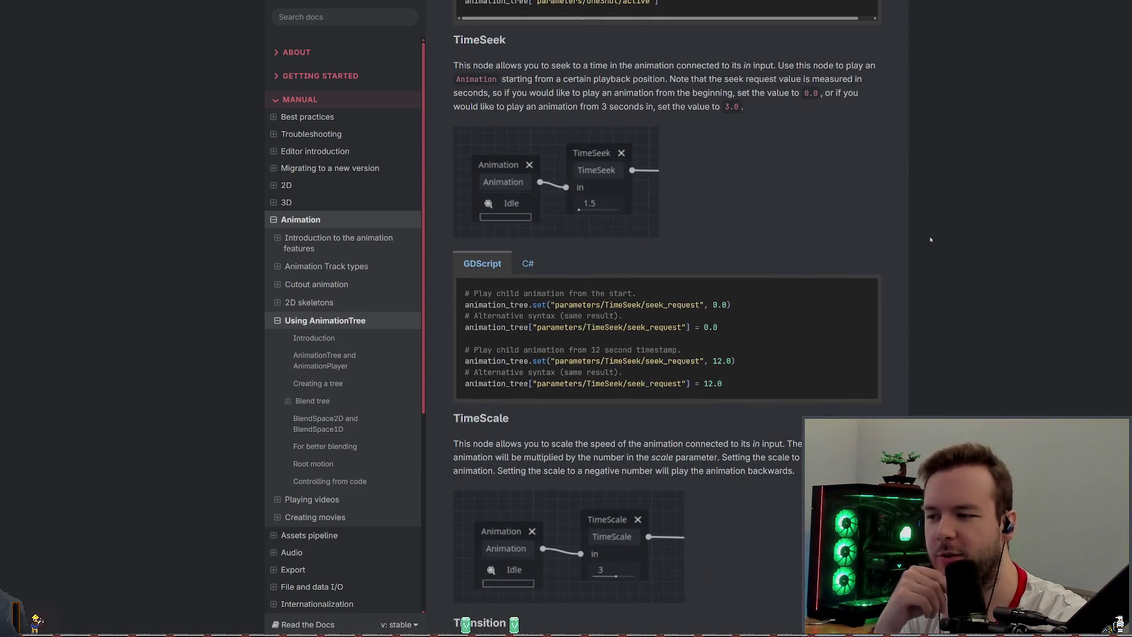
{"action": "scroll", "coordinate": [926, 238], "scroll_direction": "down", "scroll_amount": 9}
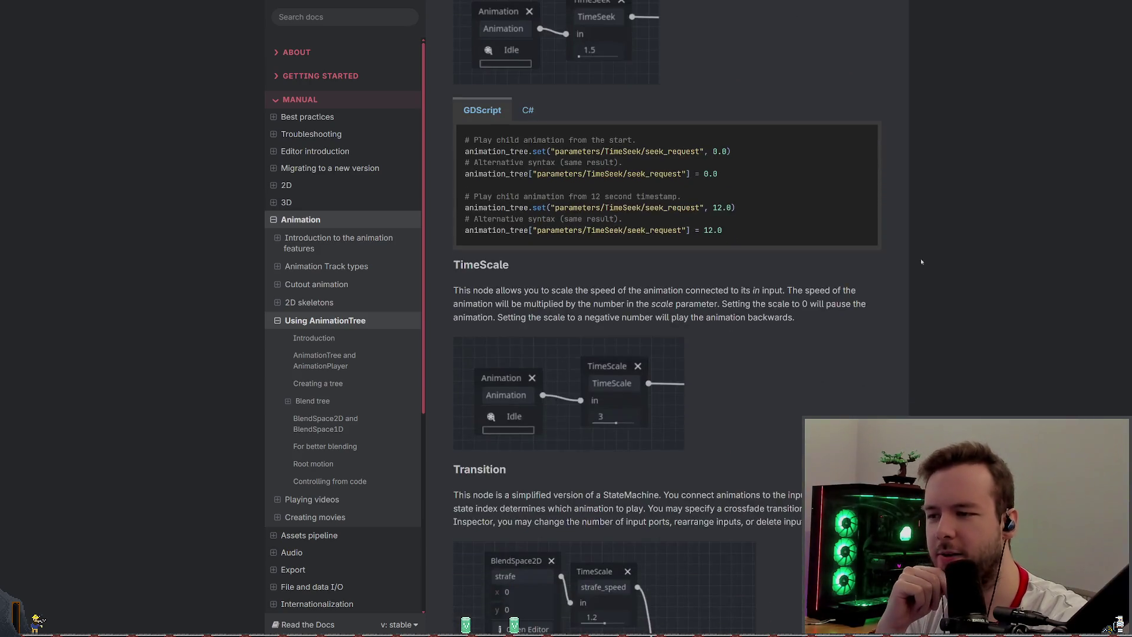
{"action": "scroll", "coordinate": [909, 293], "scroll_direction": "down", "scroll_amount": 13}
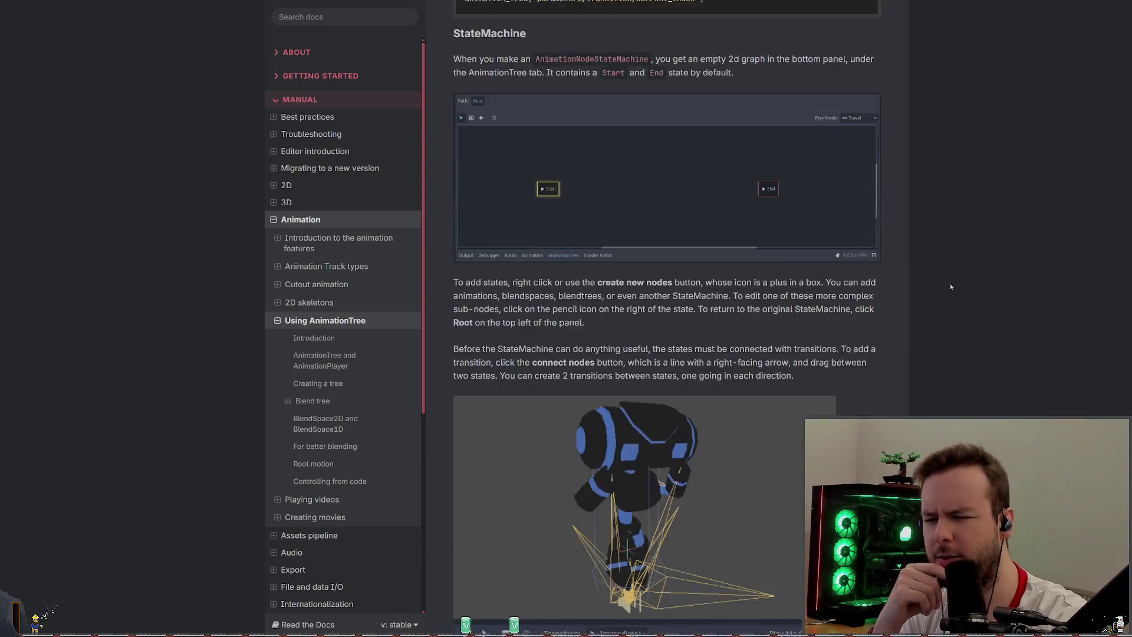
Step: Read through the StateMachine section on adding states and connecting them with transitions
{"action": "scroll", "coordinate": [937, 333], "scroll_direction": "down", "scroll_amount": 15}
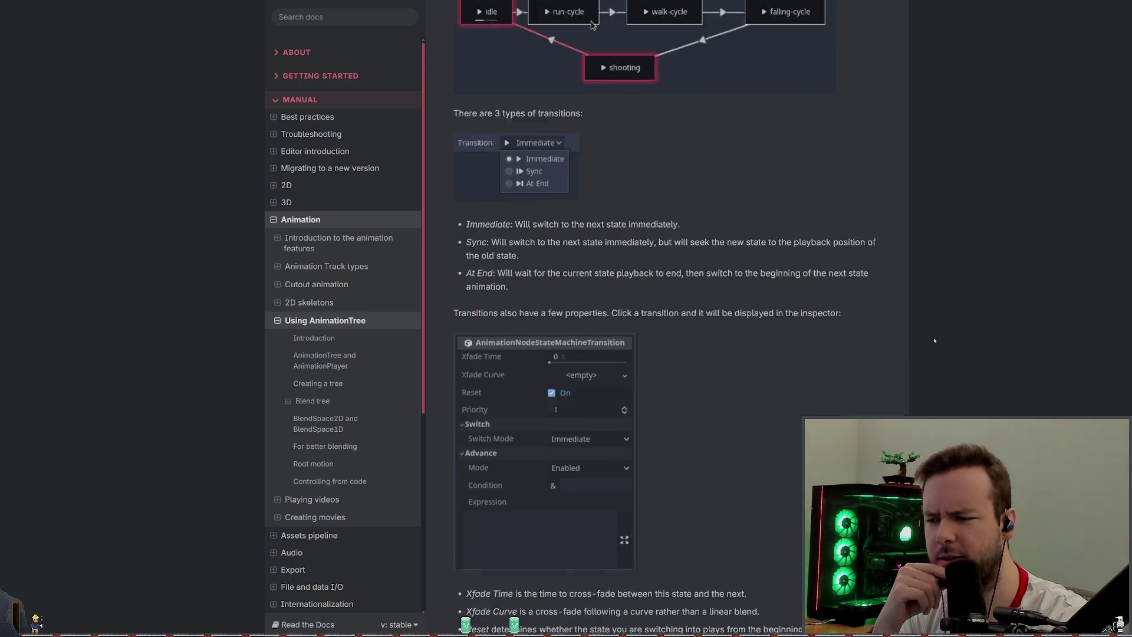
{"action": "scroll", "coordinate": [937, 330], "scroll_direction": "down", "scroll_amount": 3}
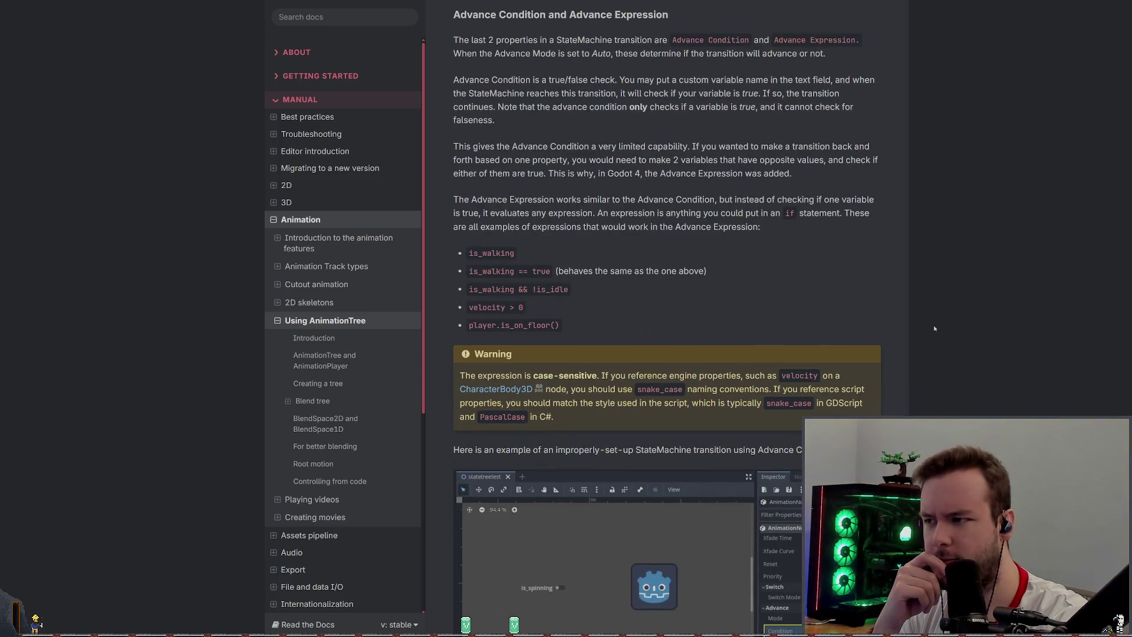
{"action": "scroll", "coordinate": [941, 323], "scroll_direction": "down", "scroll_amount": 3}
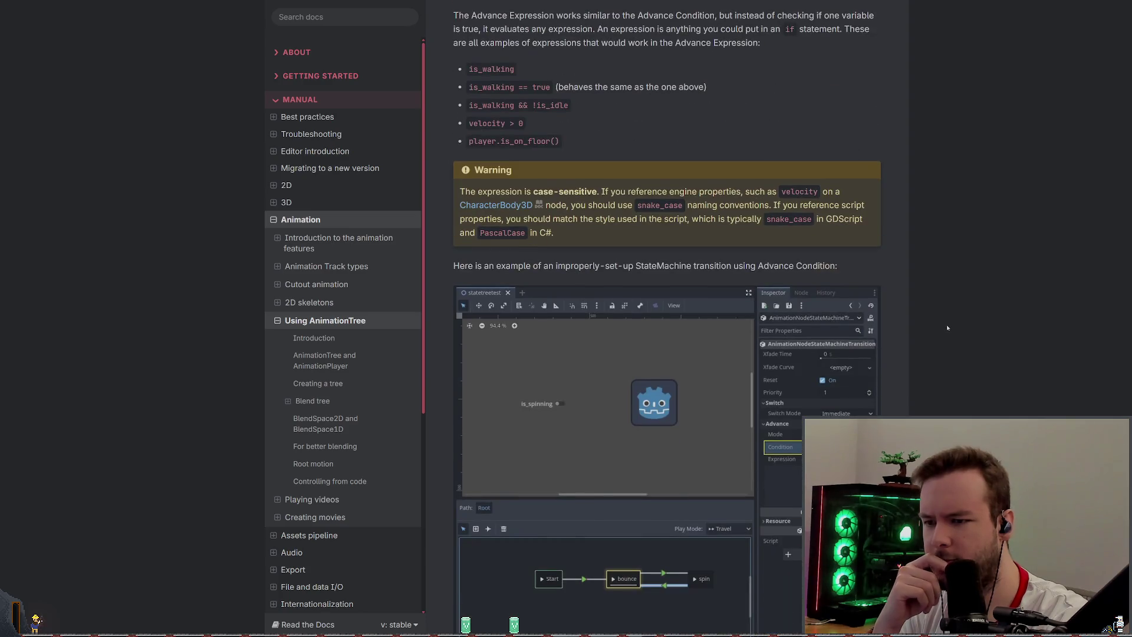
{"action": "scroll", "coordinate": [946, 313], "scroll_direction": "down", "scroll_amount": 3}
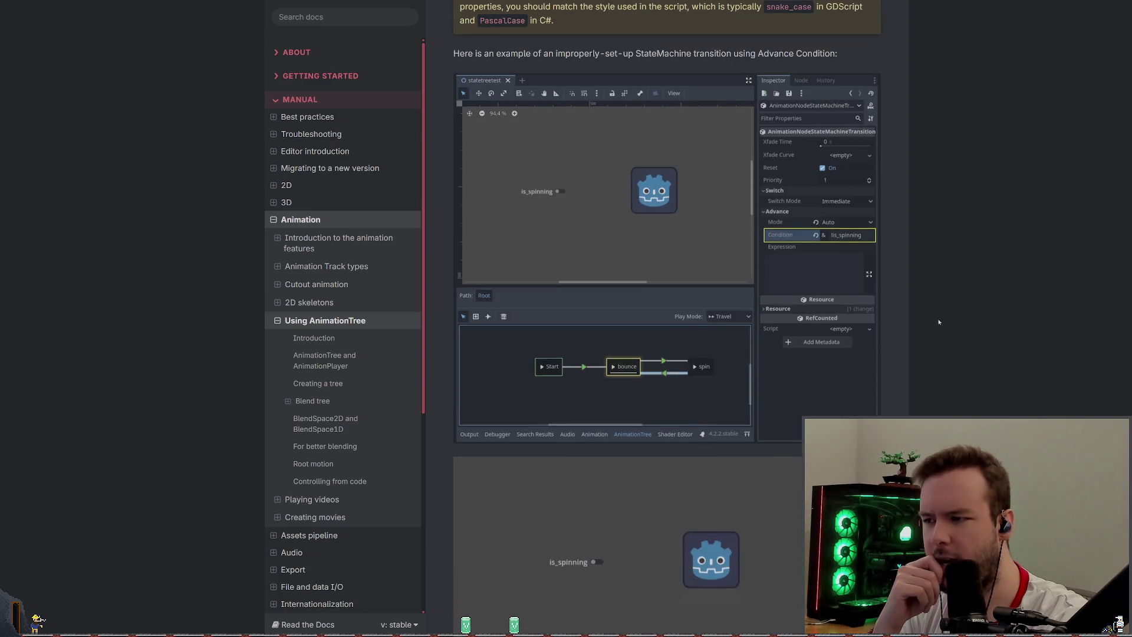
{"action": "scroll", "coordinate": [946, 312], "scroll_direction": "down", "scroll_amount": 1}
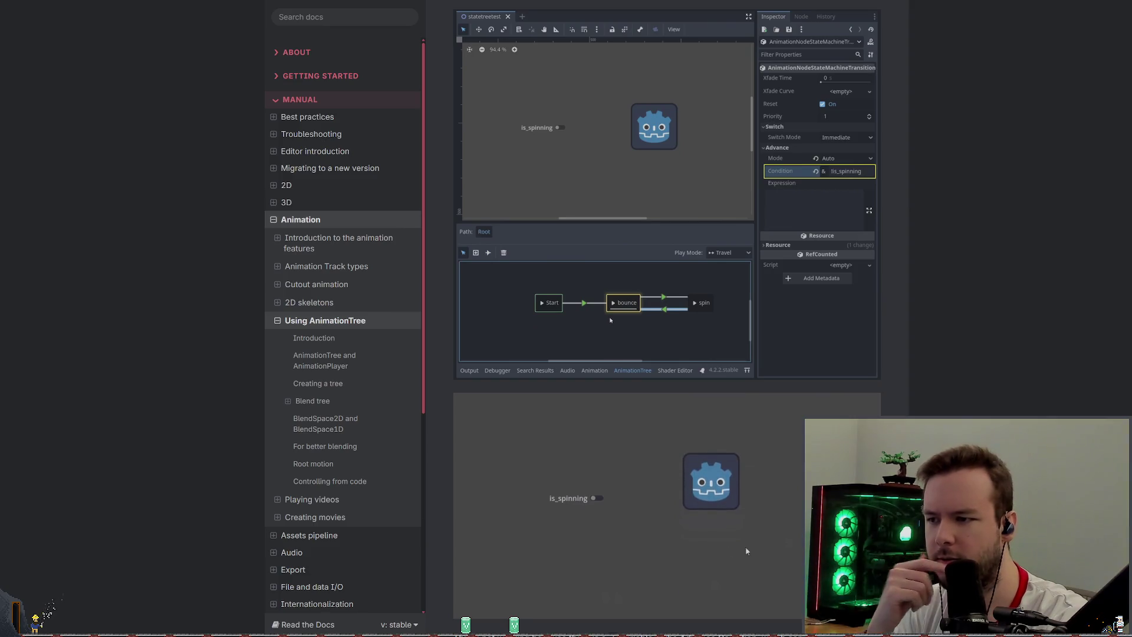
{"action": "scroll", "coordinate": [946, 313], "scroll_direction": "down", "scroll_amount": 1}
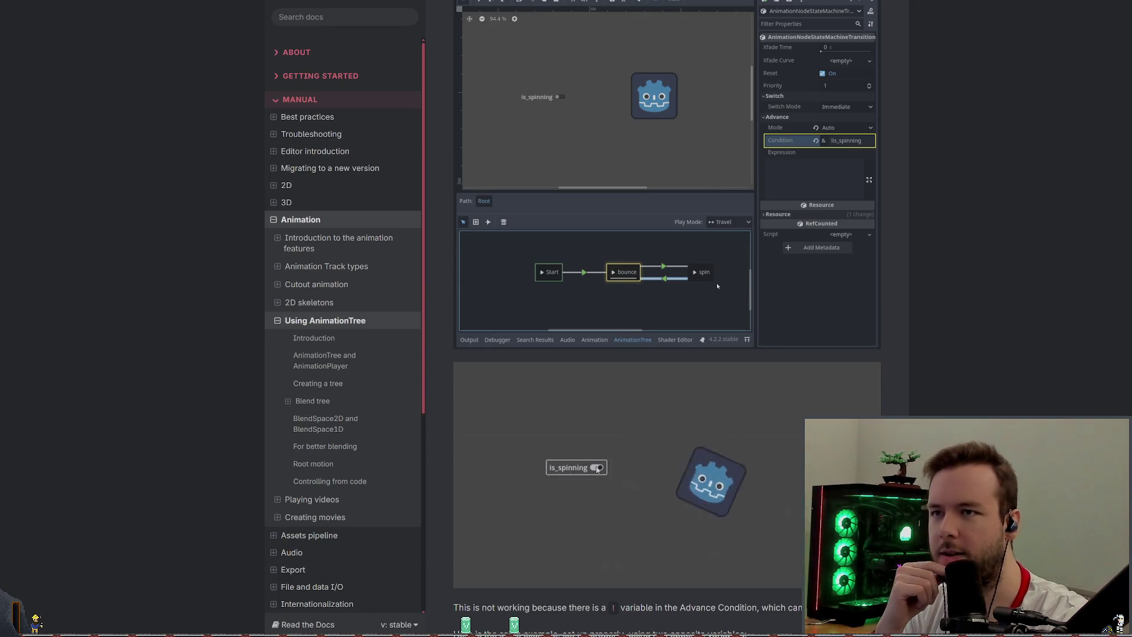
Step: Study the Advance Condition/Expression examples, settling on the is_spinning and is_not_spinning setup
{"action": "scroll", "coordinate": [873, 262], "scroll_direction": "up", "scroll_amount": 1}
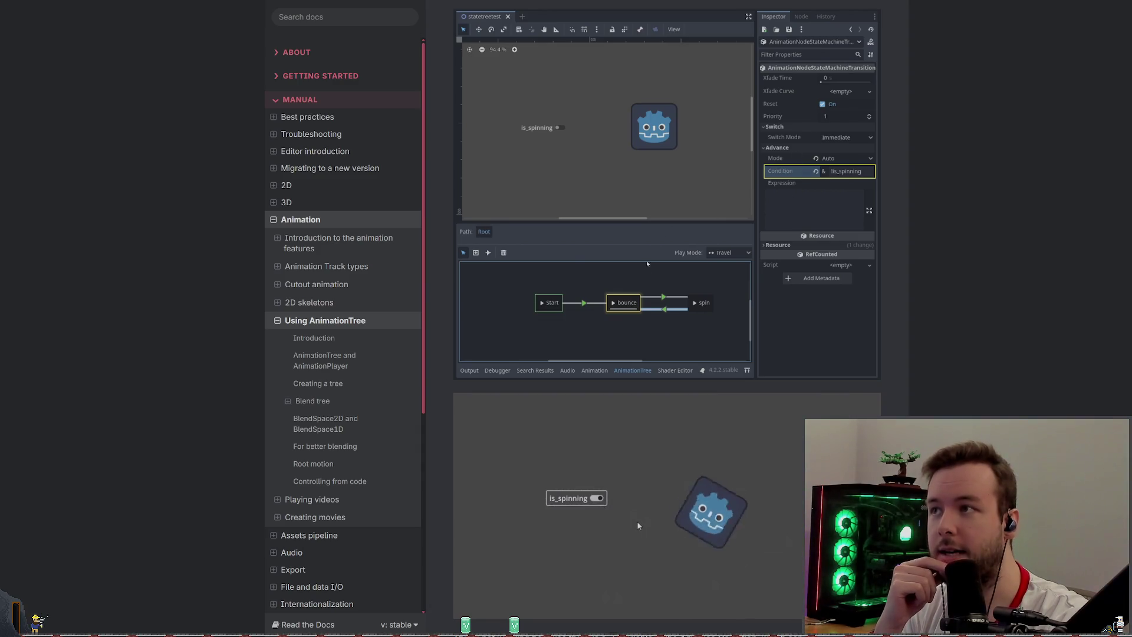
{"action": "scroll", "coordinate": [646, 267], "scroll_direction": "down", "scroll_amount": 2}
{"action": "scroll", "coordinate": [704, 273], "scroll_direction": "down", "scroll_amount": 2}
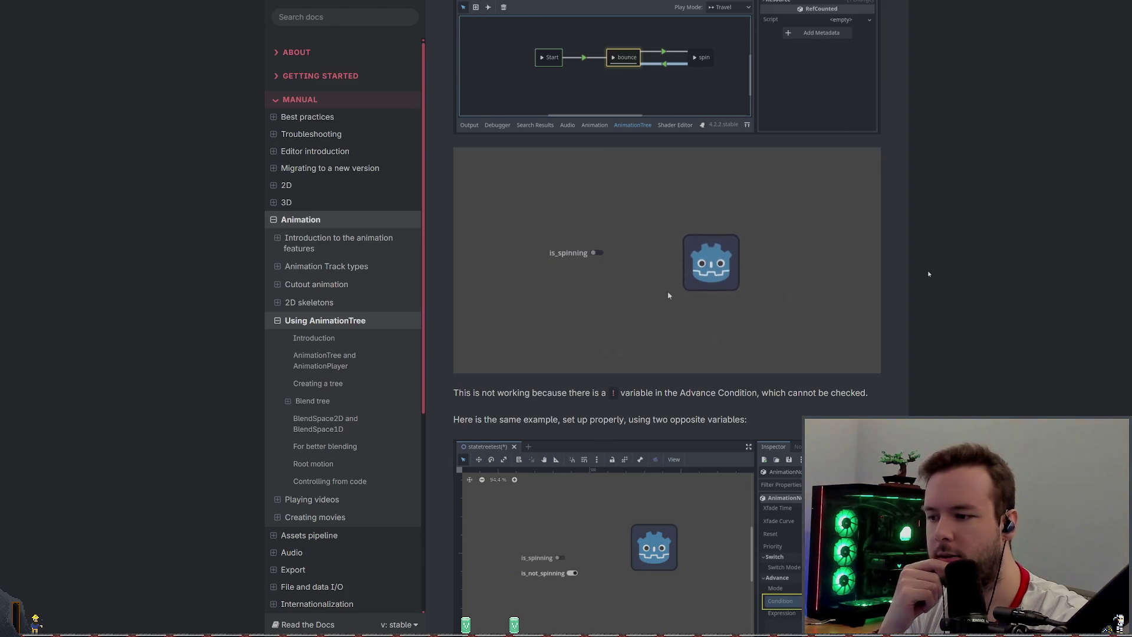
{"action": "scroll", "coordinate": [918, 288], "scroll_direction": "down", "scroll_amount": 10}
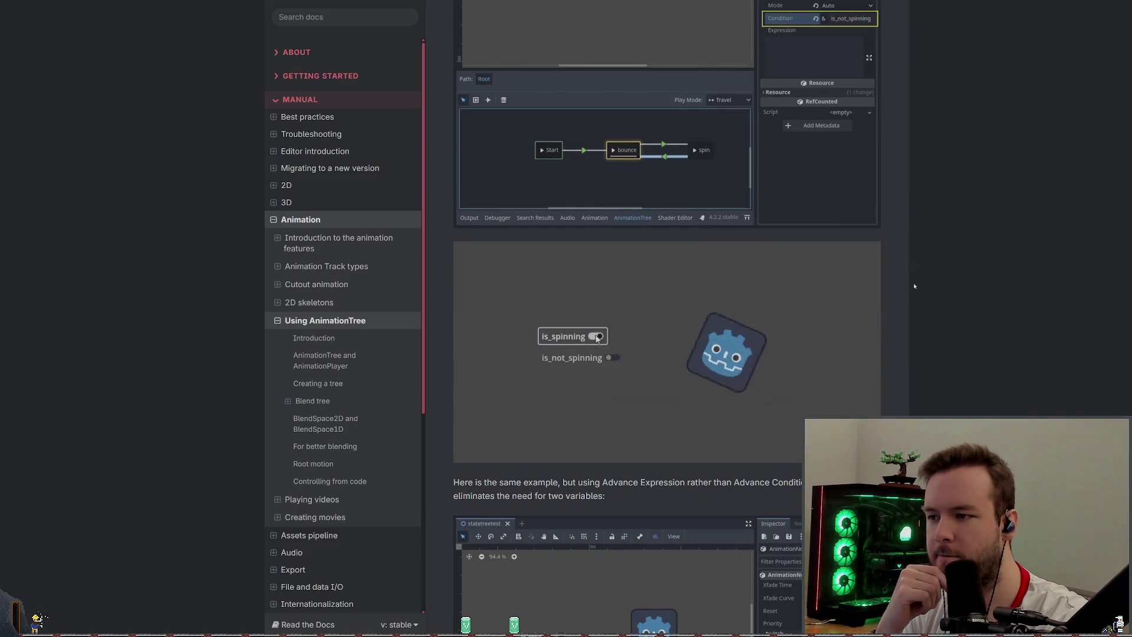
{"action": "scroll", "coordinate": [915, 283], "scroll_direction": "down", "scroll_amount": 6}
{"action": "scroll", "coordinate": [917, 281], "scroll_direction": "down", "scroll_amount": 6}
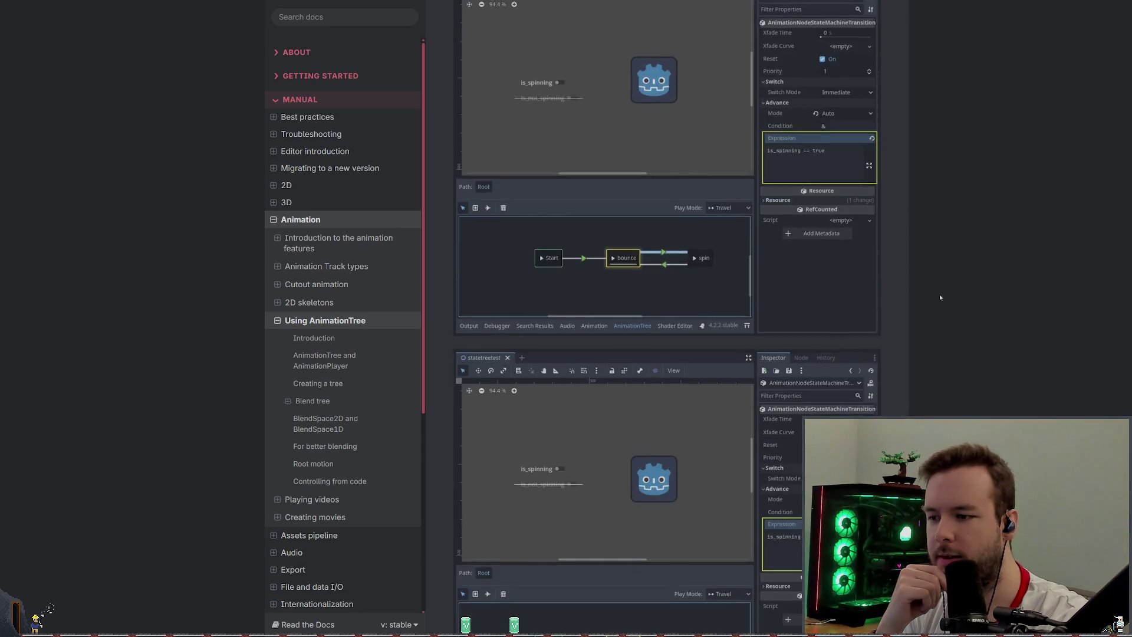
{"action": "scroll", "coordinate": [974, 281], "scroll_direction": "up", "scroll_amount": 20}
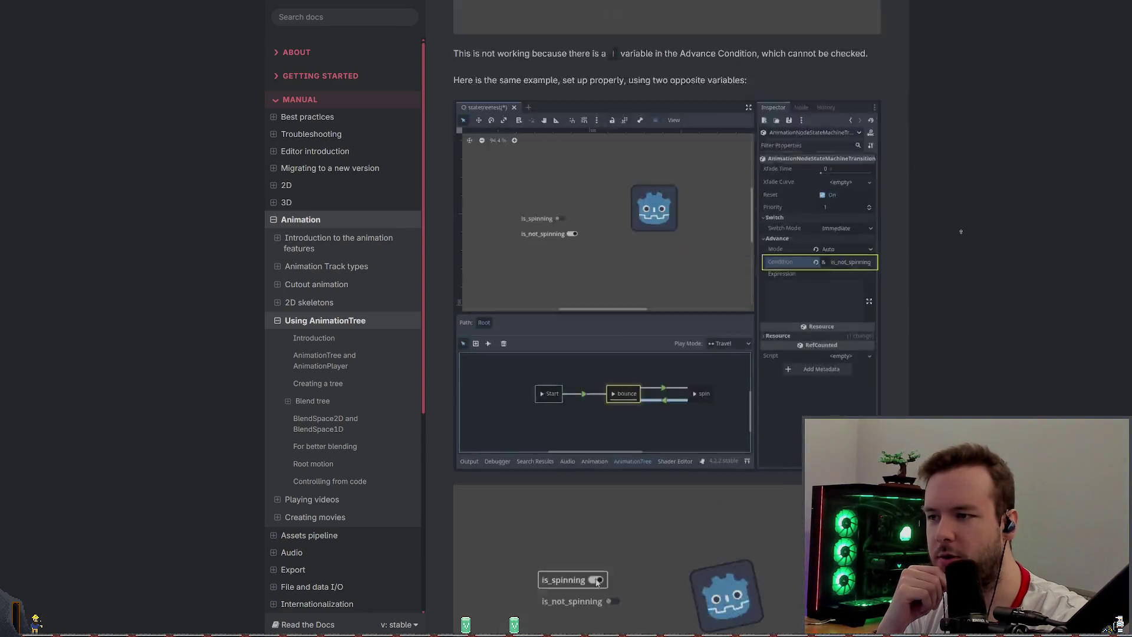
{"action": "scroll", "coordinate": [891, 308], "scroll_direction": "up", "scroll_amount": 6}
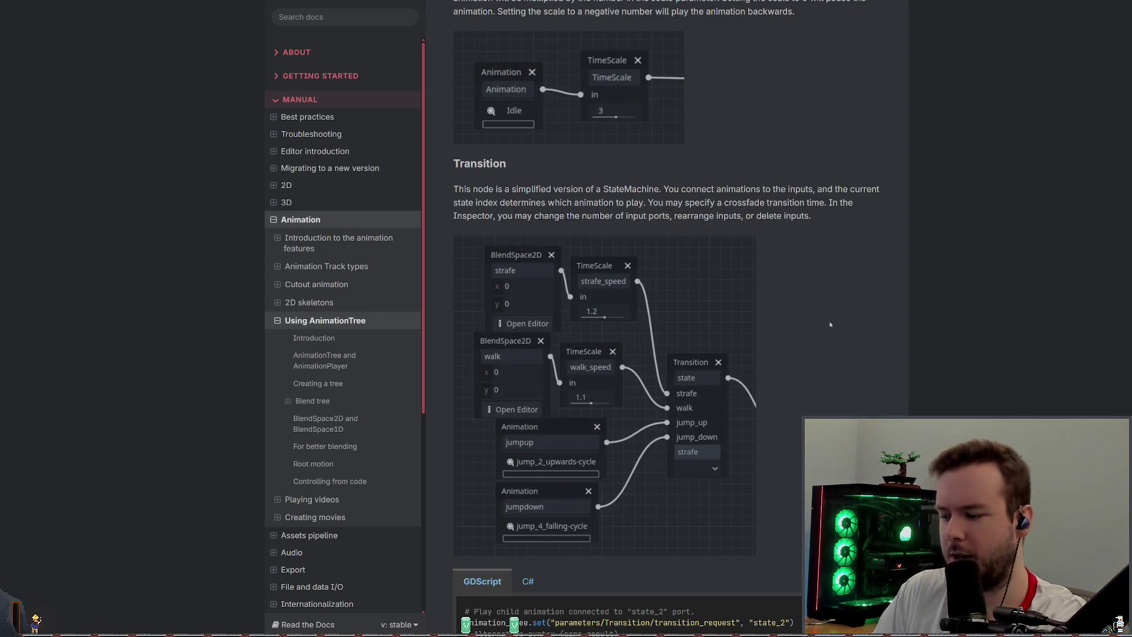
Step: Open the browser's find-in-page bar with the Transition node section showing
{"action": "key", "text": "ctrl+f"}
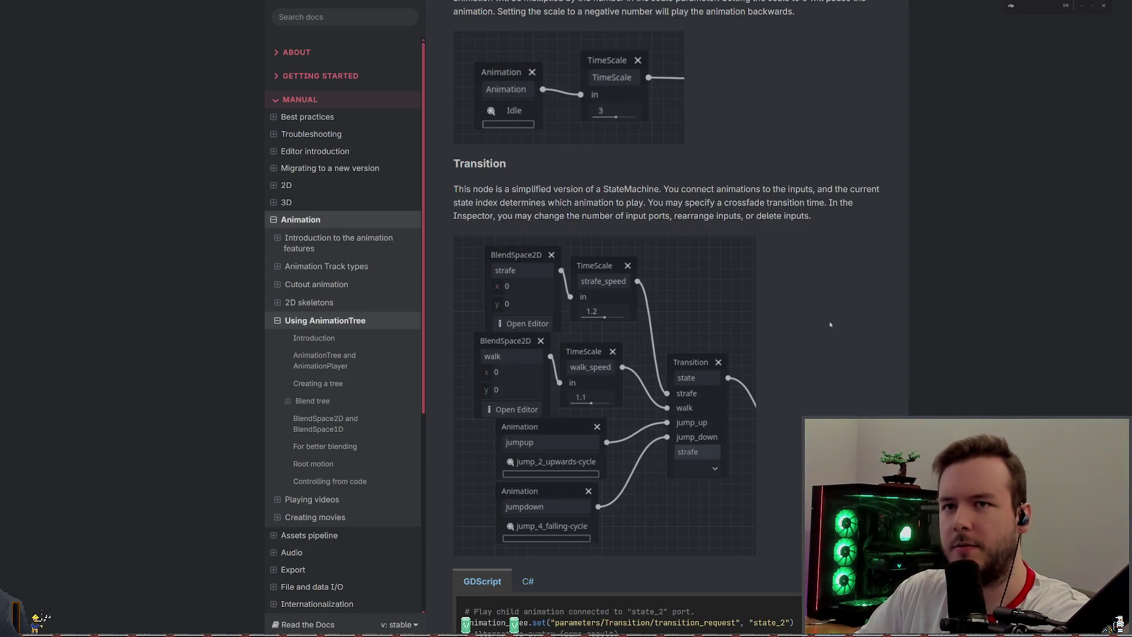
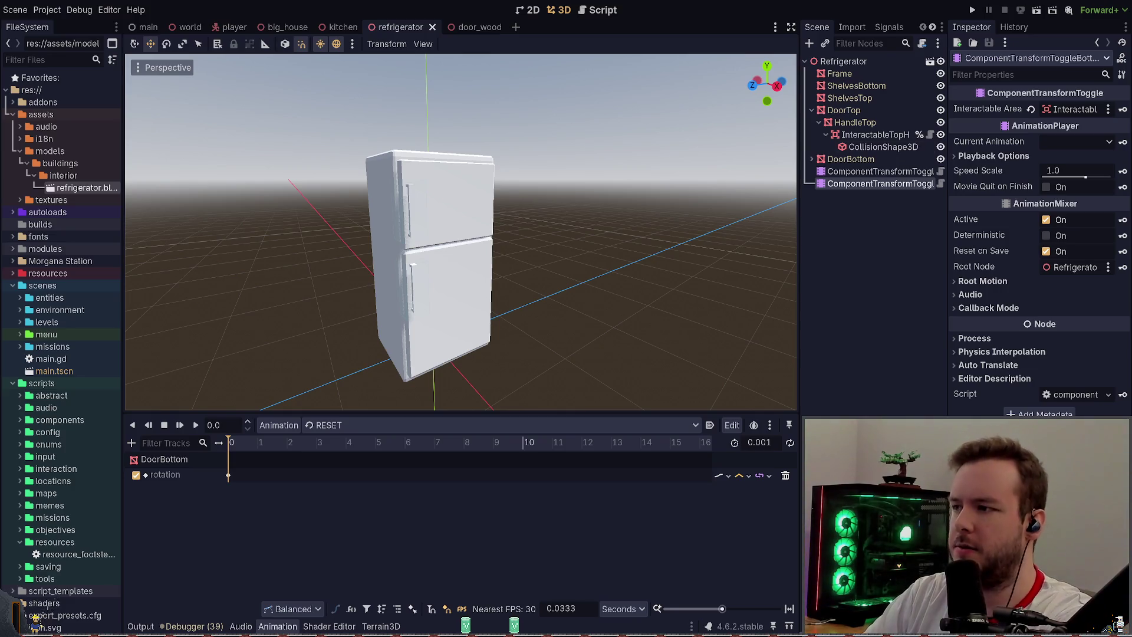
Step: Switch from Godot to Neovim showing component_transform_toggle.gd
{"action": "key", "text": "alt+Tab"}
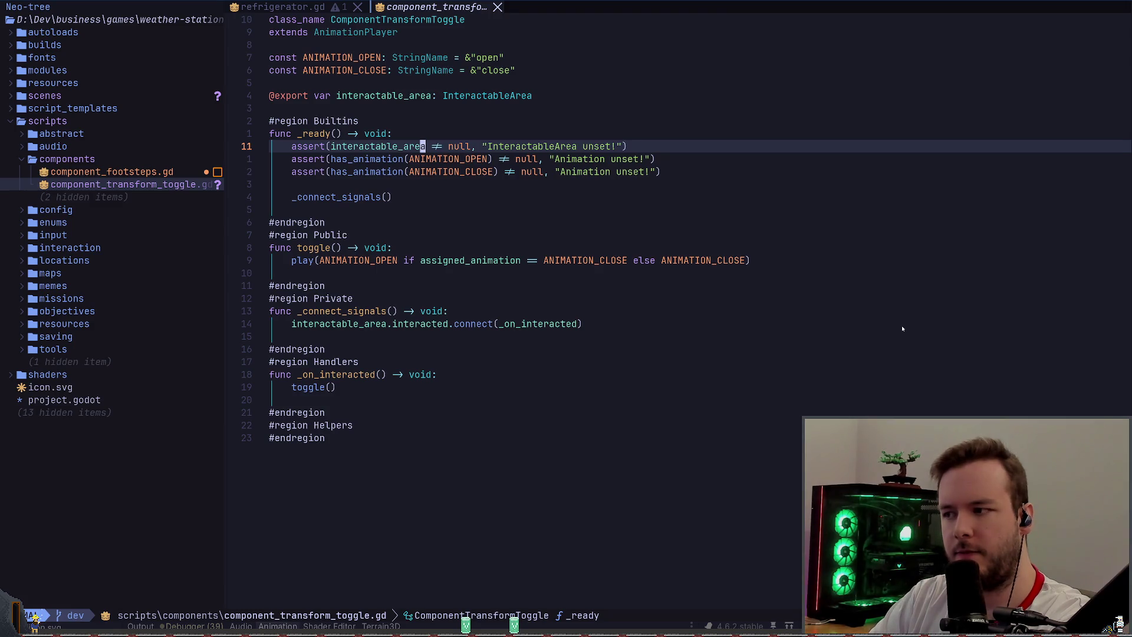
Step: Add a new 'current_animation' line below the asserts in _ready
{"action": "key", "text": "j"}
{"action": "key", "text": "j"}
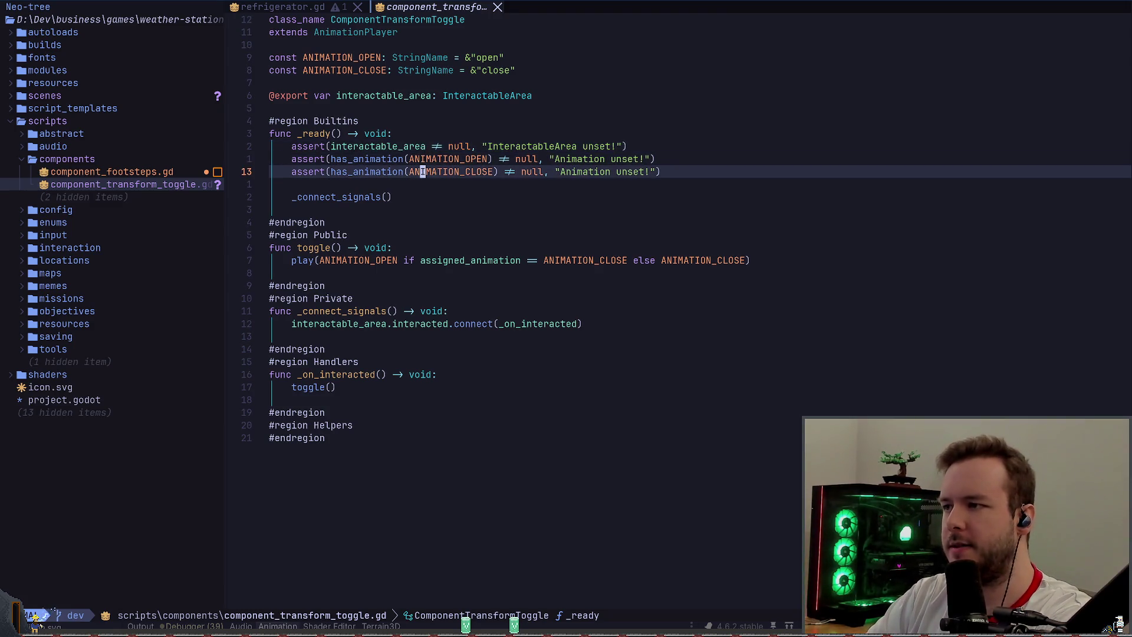
{"action": "key", "text": "A"}
{"action": "key", "text": "Return"}
{"action": "key", "text": "Return"}
{"action": "type", "text": "current_animation"}
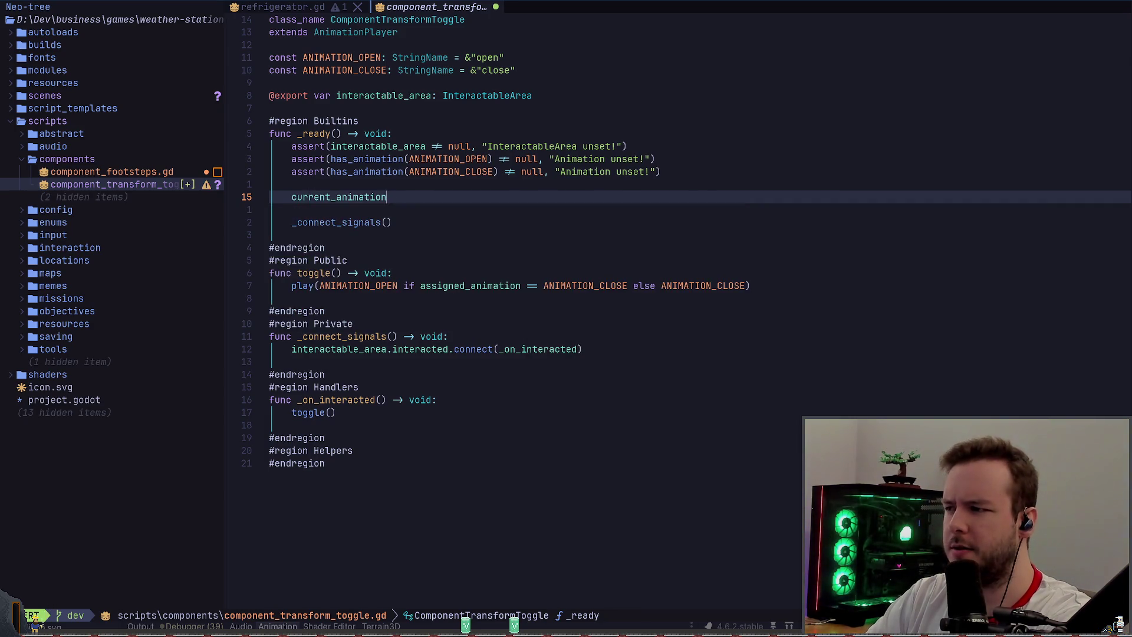
{"action": "key", "text": "Escape"}
Step: Write 'func get_next_animation() -> StringName:' with a return line in the Helpers region
{"action": "key", "text": "G"}
{"action": "key", "text": "O"}
{"action": "key", "text": "Return"}
{"action": "key", "text": "Up"}
{"action": "type", "text": "ifunc"}
{"action": "key", "text": "BackSpace"}
{"action": "key", "text": "BackSpace"}
{"action": "key", "text": "BackSpace"}
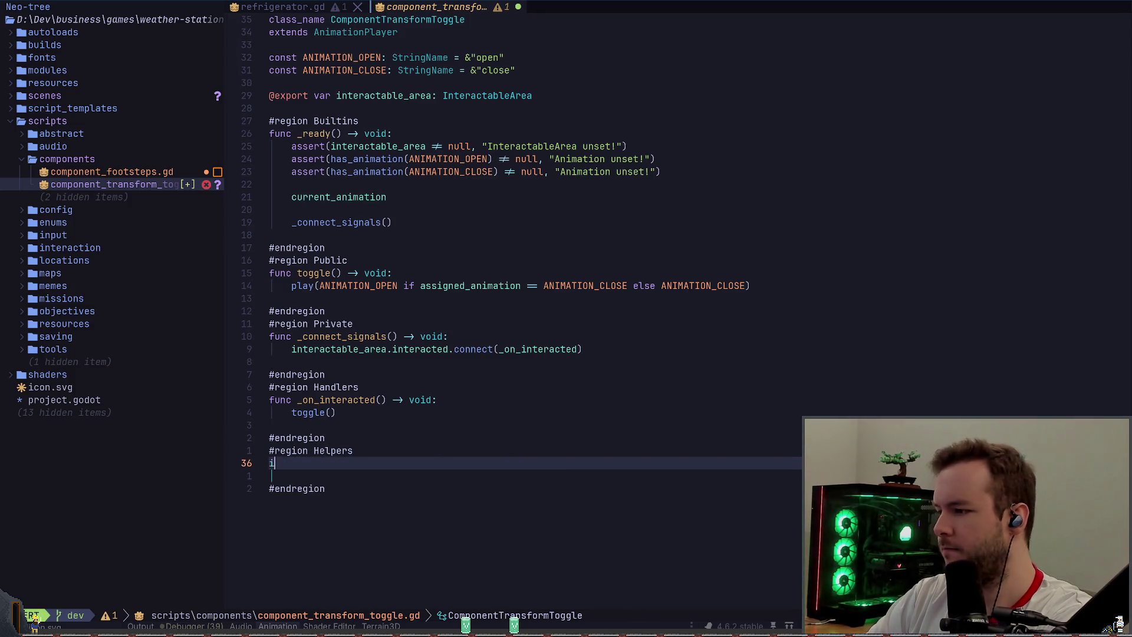
{"action": "type", "text": "func get_next_"}
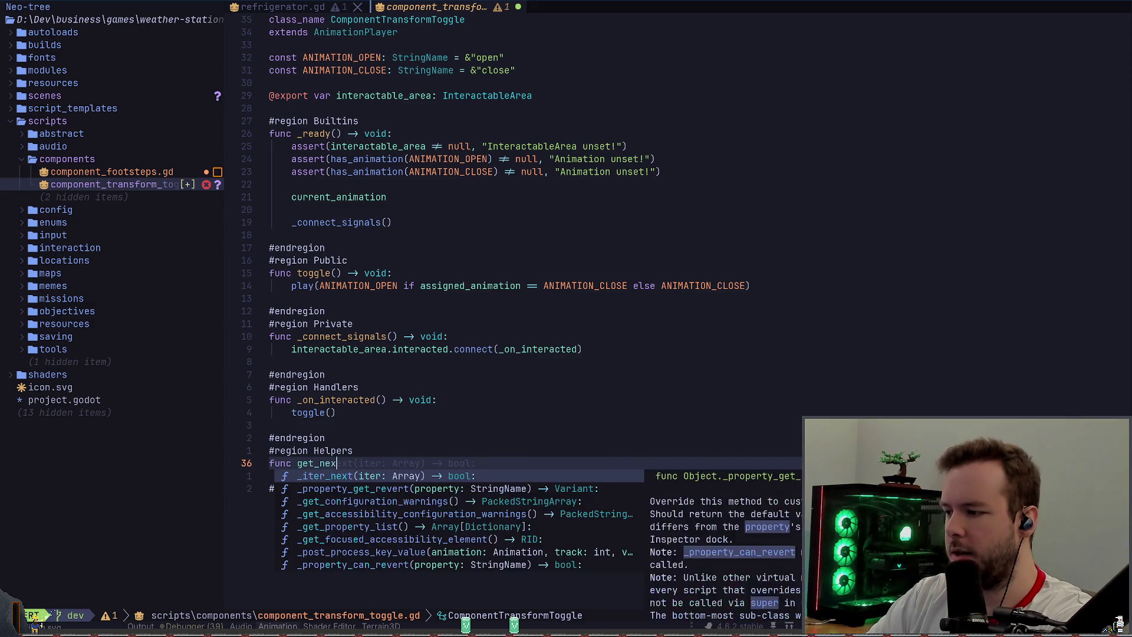
{"action": "type", "text": "anim"}
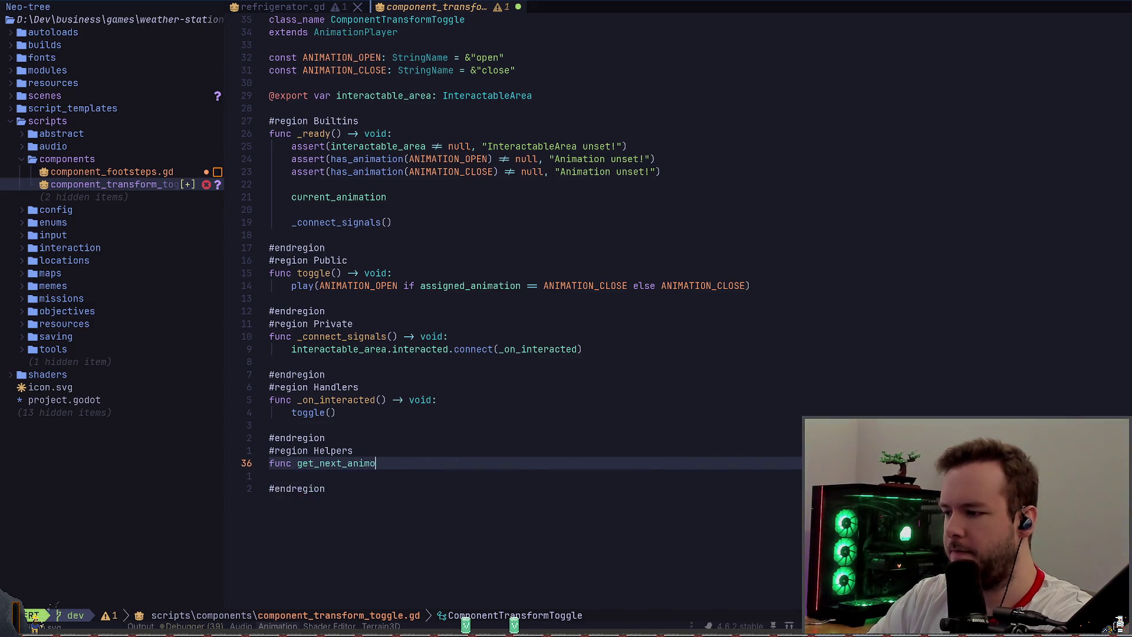
{"action": "type", "text": "ation() -> "}
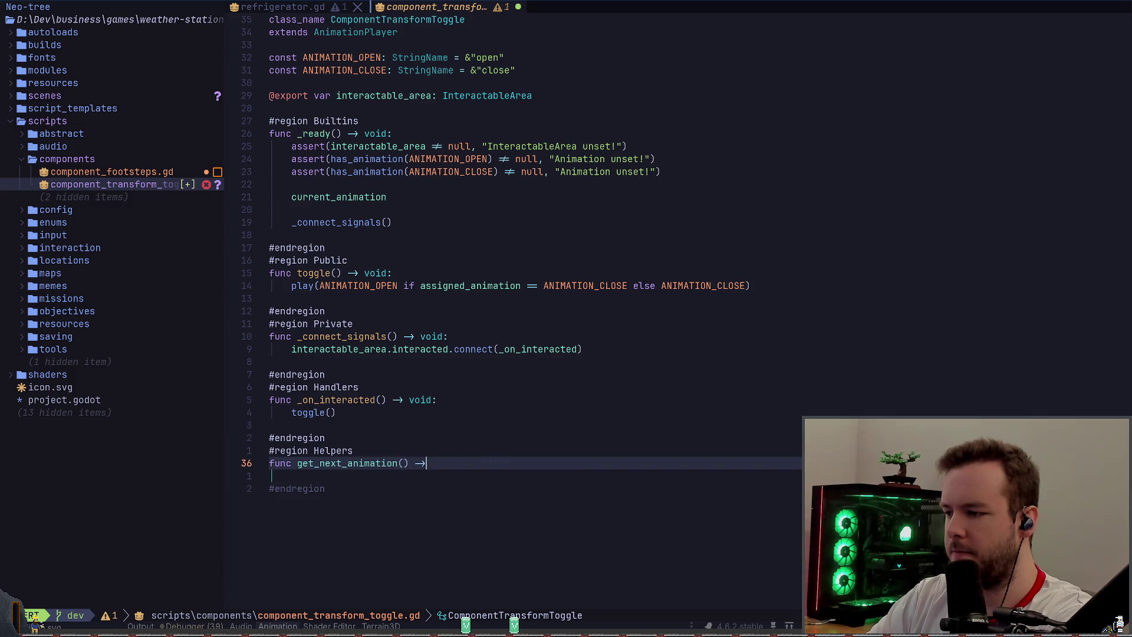
{"action": "type", "text": "StringName:"}
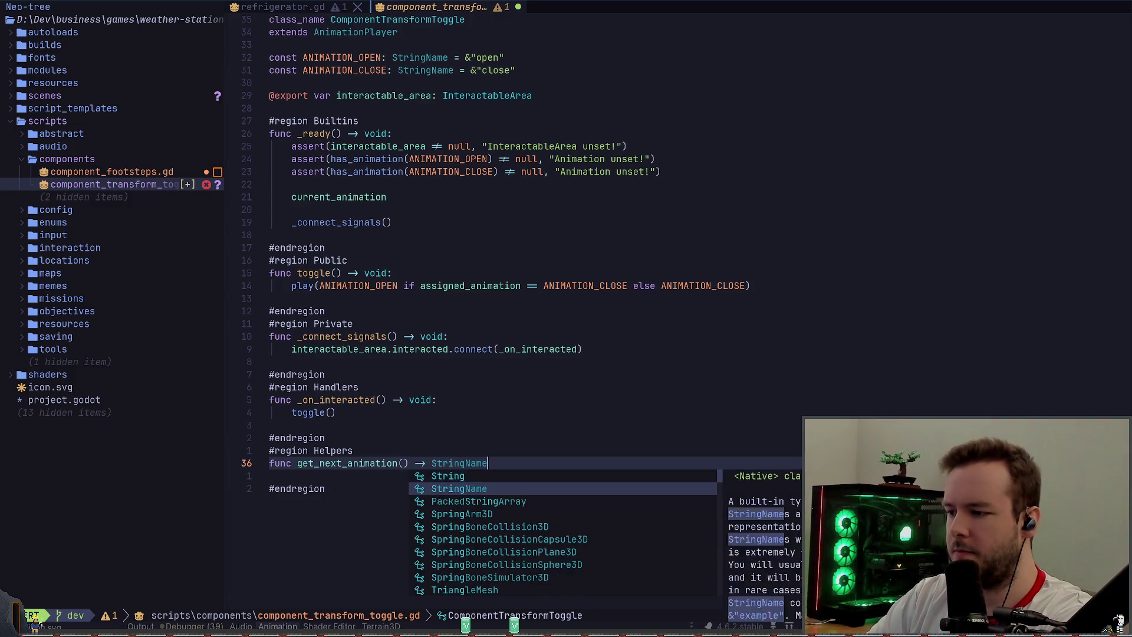
{"action": "key", "text": "Return"}
{"action": "type", "text": "retur"}
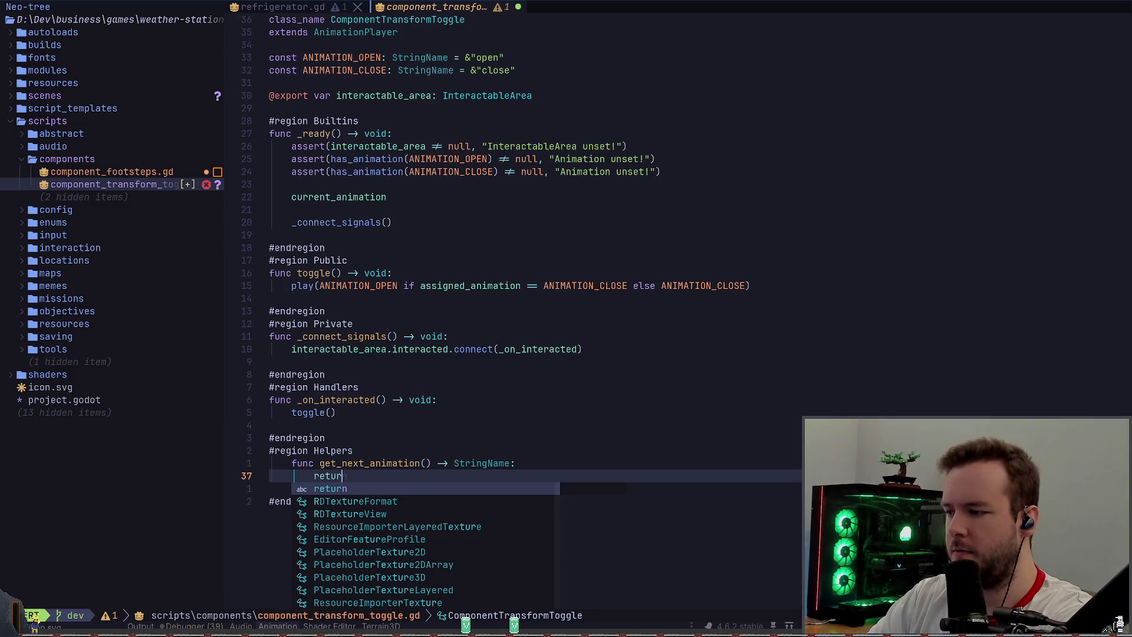
{"action": "type", "text": "n"}
{"action": "key", "text": "Escape"}
{"action": "key", "text": "k"}
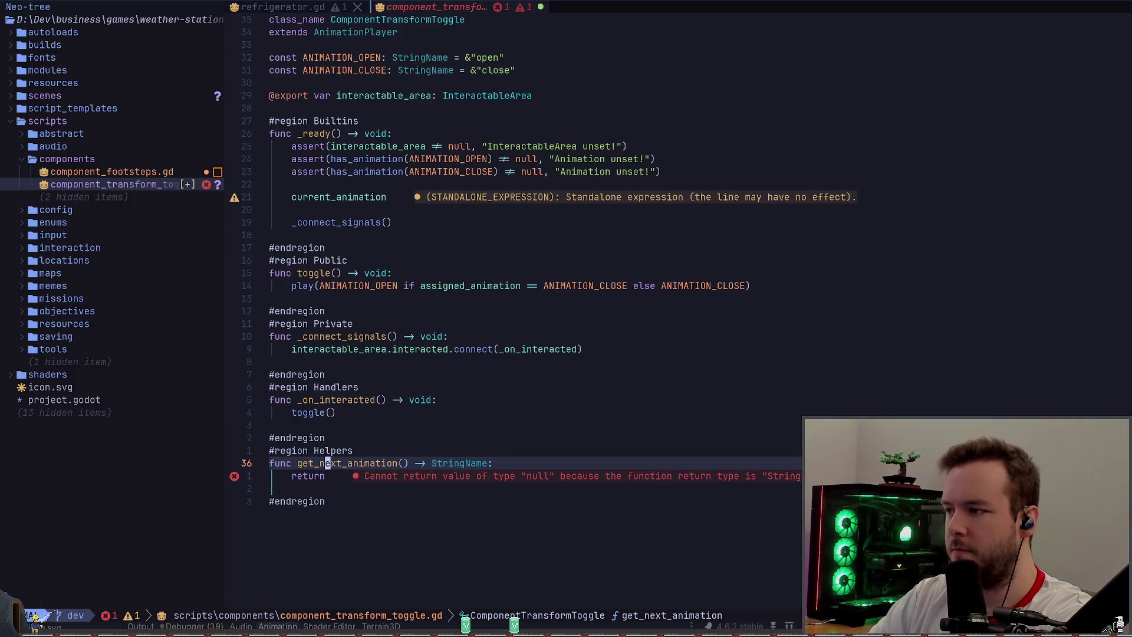
Step: Cut the open/close ternary expression out of the play() call in toggle
{"action": "key", "text": "1"}
{"action": "key", "text": "4"}
{"action": "key", "text": "k"}
{"action": "key", "text": "b"}
{"action": "key", "text": "d"}
{"action": "key", "text": "i"}
{"action": "key", "text": "("}
{"action": "key", "text": "j"}
Step: Paste the expression after return in get_next_animation and fix the missing space
{"action": "key", "text": "1"}
{"action": "key", "text": "3"}
{"action": "key", "text": "j"}
{"action": "key", "text": "j"}
{"action": "key", "text": "A"}
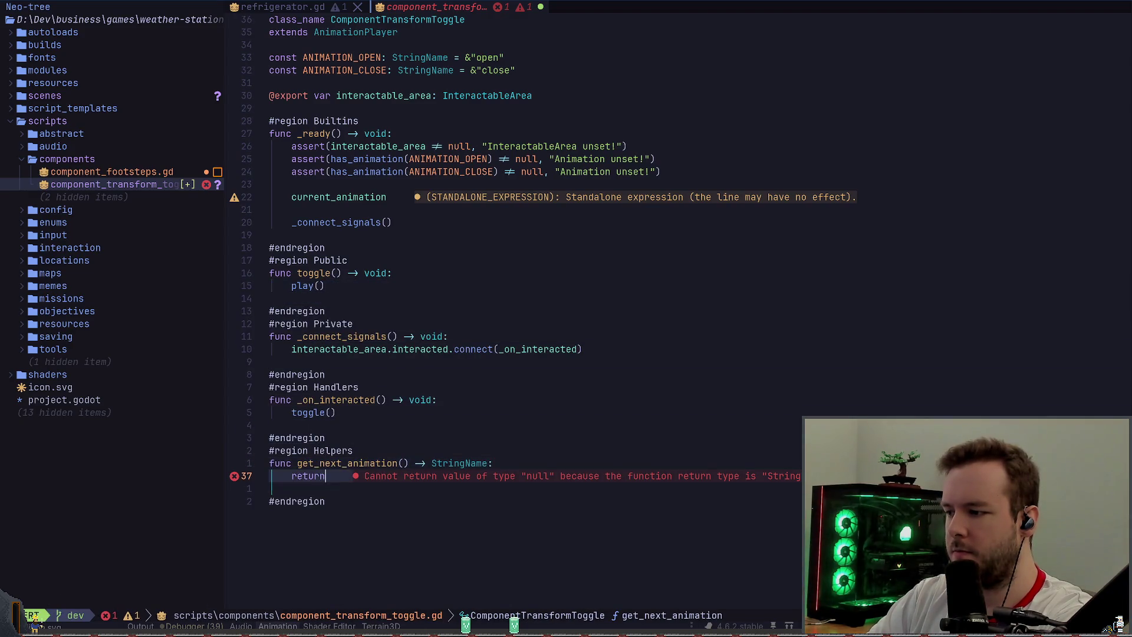
{"action": "key", "text": "Escape"}
{"action": "key", "text": "p"}
{"action": "key", "text": "asciicircum"}
{"action": "key", "text": "l"}
{"action": "key", "text": "l"}
{"action": "key", "text": "l"}
{"action": "key", "text": "i"}
{"action": "key", "text": "Escape"}
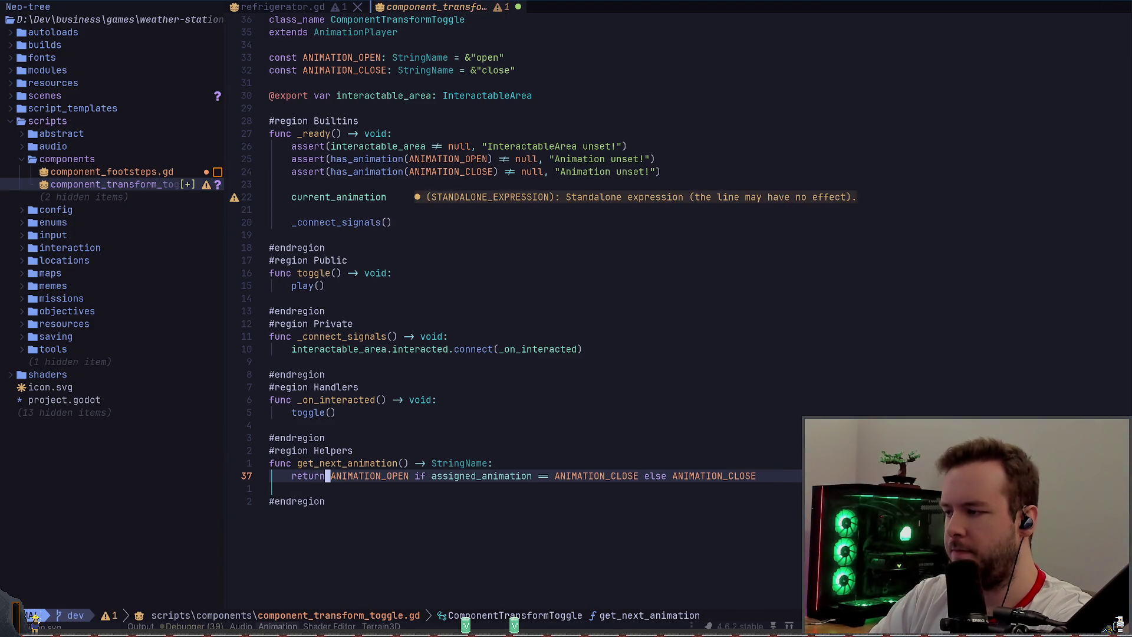
Step: Pass get_next_animation() to play() in toggle and assign it to current_animation in _ready
{"action": "type", "text": "15kiget"}
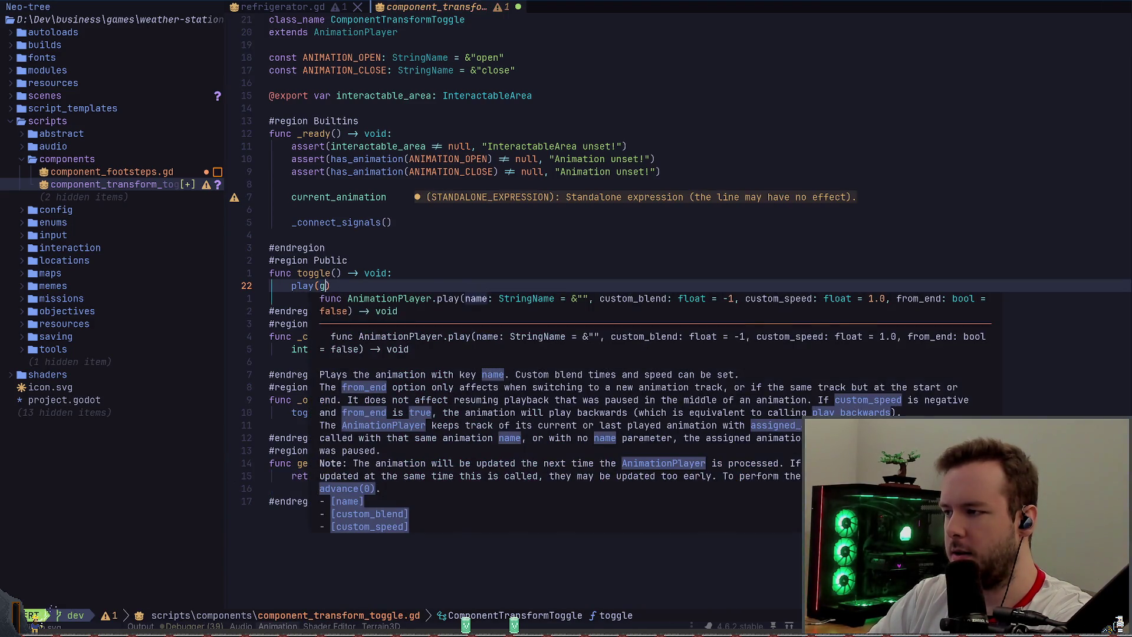
{"action": "key", "text": "Return"}
{"action": "key", "text": "Up"}
{"action": "key", "text": "Up"}
{"action": "key", "text": "Up"}
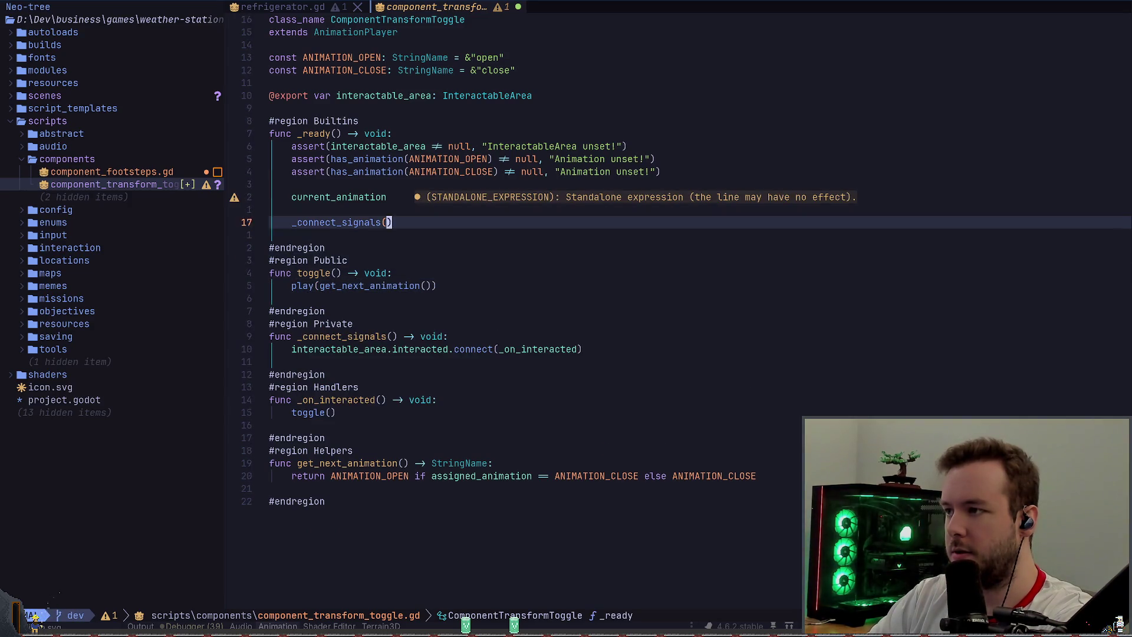
{"action": "type", "text": "= get"}
{"action": "key", "text": "Return"}
{"action": "key", "text": "Escape"}
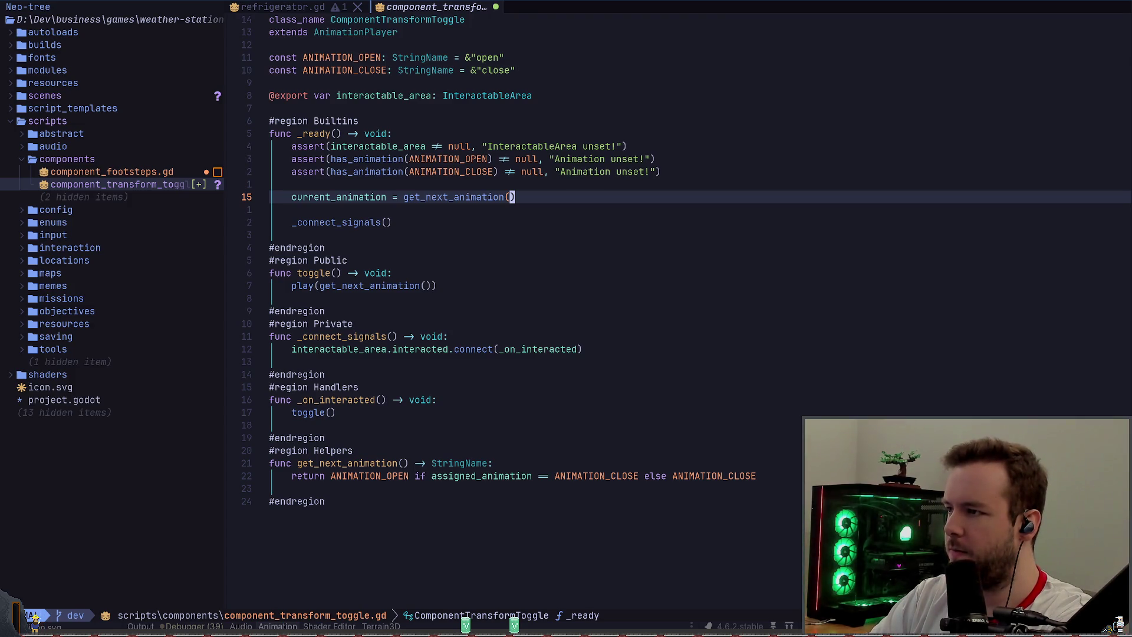
Step: Replace the value assigned to current_animation with ANIMATION_OPEN and save the script
{"action": "key", "text": "B"}
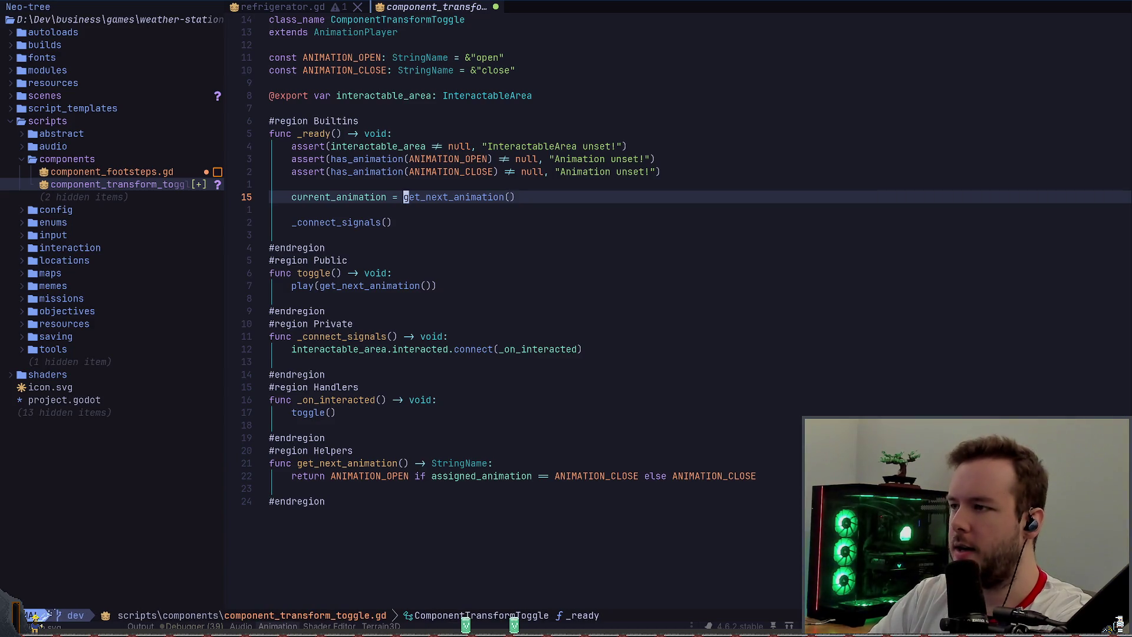
{"action": "key", "text": "C"}
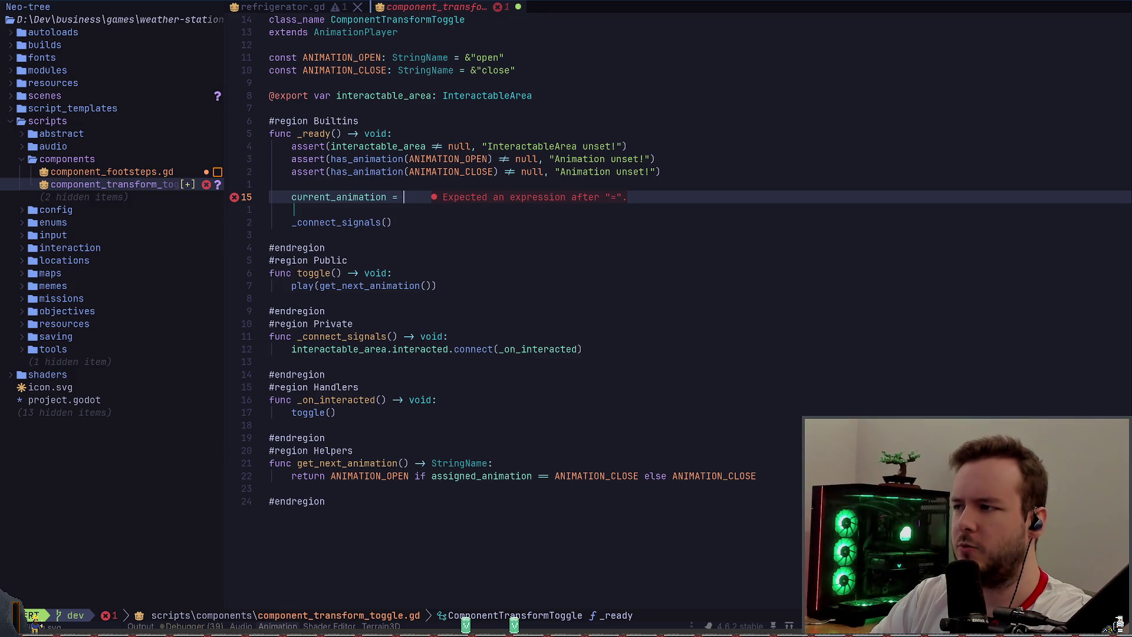
{"action": "type", "text": "ANI"}
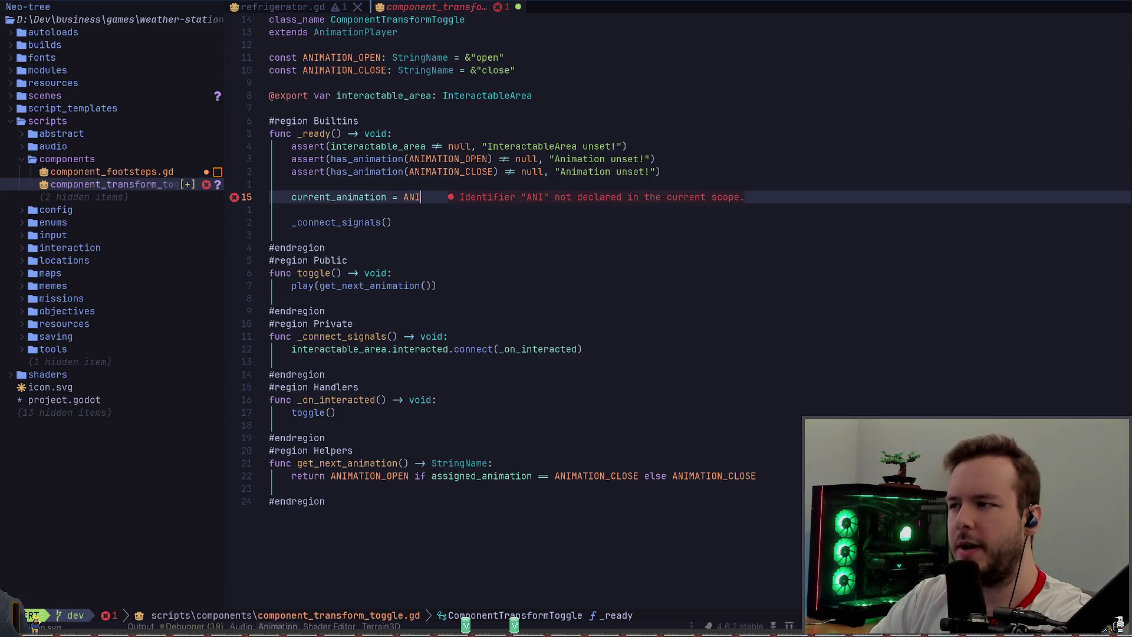
{"action": "type", "text": "M"}
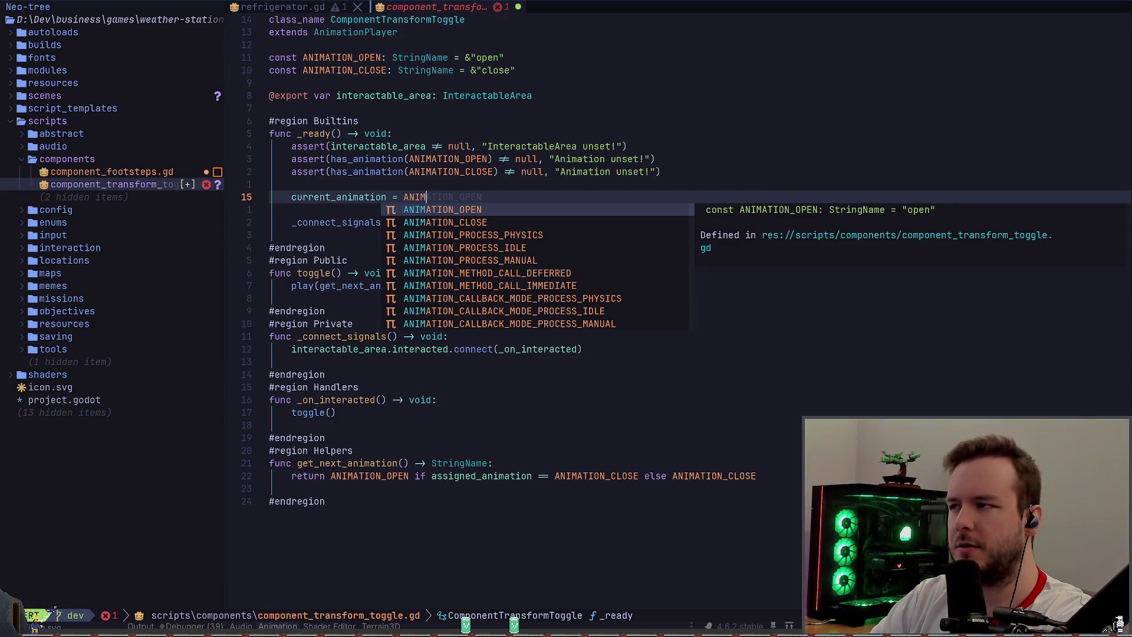
{"action": "key", "text": "Tab"}
{"action": "key", "text": "Escape"}
{"action": "key", "text": "ctrl+s"}
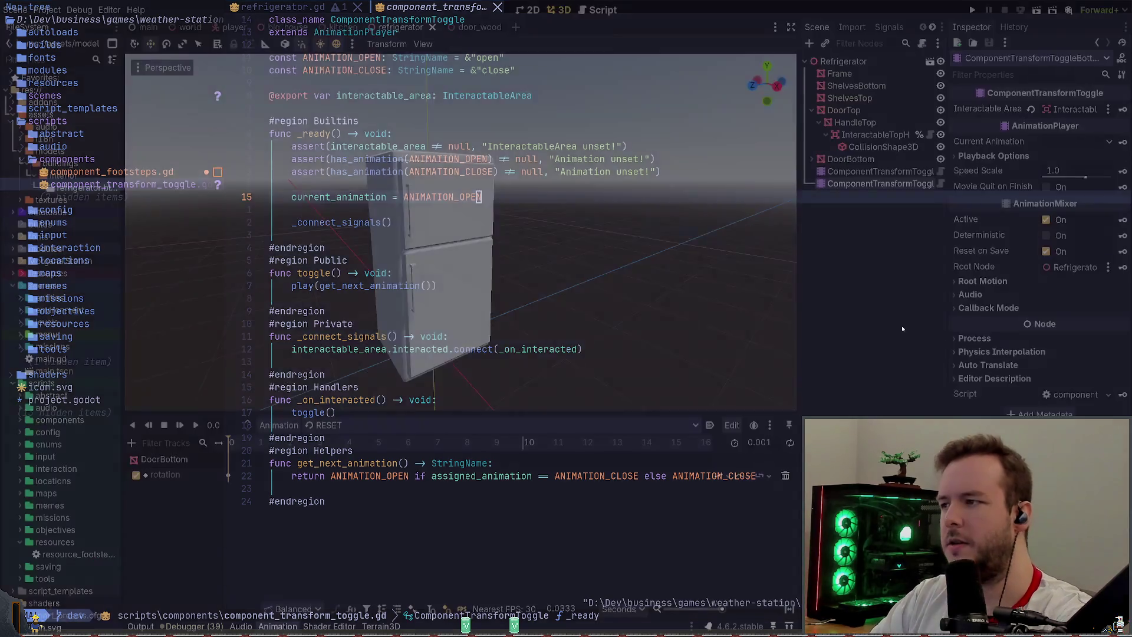
{"action": "key", "text": "F5"}
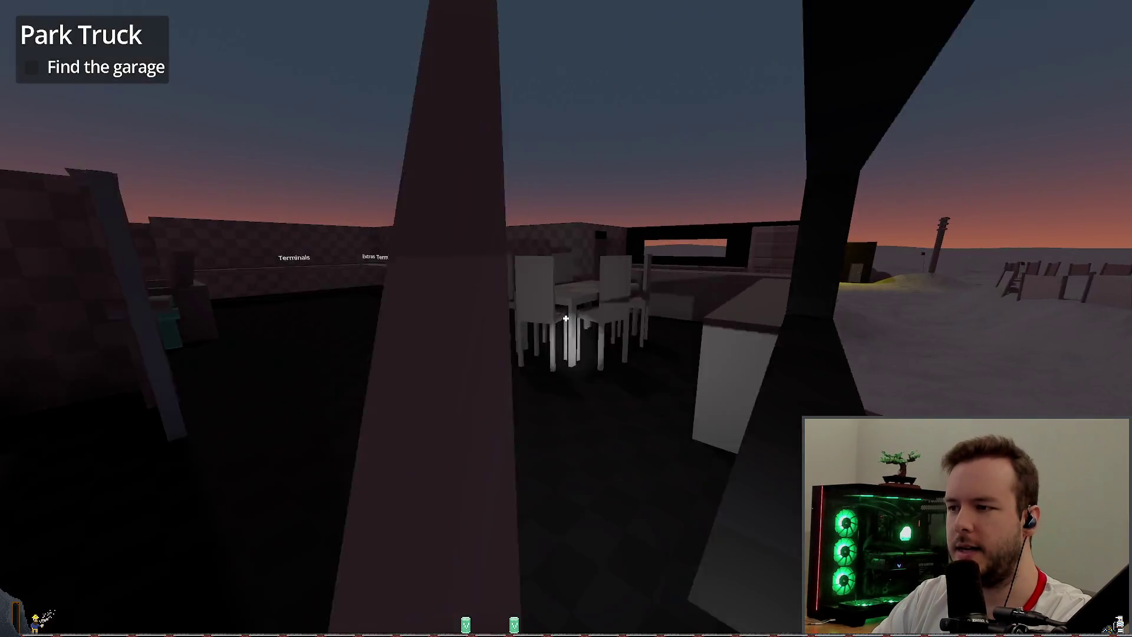
Step: Walk to the fridge, toggle its lower door, then quit through the pause menu
{"action": "key", "text": "w"}
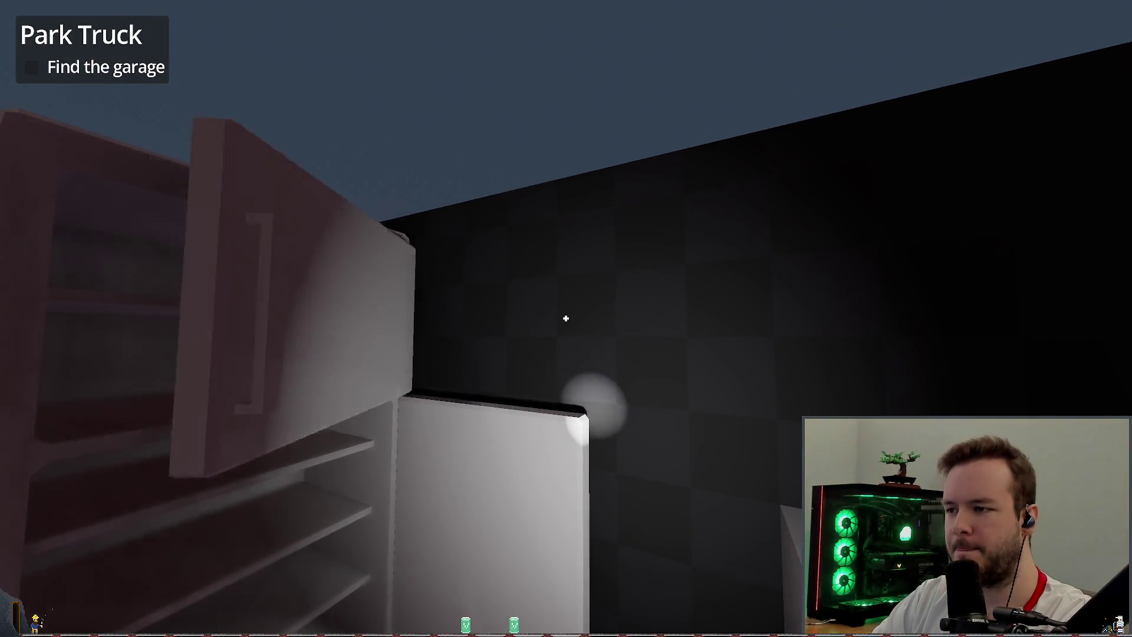
{"action": "key", "text": "s"}
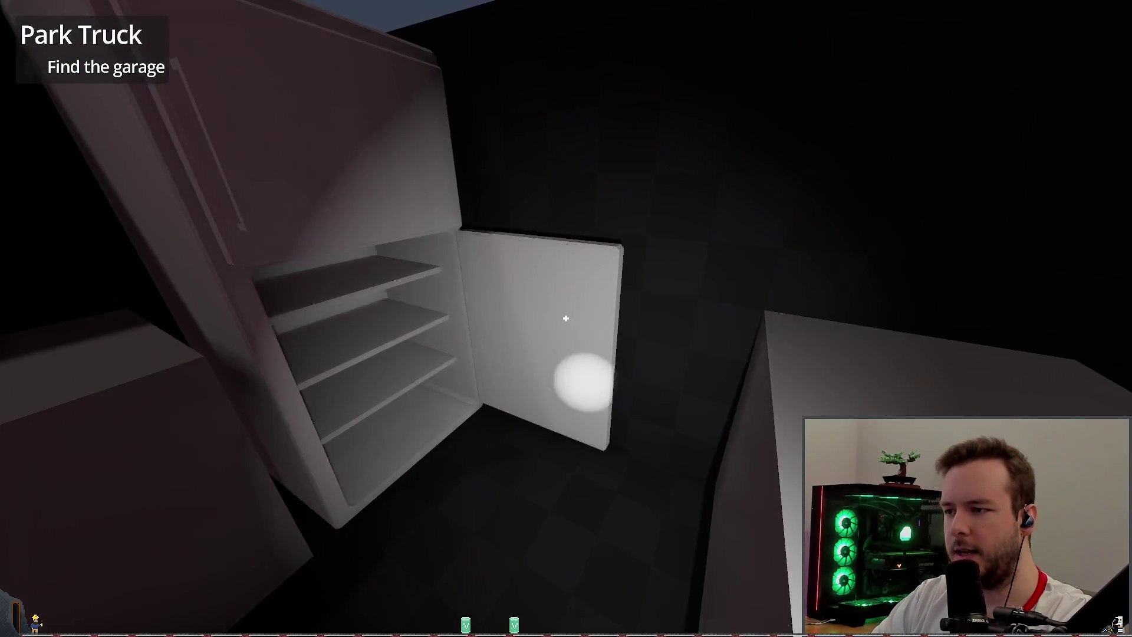
{"action": "left_click", "coordinate": [566, 318]}
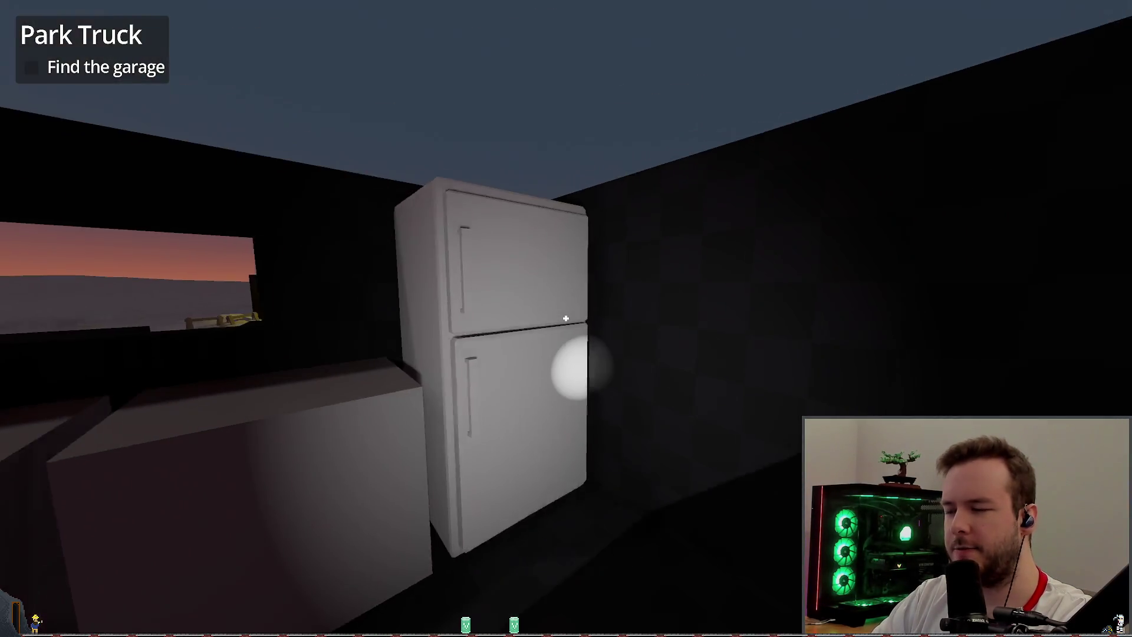
{"action": "key", "text": "Escape"}
{"action": "left_click", "coordinate": [47, 407]}
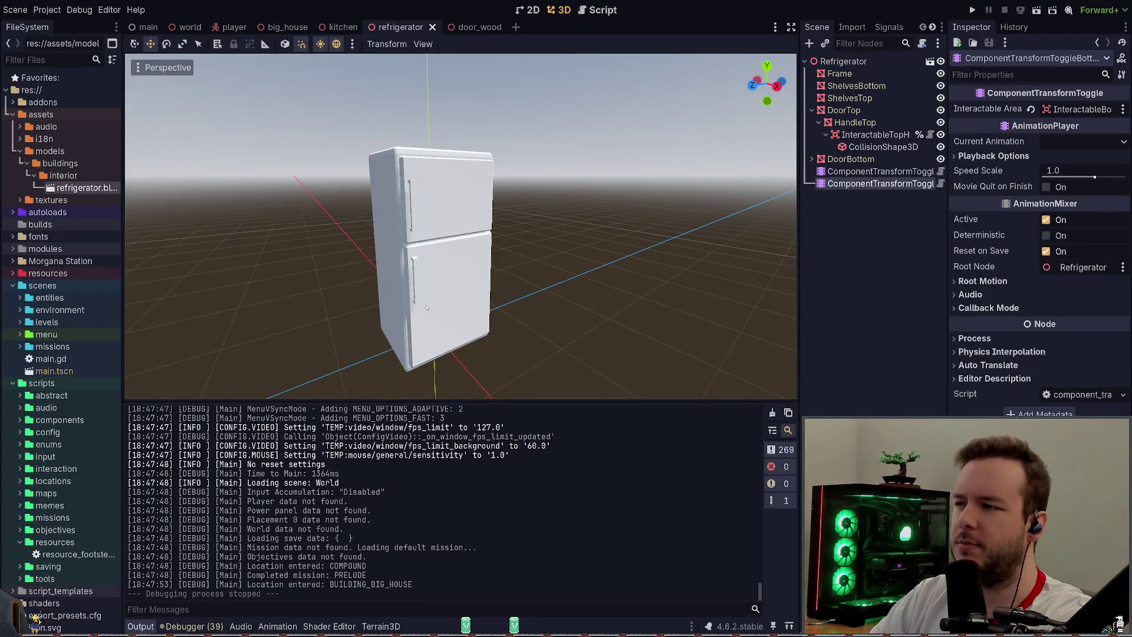
Step: Undo the stray blank line, save with :w, and show the current_animation hover docs
{"action": "key", "text": "alt+Tab"}
{"action": "key", "text": "Return"}
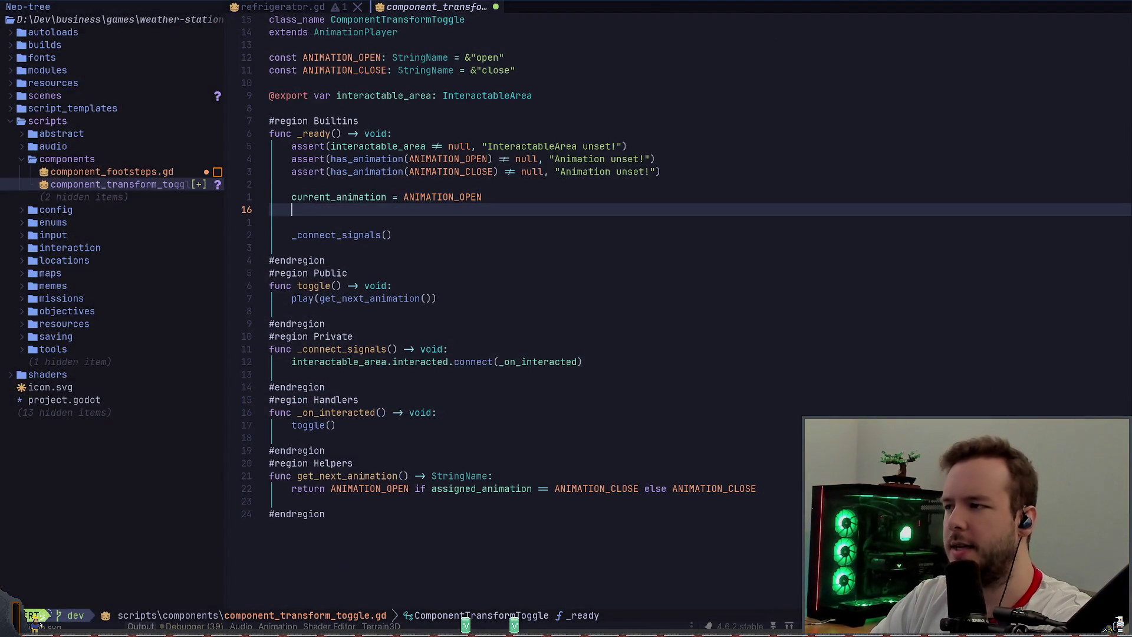
{"action": "key", "text": "Escape"}
{"action": "type", "text": "u:w"}
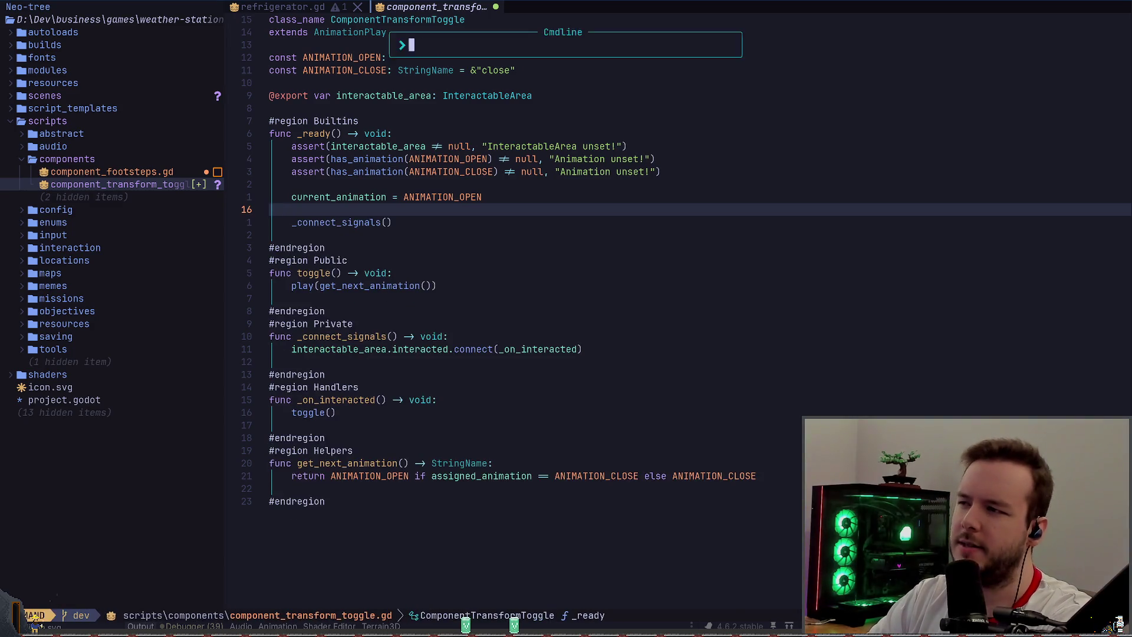
{"action": "key", "text": "Return"}
{"action": "key", "text": "K"}
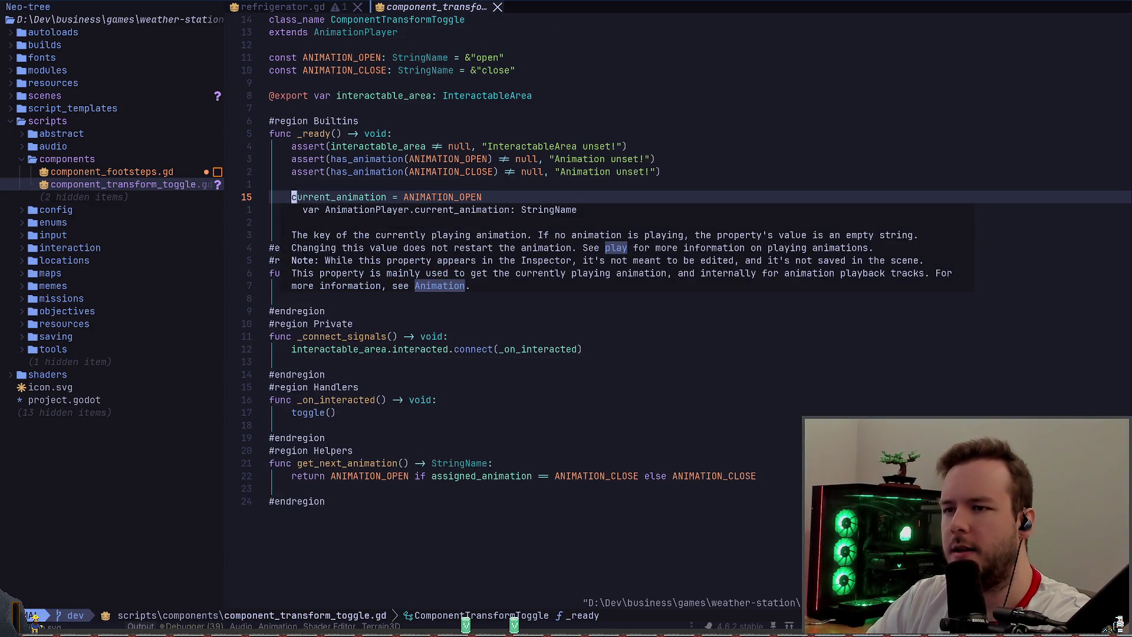